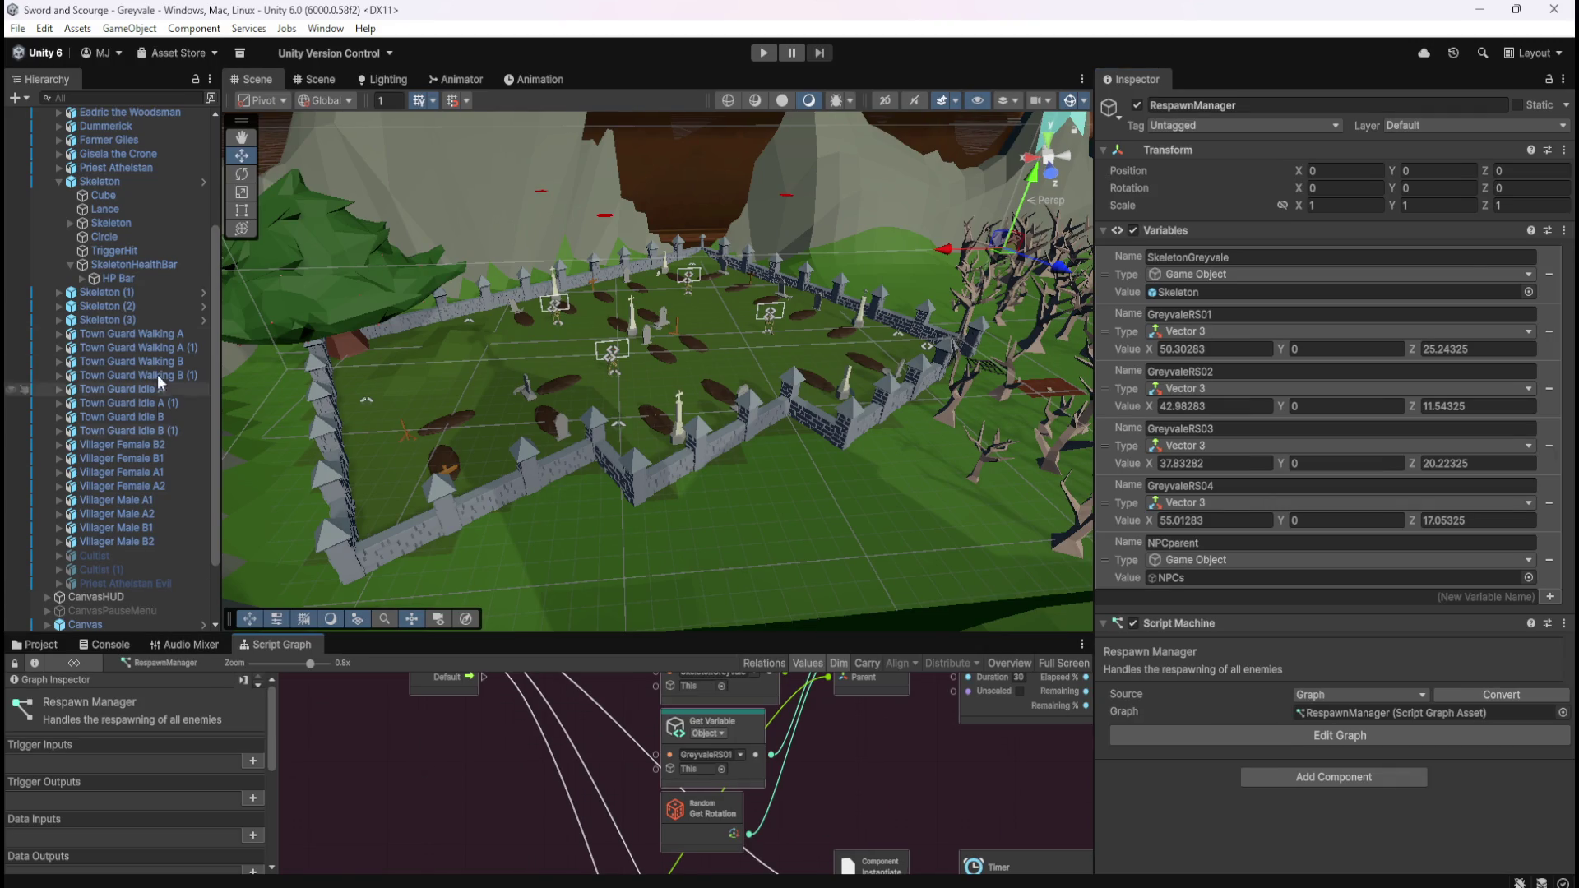
- Select the Skeleton in the Hierarchy and show its script graph full-size
left_click(139, 180)
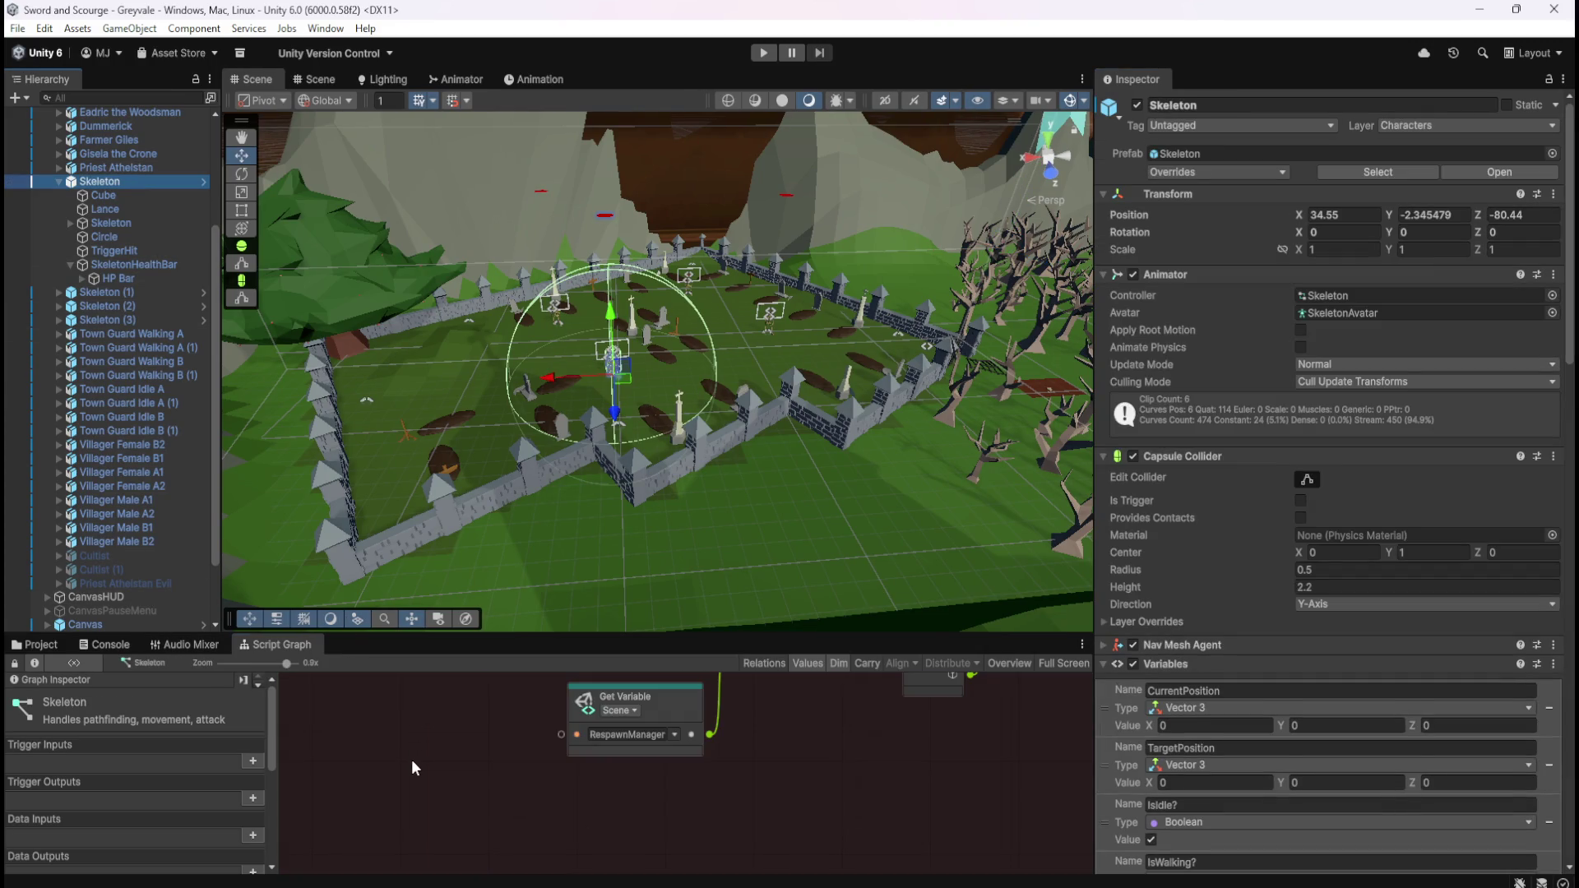
key("shift+space")
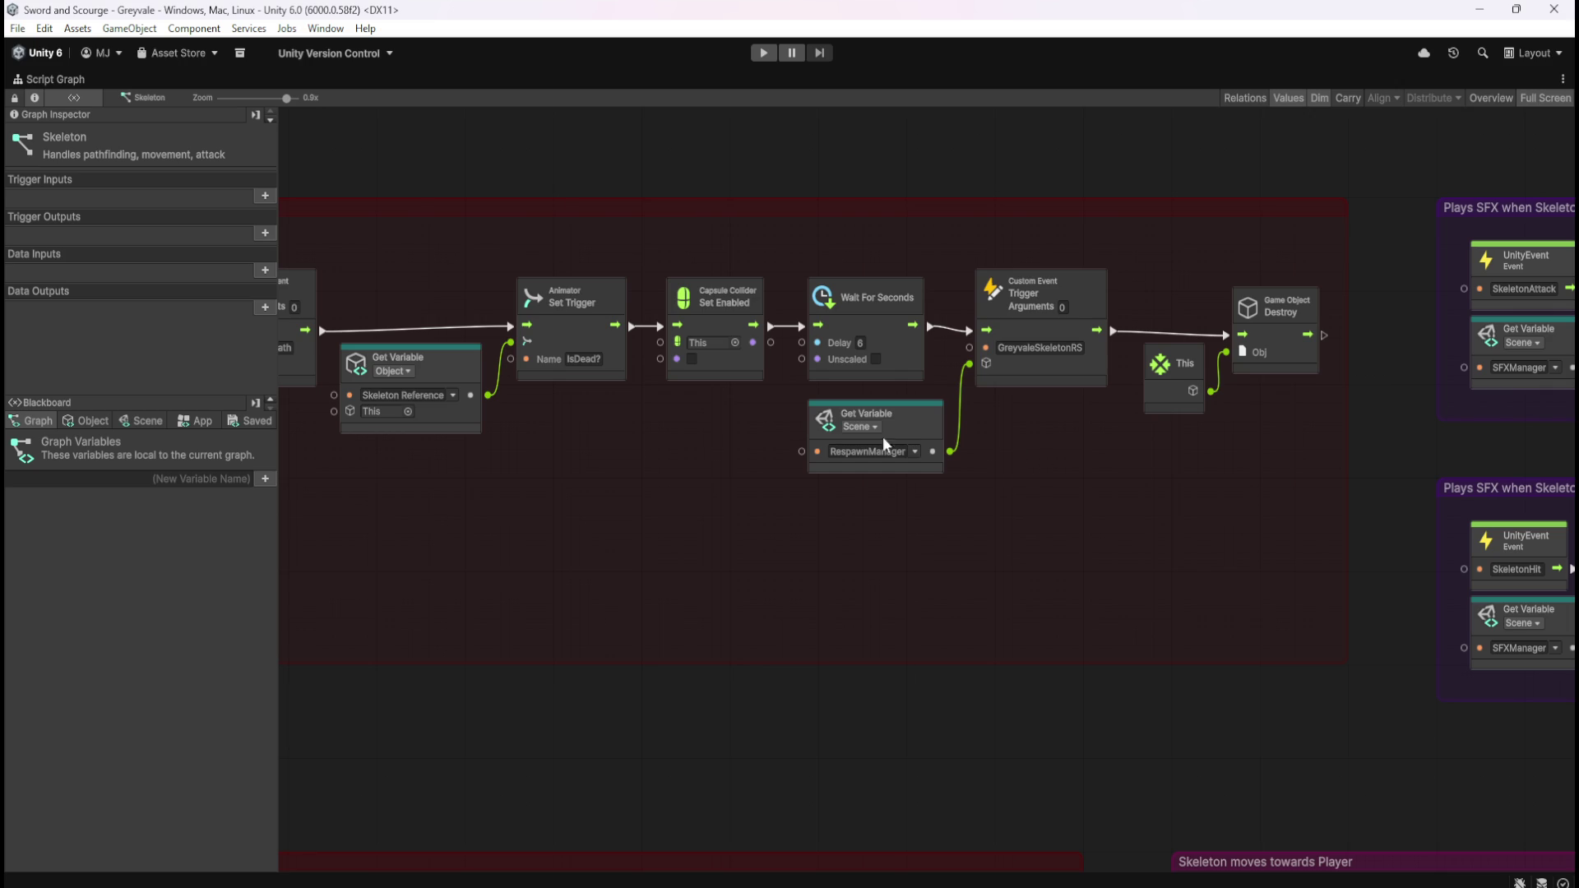
left_click_drag(645, 465, 848, 492)
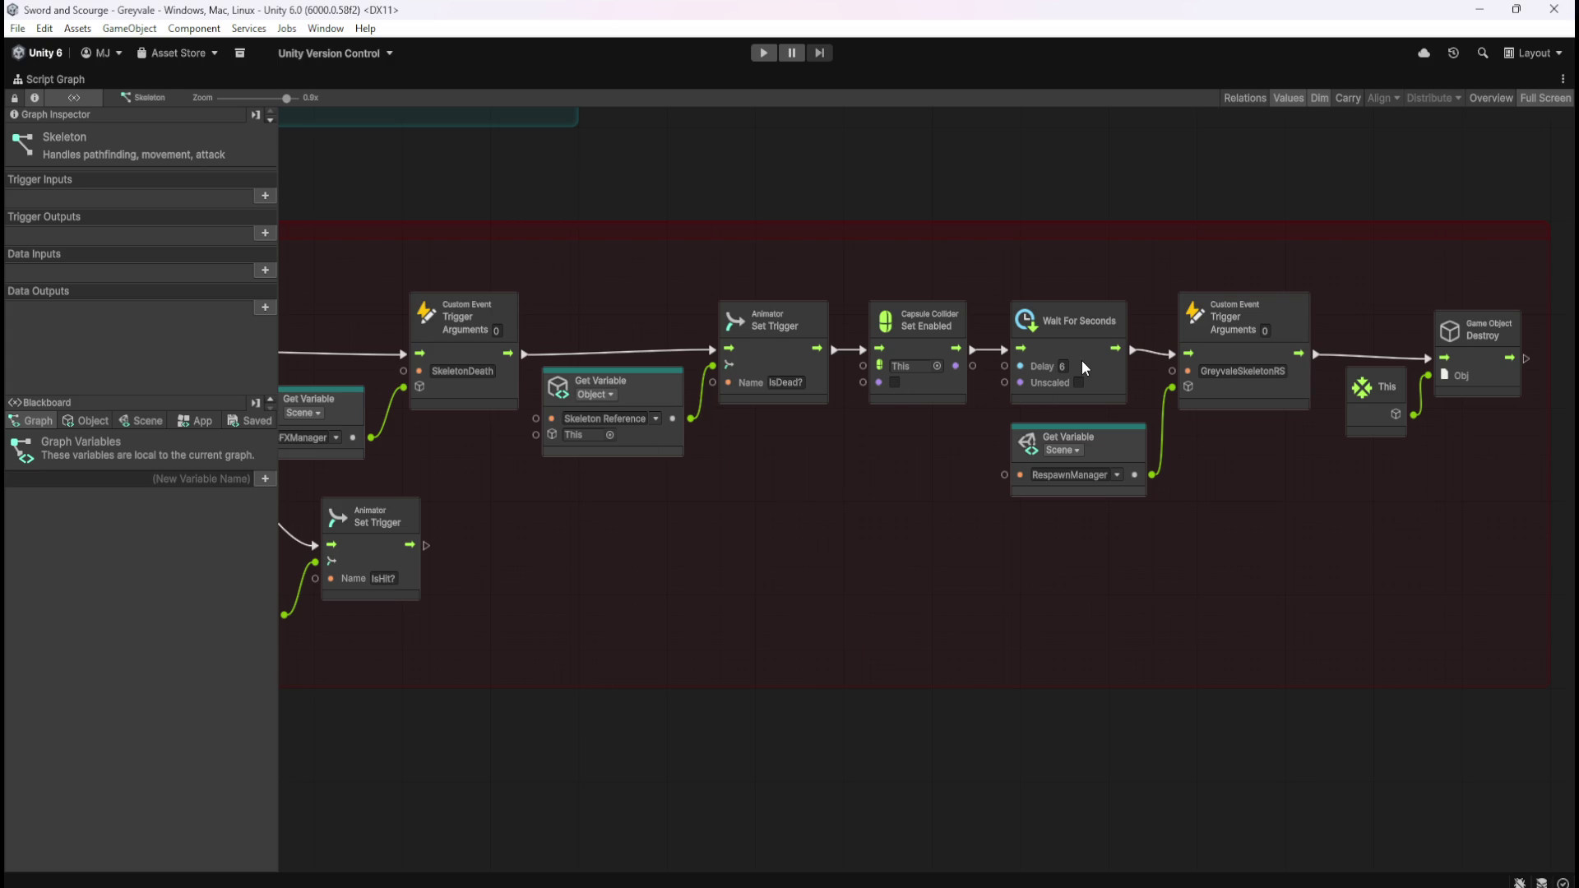
mouse_move(544, 549)
left_mouse_down()
mouse_move(1049, 526)
mouse_move(1377, 554)
left_mouse_up()
mouse_move(411, 621)
left_mouse_down()
mouse_move(1045, 614)
mouse_move(820, 573)
left_mouse_up()
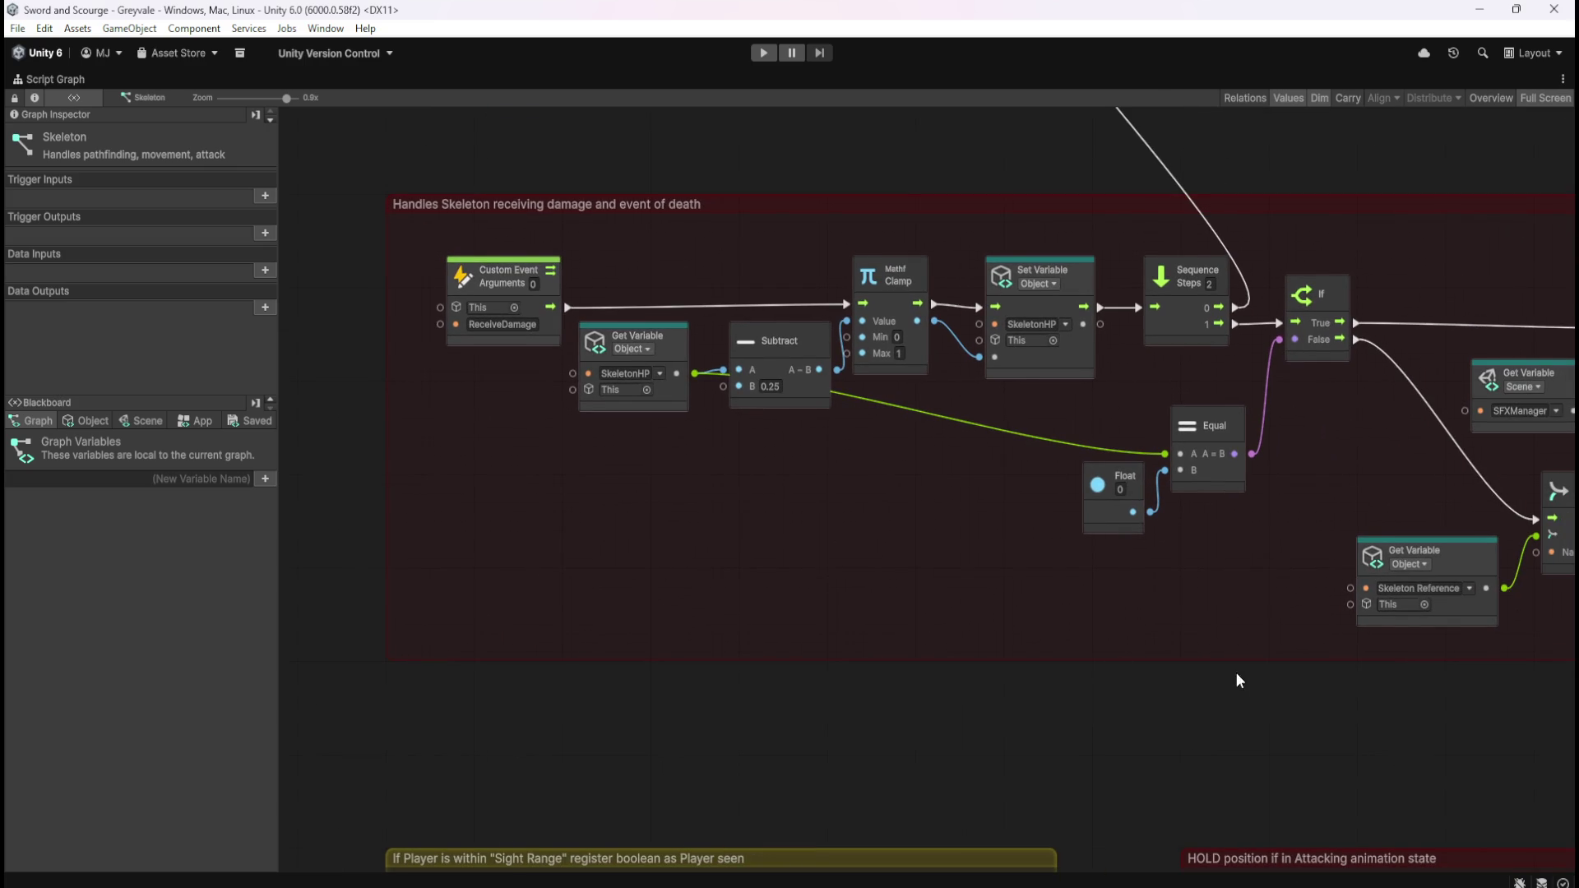
left_click_drag(1235, 673, 640, 661)
left_click_drag(1219, 584, 732, 543)
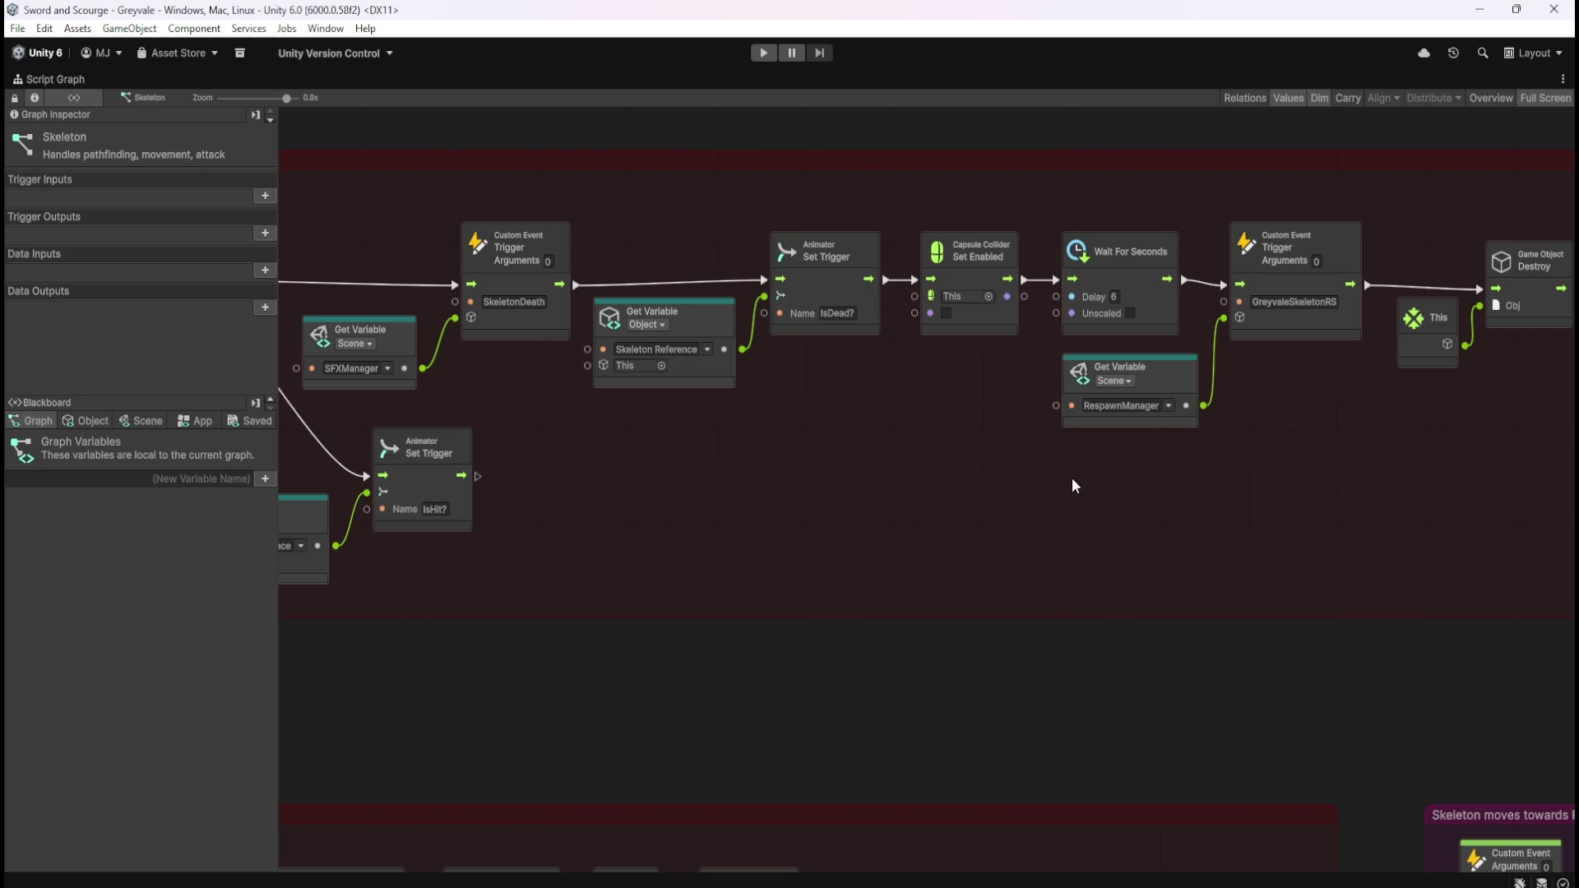
key("shift+space")
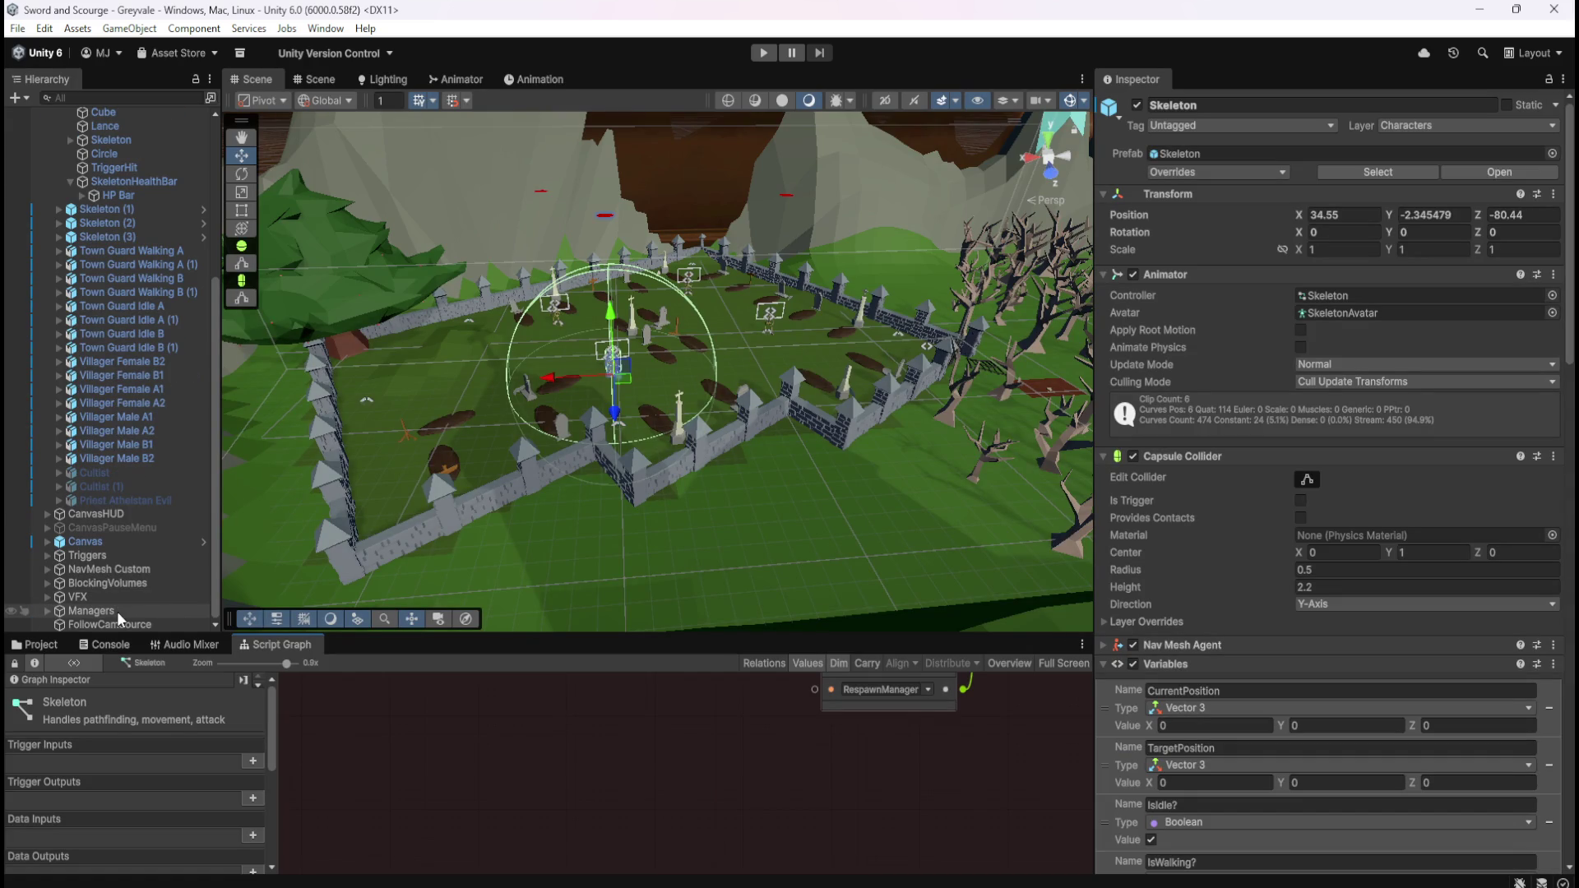
- Select RespawnManager under Managers, maximize its graph and inspect the GreyvaleSkeletonRS custom event
left_click(46, 608)
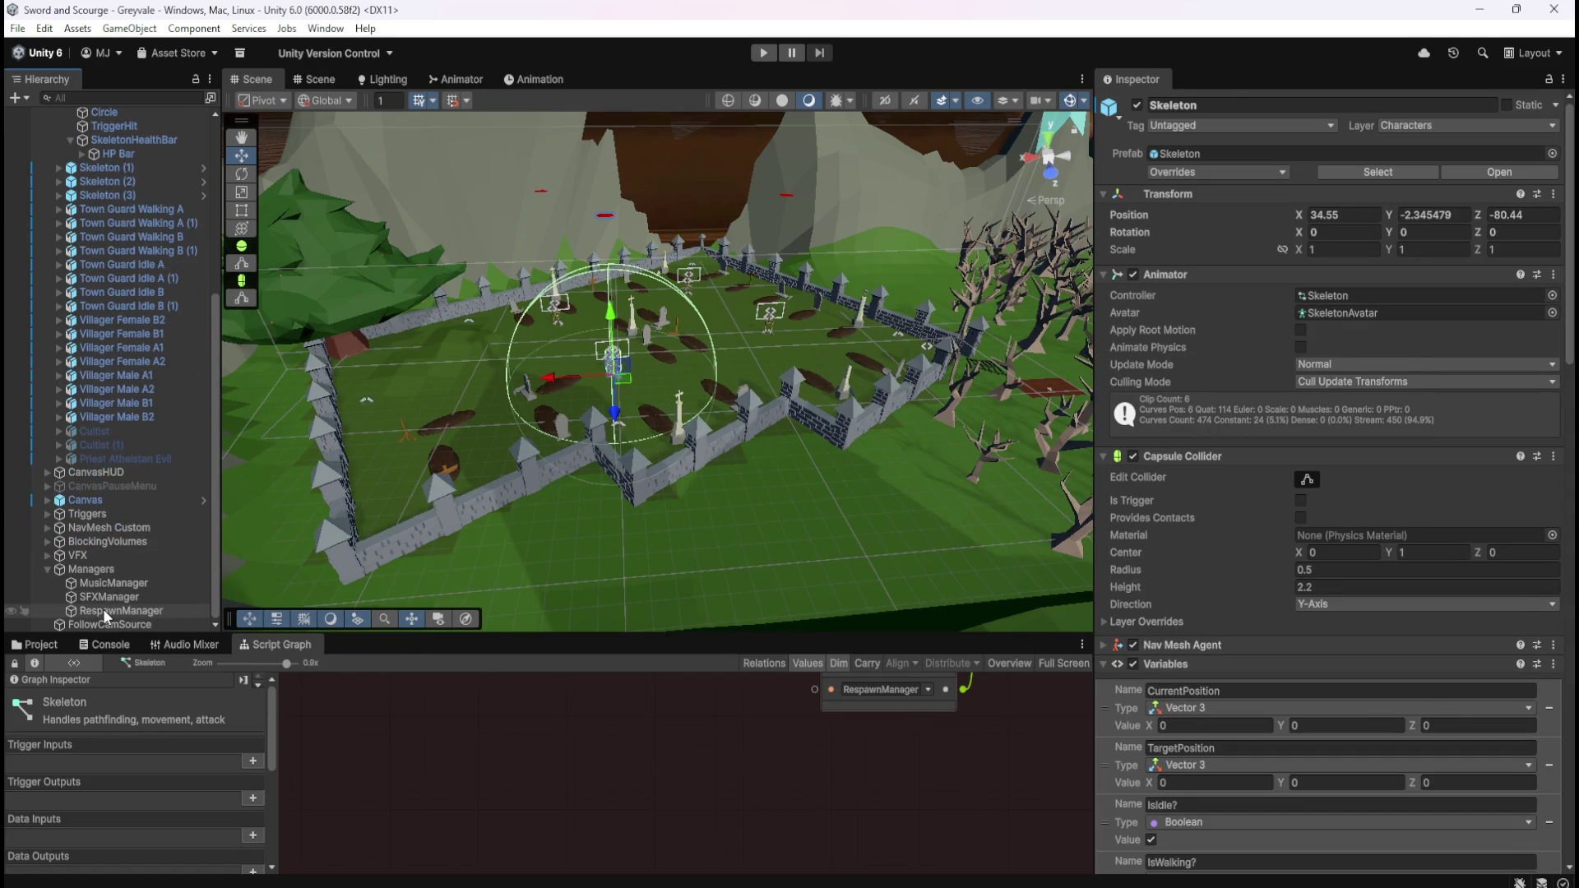
left_click(102, 609)
key("shift+space")
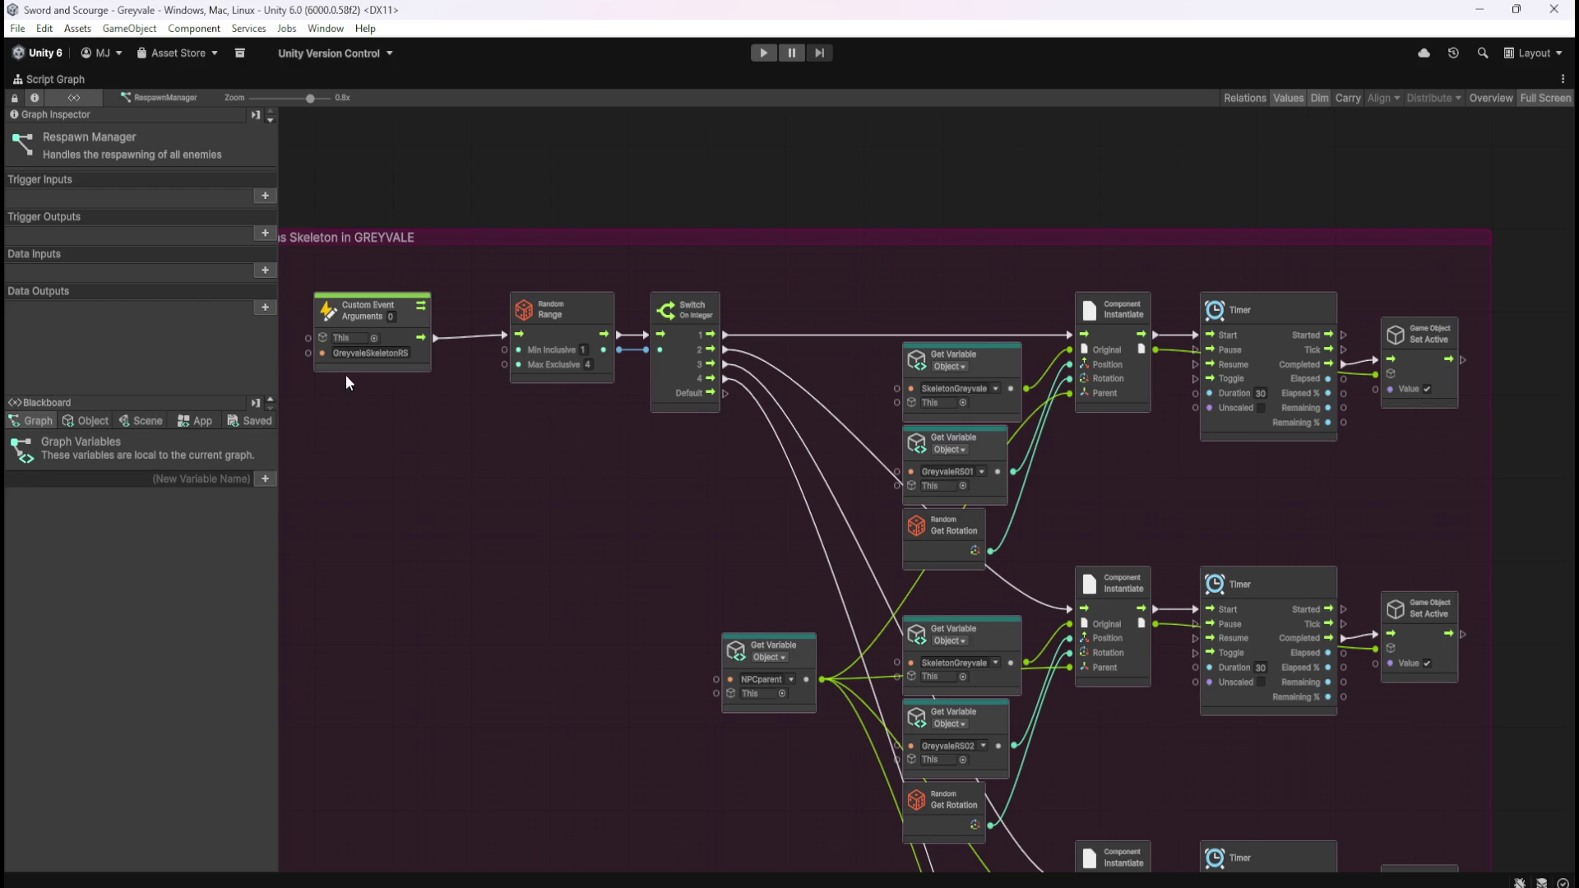
left_click(410, 339)
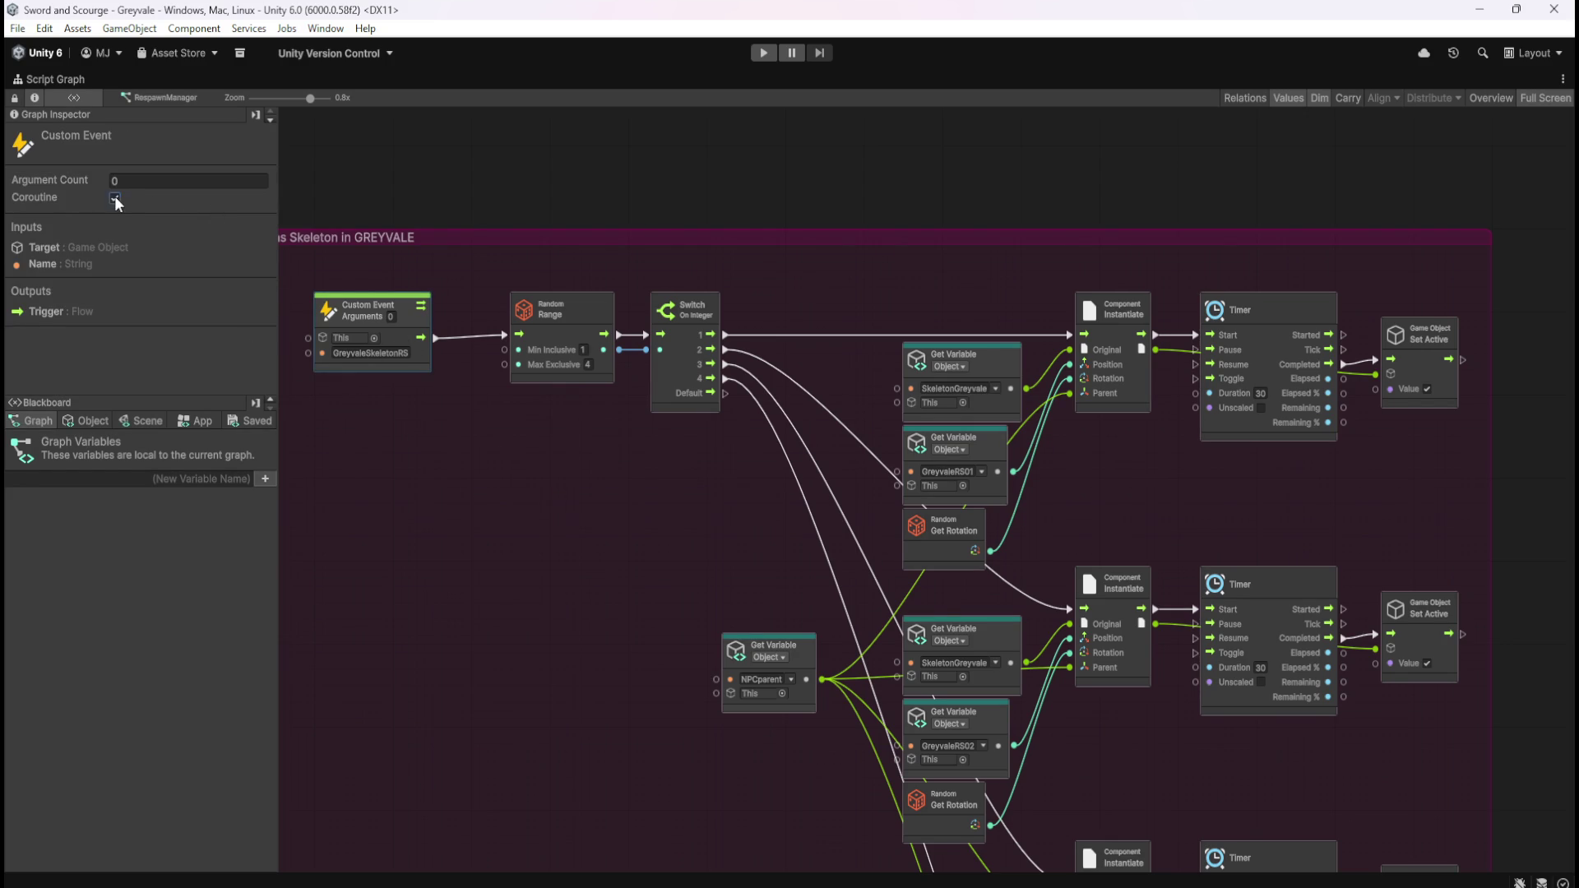
left_click(585, 540)
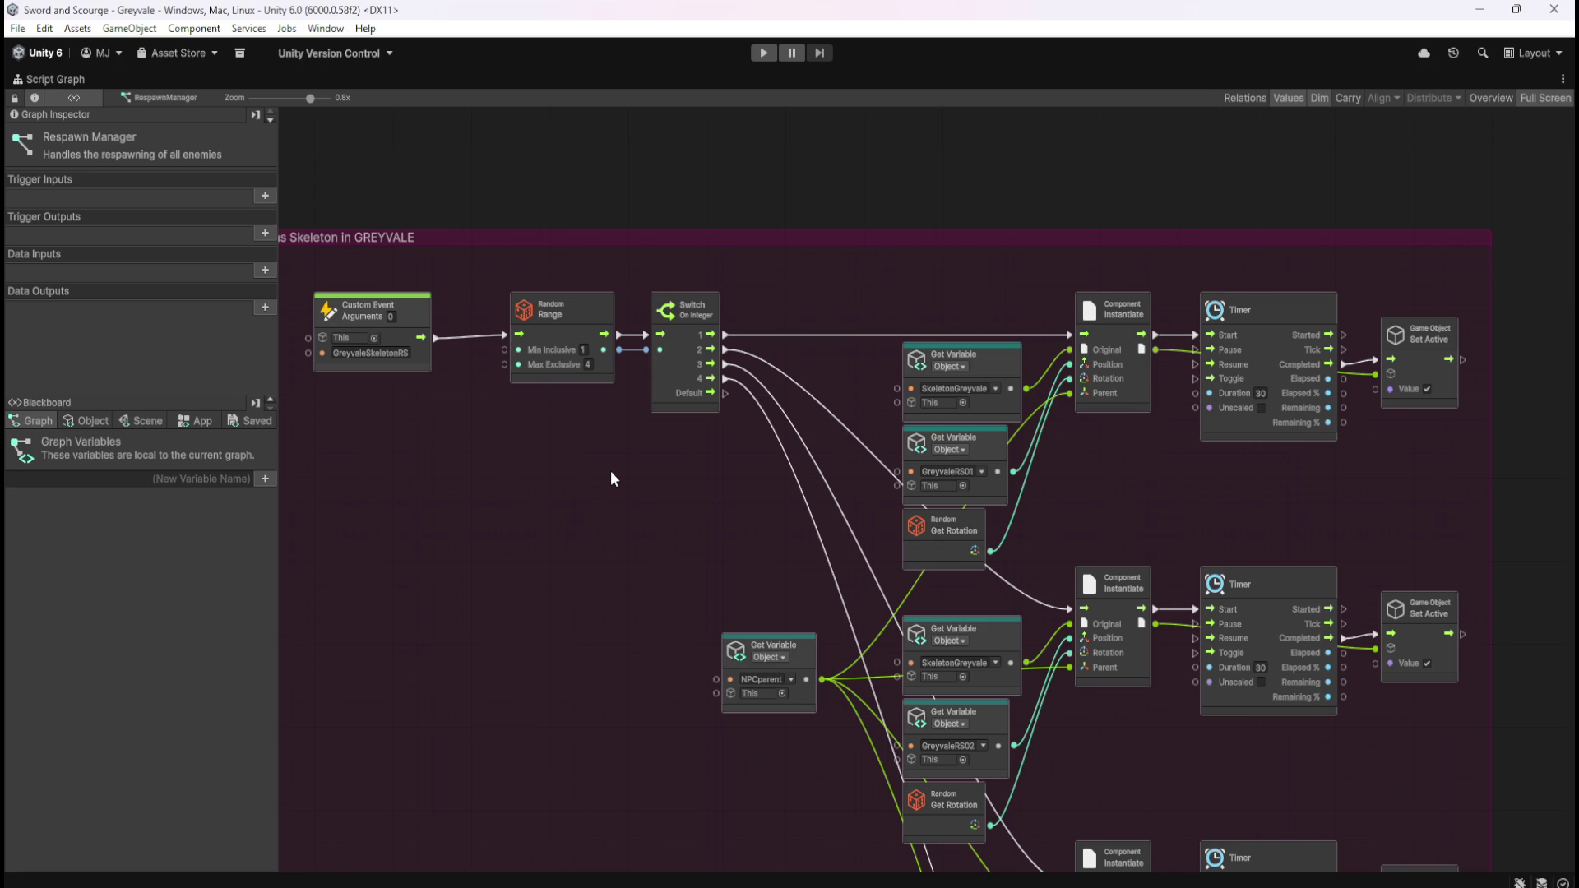
scroll(689, 492, "down", 3)
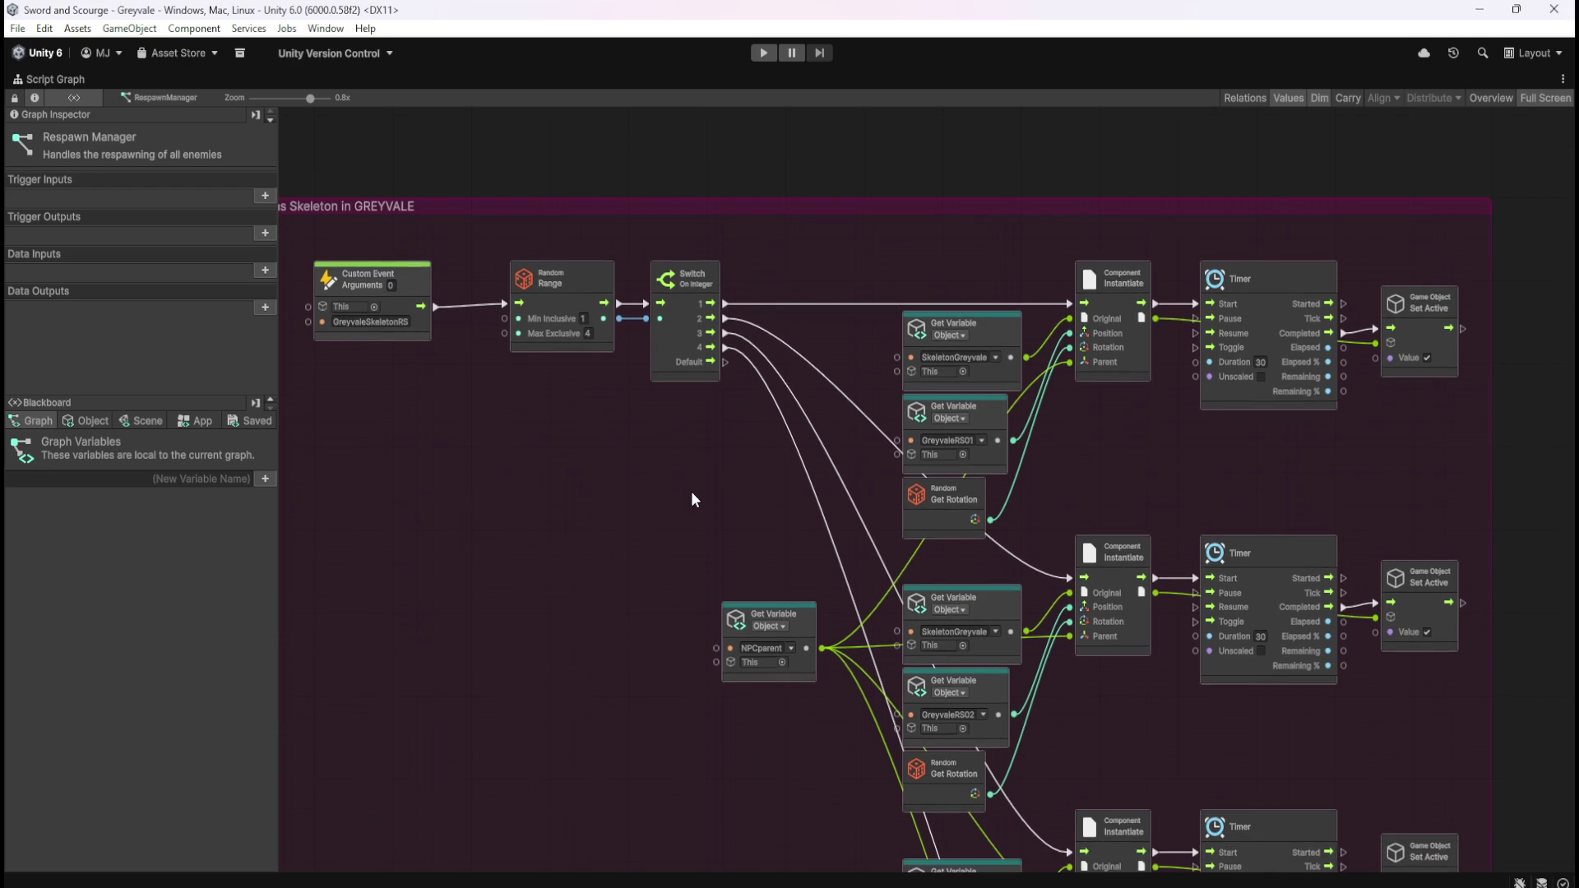
mouse_move(671, 635)
left_mouse_down()
mouse_move(733, 352)
mouse_move(663, 247)
mouse_move(745, 384)
left_mouse_up()
mouse_move(682, 231)
left_mouse_down()
mouse_move(740, 437)
mouse_move(592, 574)
left_mouse_up()
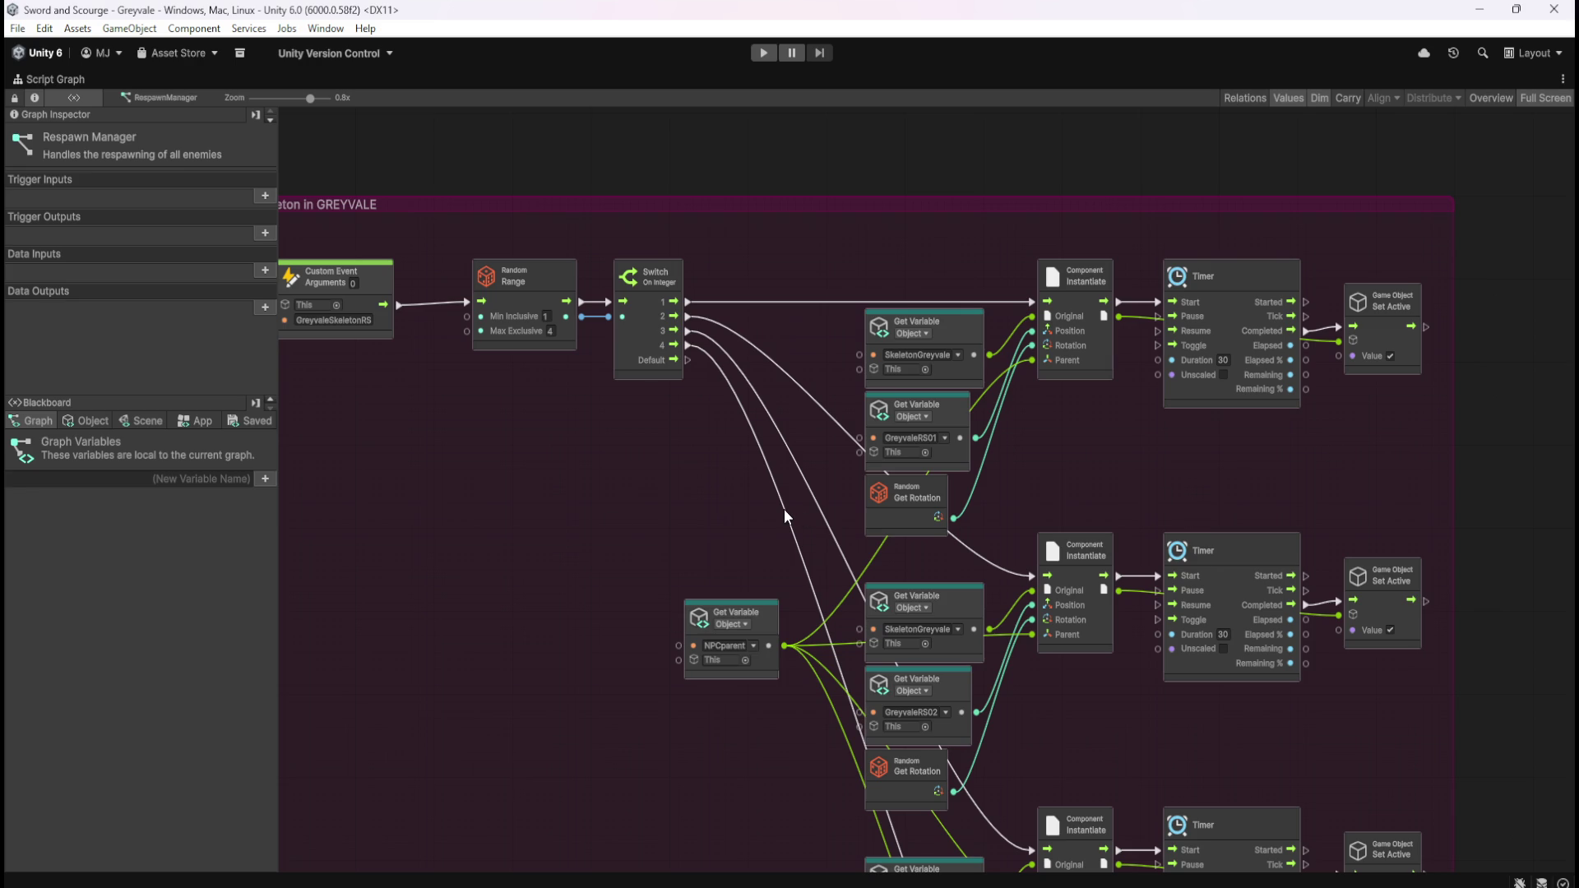
scroll(789, 411, "down", 5)
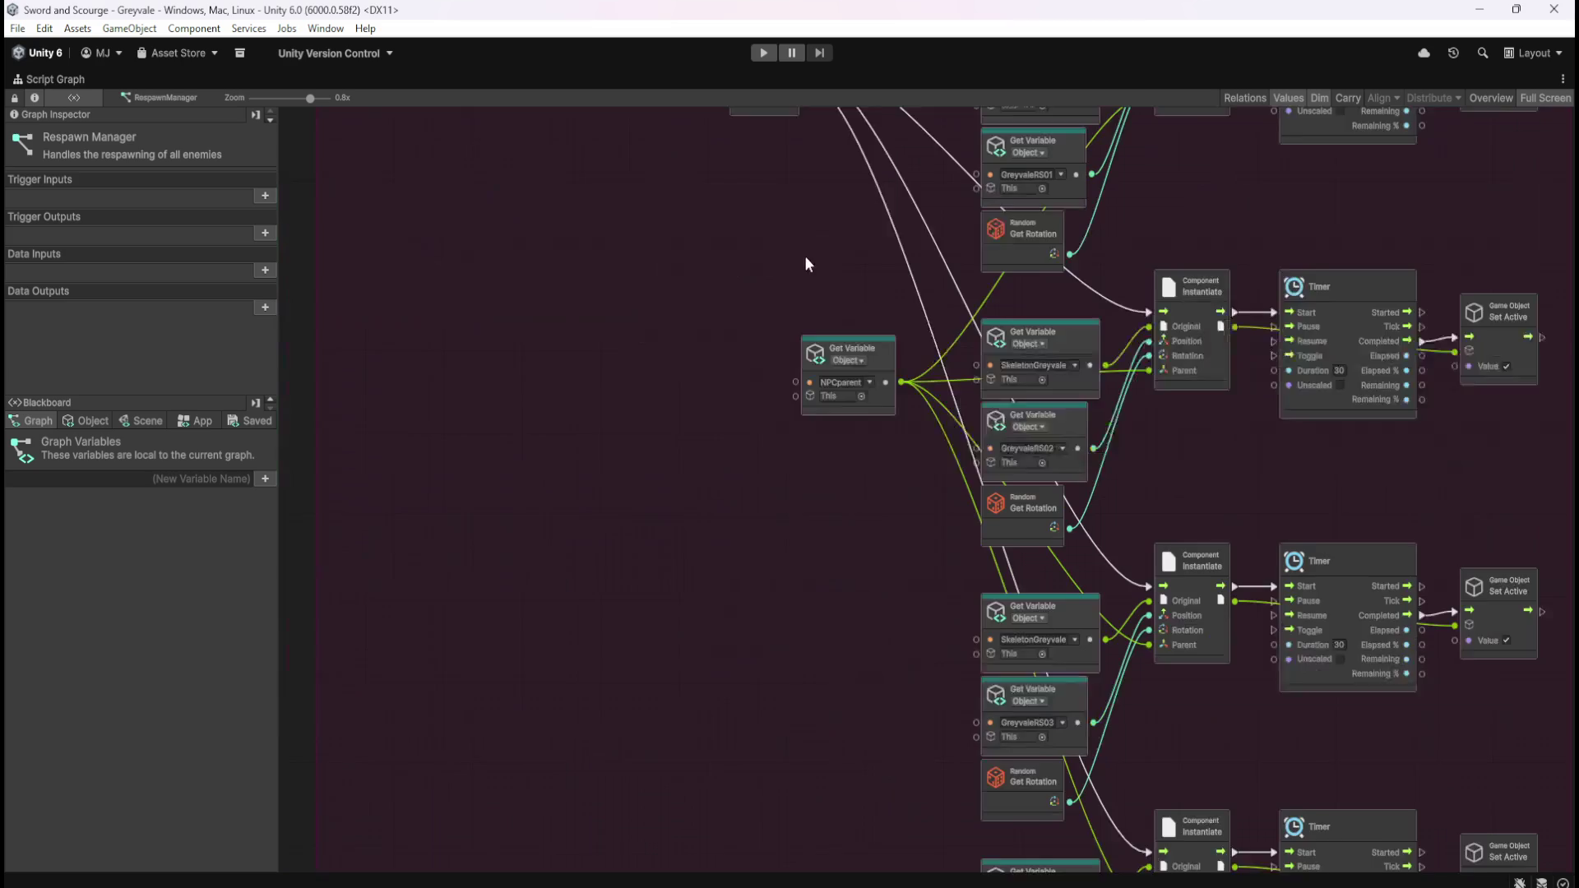
scroll(838, 535, "up", 5)
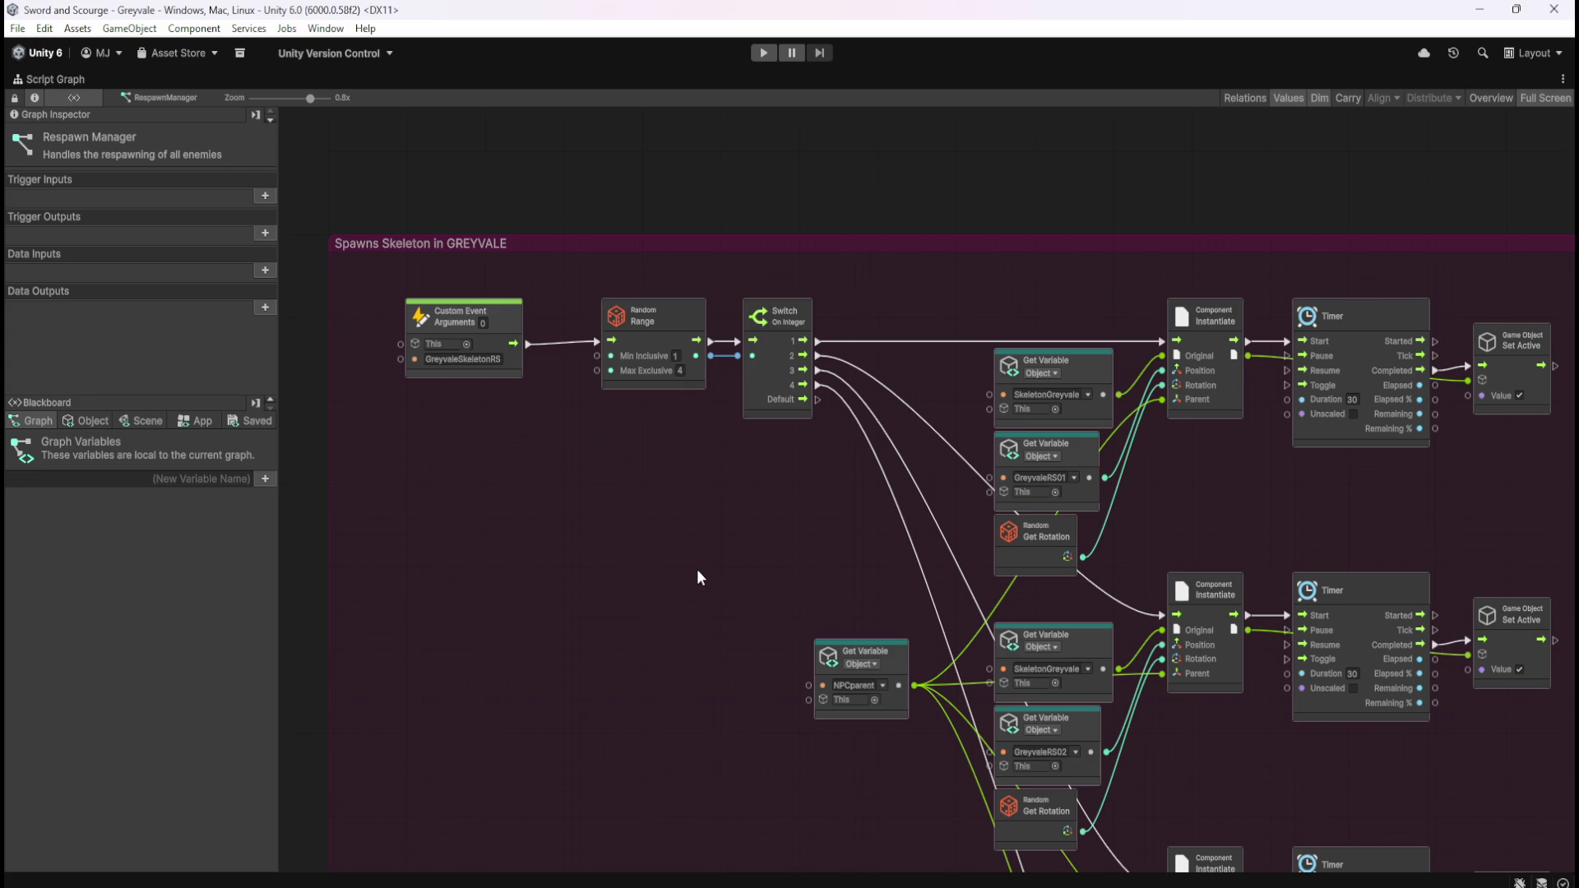
left_click(91, 418)
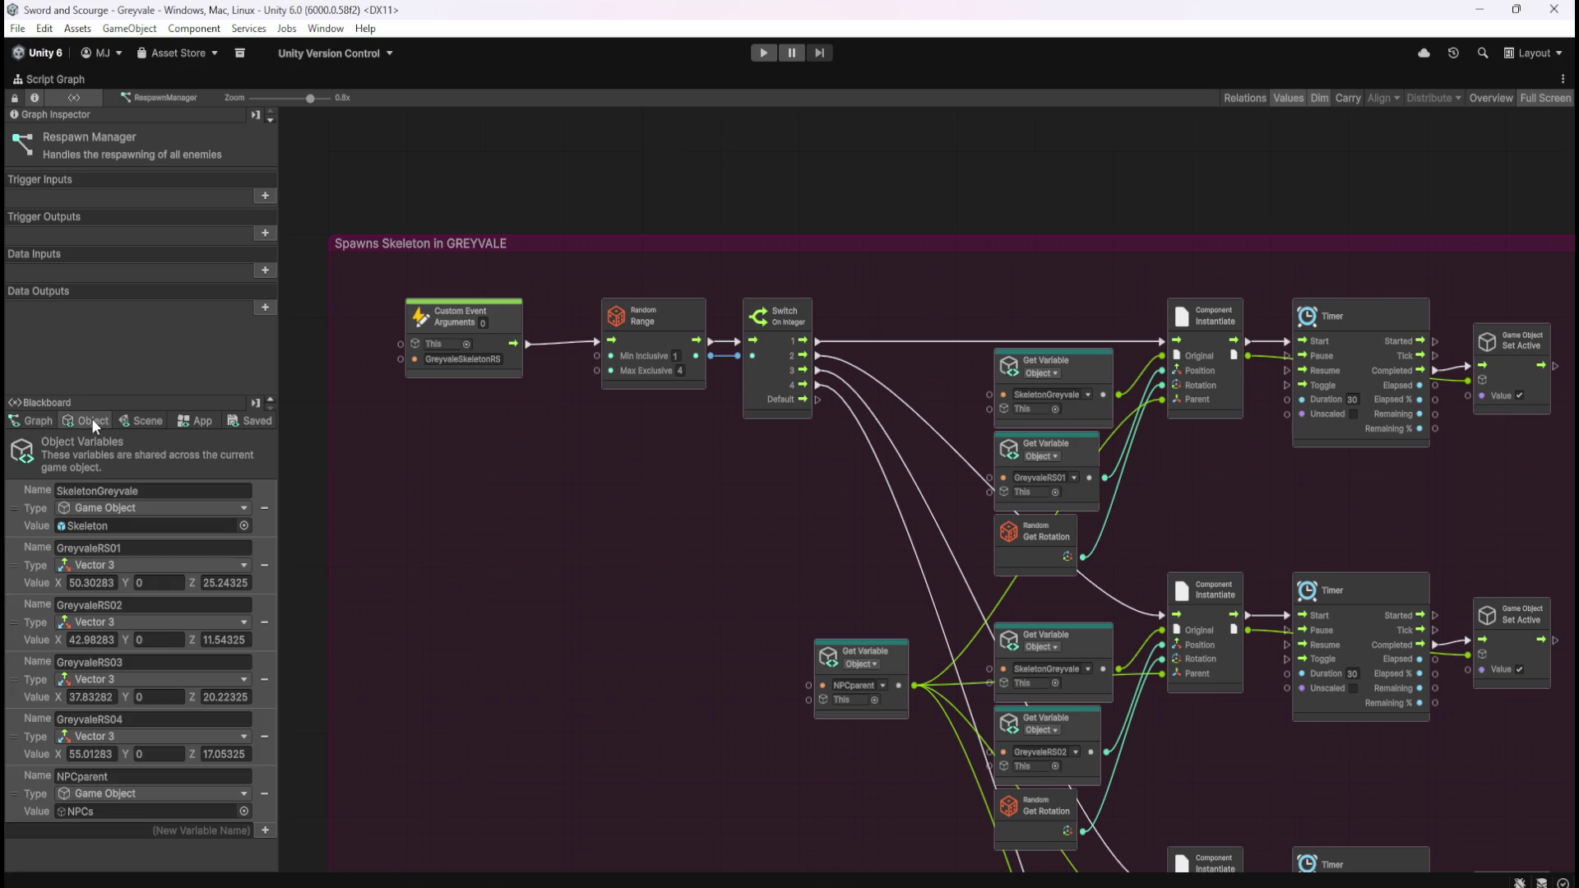
- Go back to the graph-level variables list and restore the docked editor layout
left_click(30, 421)
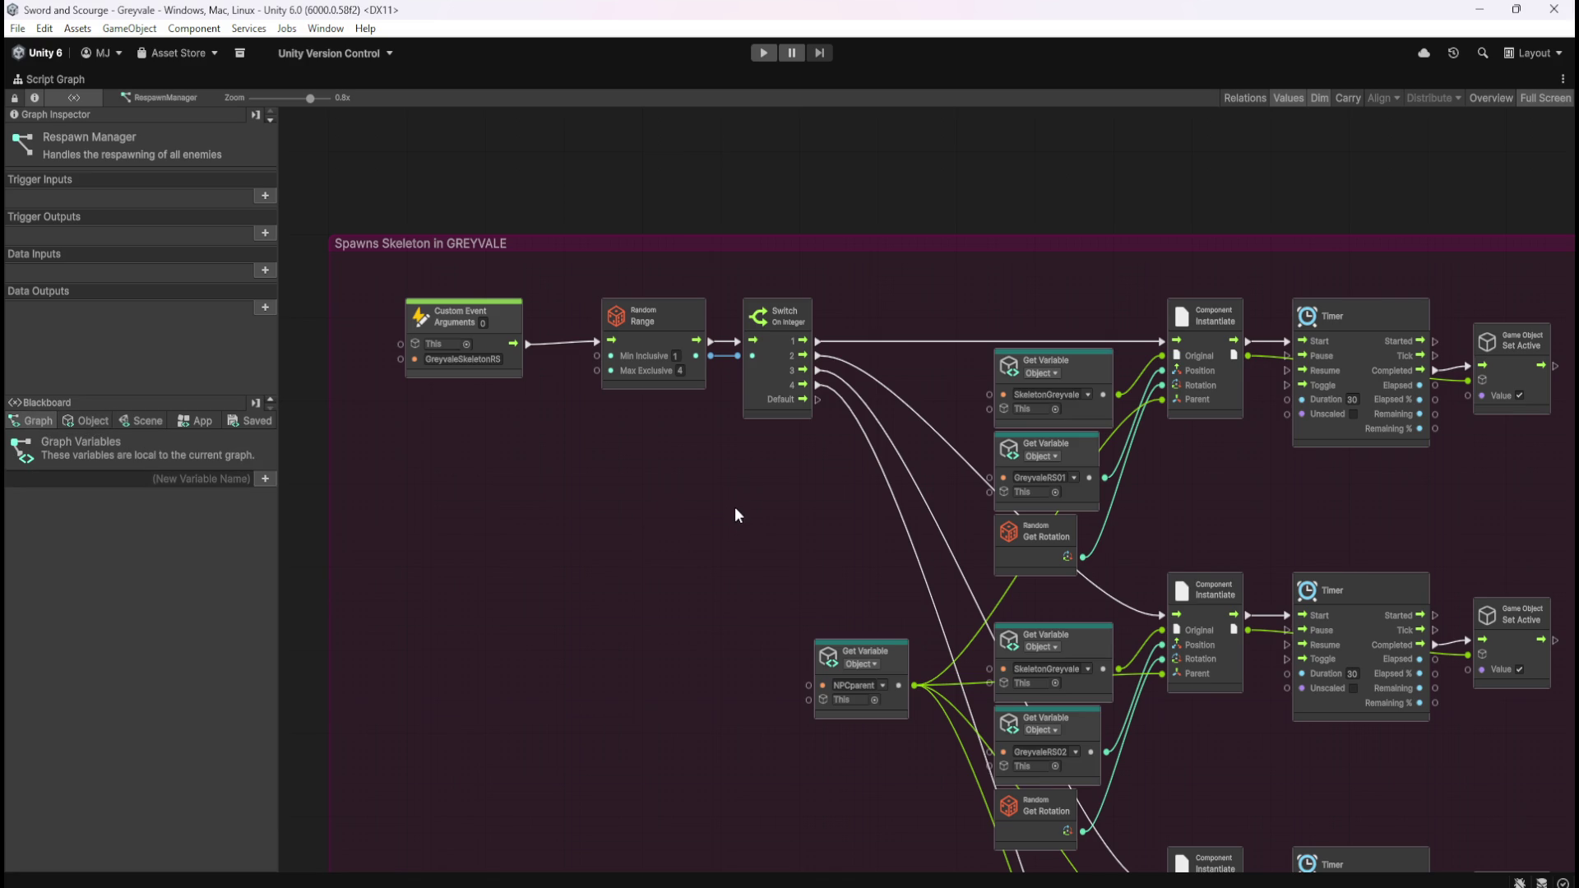
key("shift+space")
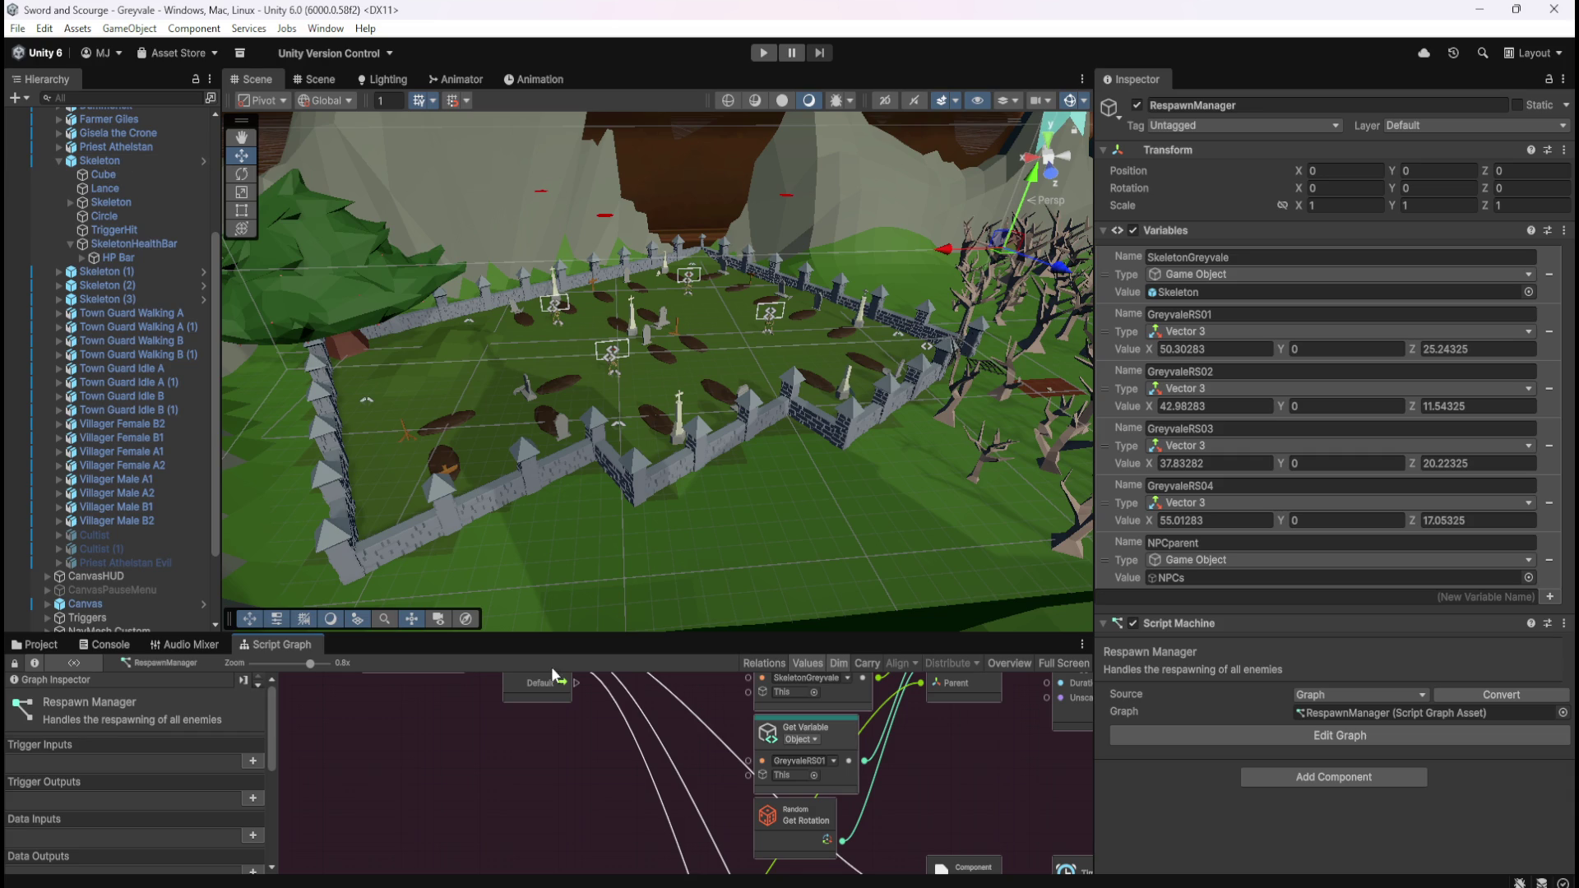
- Maximize RespawnManager's graph and pan to the Custom Event and GREYVALE group title
key("shift+space")
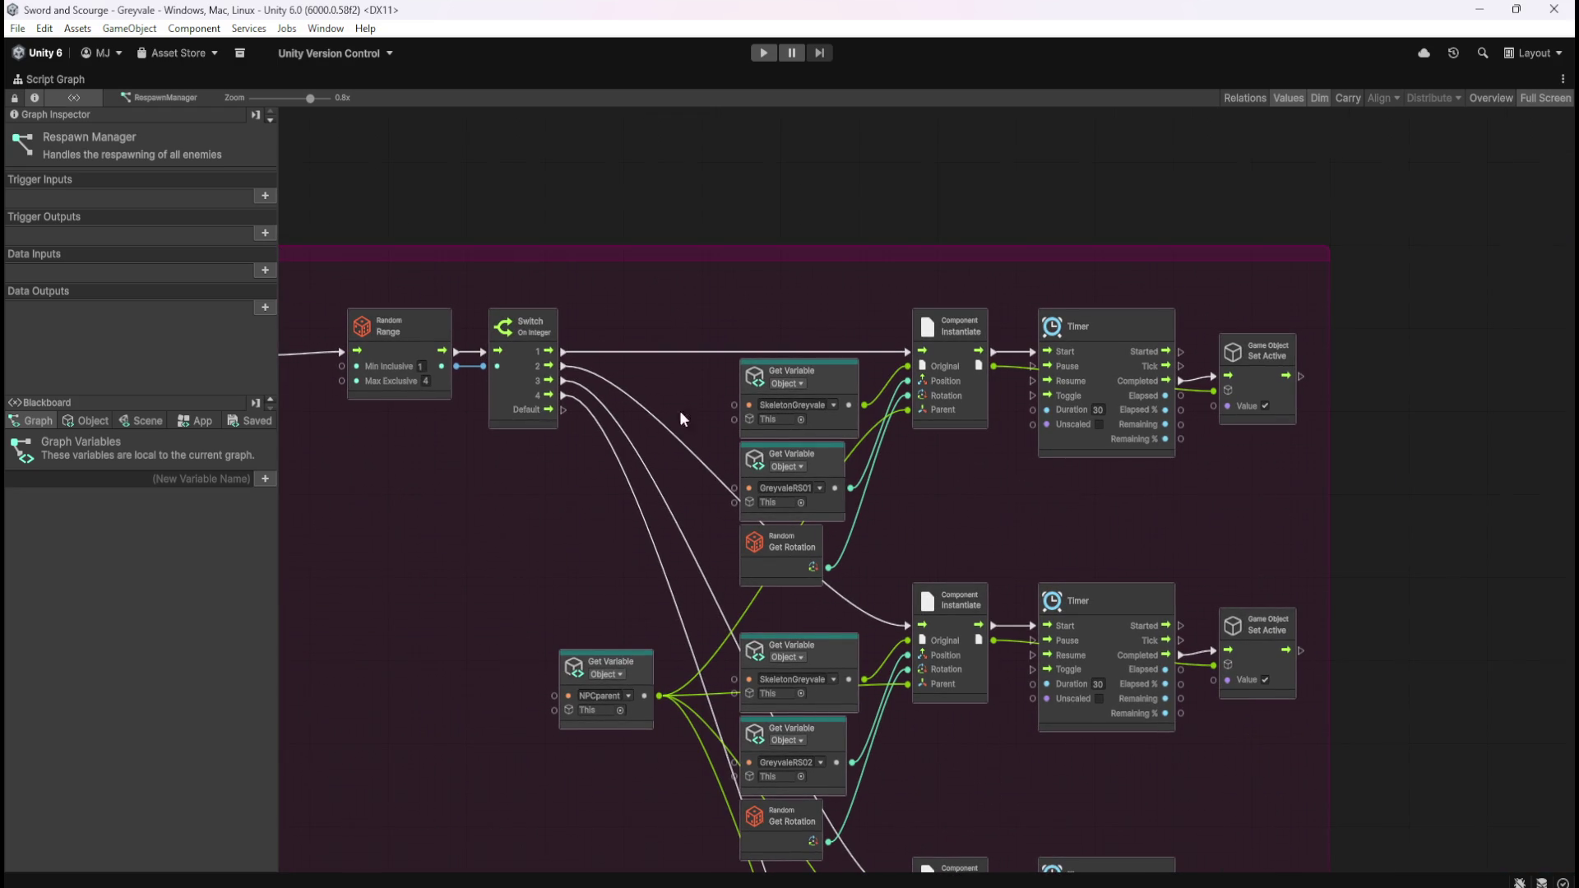
mouse_move(518, 518)
left_mouse_down()
mouse_move(822, 504)
mouse_move(607, 436)
mouse_move(688, 418)
left_mouse_up()
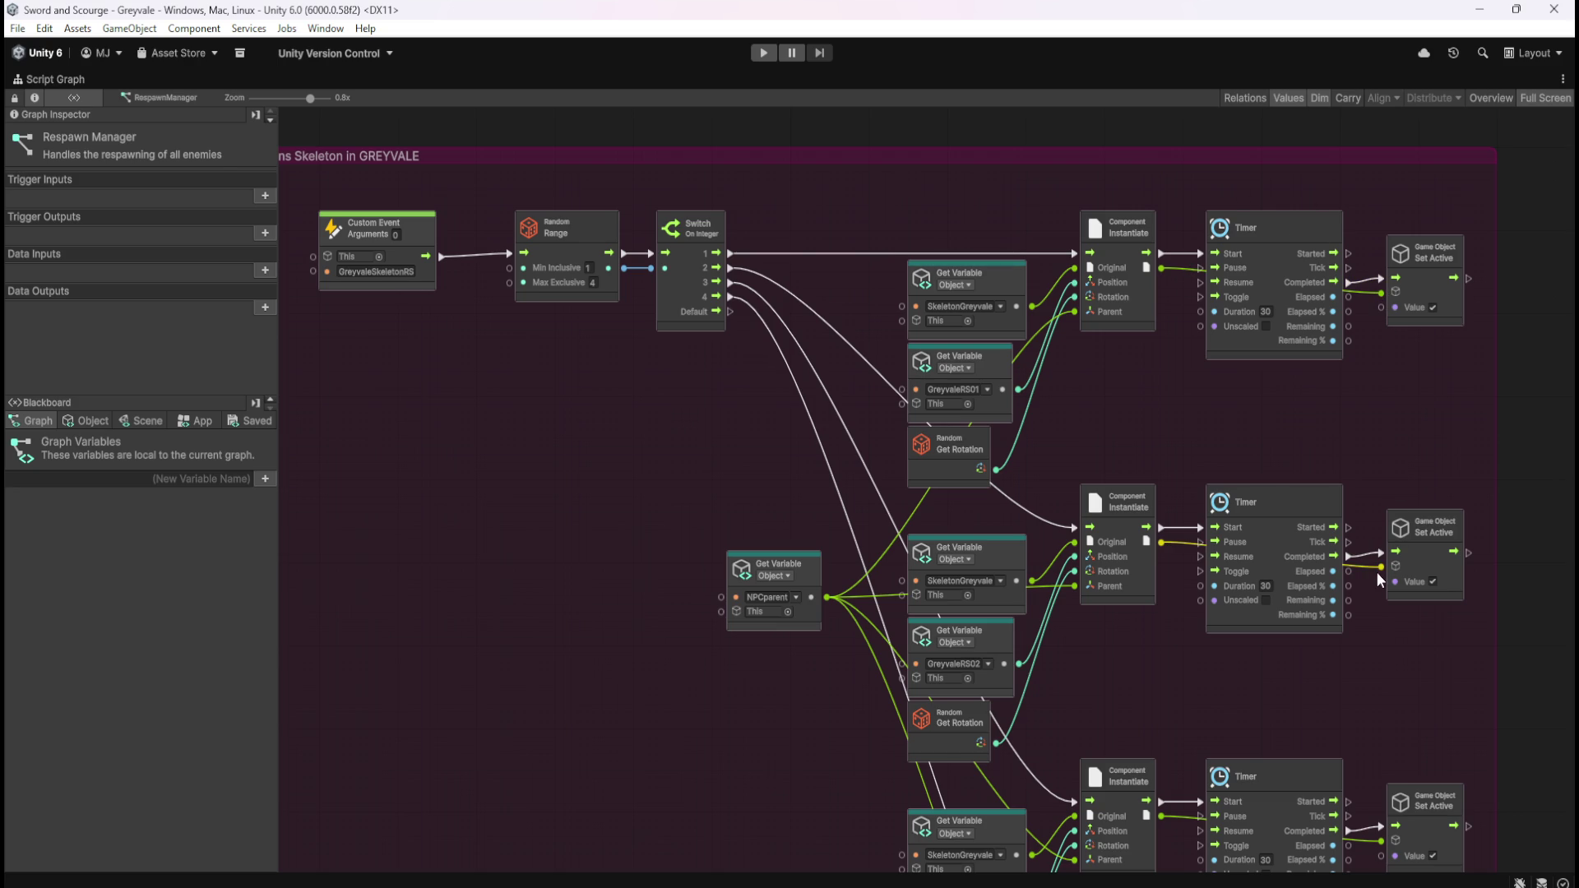
scroll(1376, 572, "down", 2)
- Pan across the Spawns Skeleton in GREYVALE group's spawn rows, then restore the docked layout
scroll(1382, 551, "down", 10)
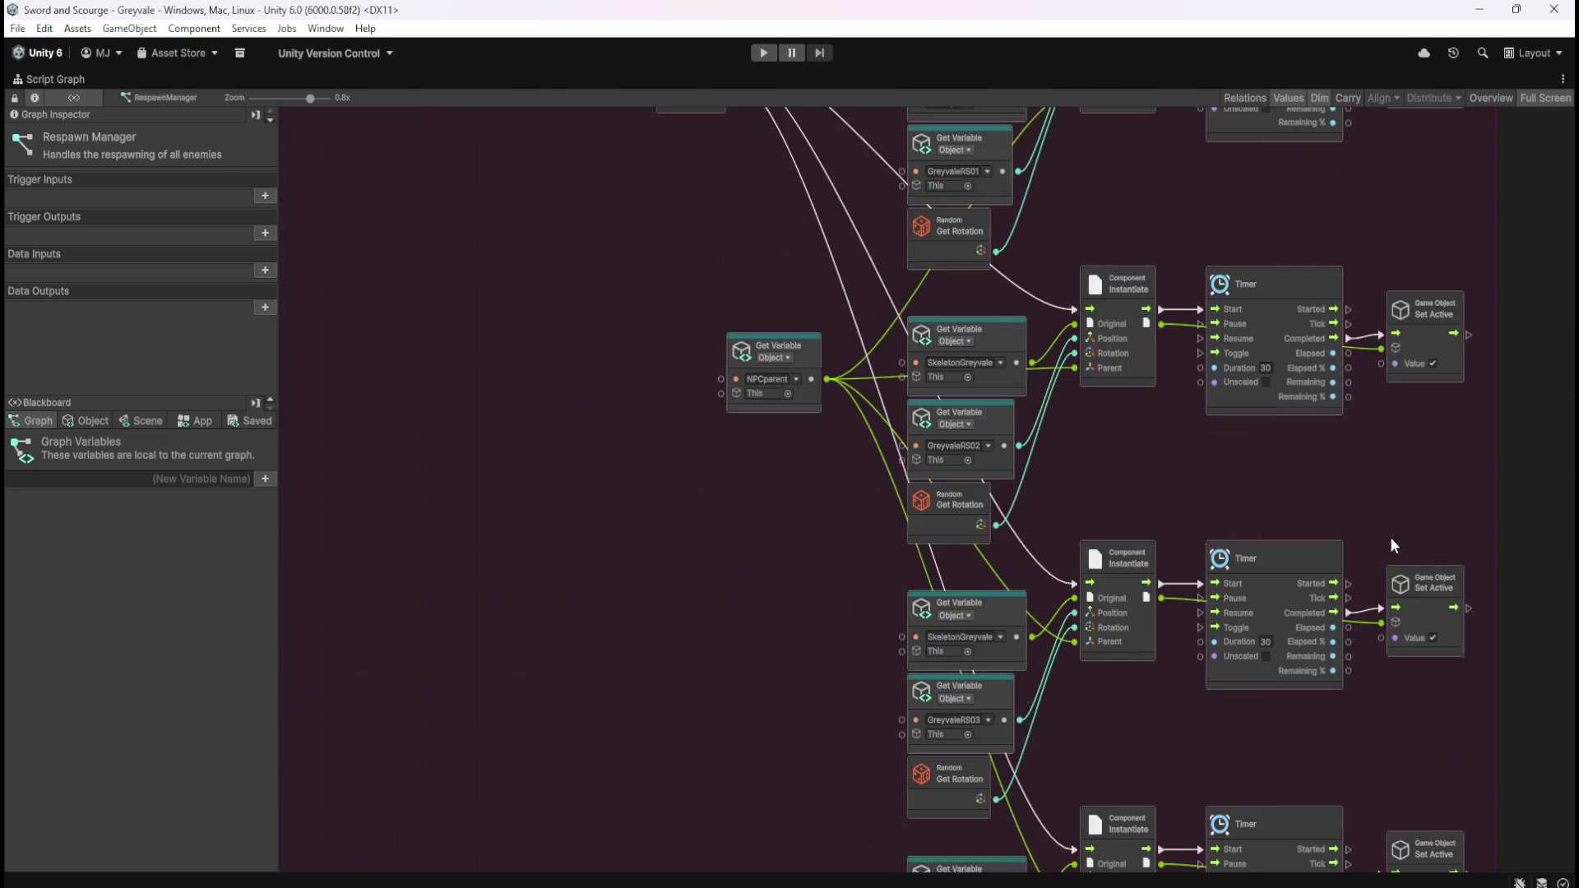
scroll(1360, 727, "right", 3)
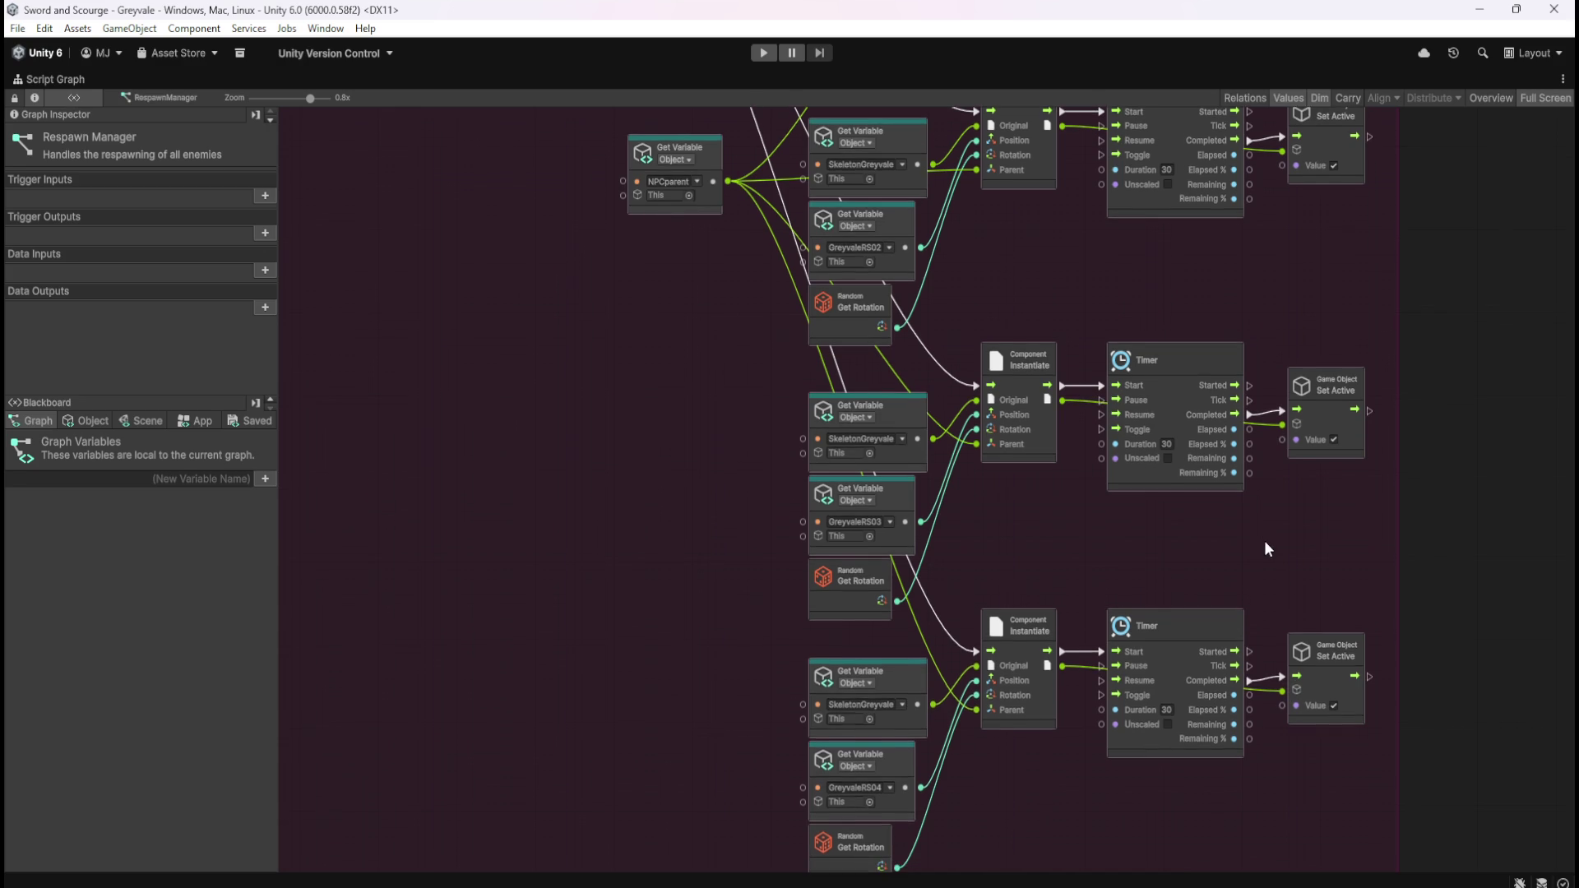
left_click_drag(1265, 540, 1298, 345)
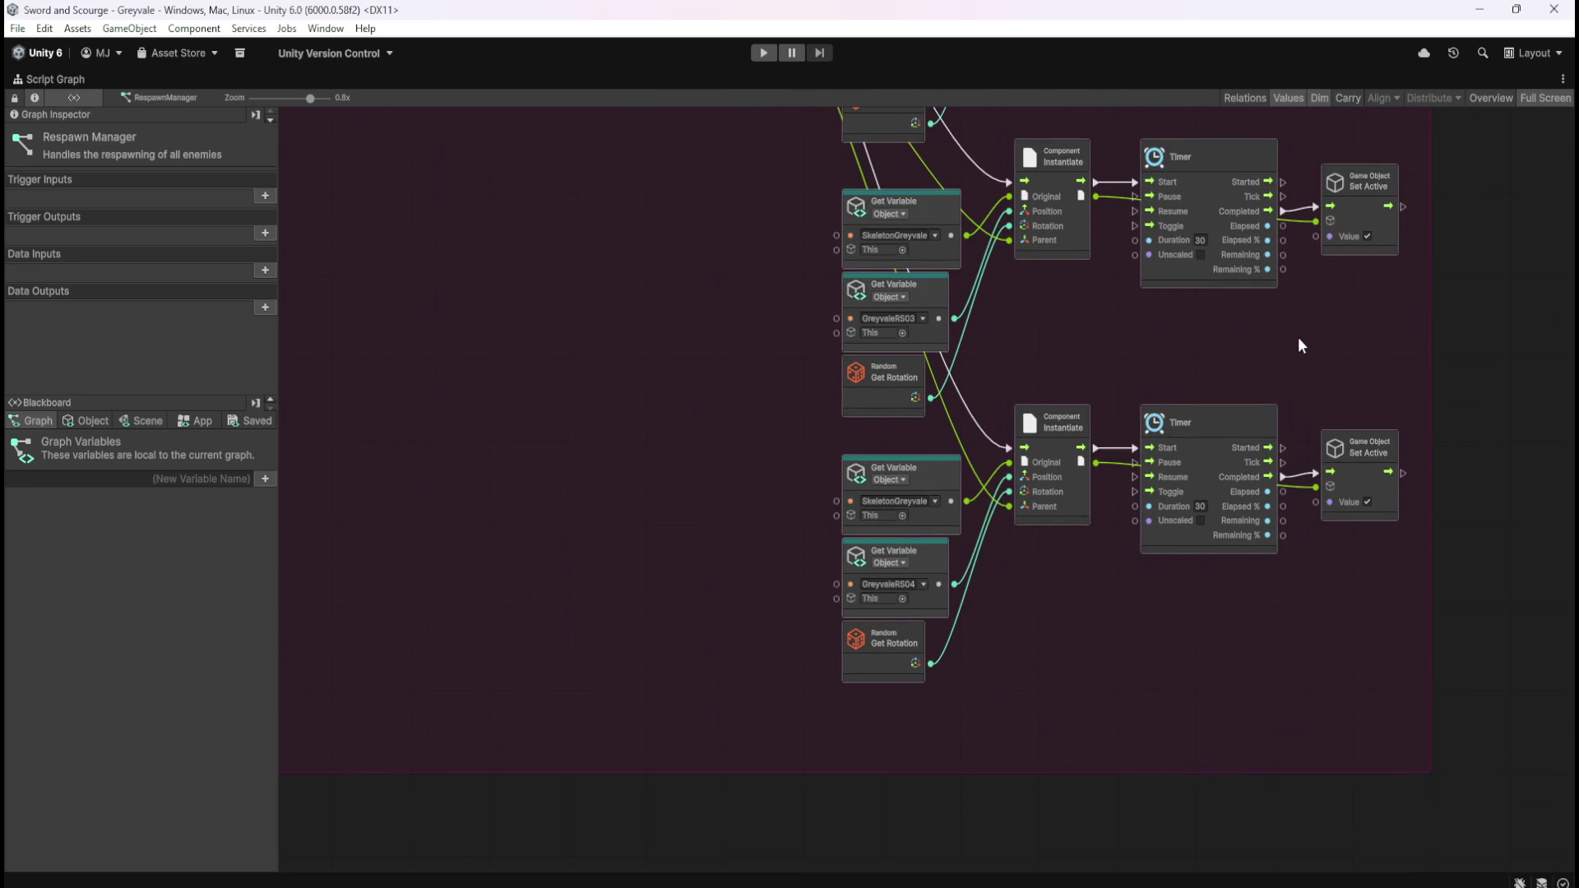
scroll(1298, 337, "up", 8)
mouse_move(1093, 352)
left_mouse_down()
mouse_move(1167, 623)
mouse_move(1199, 668)
left_mouse_up()
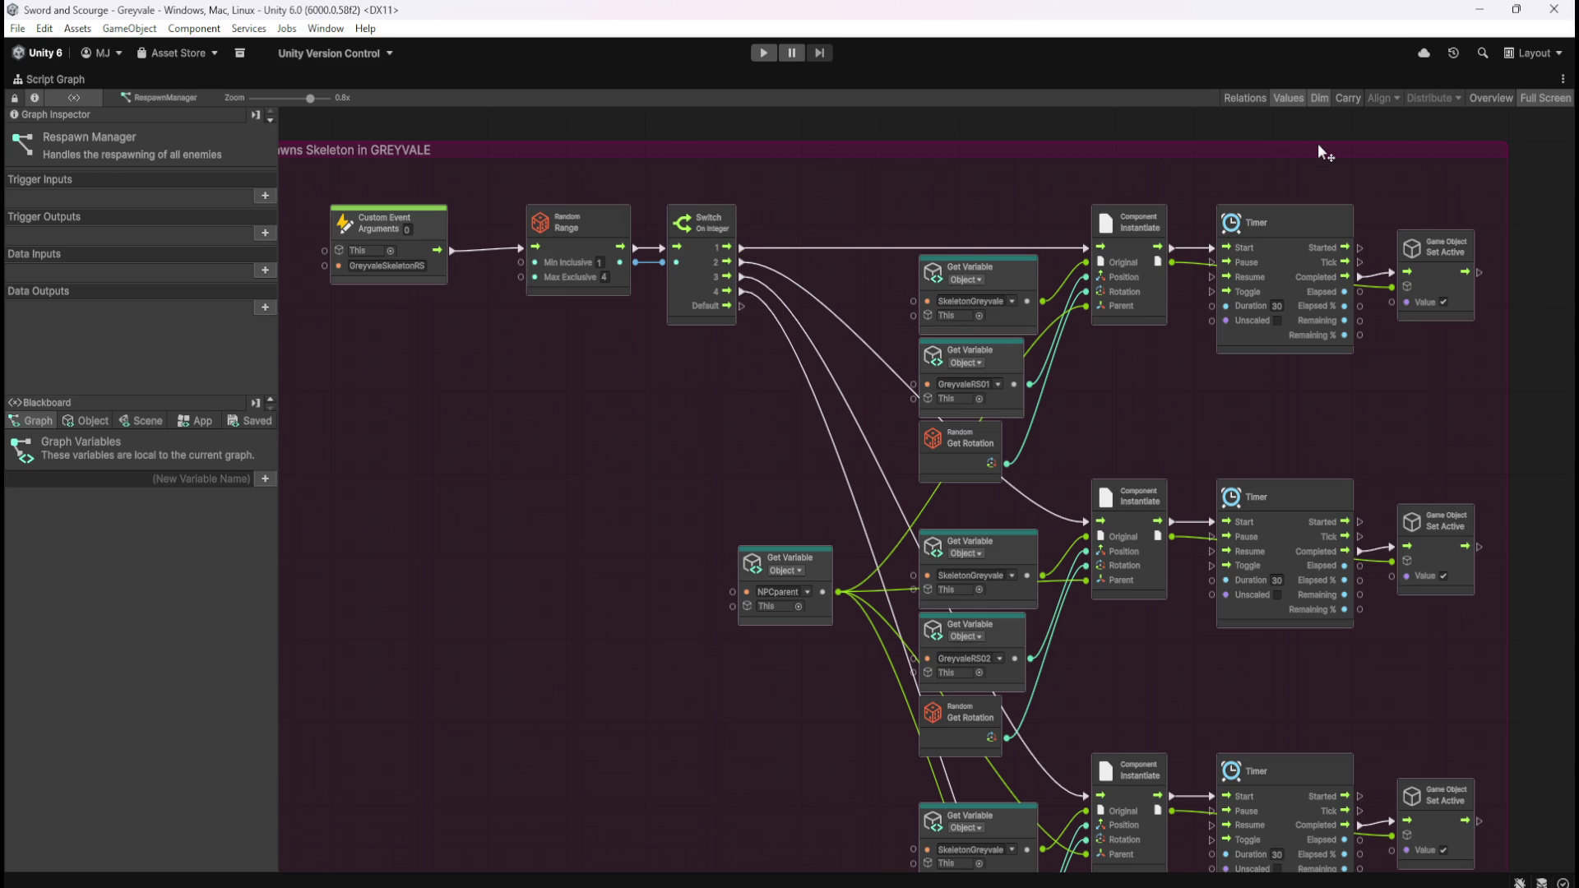
scroll(1168, 397, "down", 5)
left_click_drag(776, 698, 745, 401)
scroll(759, 333, "up", 8)
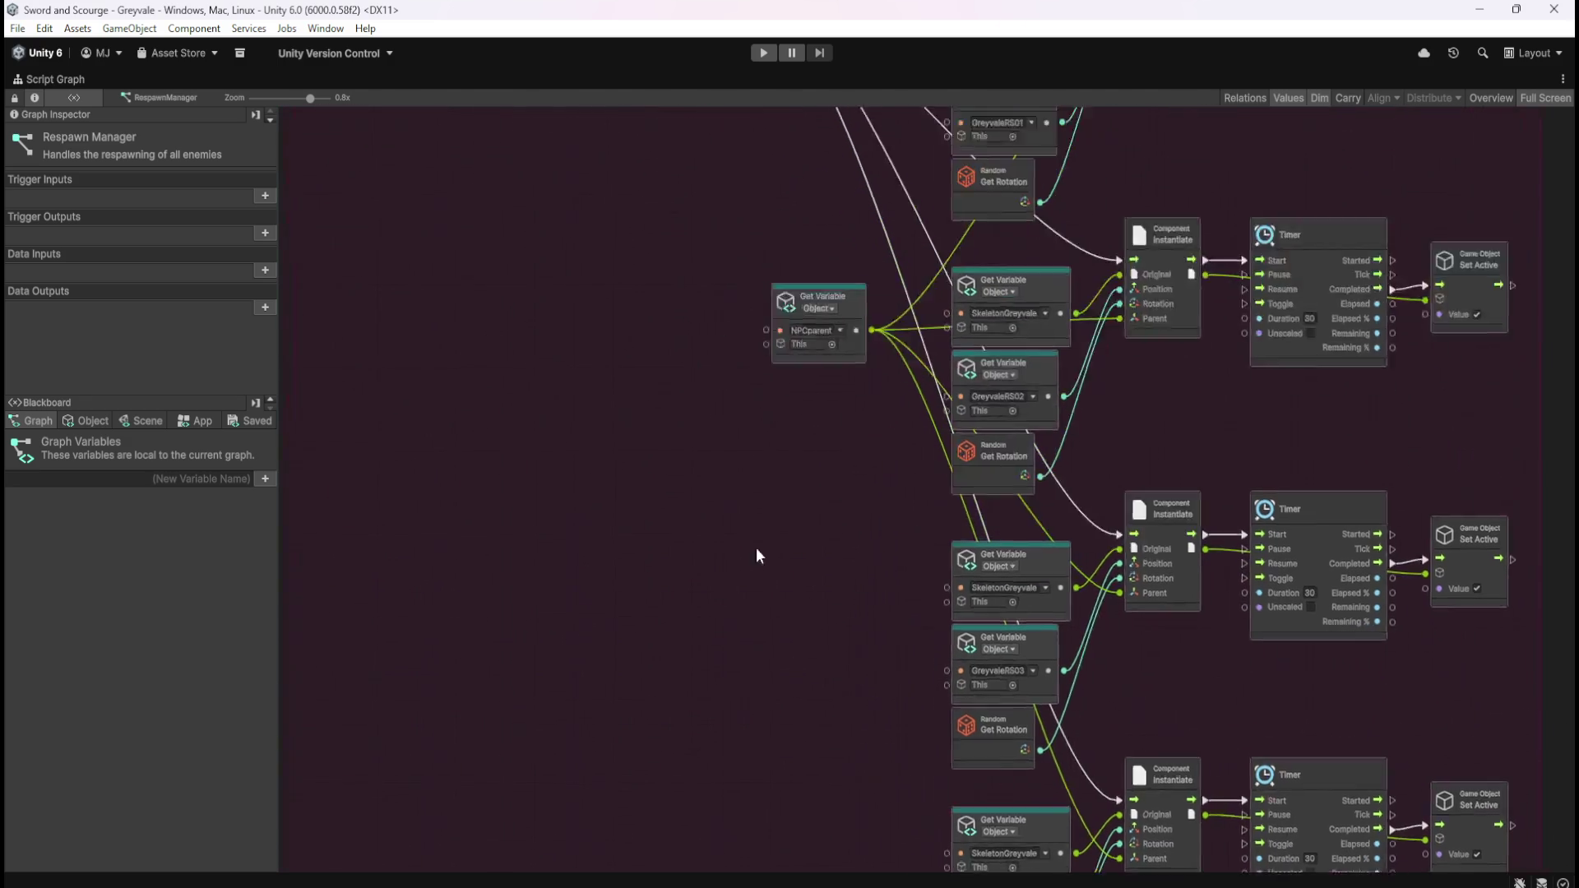
left_click_drag(851, 265, 738, 579)
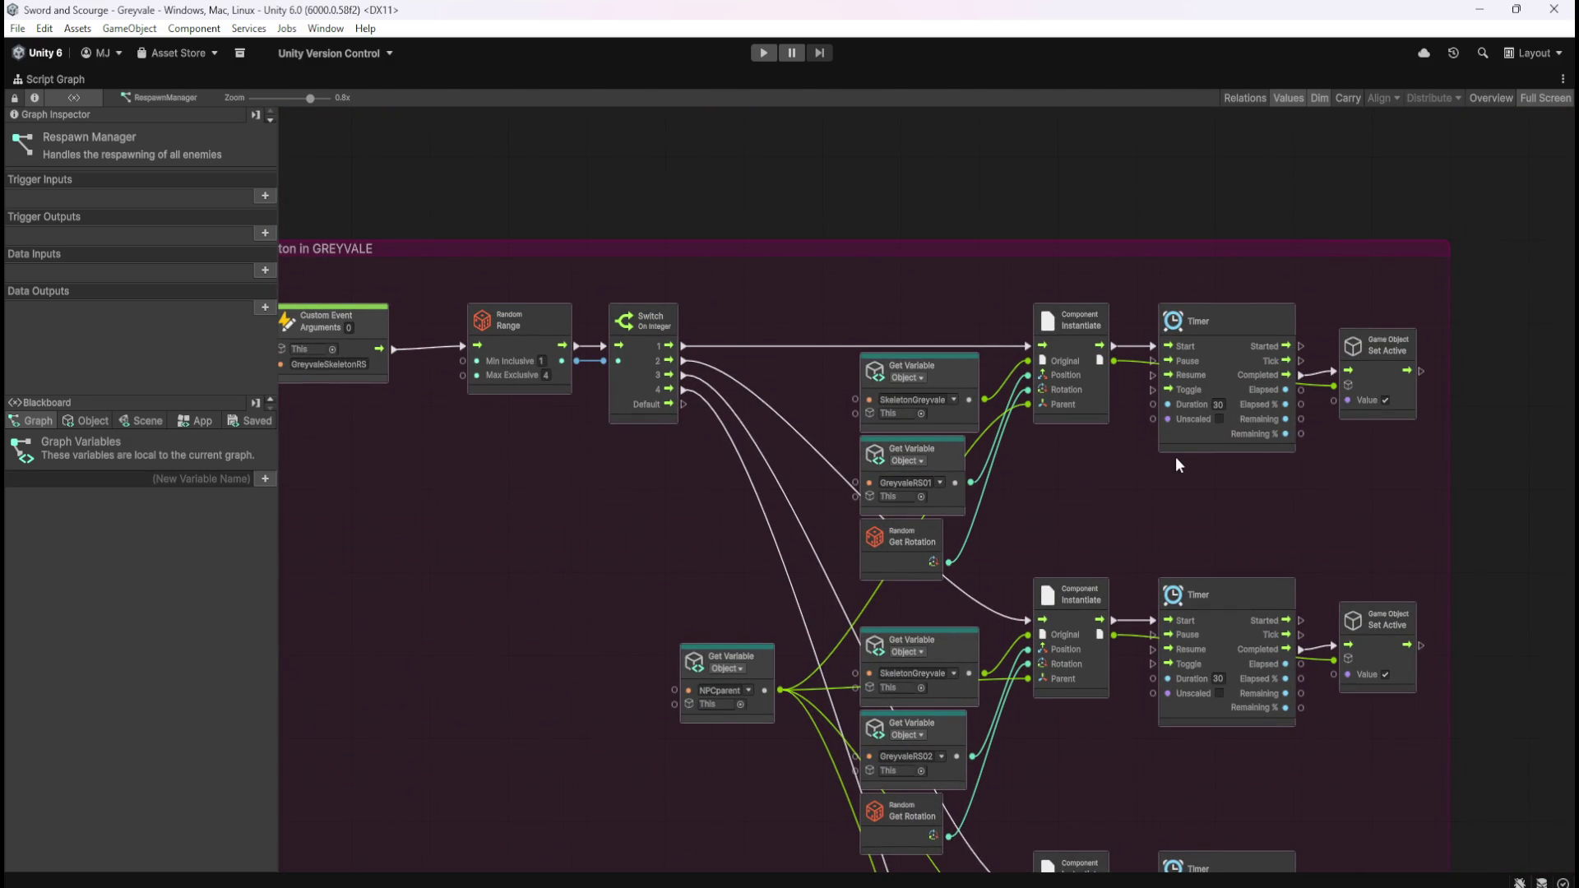
mouse_move(595, 523)
left_mouse_down()
mouse_move(659, 417)
mouse_move(742, 465)
mouse_move(691, 477)
mouse_move(701, 453)
left_mouse_up()
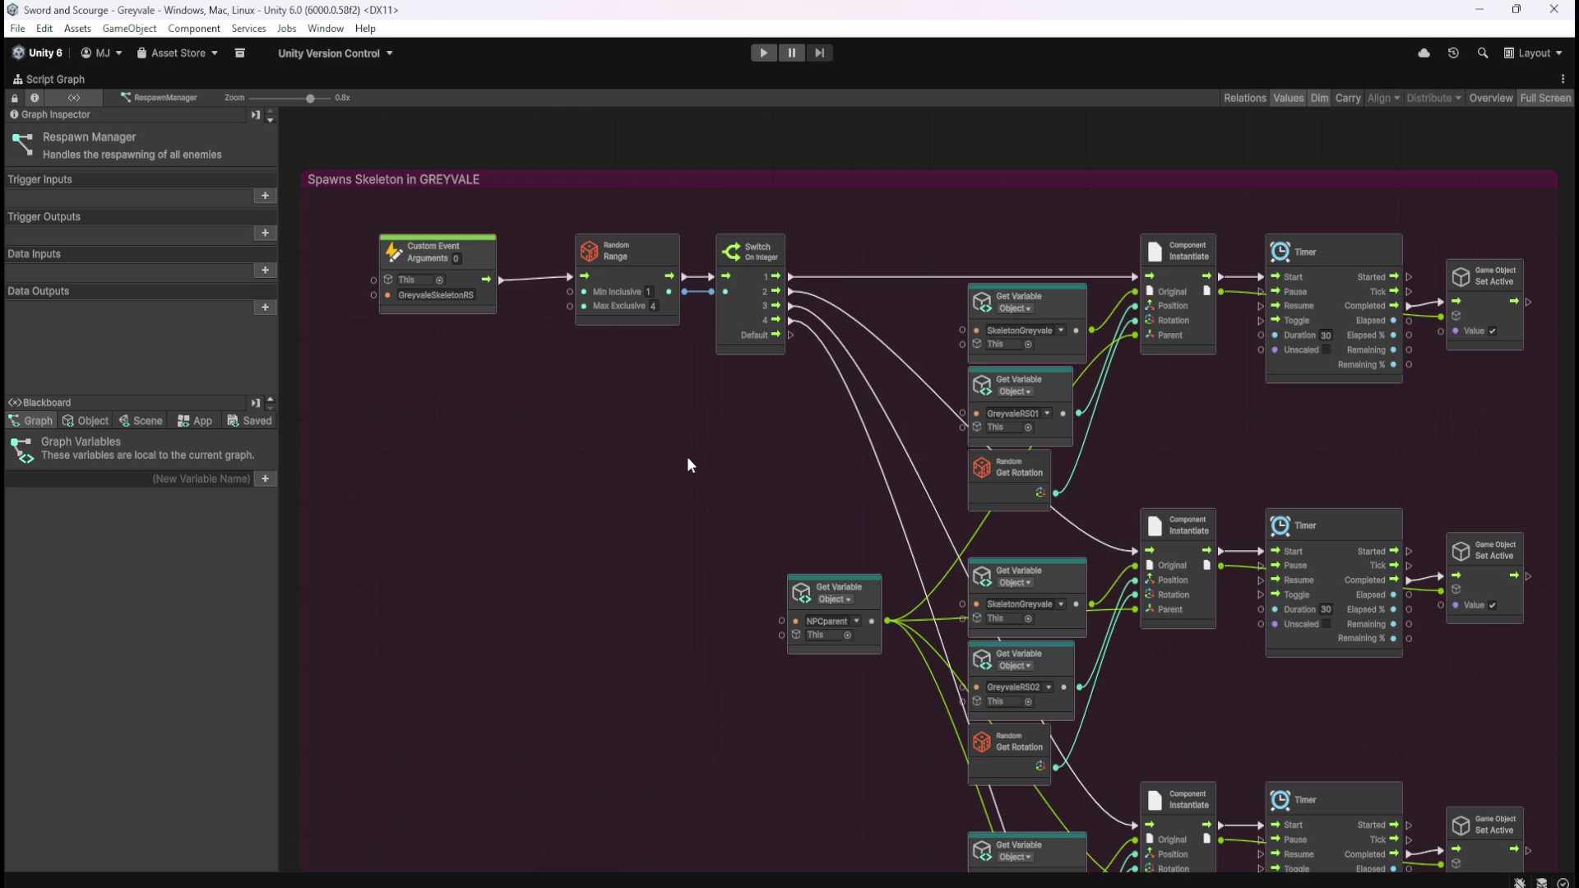
key("shift+space")
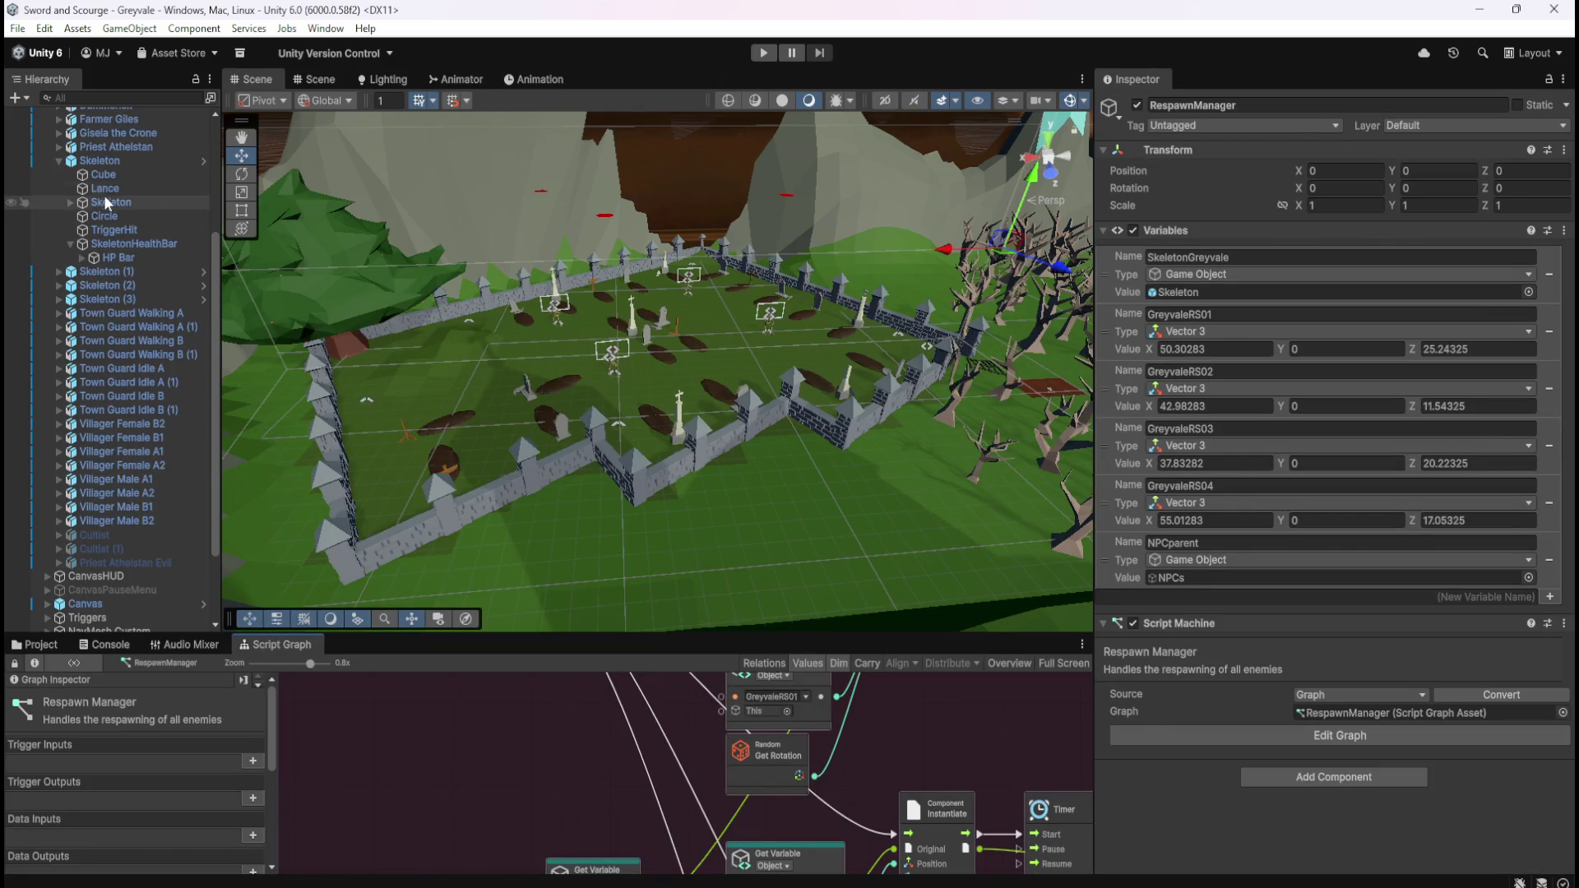
- Maximize the Skeleton's graph and pan through its damage and death group to the clamp node
left_click(100, 160)
key("shift+space")
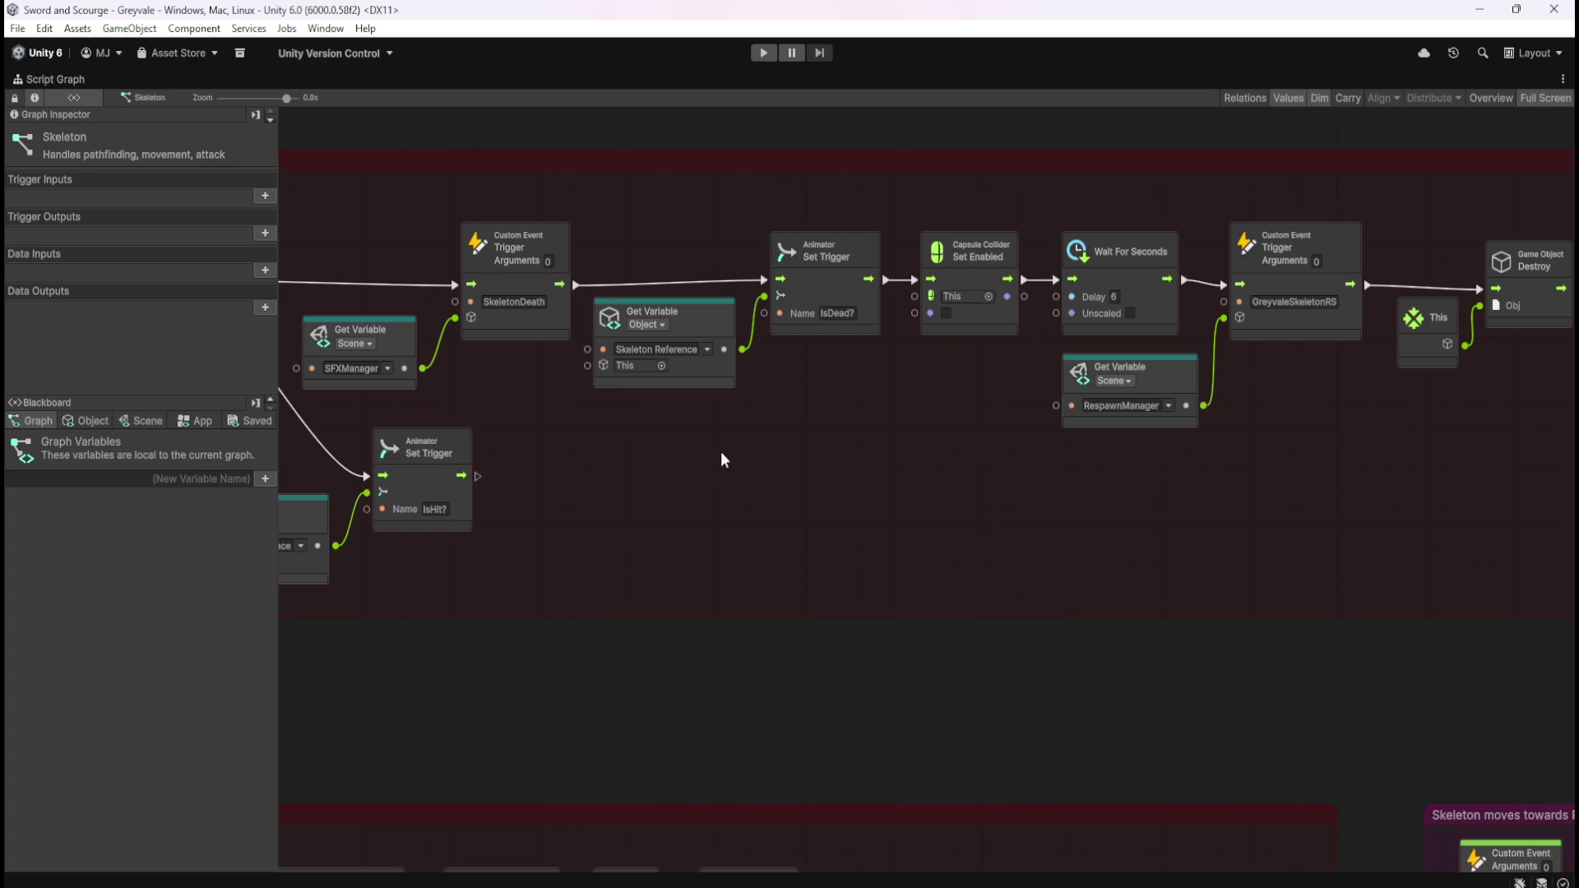
left_click_drag(707, 471, 1478, 640)
mouse_move(678, 719)
left_mouse_down()
mouse_move(1136, 672)
mouse_move(1093, 666)
left_mouse_up()
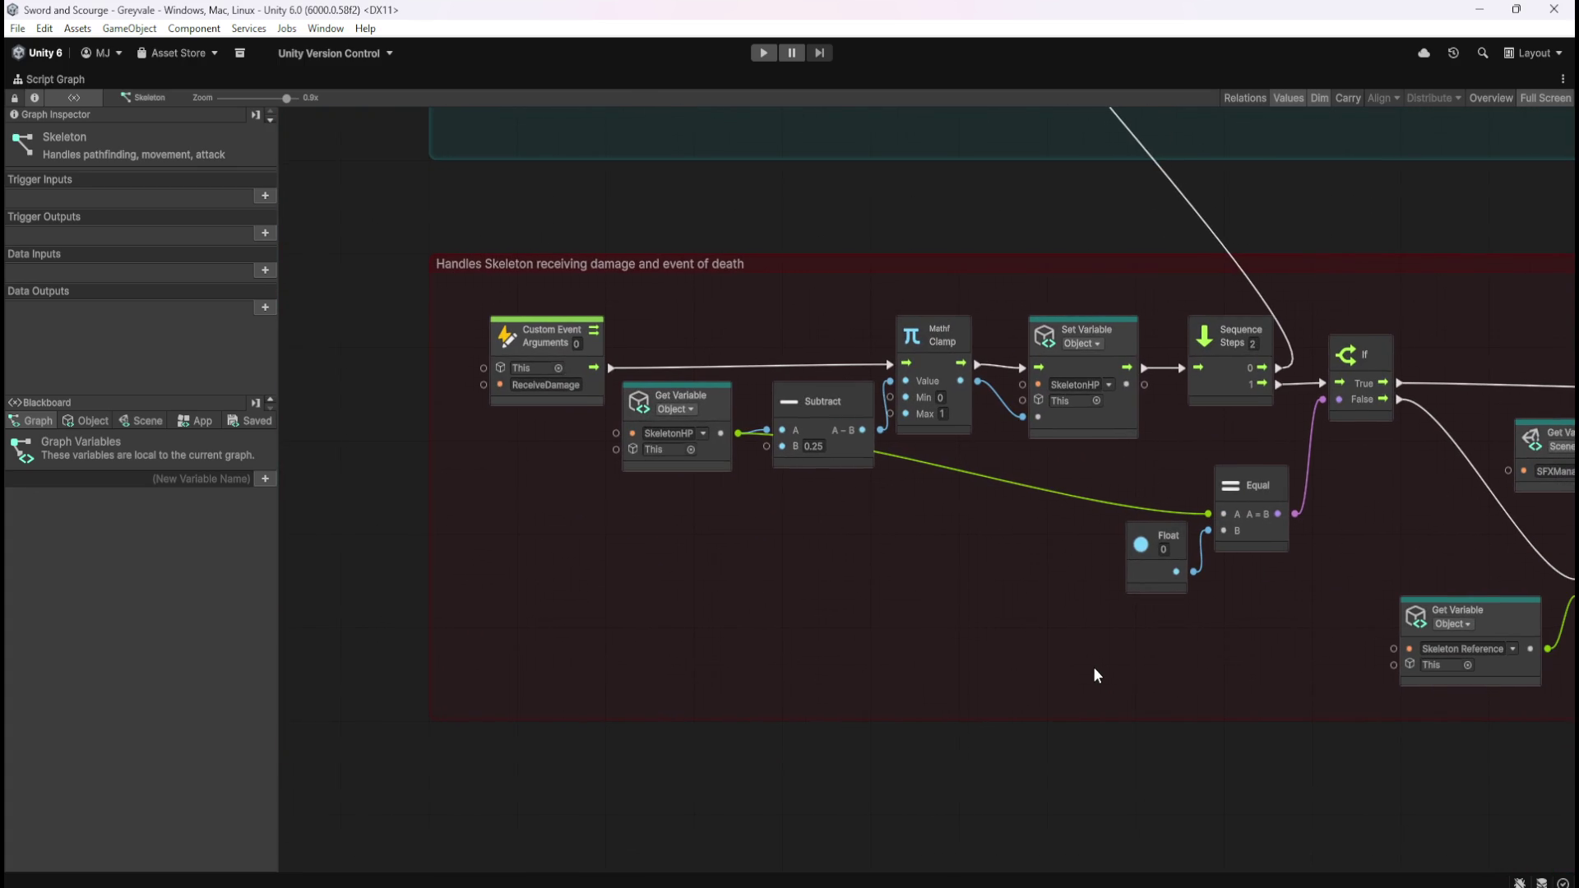
mouse_move(1285, 689)
left_mouse_down()
mouse_move(747, 699)
mouse_move(570, 669)
mouse_move(1360, 676)
left_mouse_up()
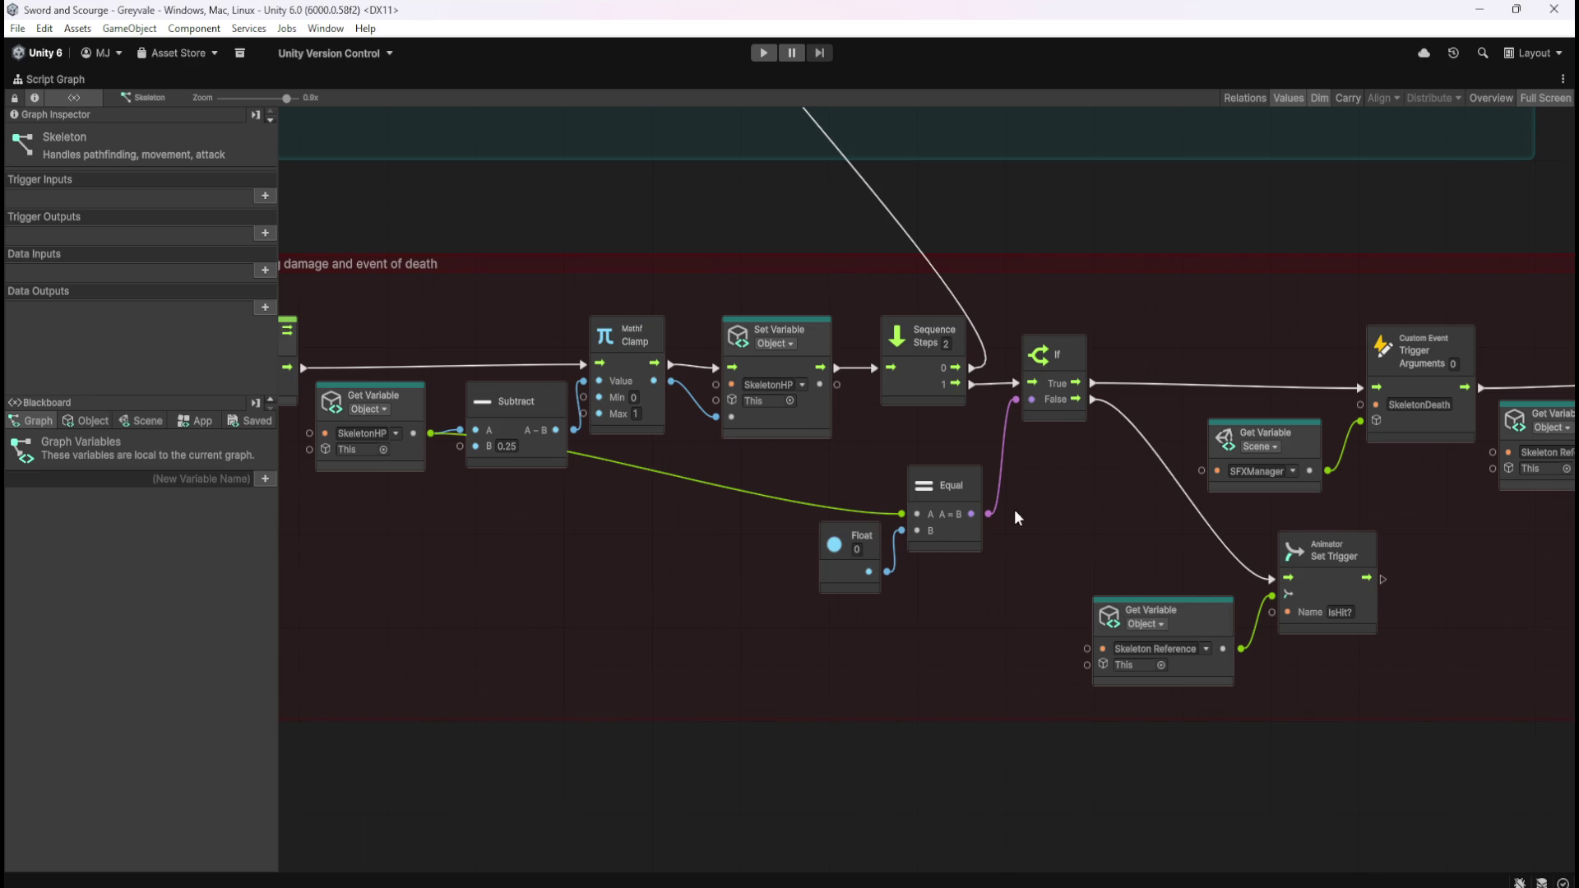
left_click_drag(1014, 510, 585, 517)
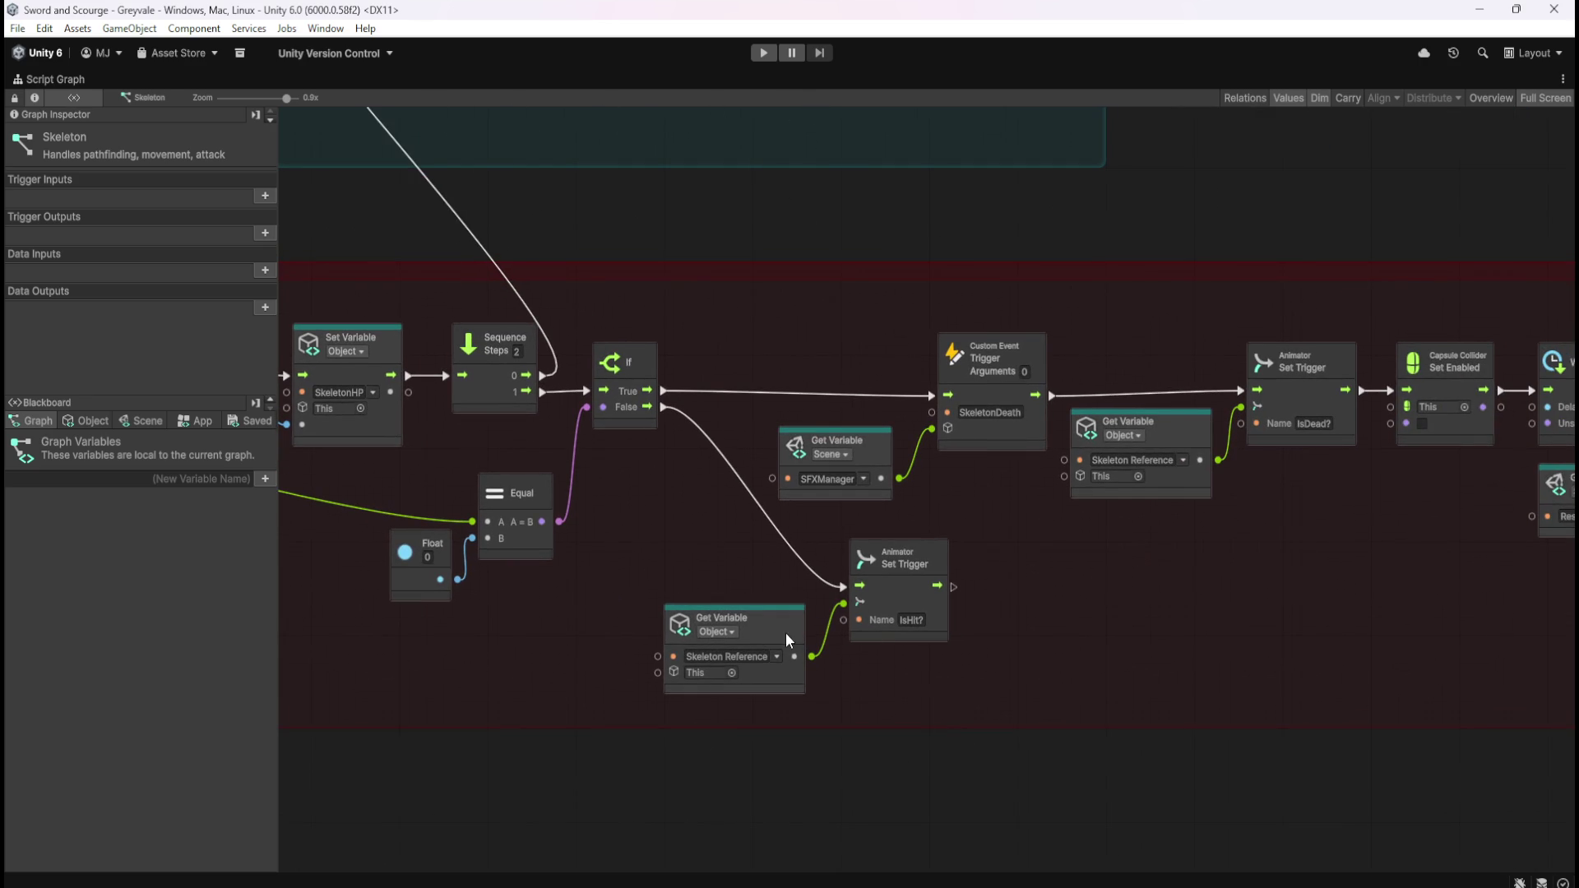
mouse_move(545, 555)
left_mouse_down()
mouse_move(1306, 502)
mouse_move(668, 648)
mouse_move(673, 633)
left_mouse_up()
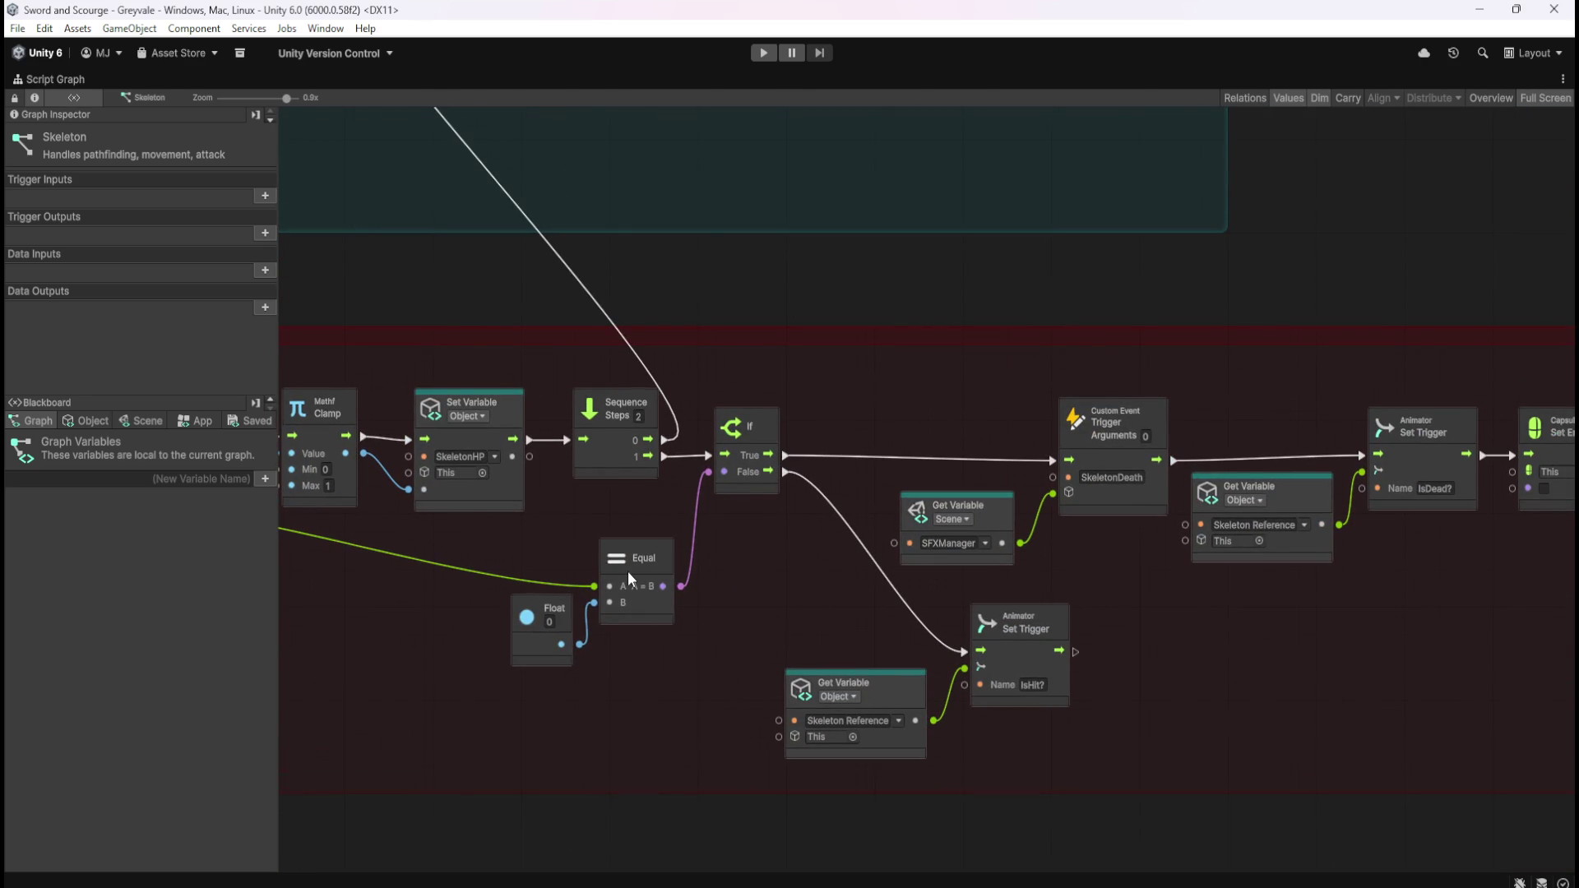
- Follow ReceiveDamage and SkeletonDeath to the RespawnManager trigger, then restore the layout and select TriggerHit
mouse_move(446, 555)
left_mouse_down()
mouse_move(550, 600)
mouse_move(763, 592)
left_mouse_up()
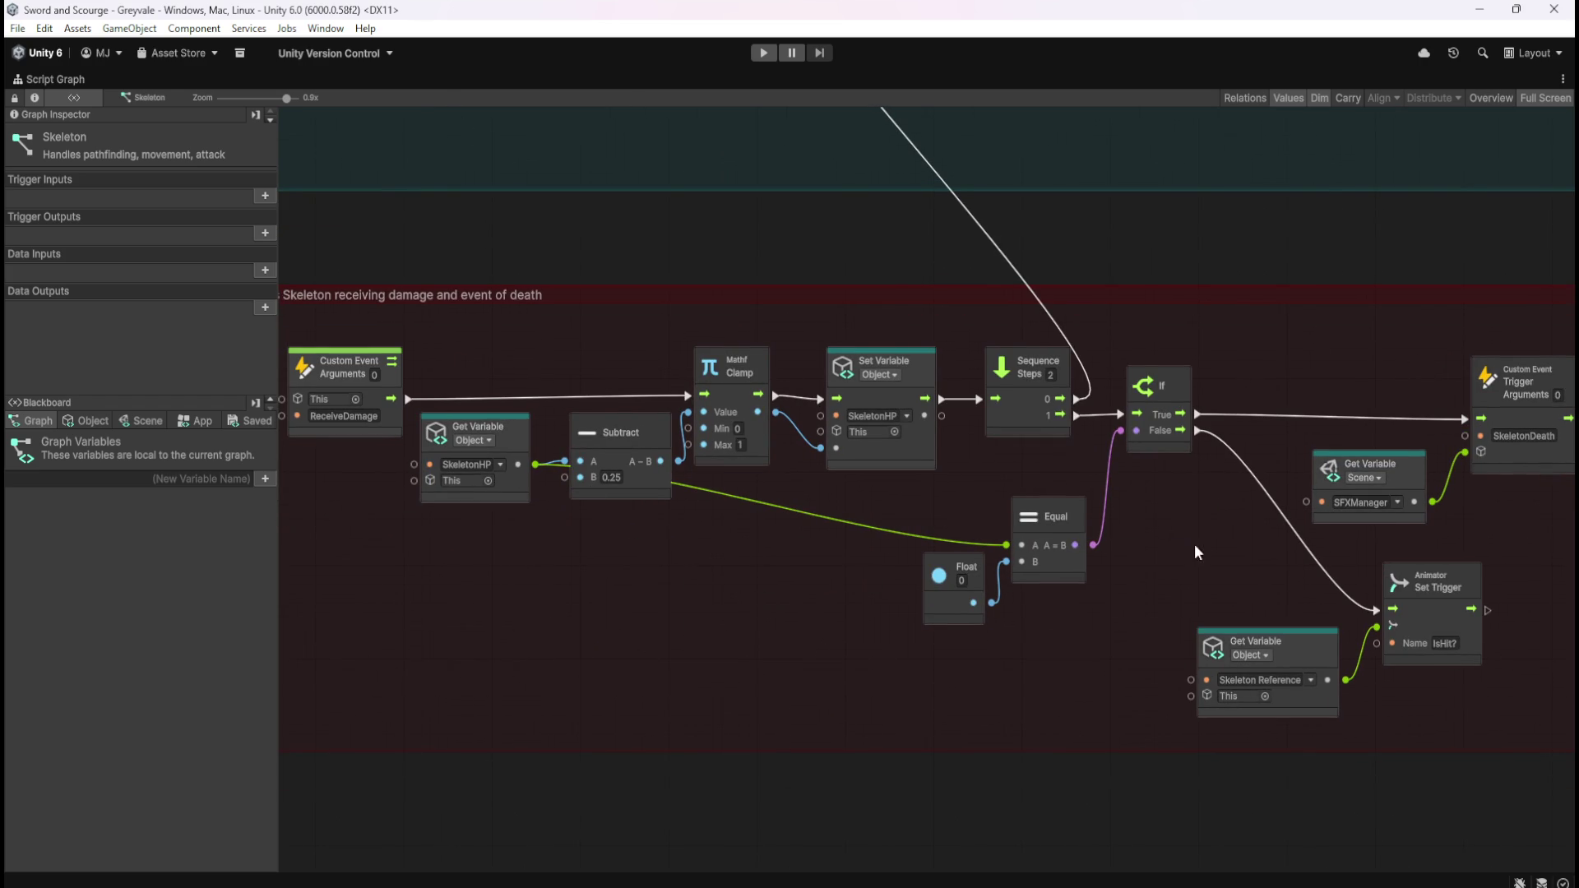
left_click_drag(1226, 560, 757, 550)
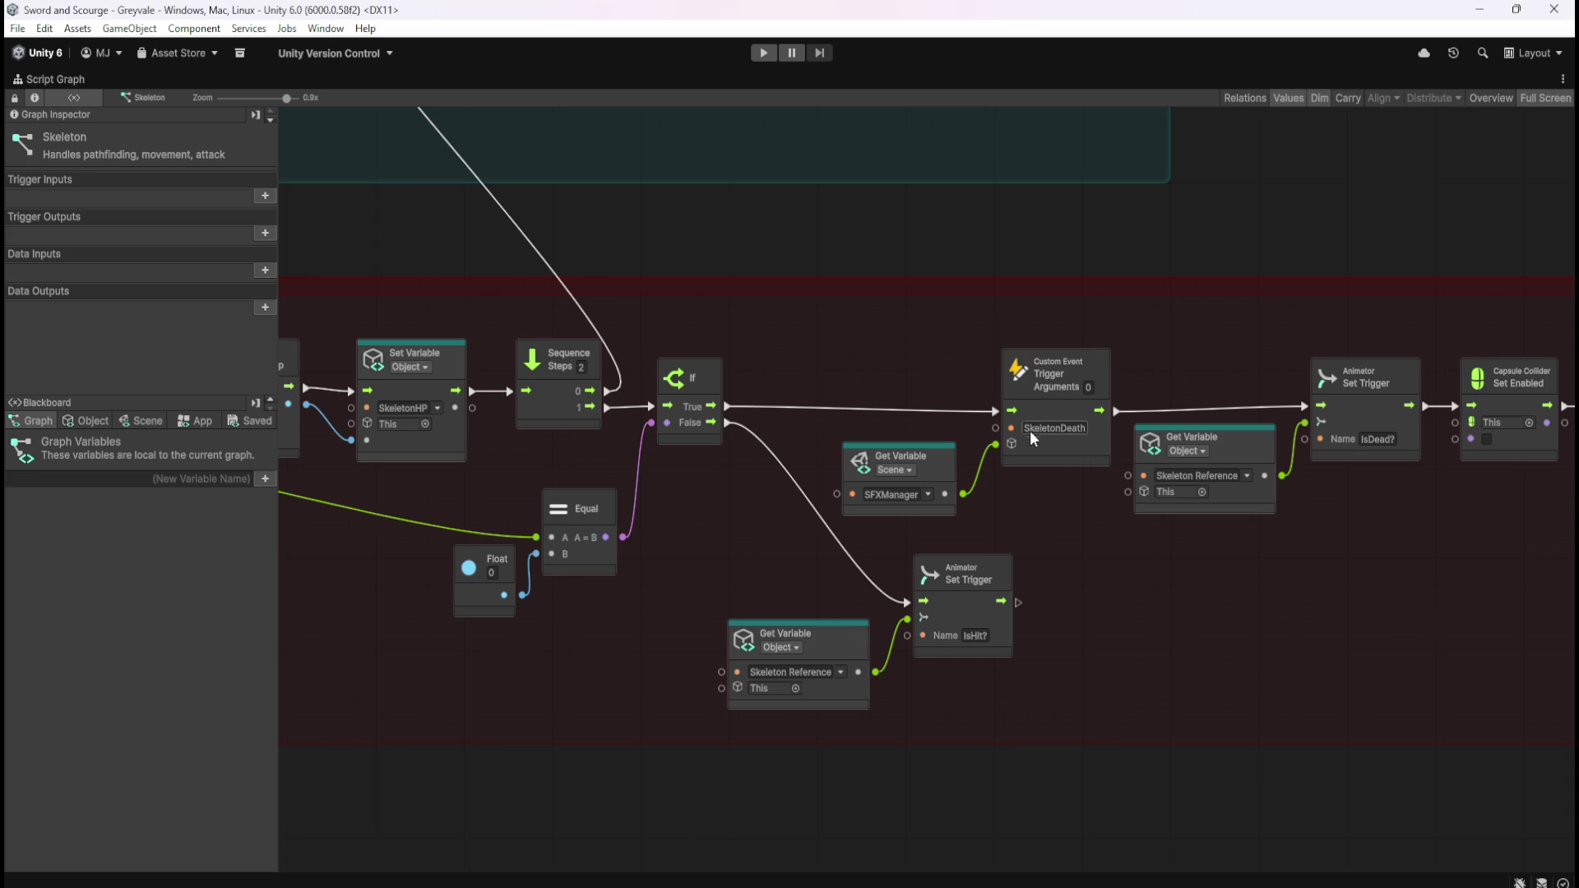
left_click_drag(1133, 637, 740, 604)
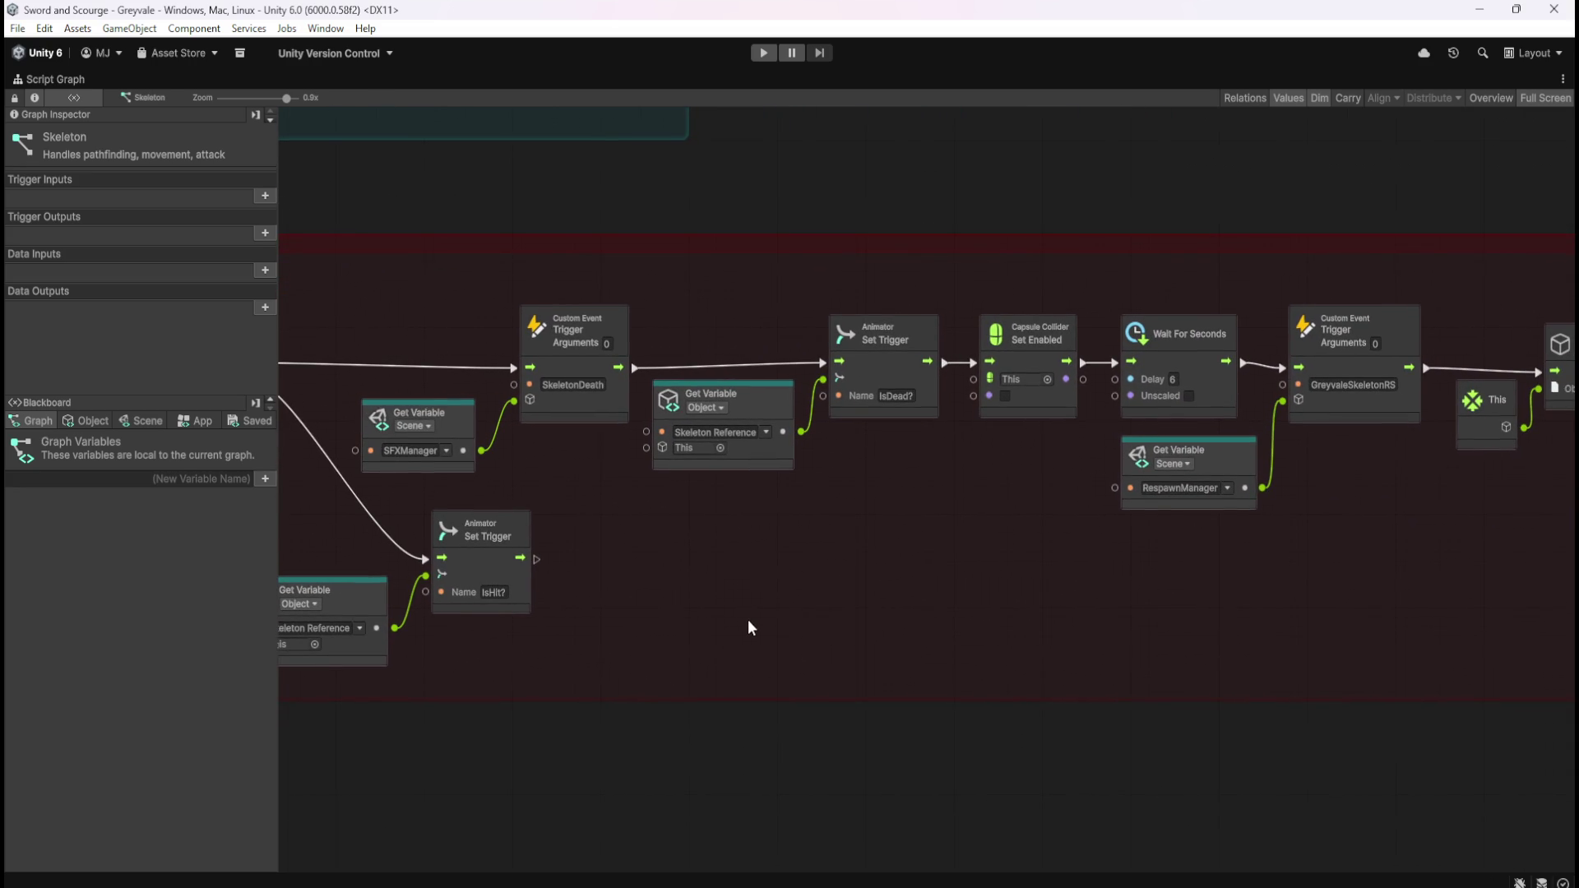
key("shift+space")
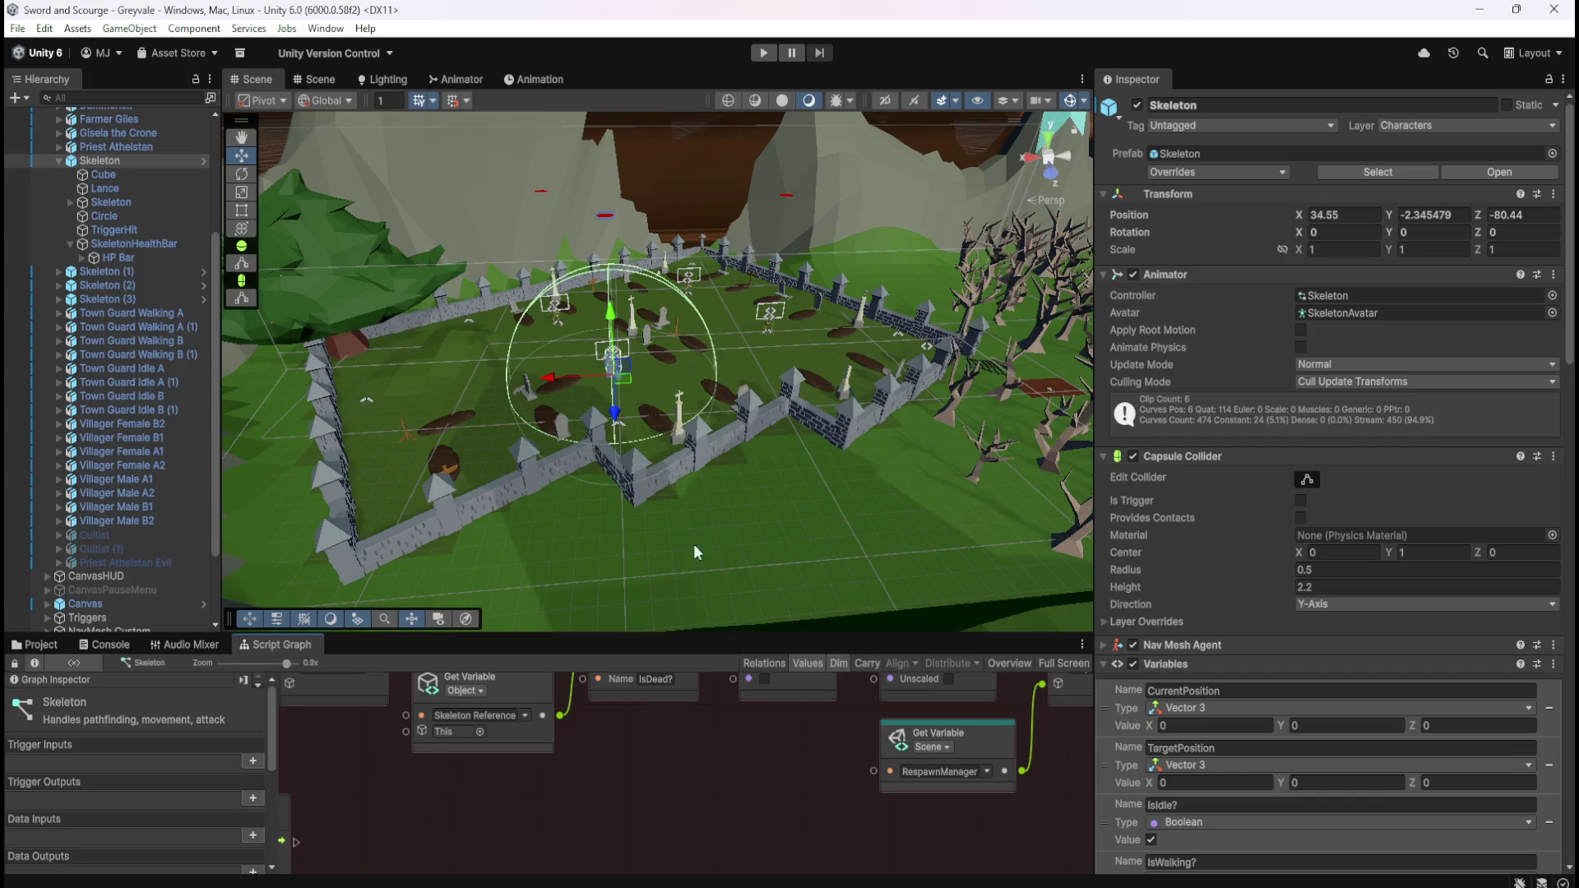
left_click(115, 230)
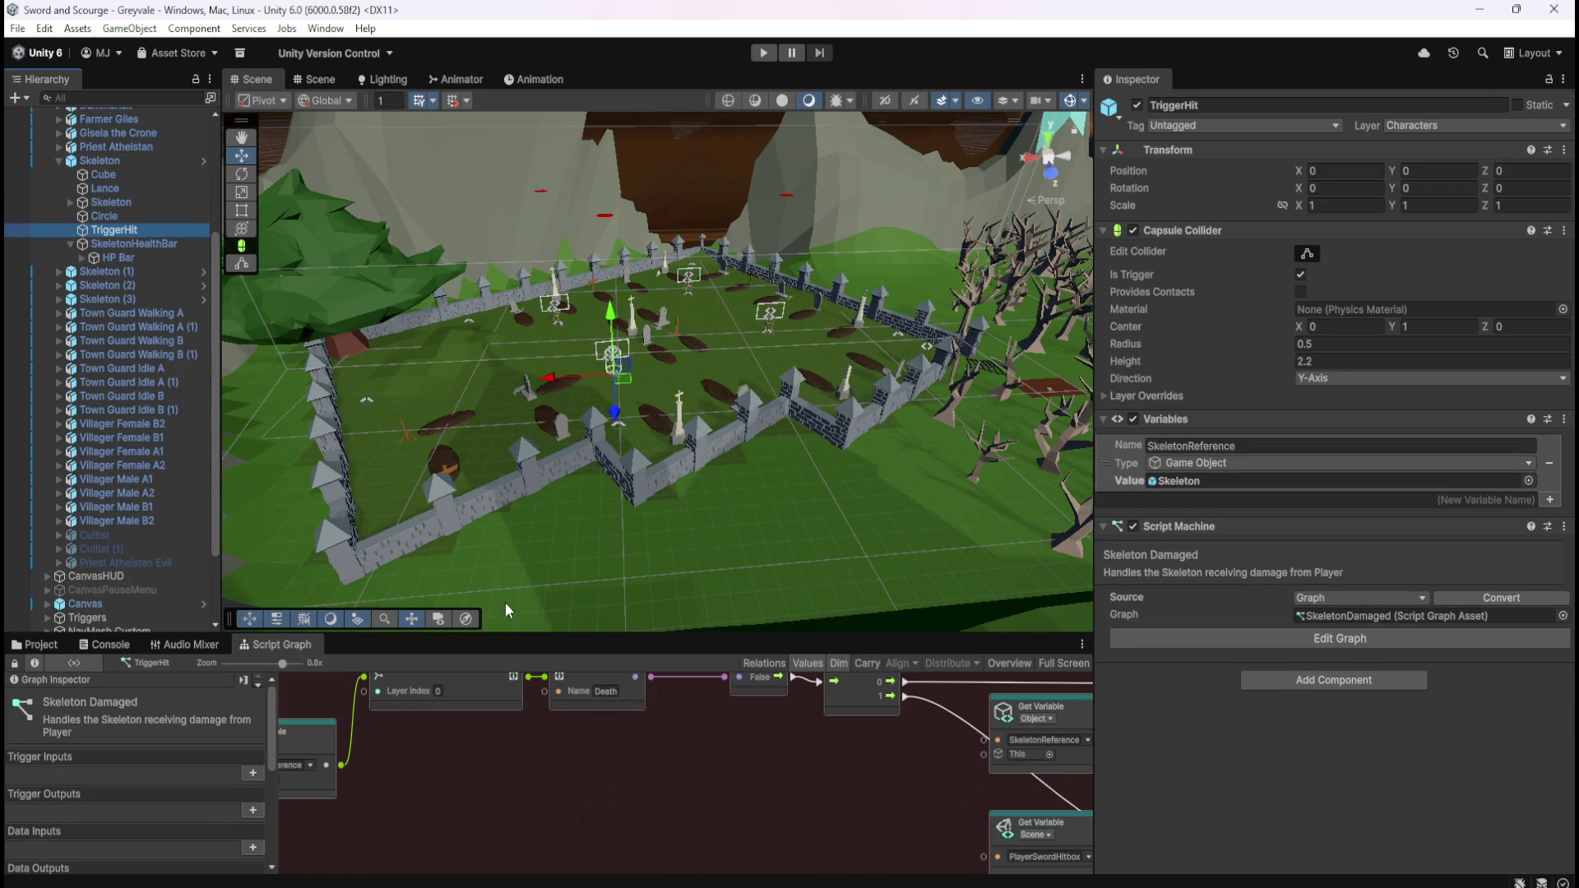
- Maximize TriggerHit's Skeleton Damaged graph, pan to Sequence and ReceiveDamage, and box-select the Animator death-check nodes
left_click(128, 242)
left_click(135, 228)
key("shift+space")
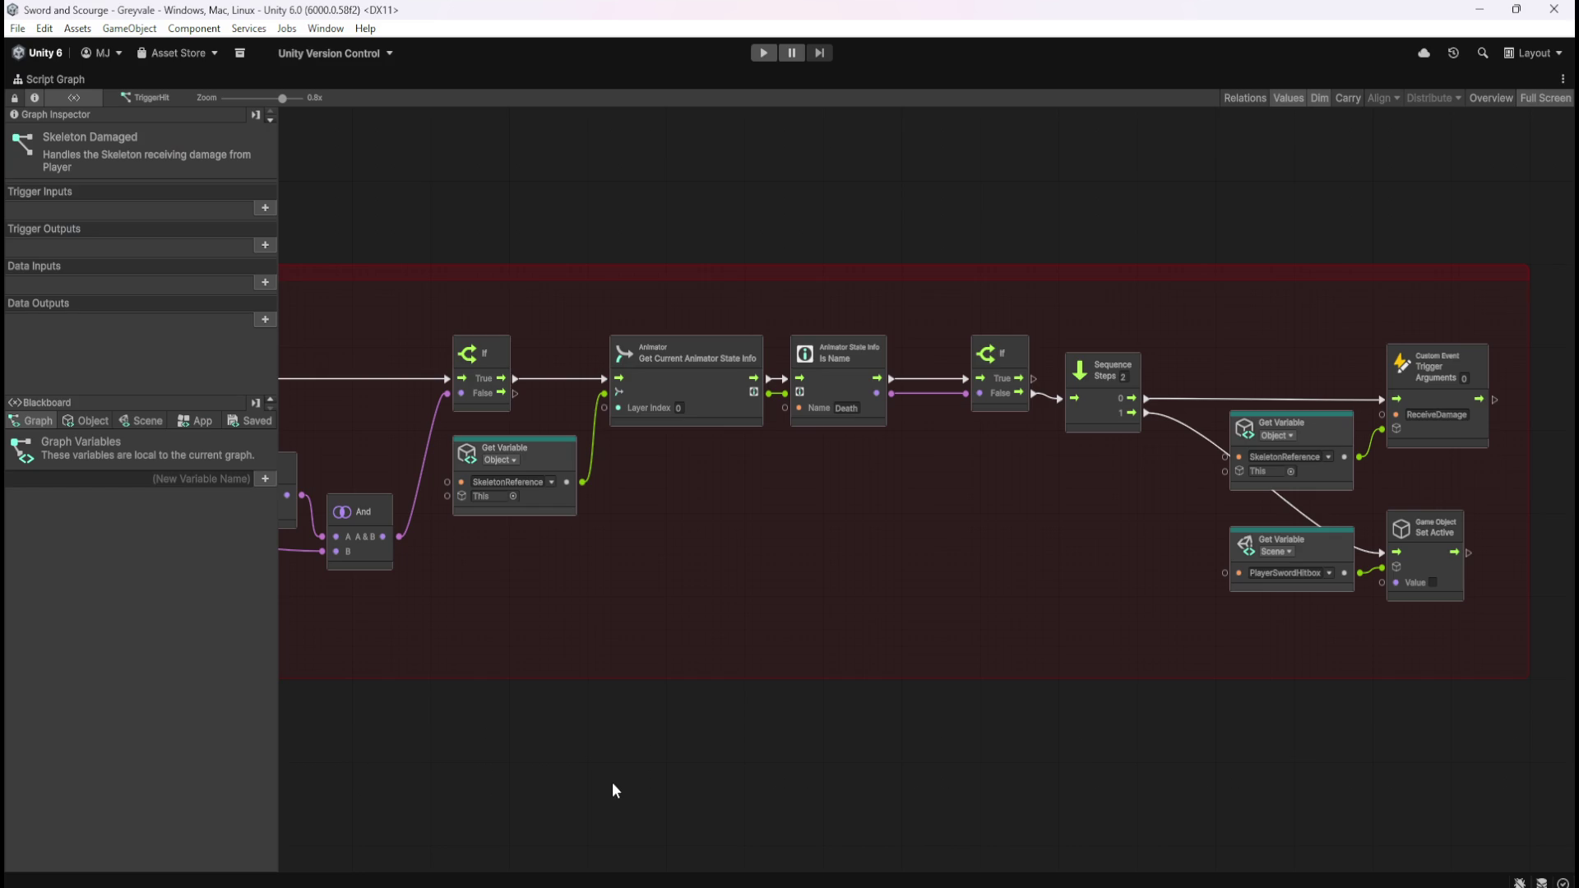
left_click_drag(506, 642, 1221, 643)
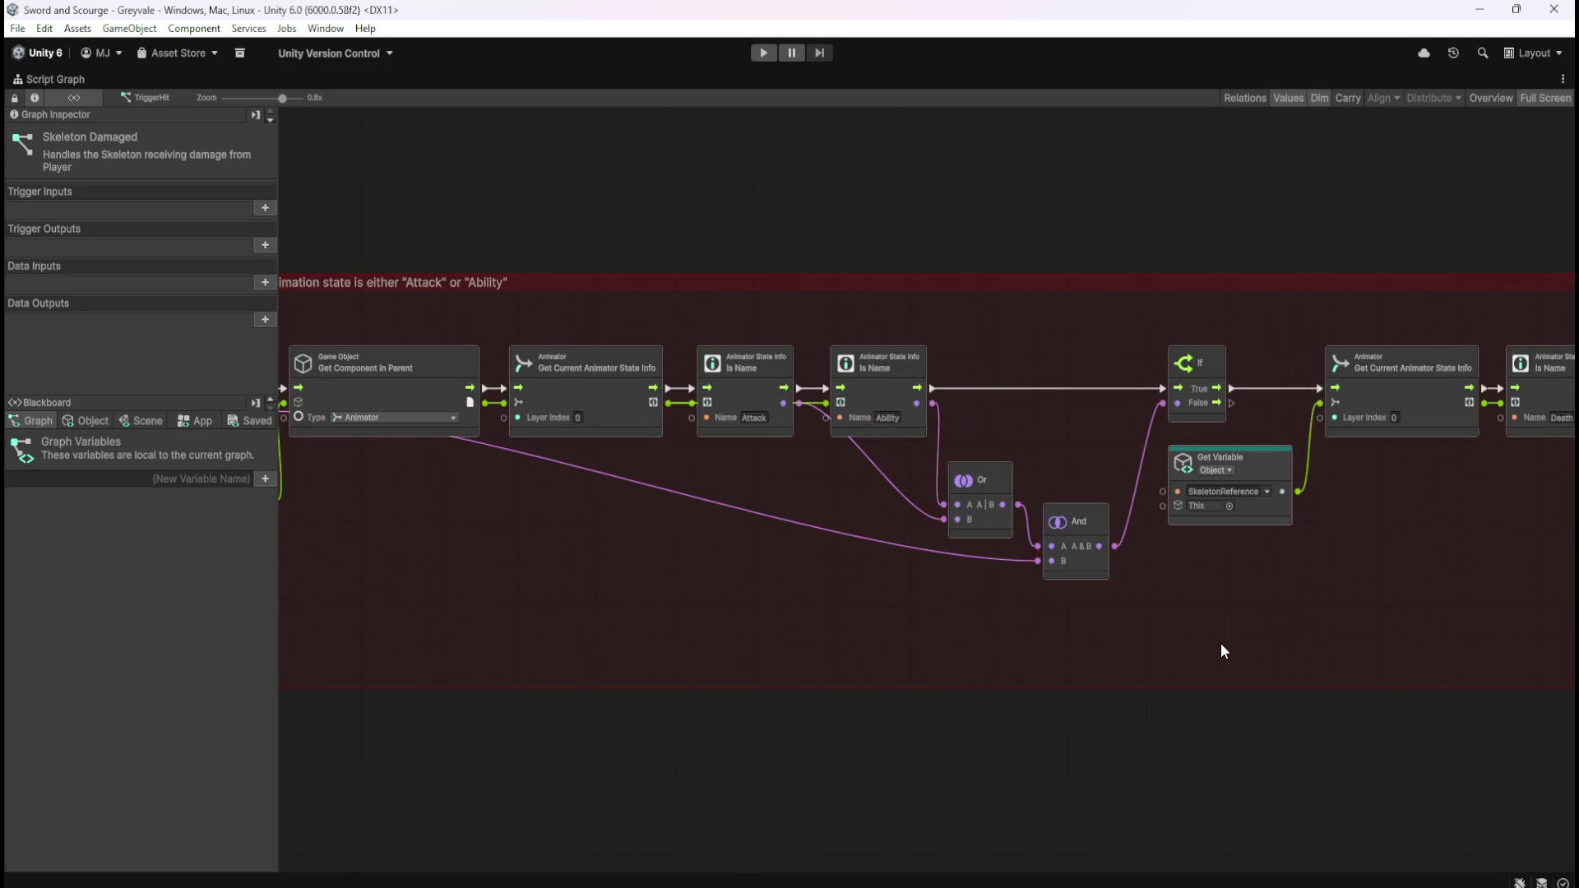
mouse_move(797, 631)
left_mouse_down()
mouse_move(1042, 641)
mouse_move(666, 627)
left_mouse_up()
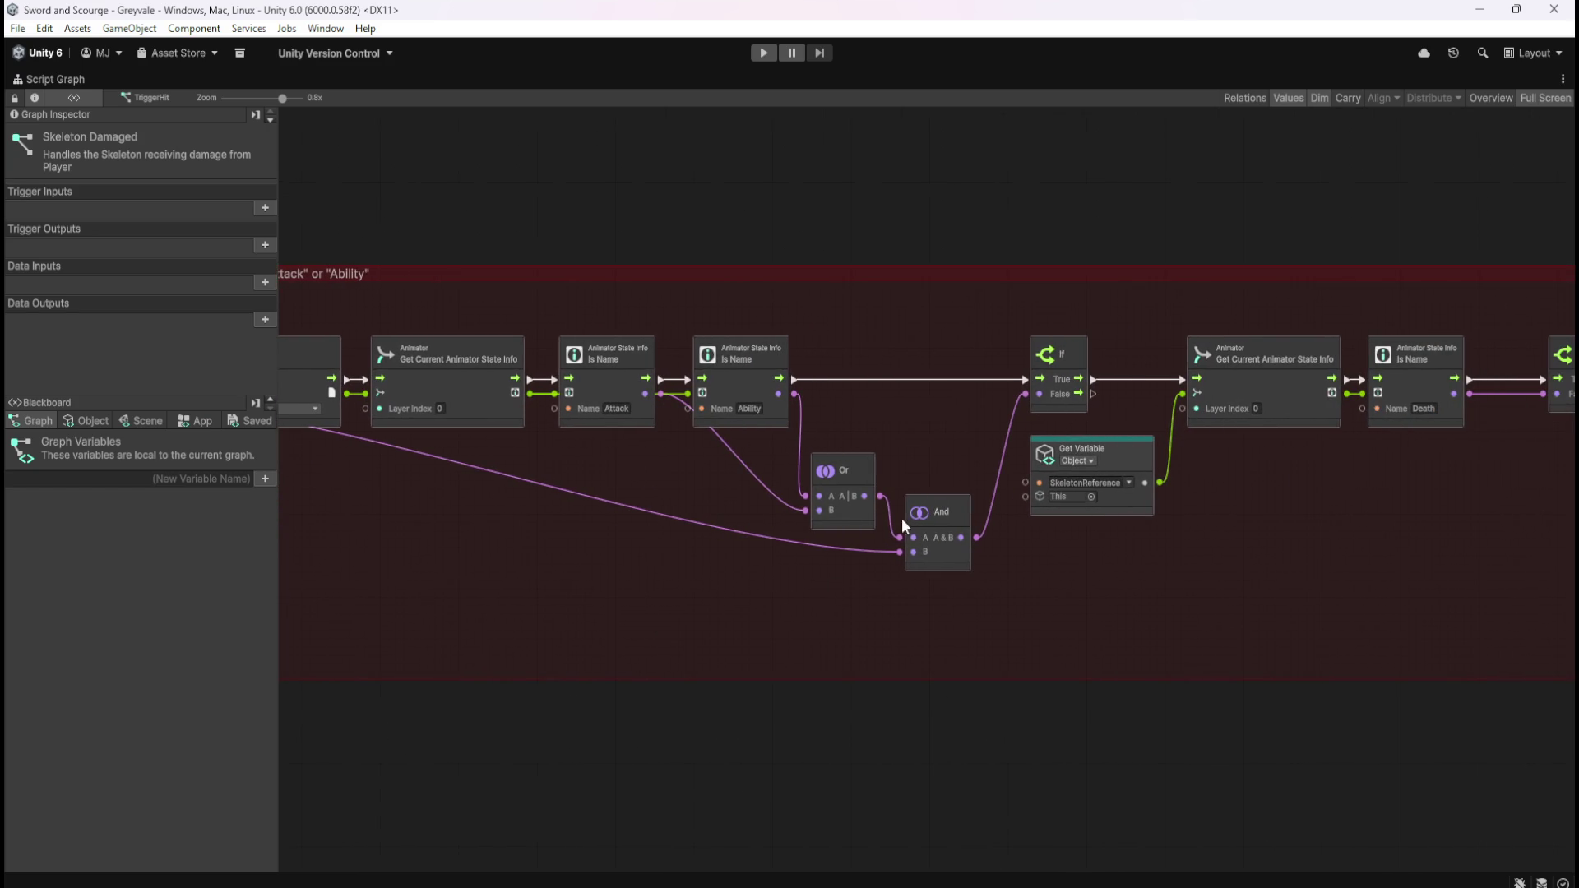
left_click_drag(1232, 485, 800, 638)
left_click_drag(1053, 635, 602, 424)
left_click_drag(997, 374, 619, 576)
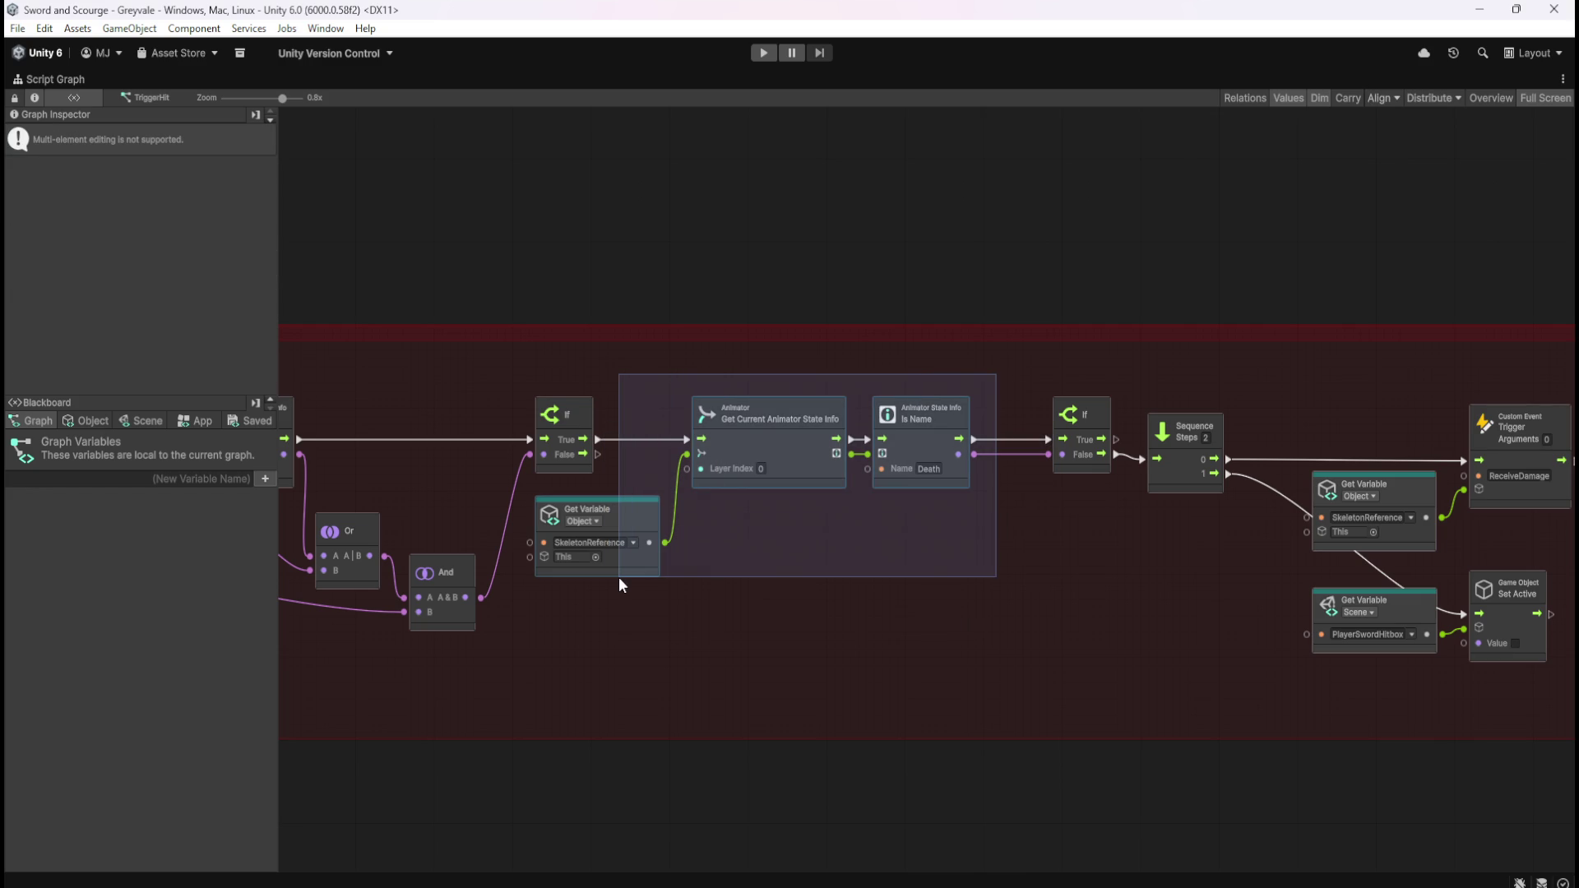
left_click_drag(618, 576, 619, 576)
left_click_drag(1009, 684, 800, 640)
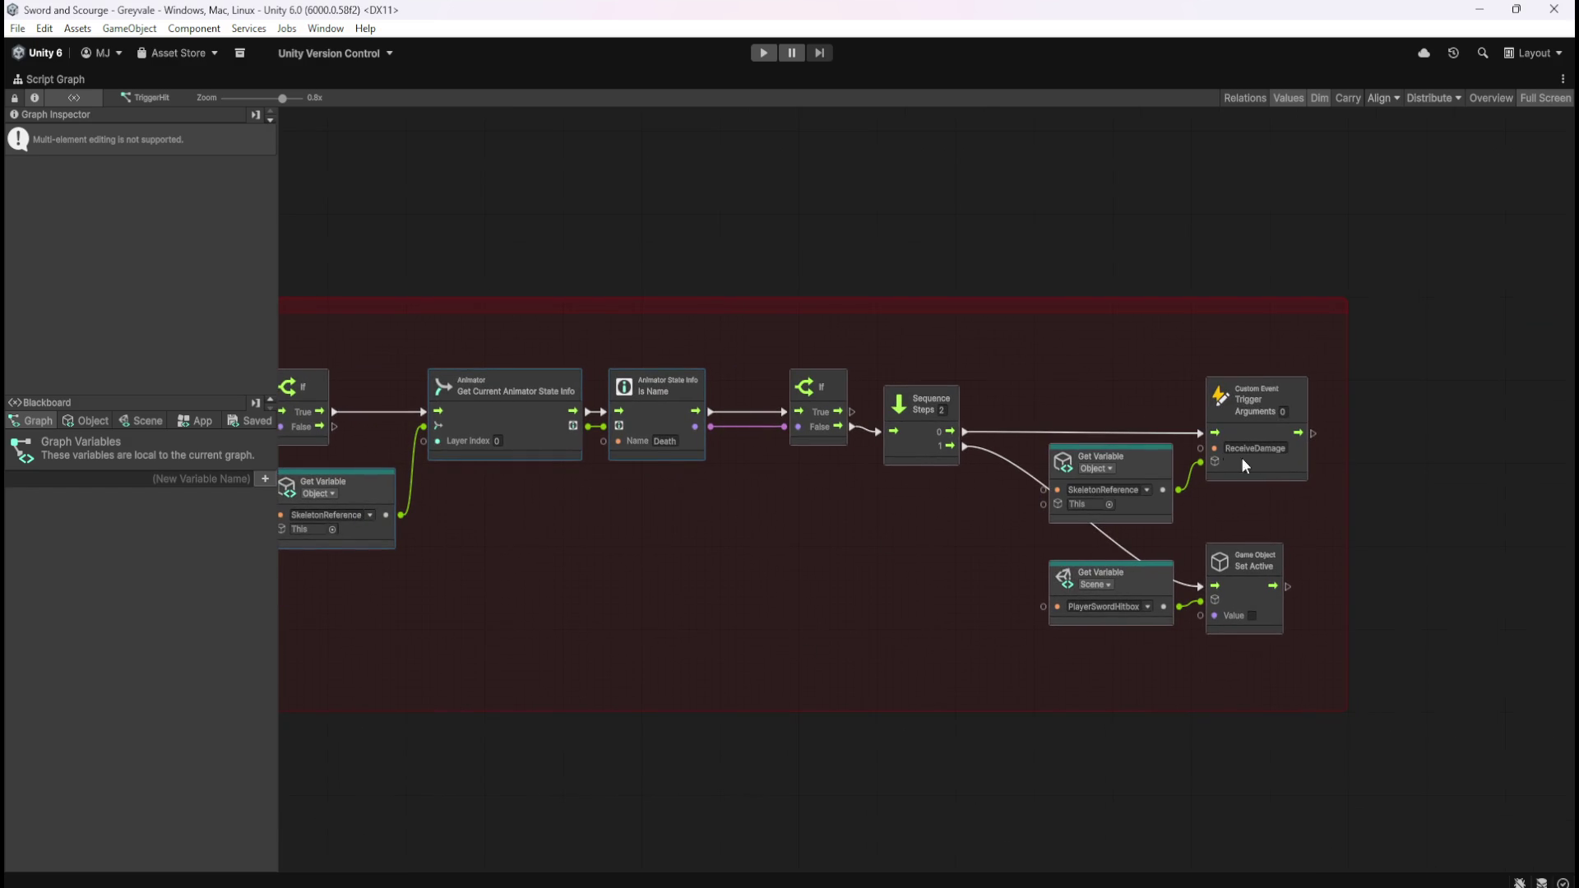
left_click_drag(786, 501, 1124, 527)
mouse_move(1090, 611)
left_mouse_down()
mouse_move(969, 599)
mouse_move(665, 428)
left_mouse_up()
mouse_move(1025, 555)
left_mouse_down()
mouse_move(606, 398)
mouse_move(661, 409)
left_mouse_up()
left_click_drag(1170, 360, 1103, 396)
left_click_drag(1122, 524, 959, 531)
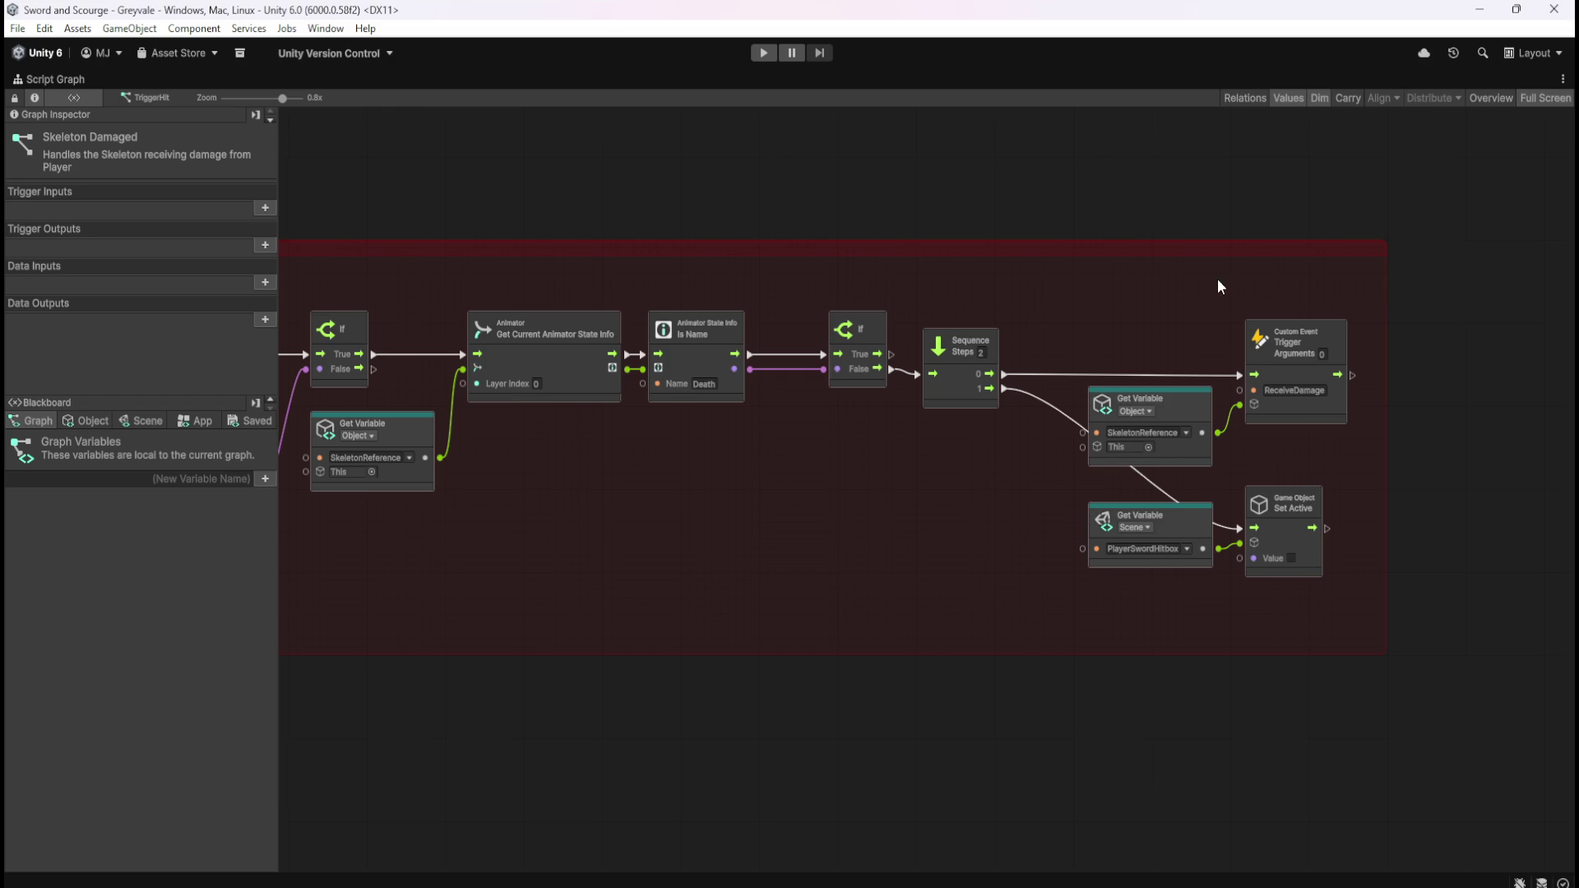
mouse_move(1132, 320)
left_mouse_down()
mouse_move(1315, 451)
mouse_move(1354, 441)
left_mouse_up()
scroll(987, 473, "left", 10)
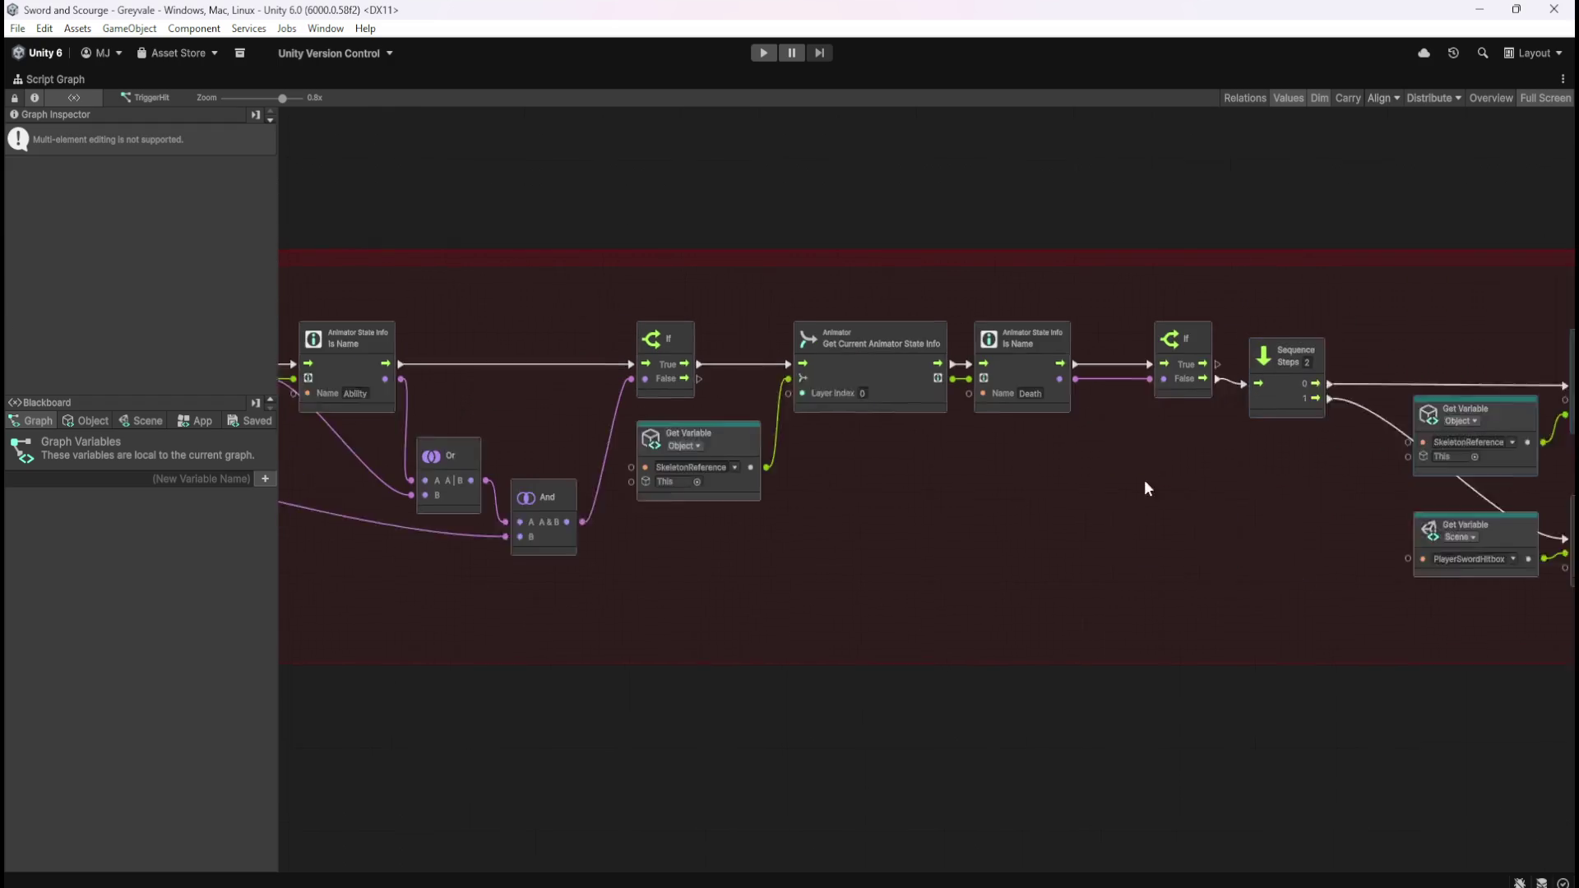
mouse_move(1113, 519)
left_mouse_down()
mouse_move(1019, 498)
mouse_move(855, 369)
left_mouse_up()
scroll(963, 533, "right", 6)
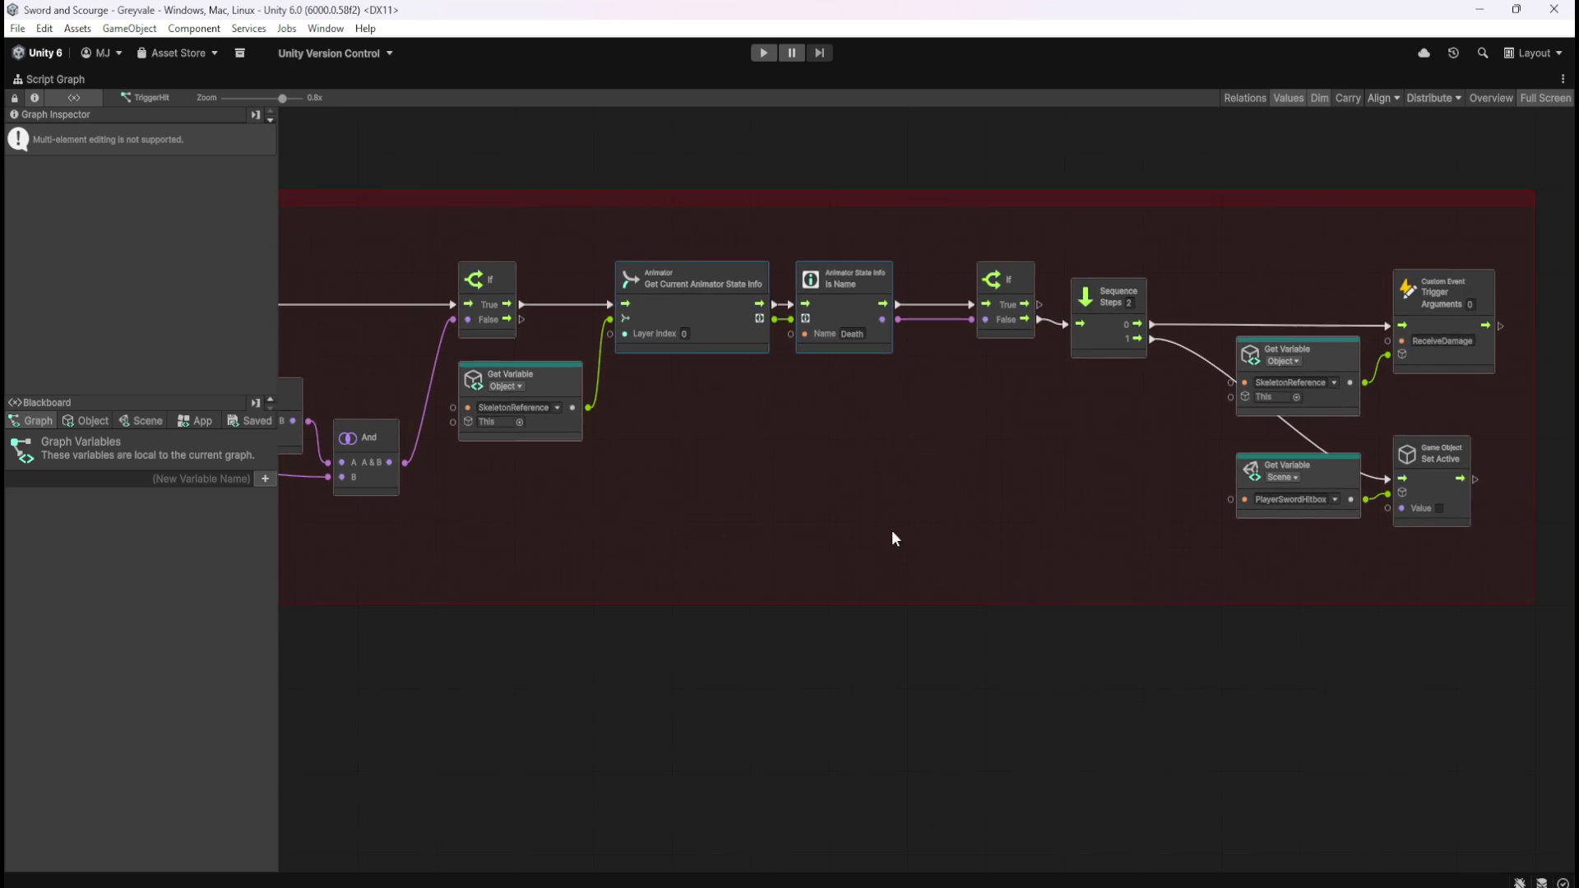
left_click(961, 461)
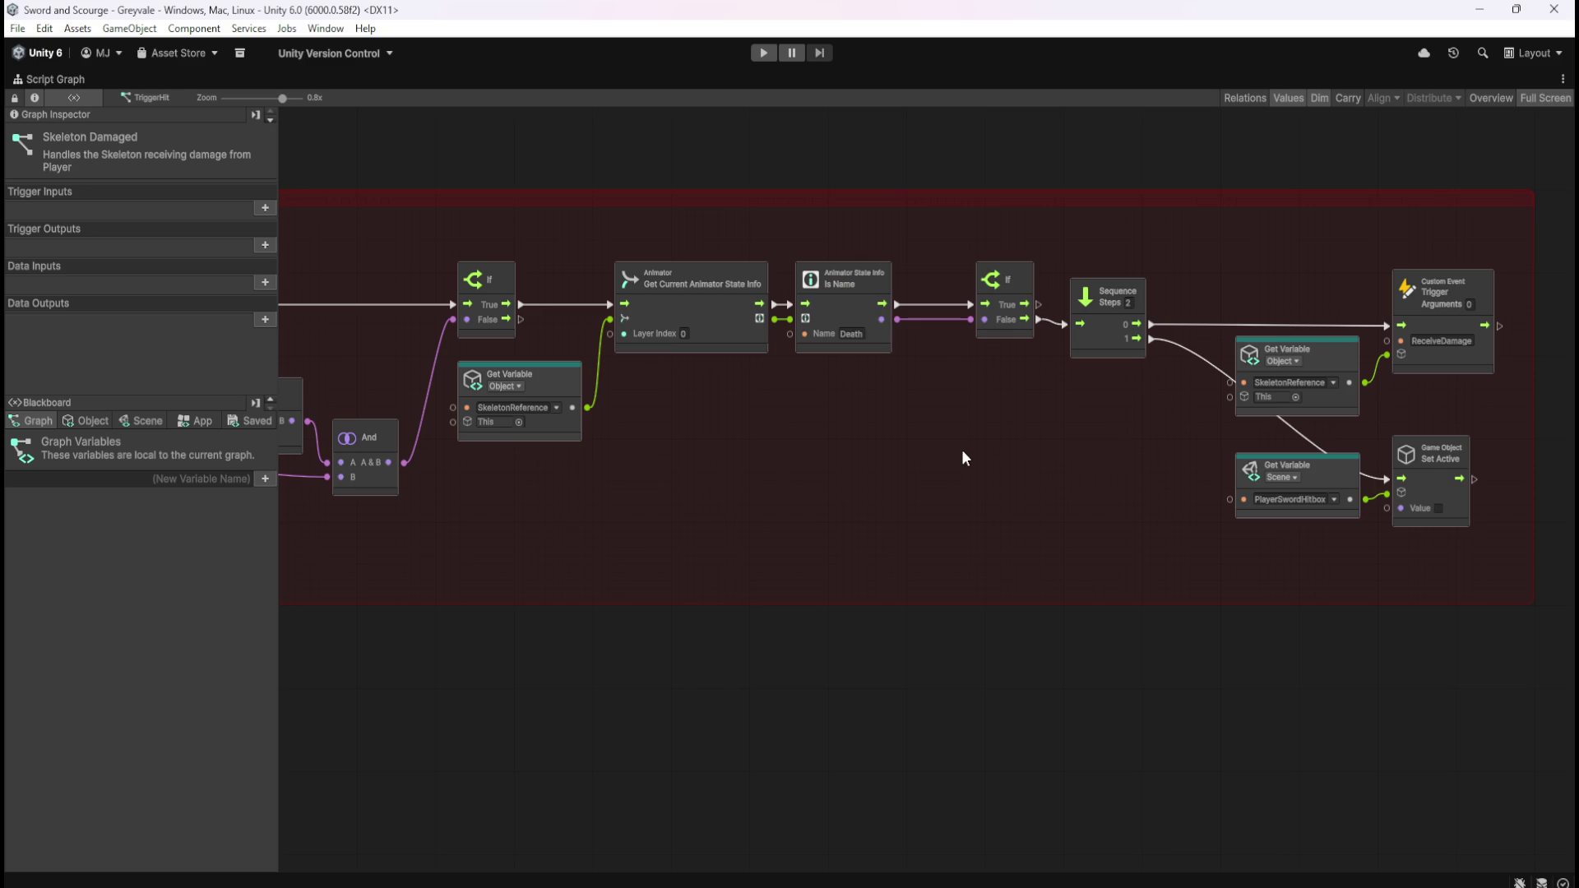
key("shift+space")
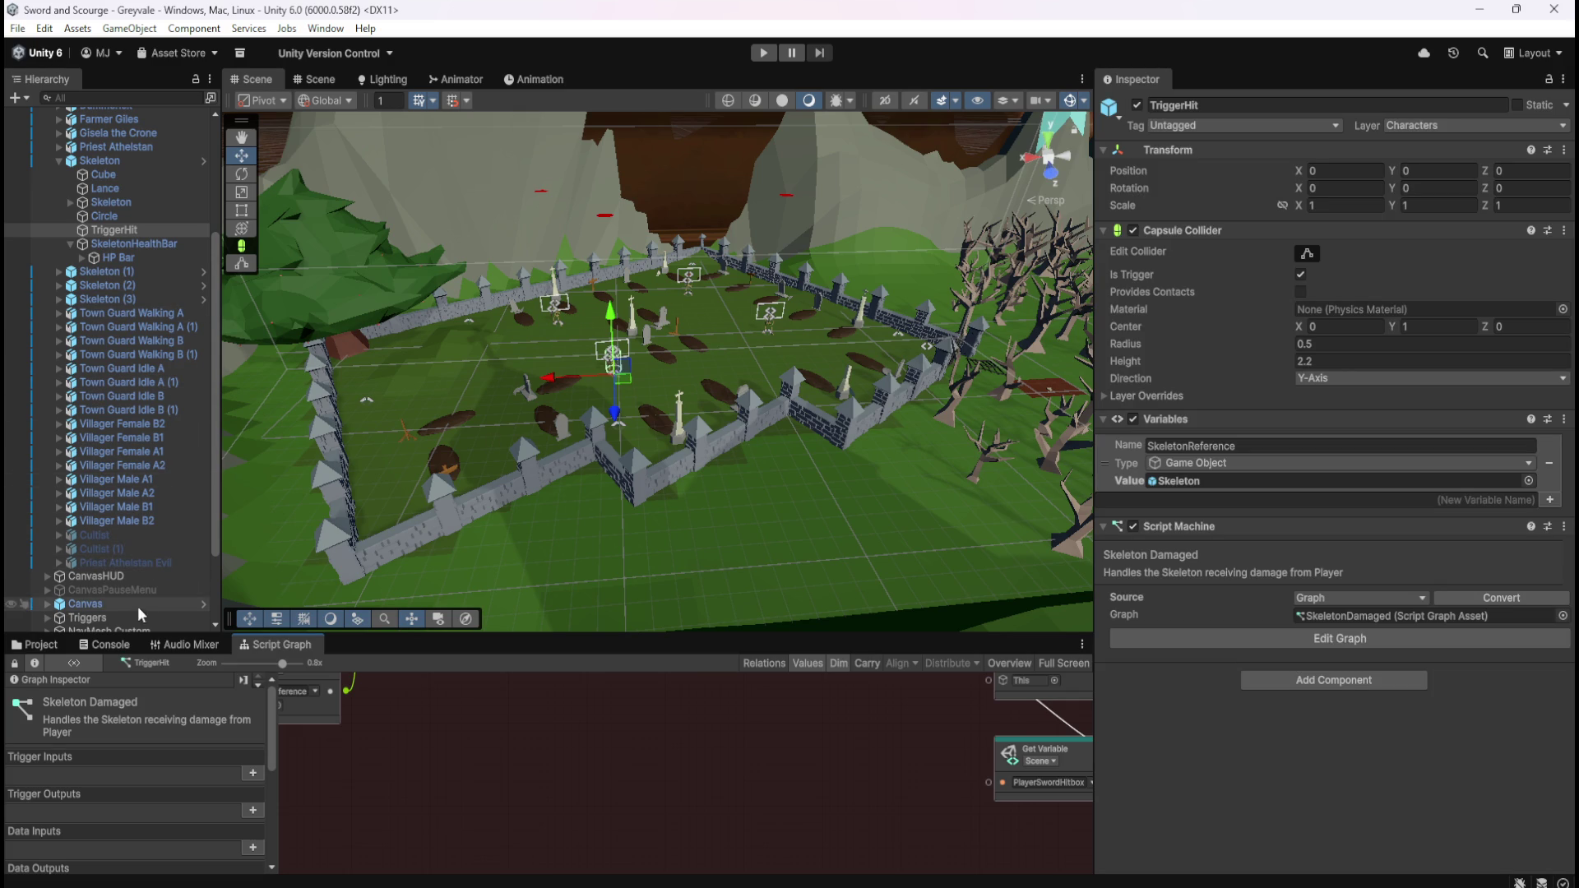
- Open the Skeleton prefab from Prefabs > Enemies, tick it active and return to the scene
left_click(51, 645)
double_click(212, 728)
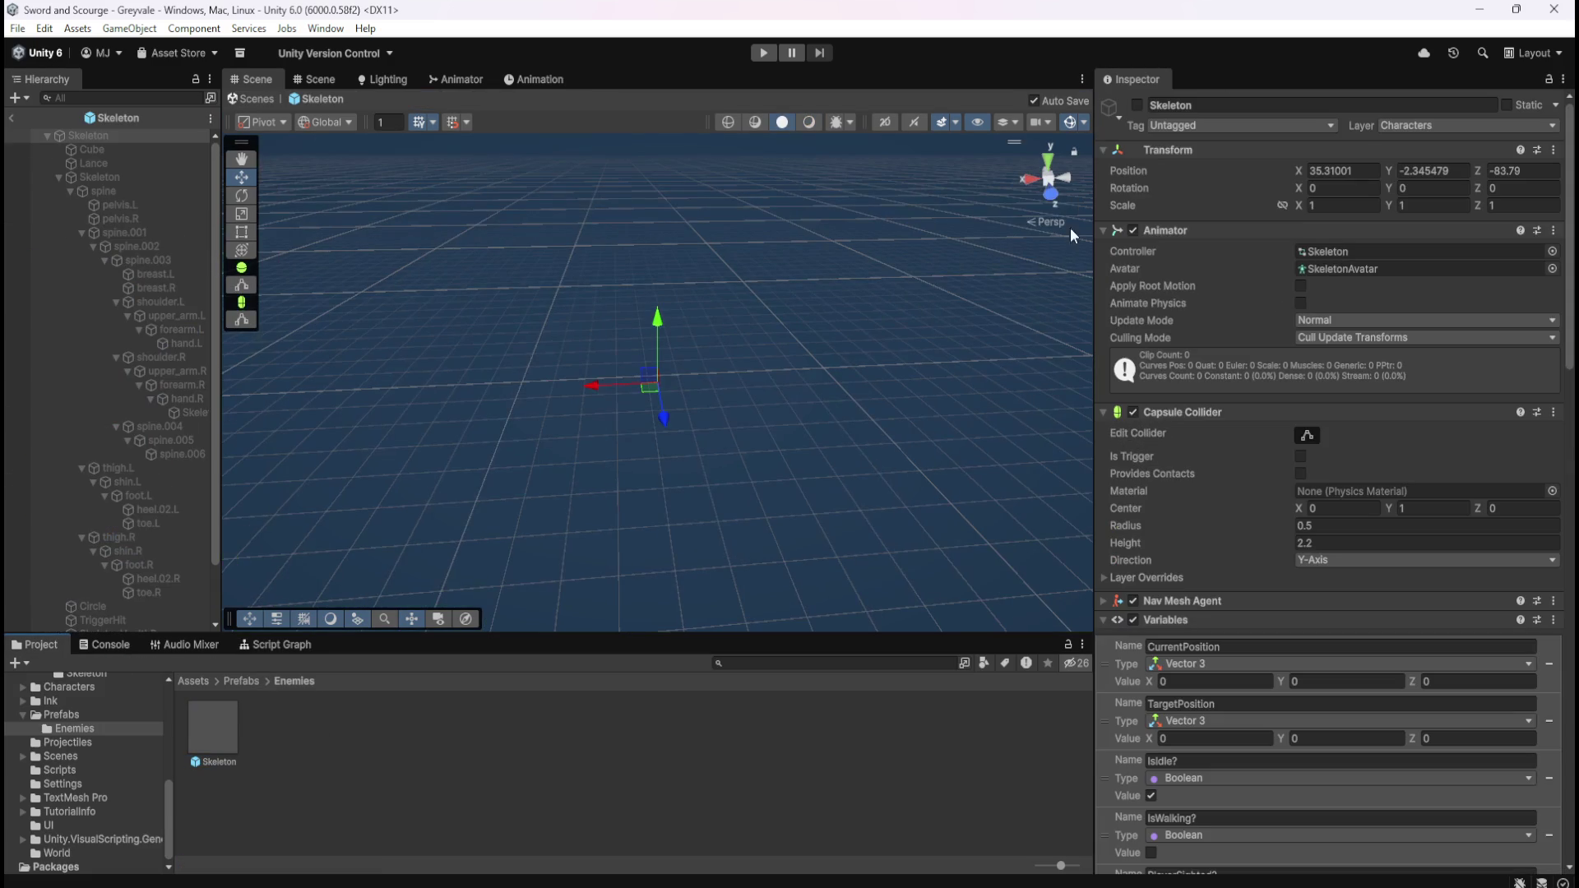
left_click(1137, 109)
left_click(11, 117)
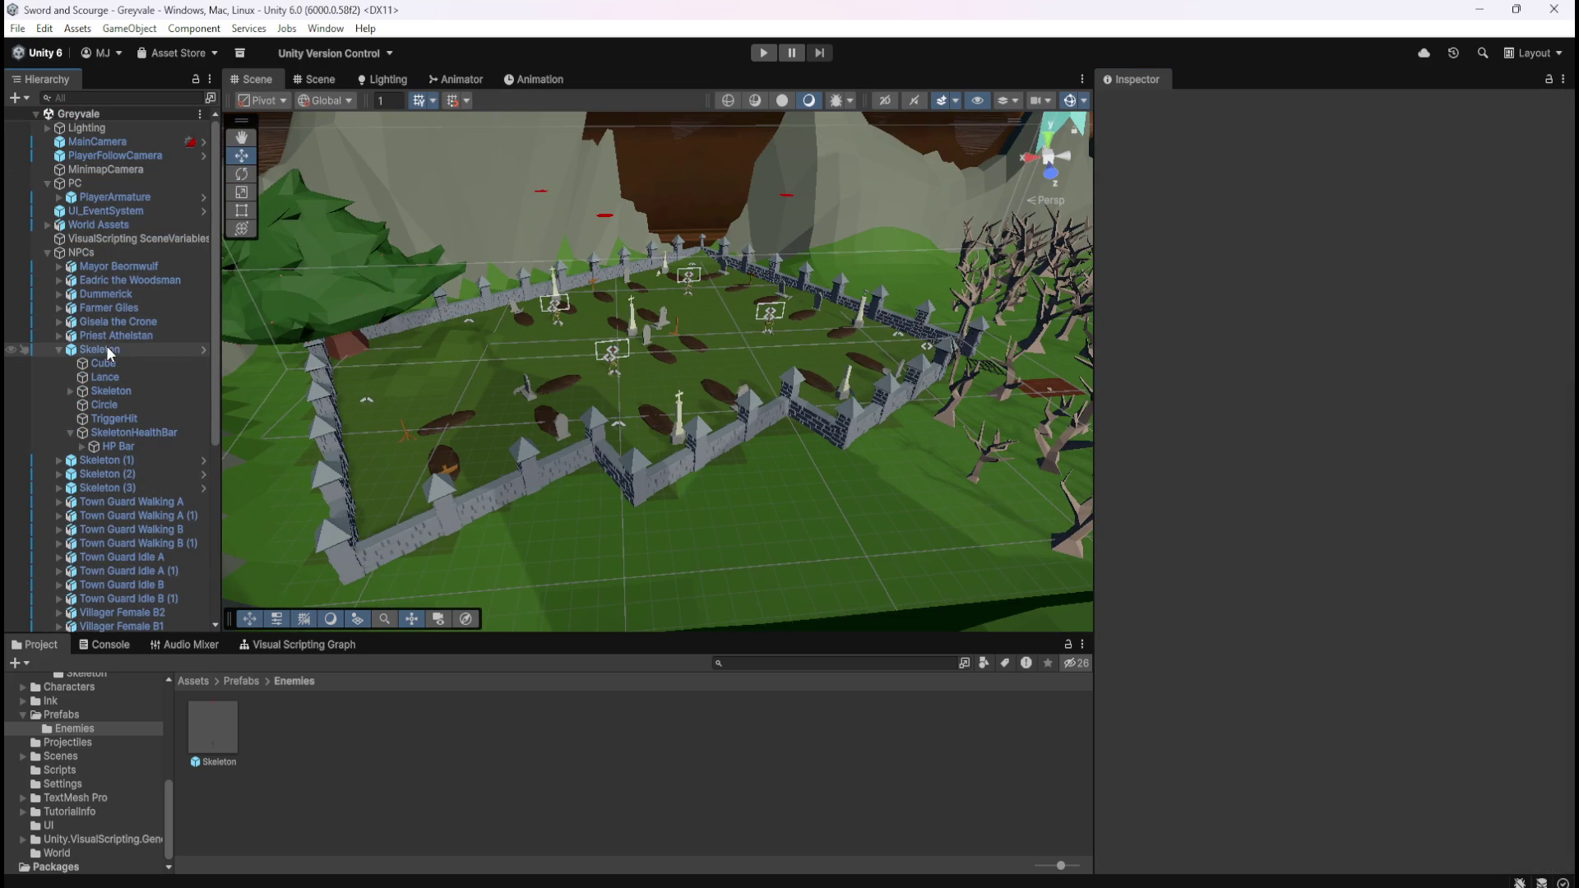
- Select RespawnManager and open its script graph full-size
left_click(106, 349)
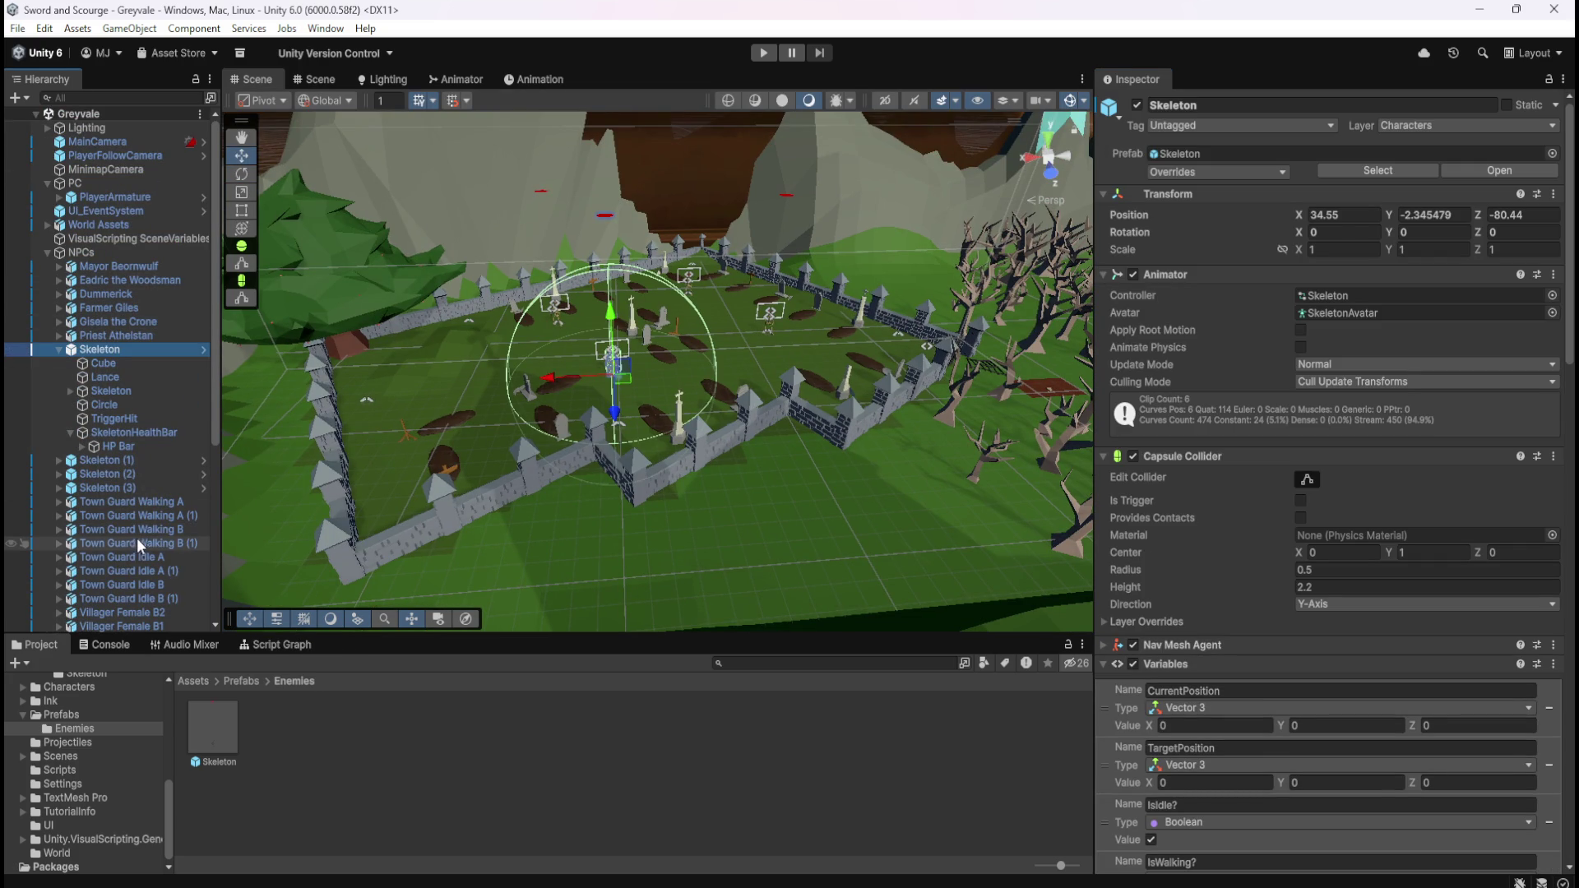
scroll(136, 538, "down", 7)
left_click(112, 599)
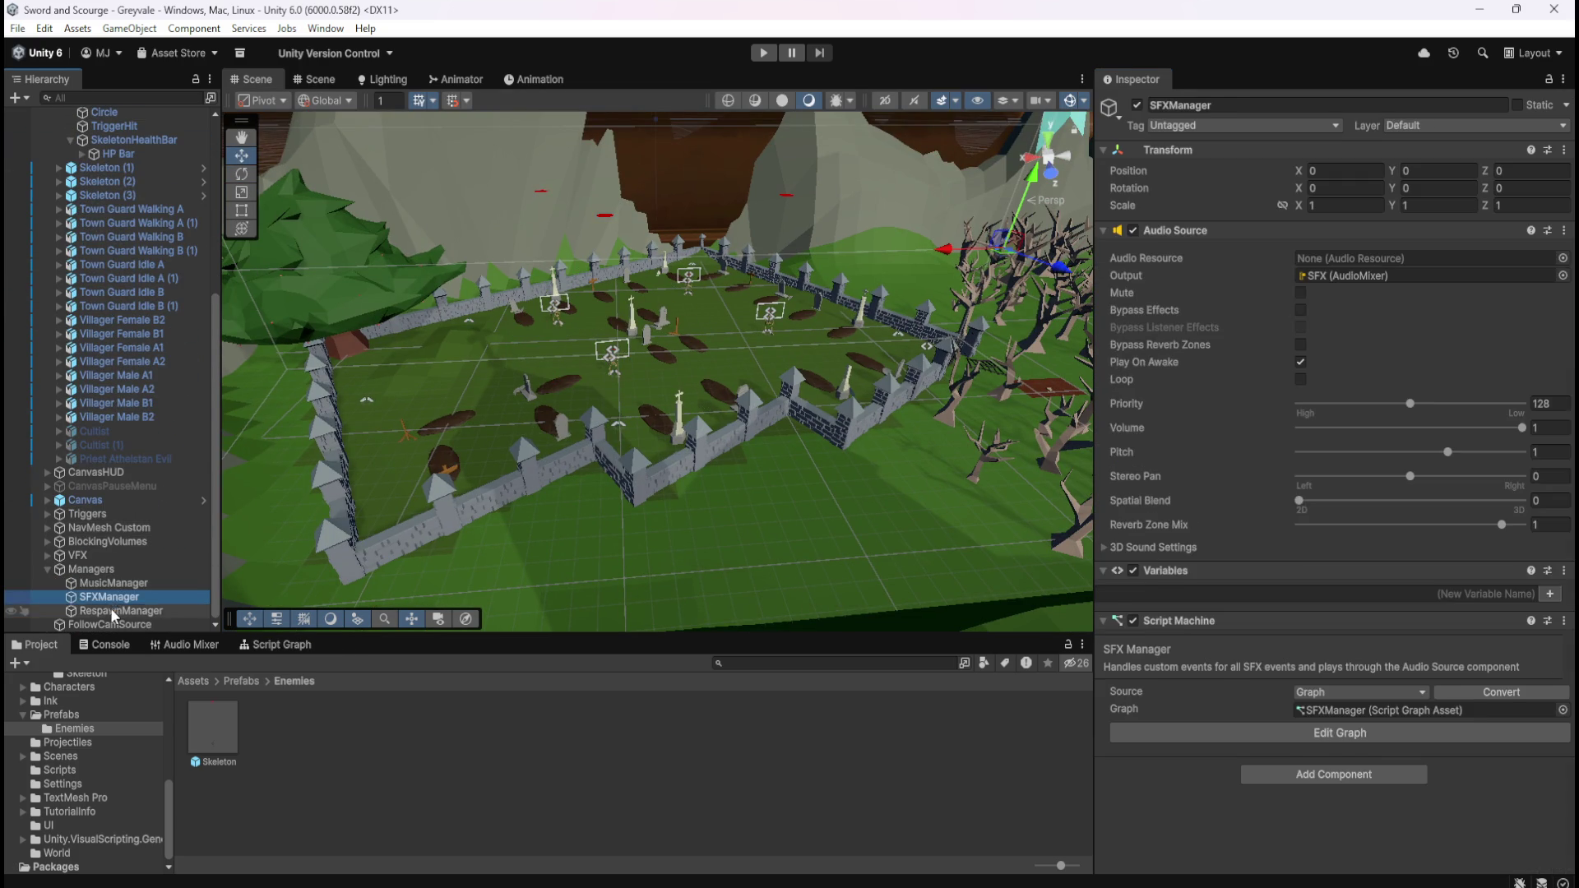
left_click(119, 610)
left_click(280, 645)
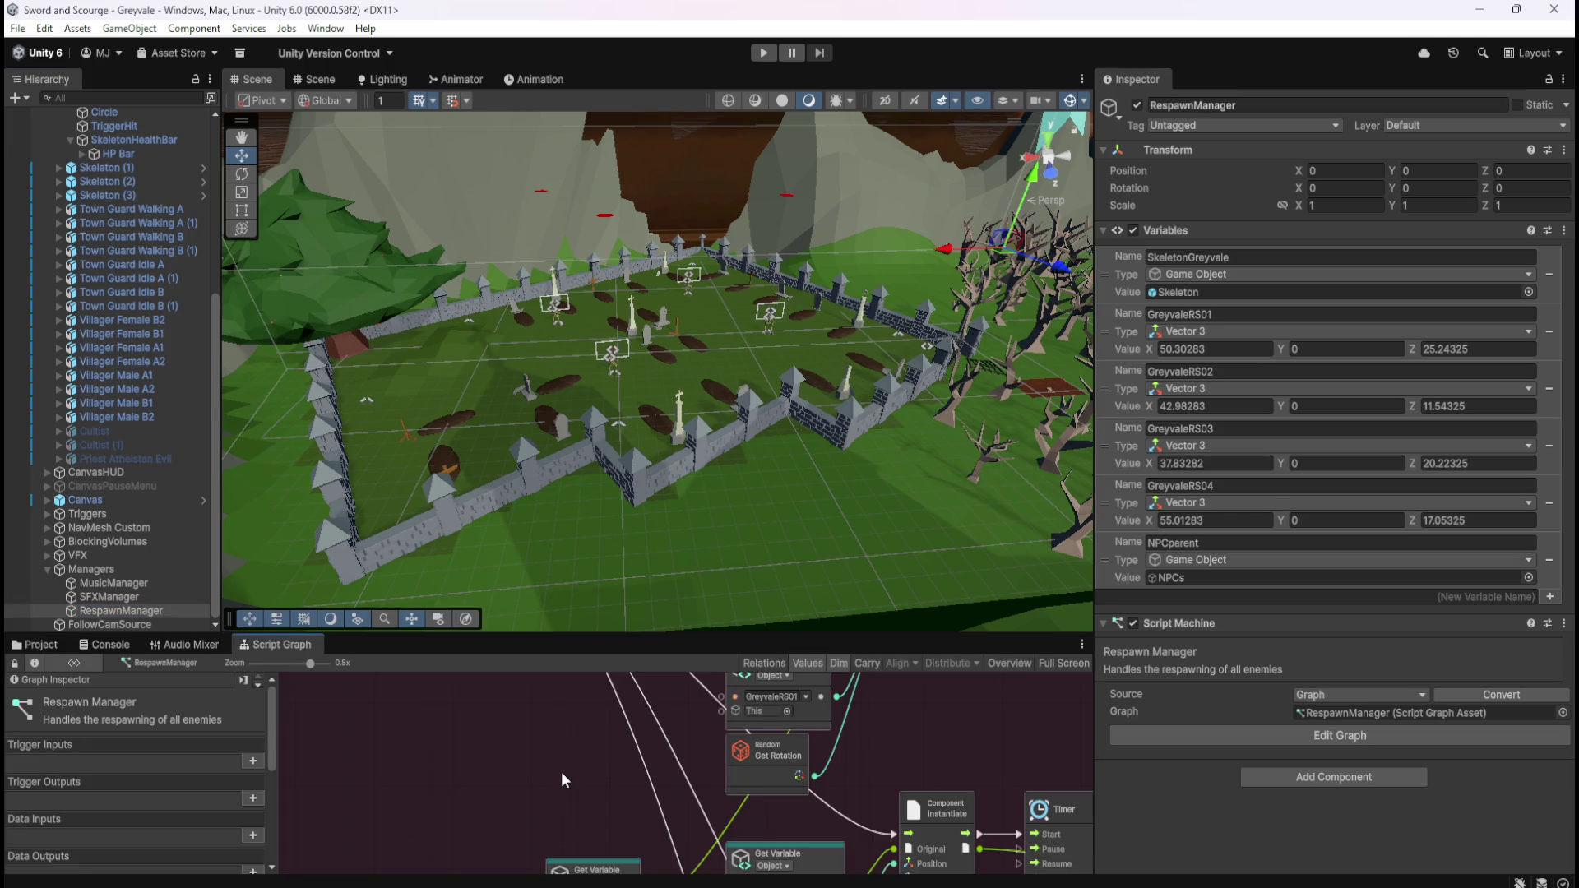
key("shift+space")
scroll(582, 575, "down", 2)
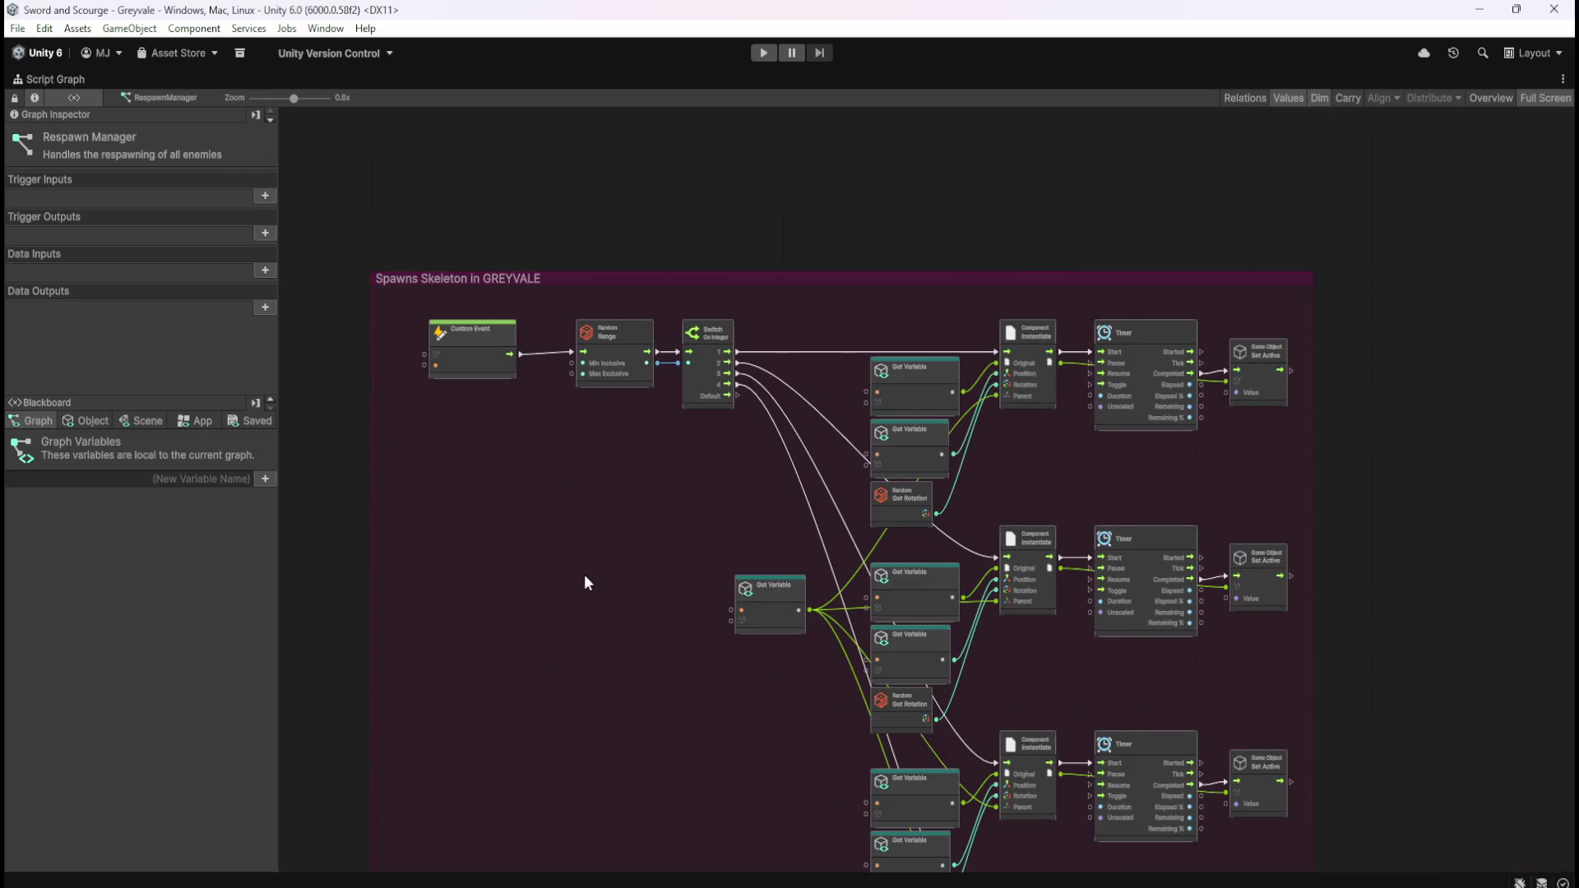
- Shift the Timer and Set Active column right to make room after the Instantiate nodes
mouse_move(1325, 655)
left_mouse_down()
mouse_move(1143, 441)
mouse_move(1049, 393)
left_mouse_up()
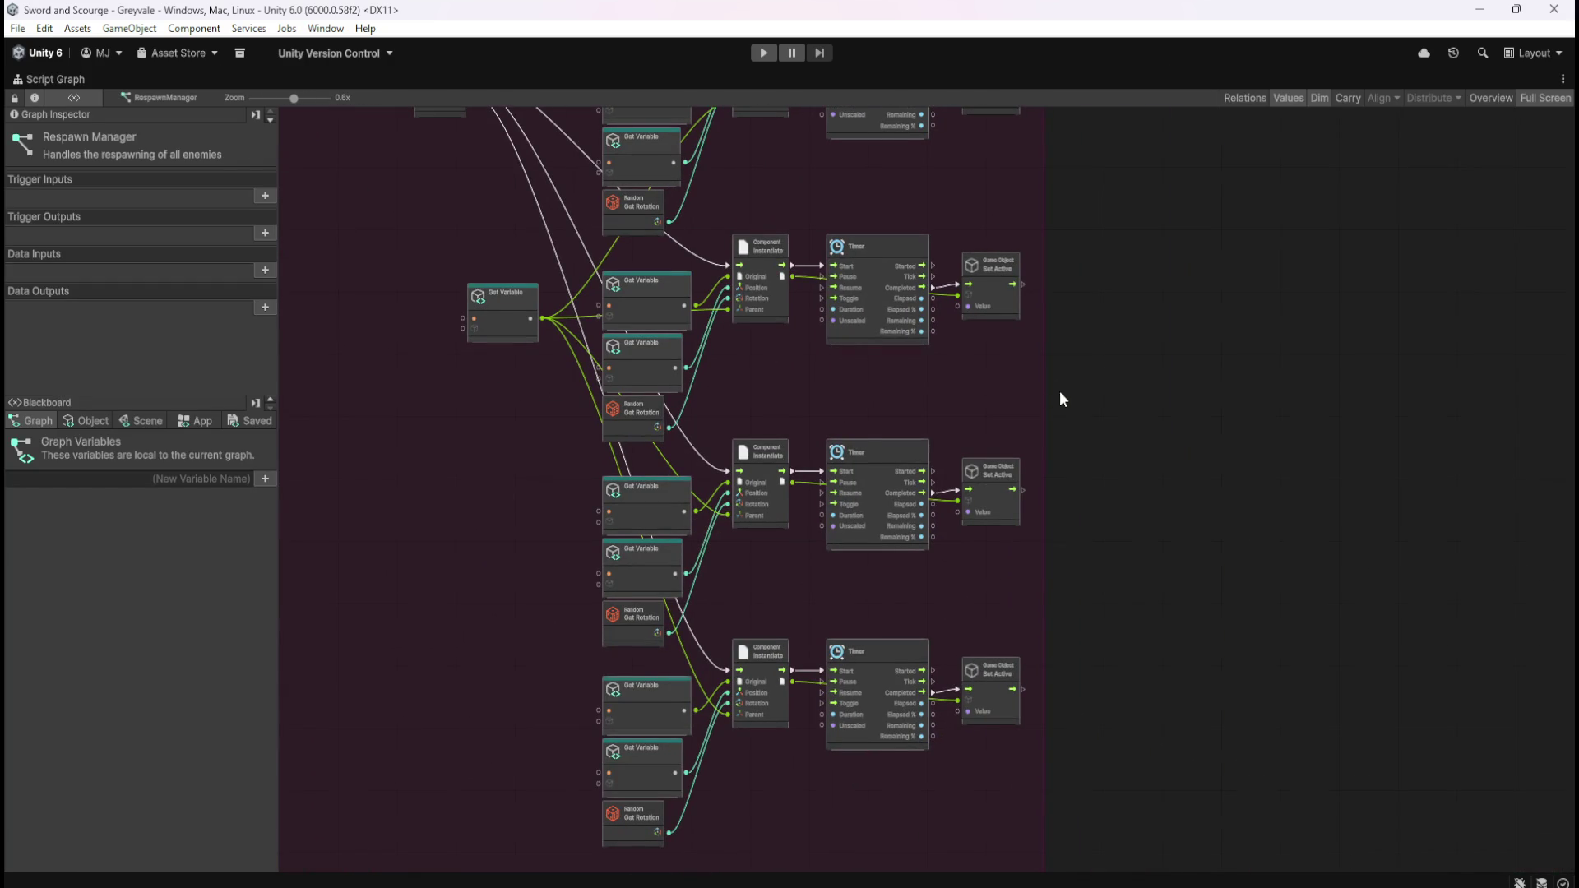
scroll(1053, 394, "up", 1)
left_click(1043, 401)
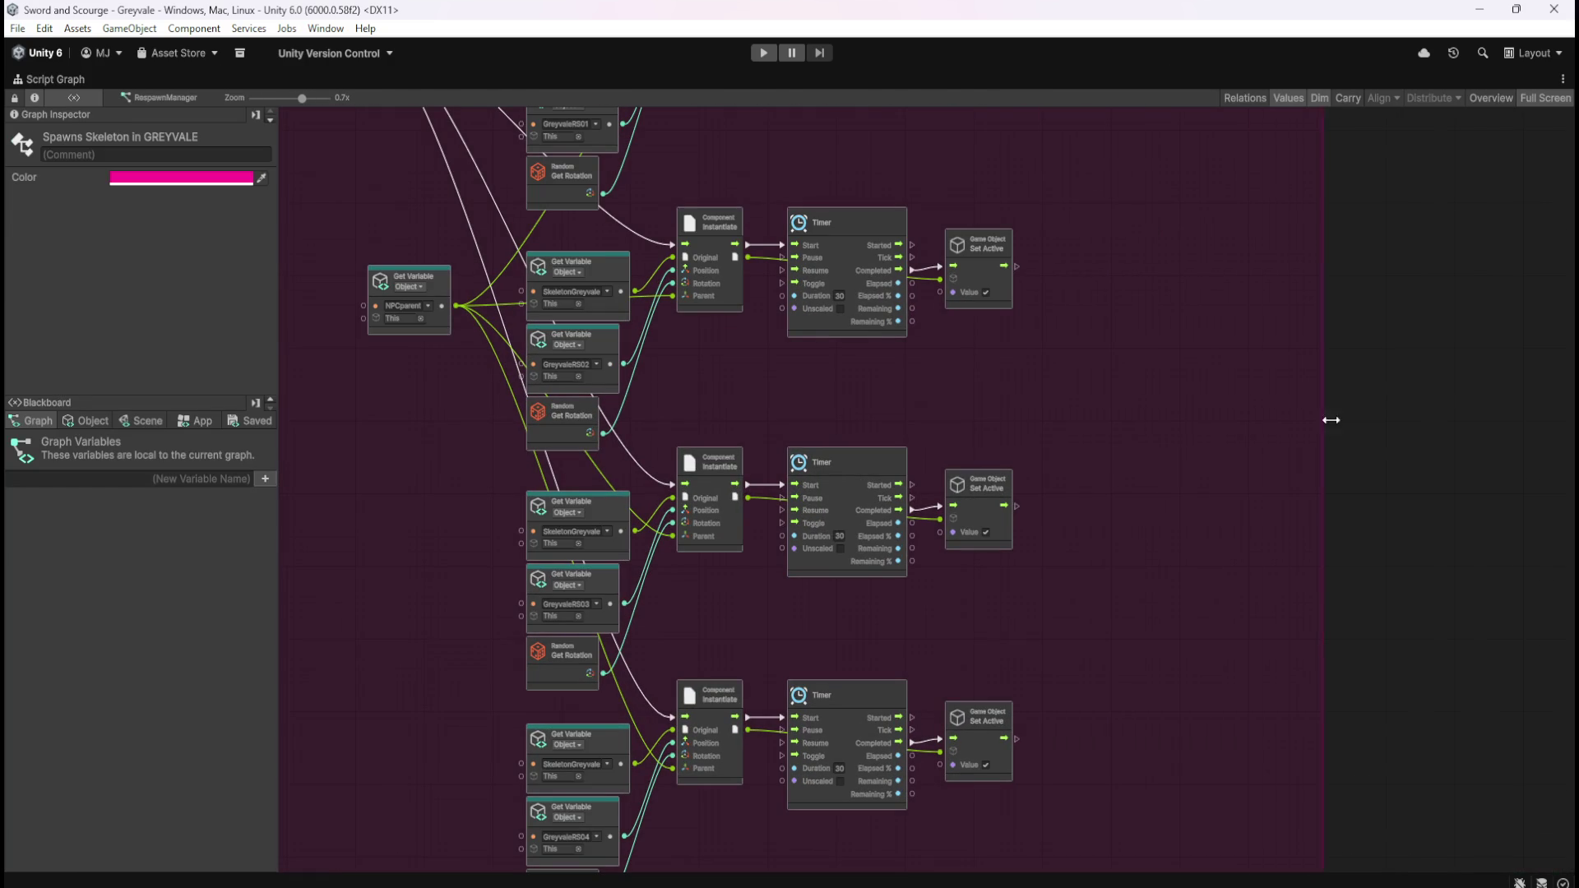
scroll(1153, 586, "down", 1)
mouse_move(1103, 156)
left_mouse_down()
mouse_move(1048, 694)
mouse_move(948, 748)
left_mouse_up()
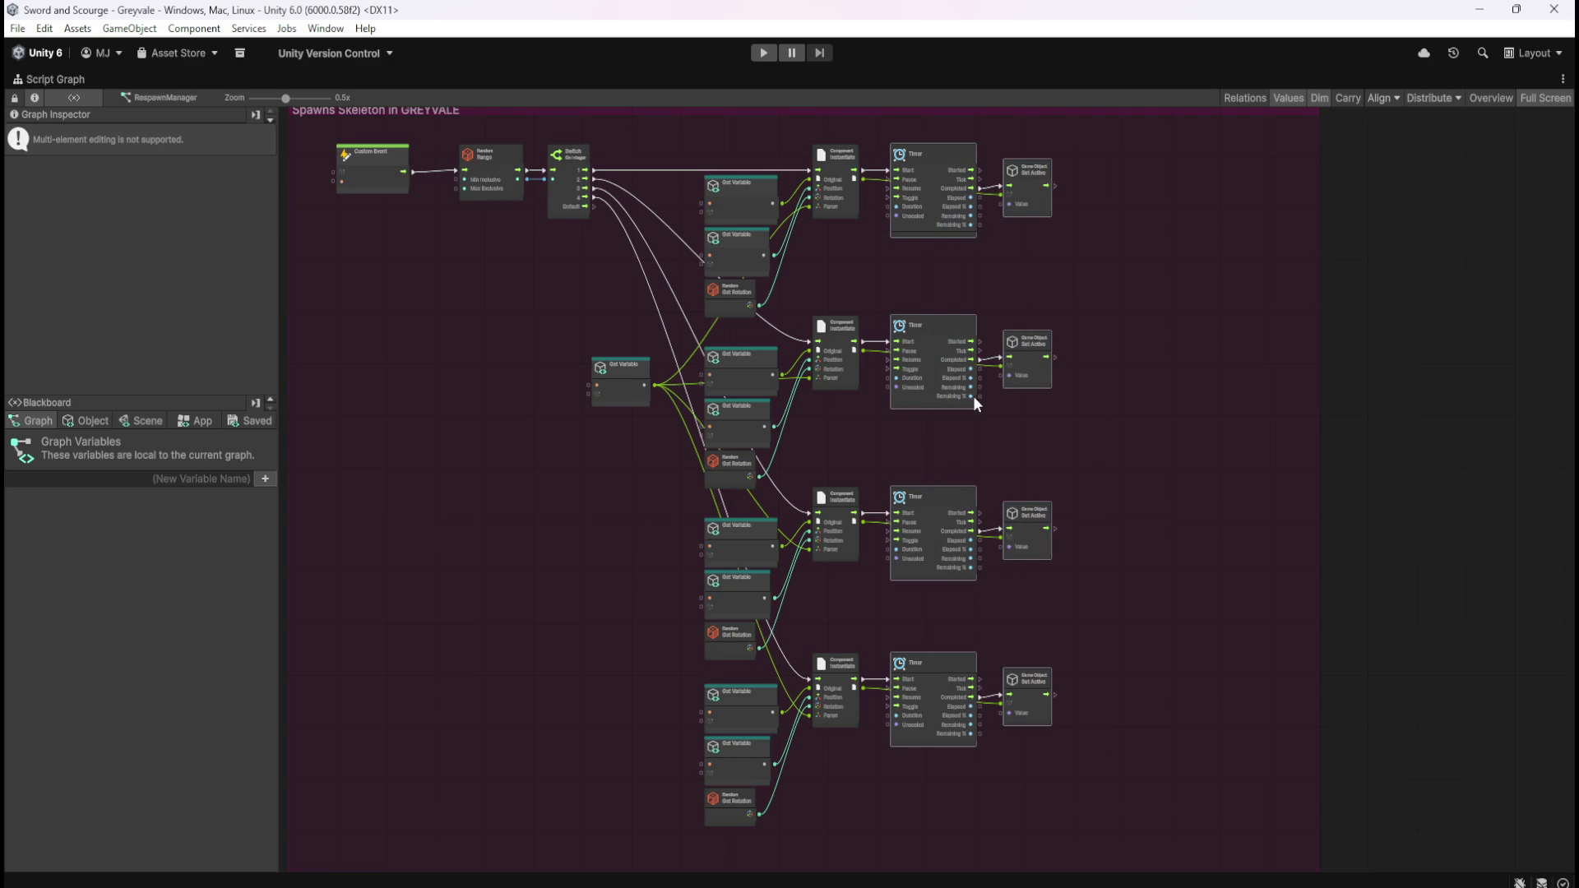
left_click_drag(962, 334, 1088, 329)
- Duplicate the four Set Active nodes with Ctrl+D and place the copies between Instantiate and Timer
mouse_move(1224, 159)
left_mouse_down()
mouse_move(1193, 558)
mouse_move(1142, 719)
left_mouse_up()
key("ctrl+d")
mouse_move(988, 250)
left_mouse_down()
mouse_move(1237, 205)
mouse_move(995, 216)
mouse_move(990, 190)
left_mouse_up()
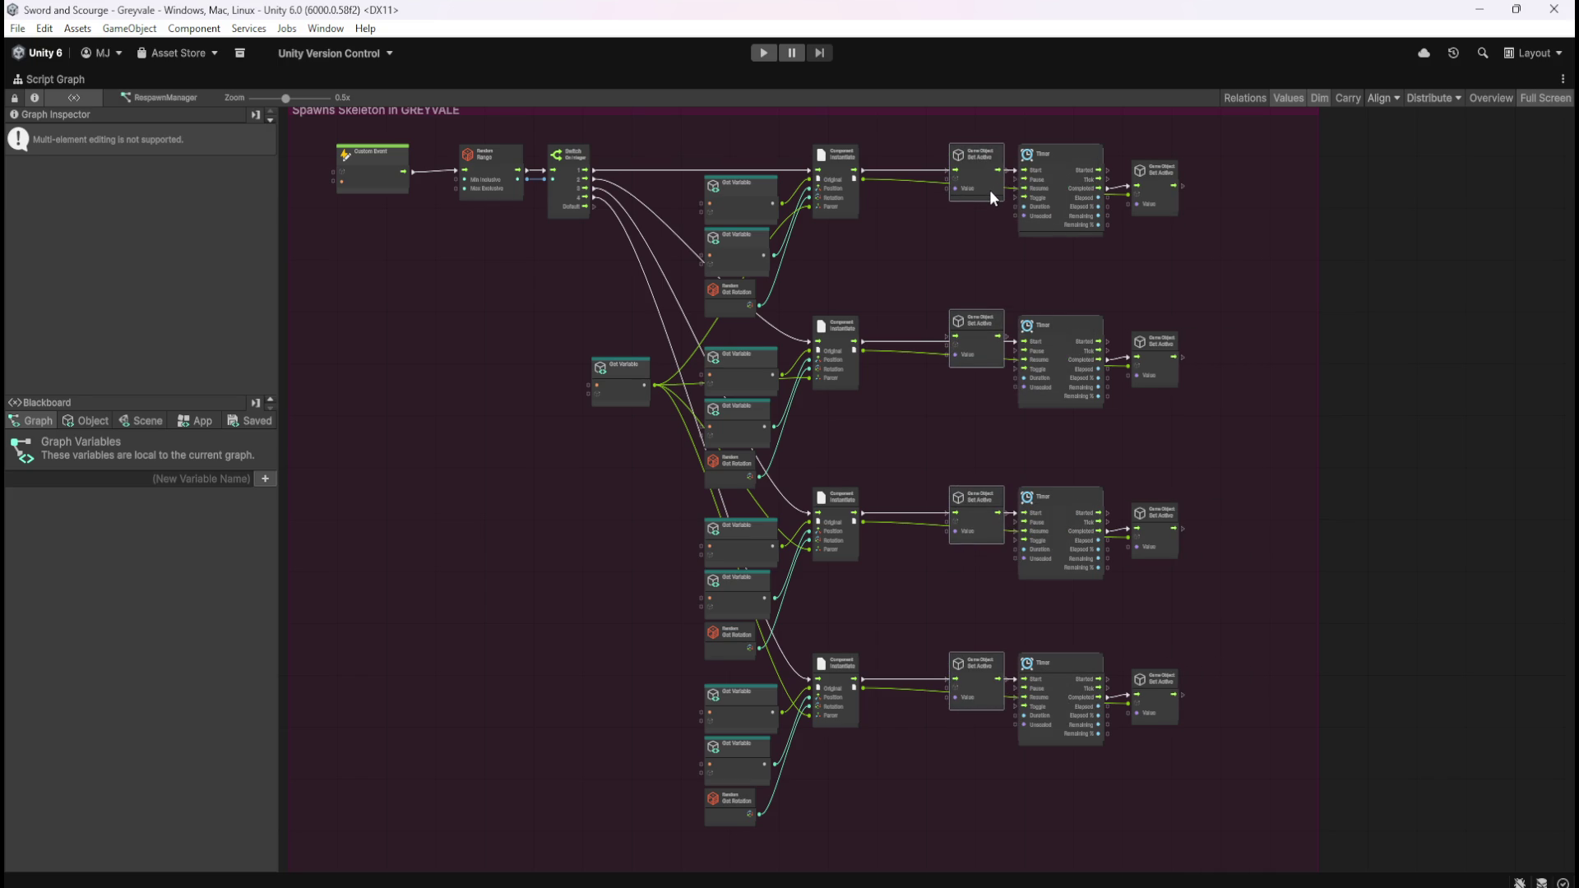
left_click_drag(979, 180, 911, 184)
- Align the copied Set Active nodes with their rows and move the Timer pairs closer left
mouse_move(908, 264)
left_mouse_down()
mouse_move(886, 467)
mouse_move(892, 706)
left_mouse_up()
left_click_drag(910, 517, 911, 529)
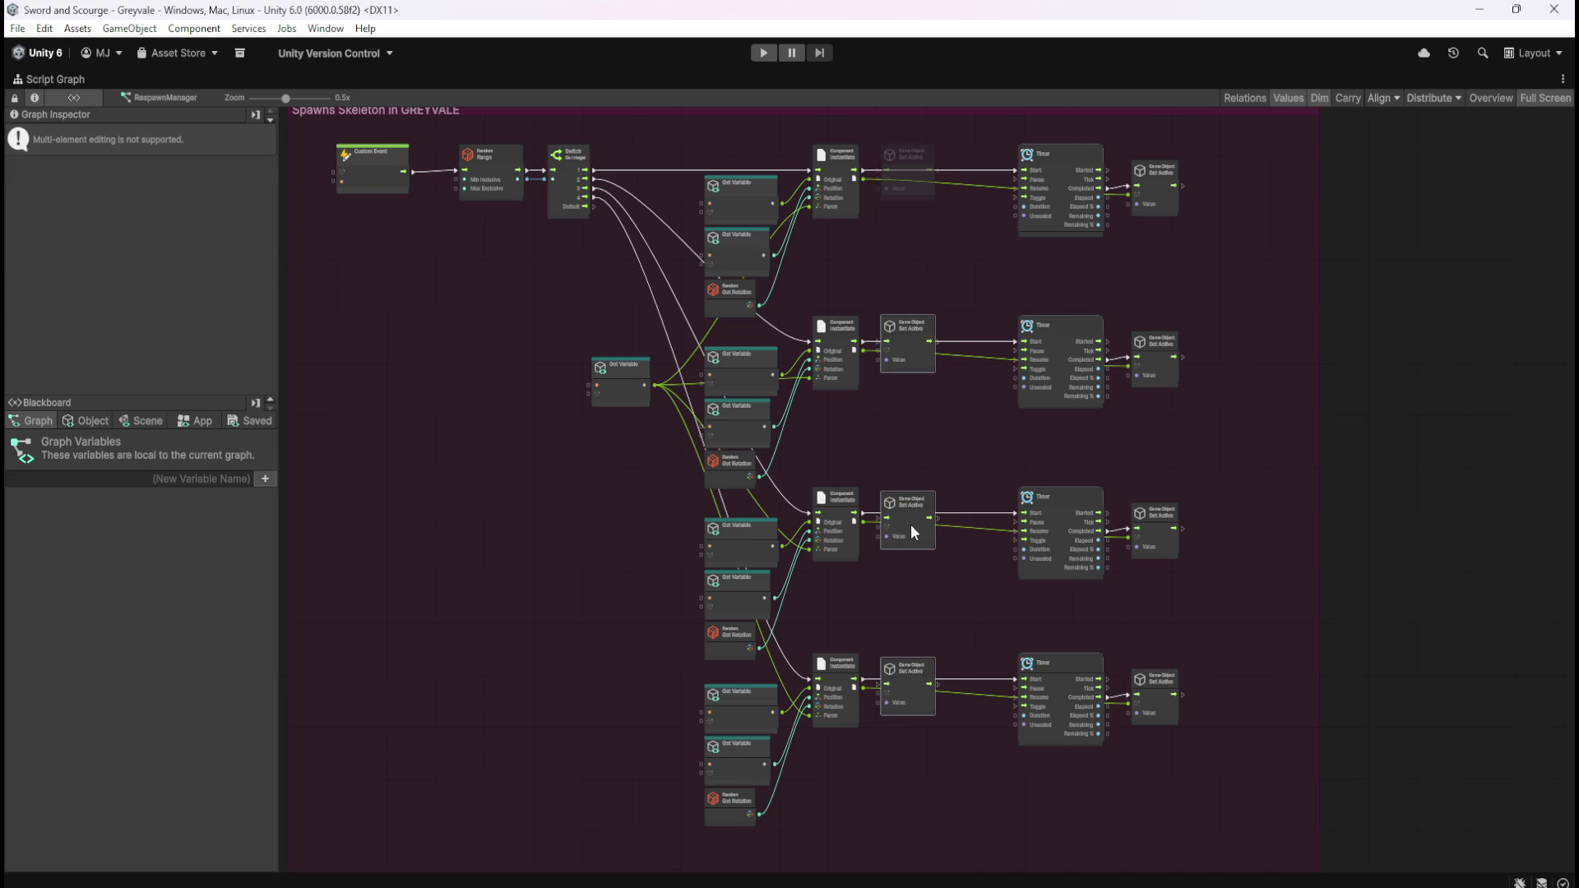
left_click_drag(936, 454, 887, 693)
left_click_drag(911, 536, 915, 520)
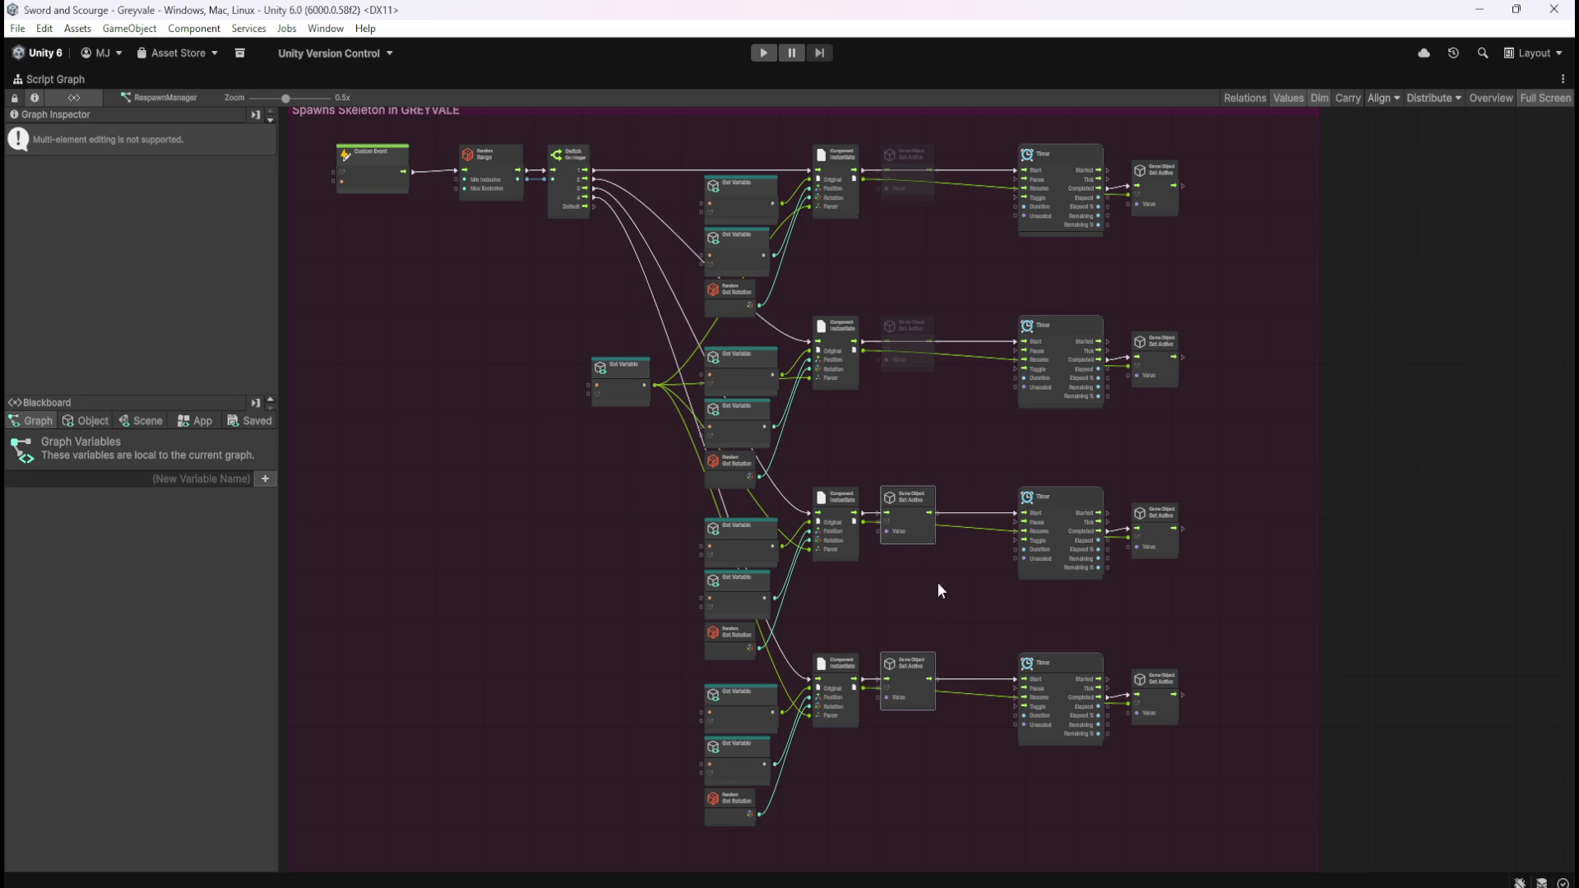
left_click(941, 418)
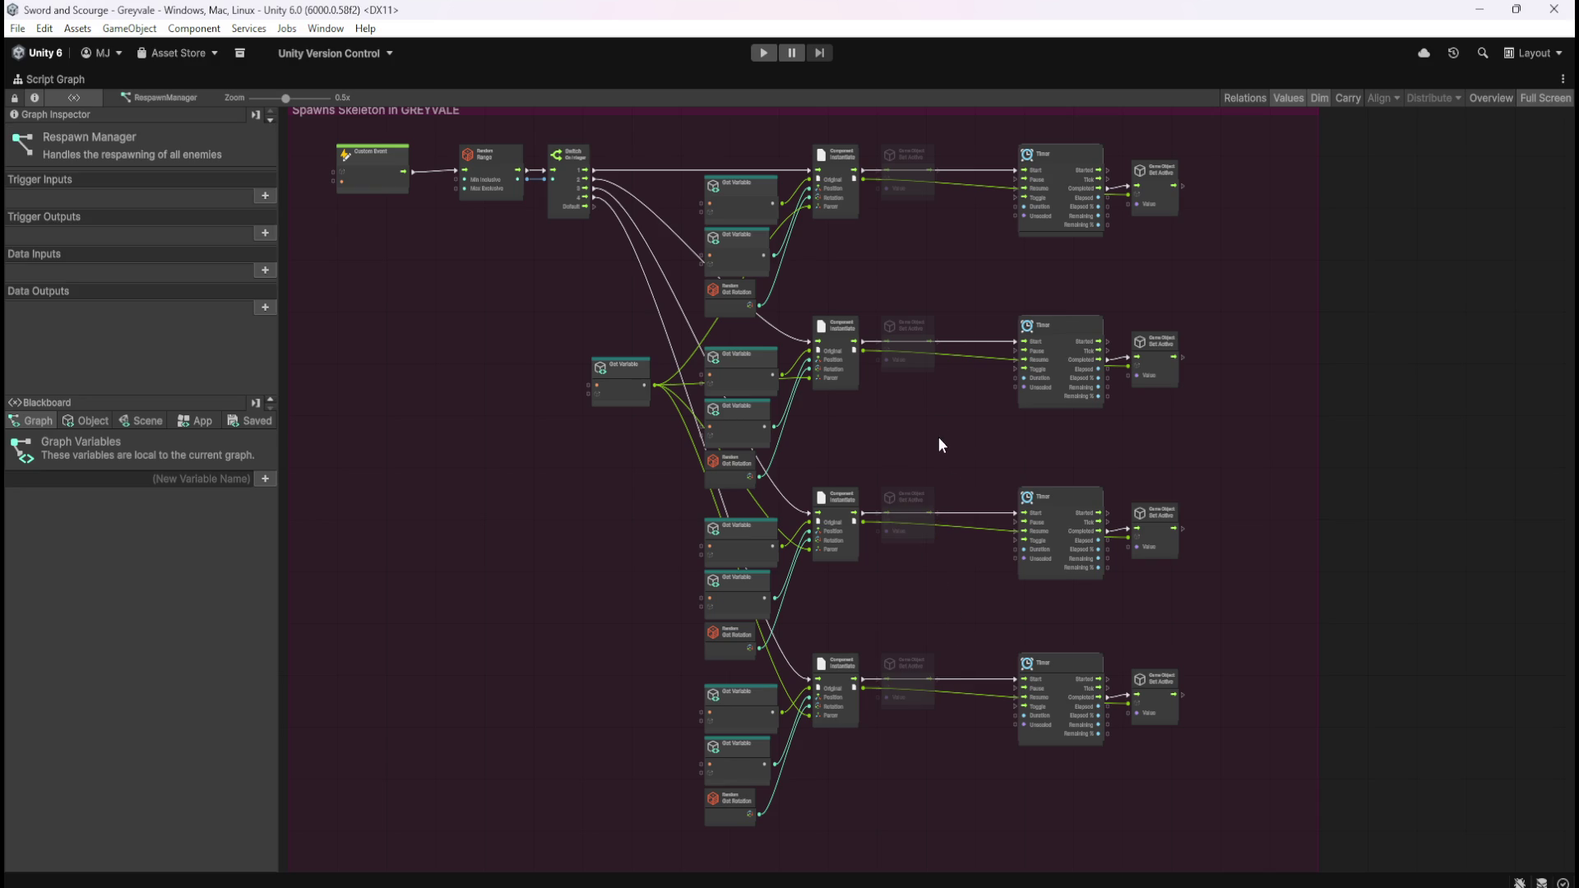
left_click_drag(992, 126, 1204, 785)
left_click_drag(1072, 500, 1010, 510)
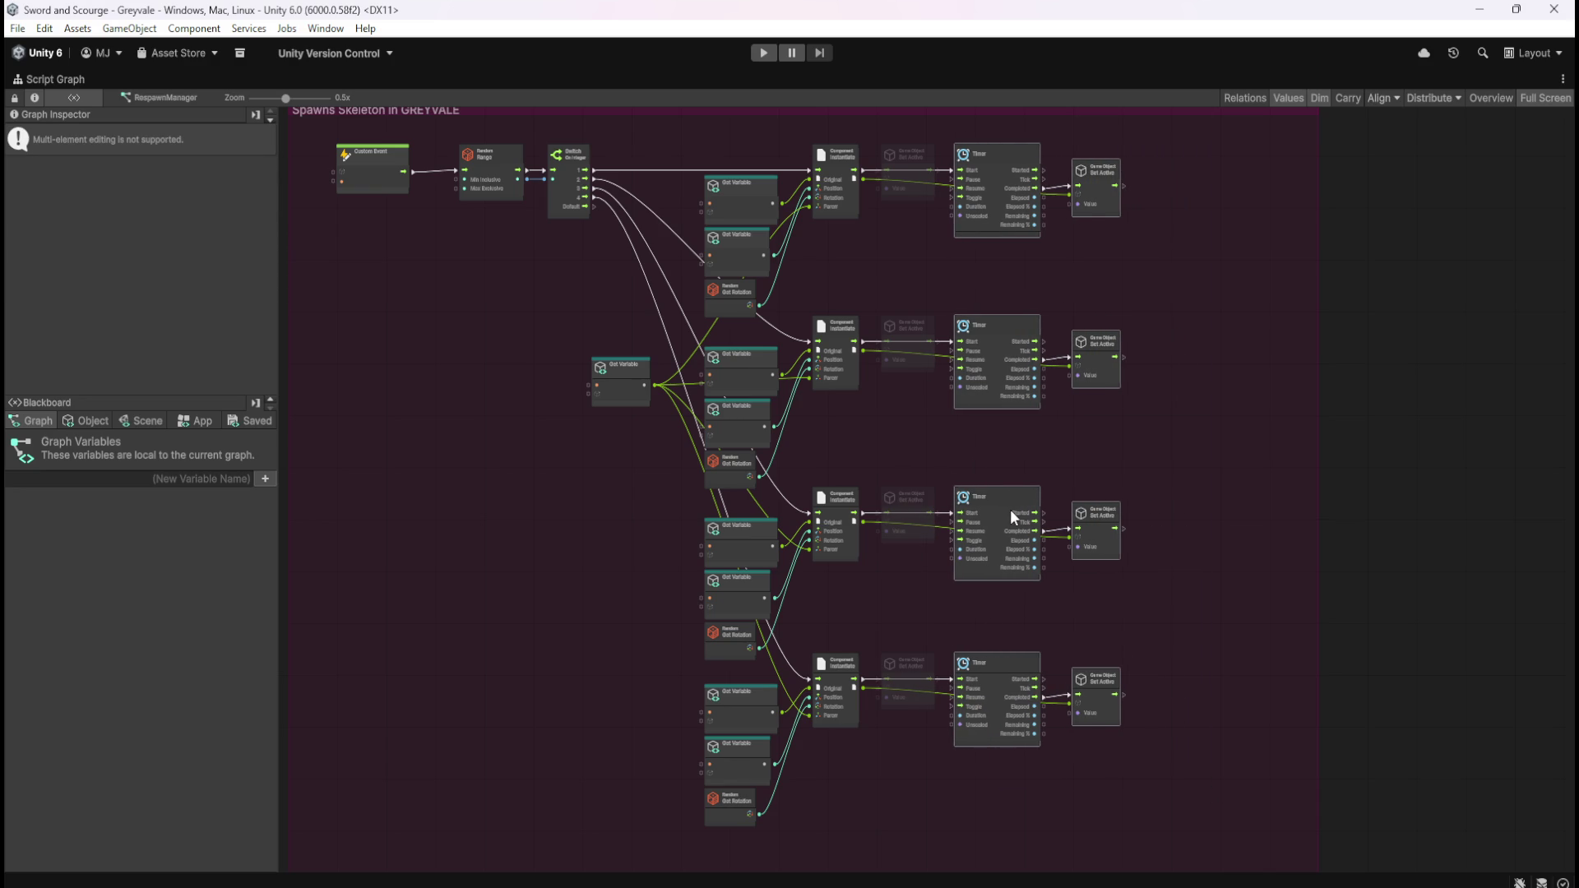
scroll(929, 125, "up", 5)
left_click(926, 358)
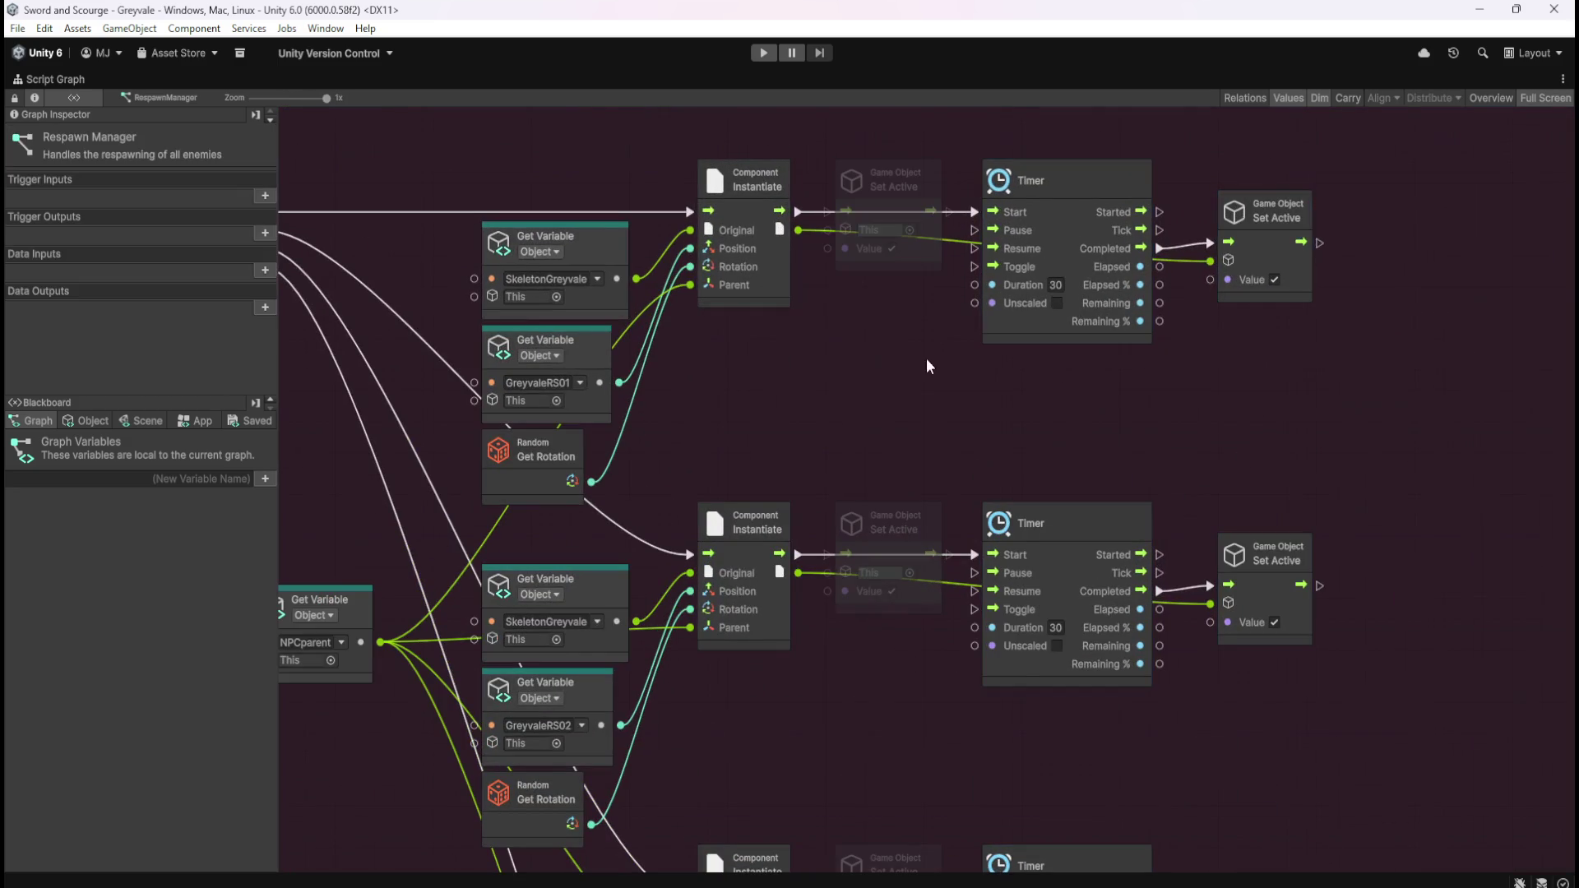
- Wire each Instantiate through its new Set Active, Value unticked, into the Timer's Start
left_click_drag(802, 214, 827, 216)
left_click(892, 249)
left_click_drag(940, 212, 977, 213)
left_click_drag(796, 556, 977, 555)
scroll(934, 418, "down", 5)
scroll(934, 426, "down", 1)
left_click_drag(764, 505, 830, 505)
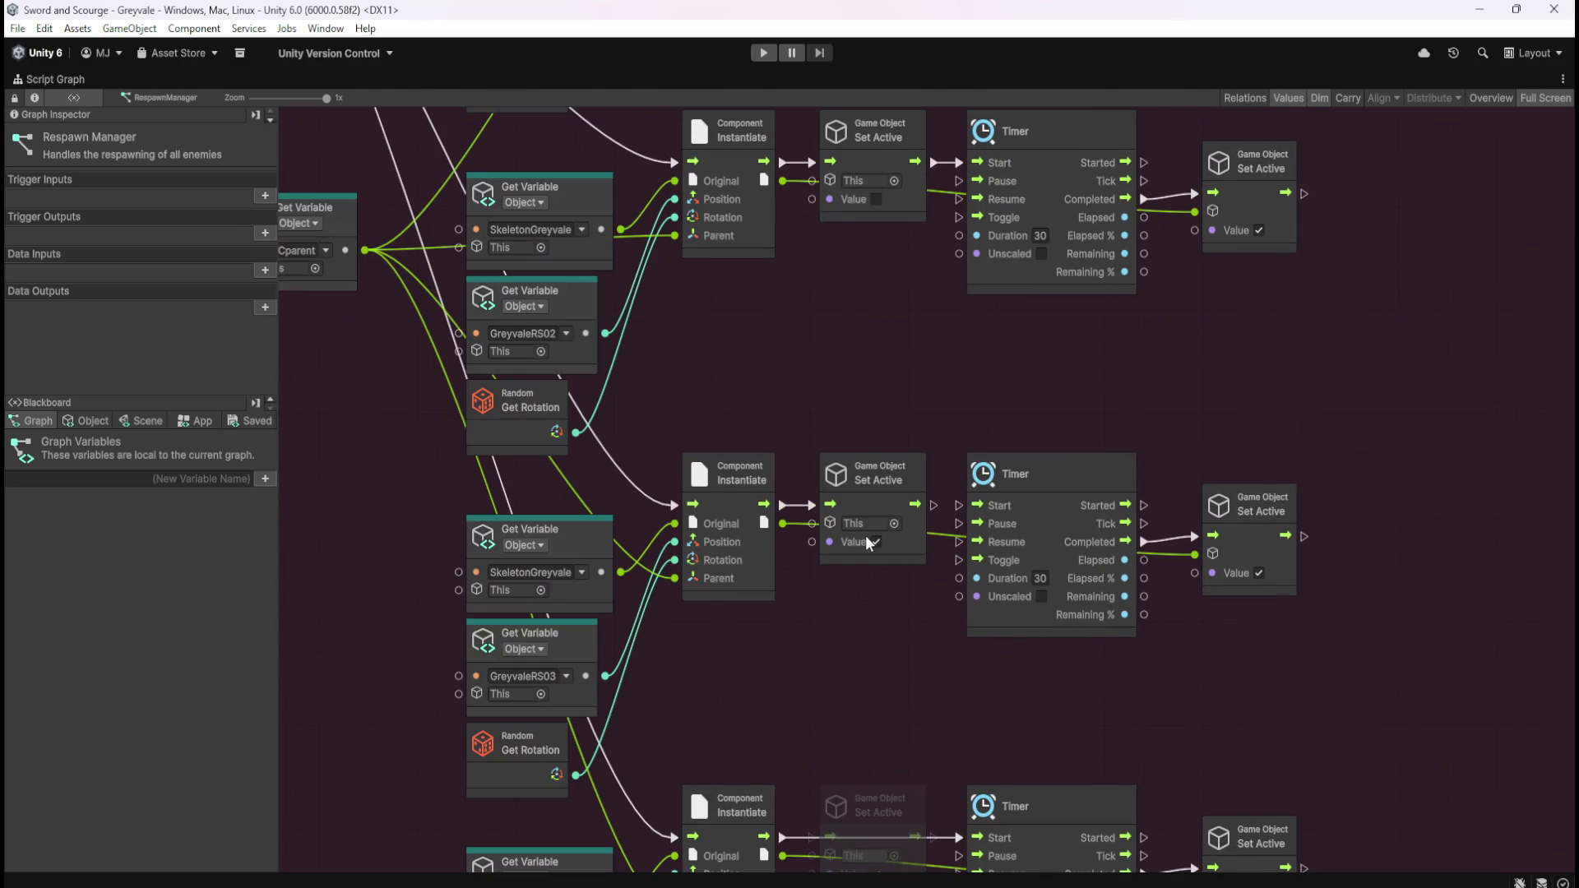
left_click_drag(938, 510, 967, 505)
scroll(928, 395, "down", 5)
left_click_drag(775, 528, 970, 531)
left_click(888, 565)
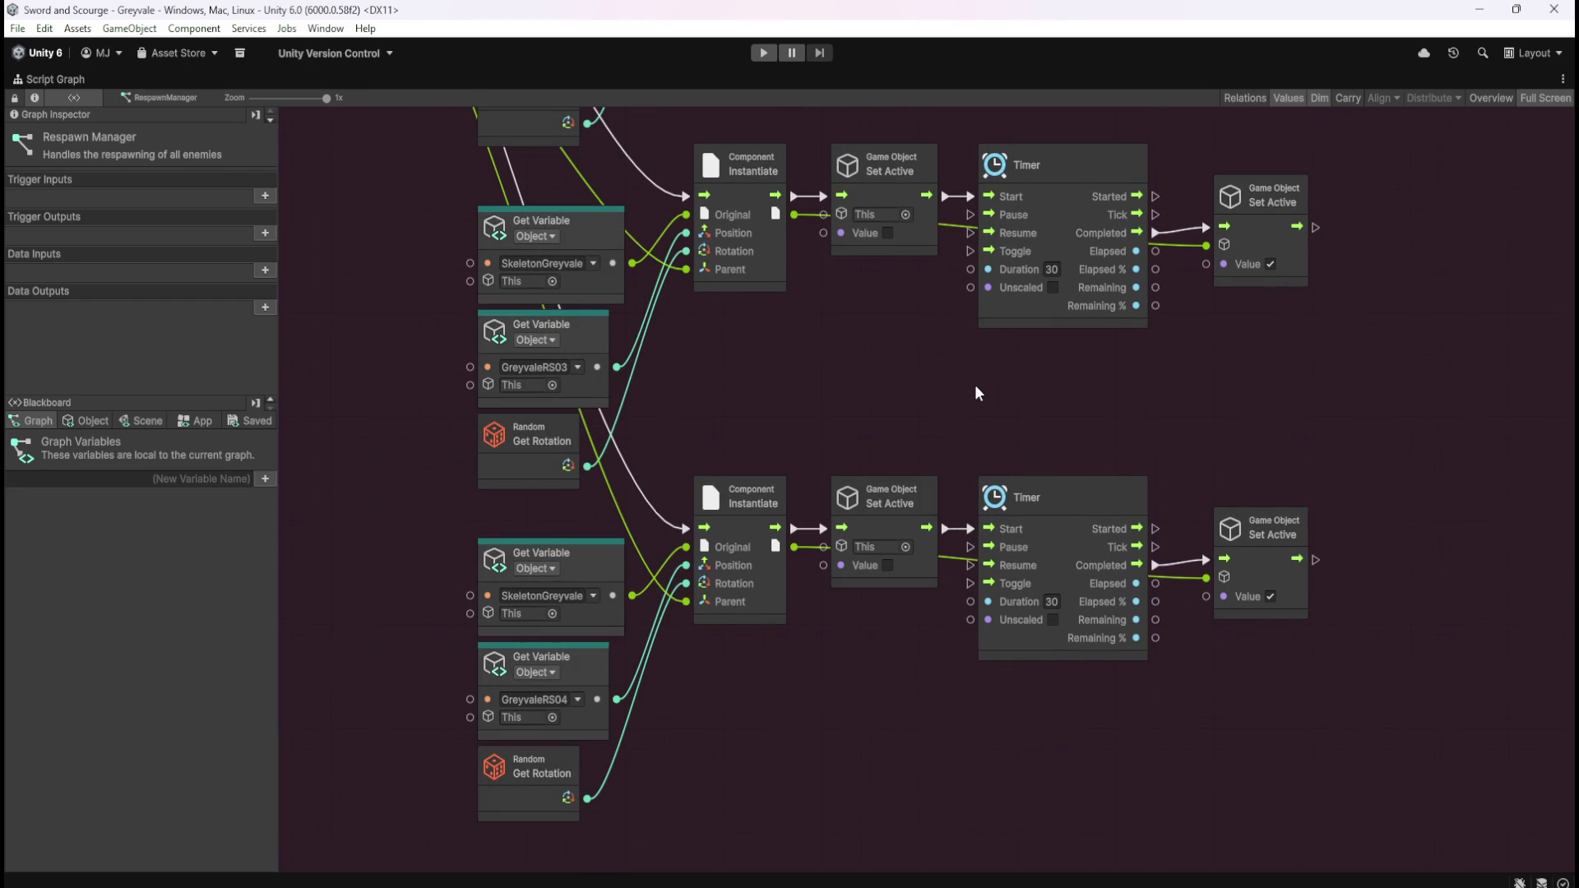
- Review the whole spawn chain up to Random Range, then restore the standard layout
mouse_move(931, 402)
left_mouse_down()
mouse_move(1053, 601)
mouse_move(999, 758)
left_mouse_up()
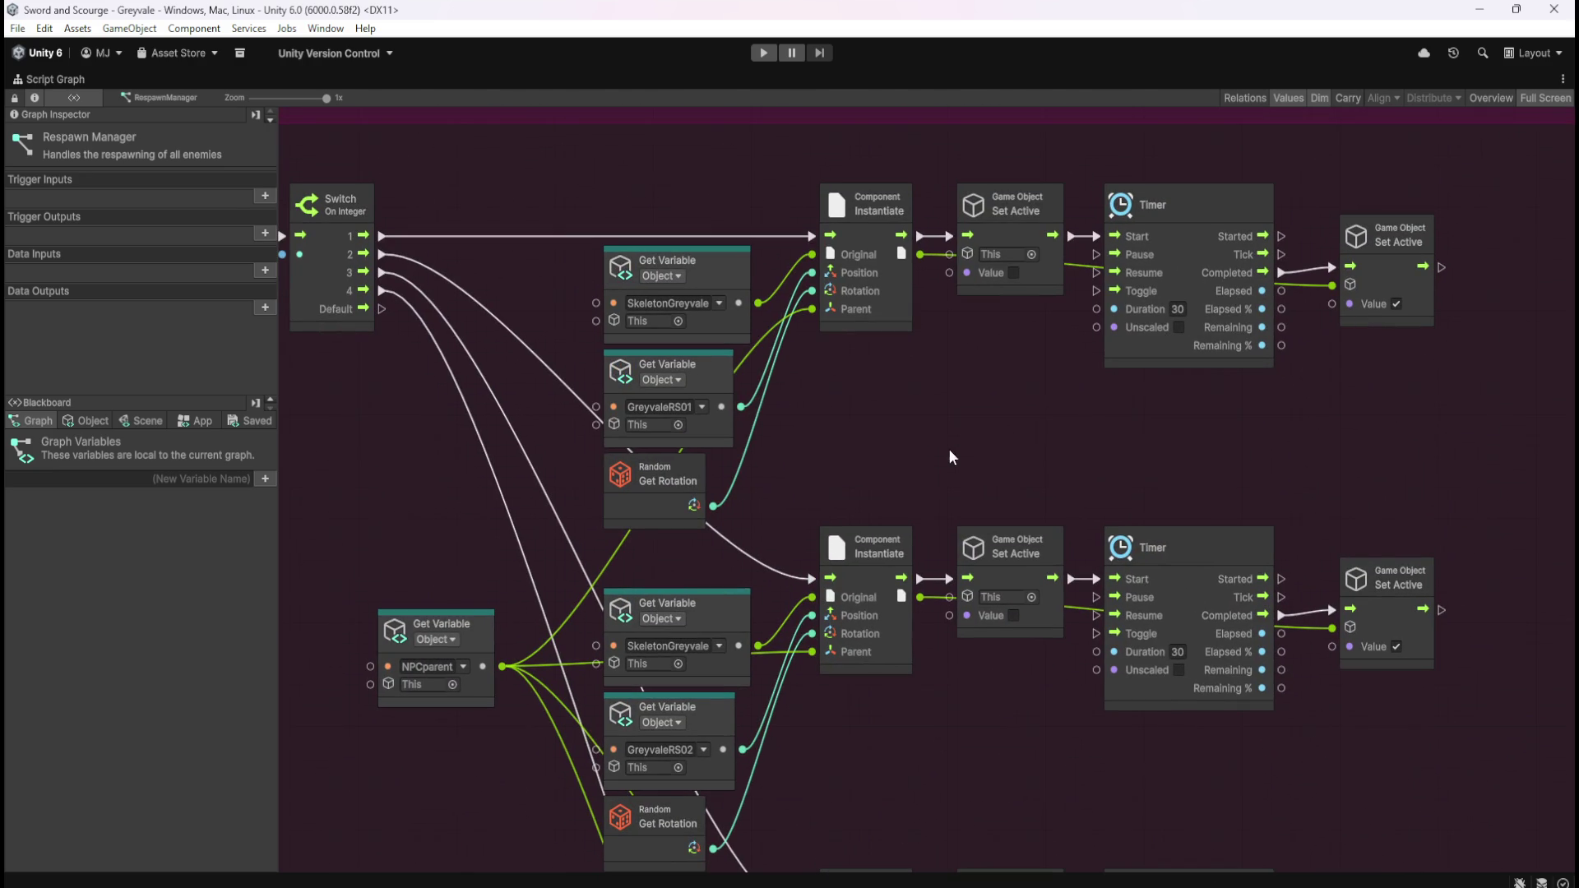
left_click_drag(986, 423, 1040, 385)
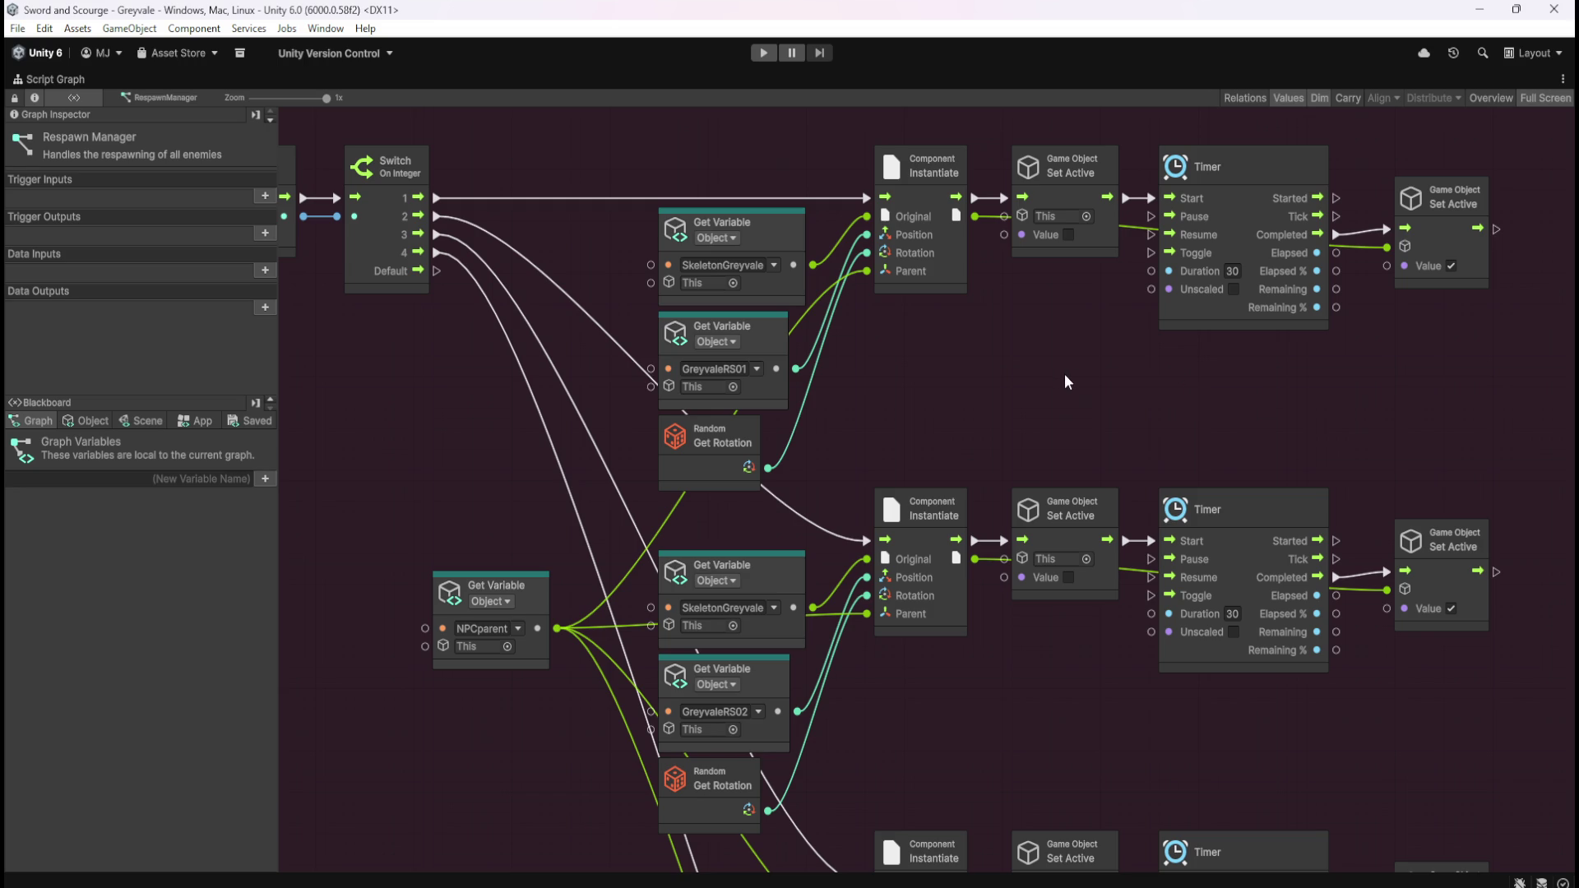
left_click_drag(1035, 419, 1126, 391)
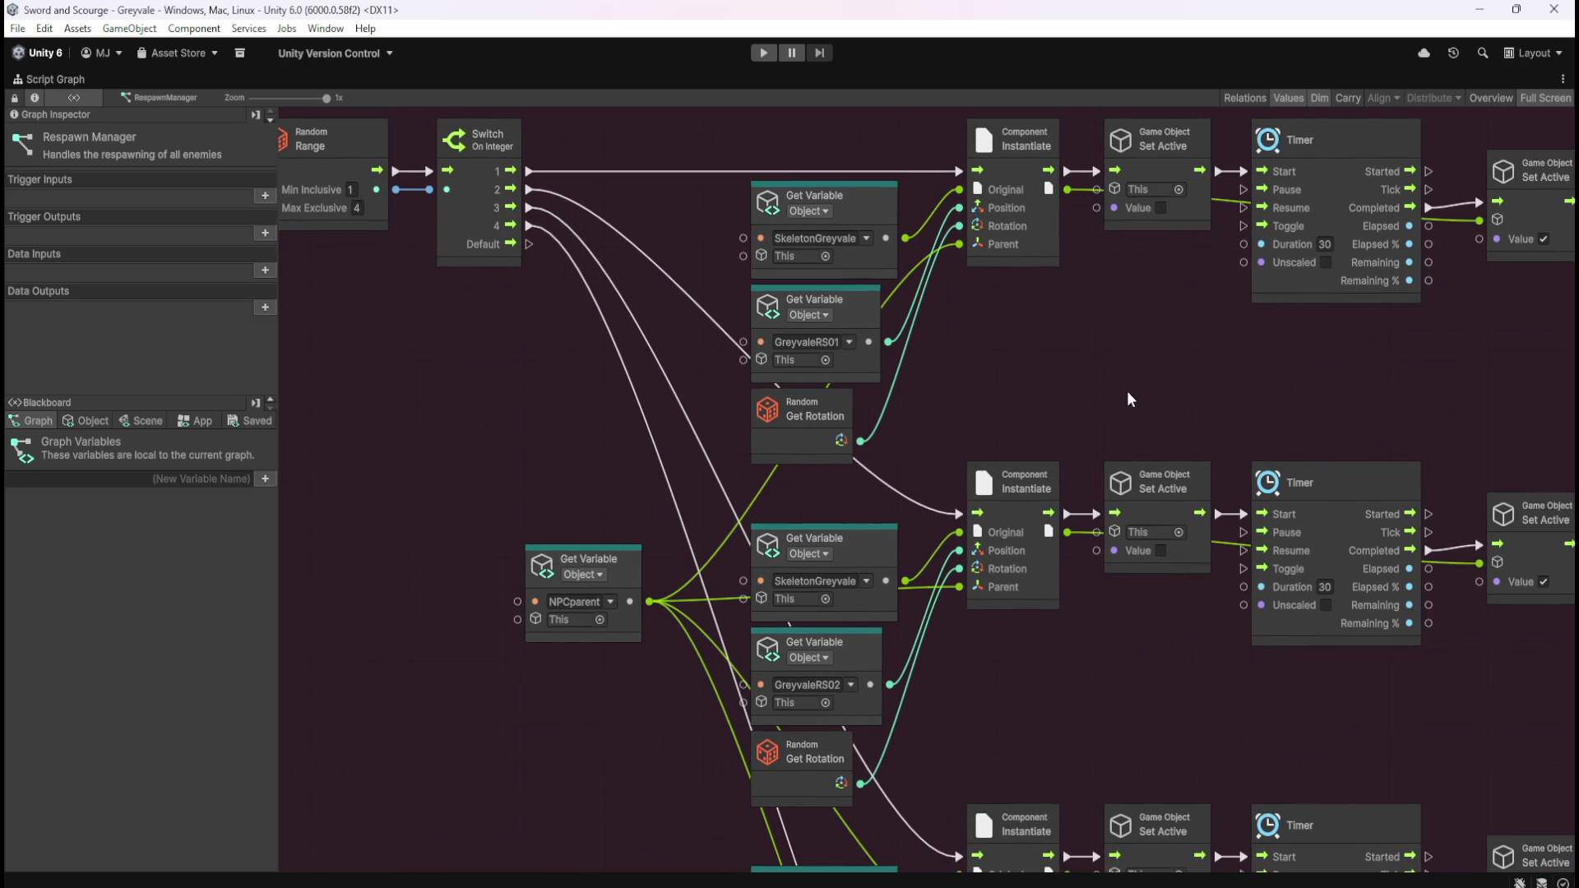
scroll(1128, 395, "down", 3)
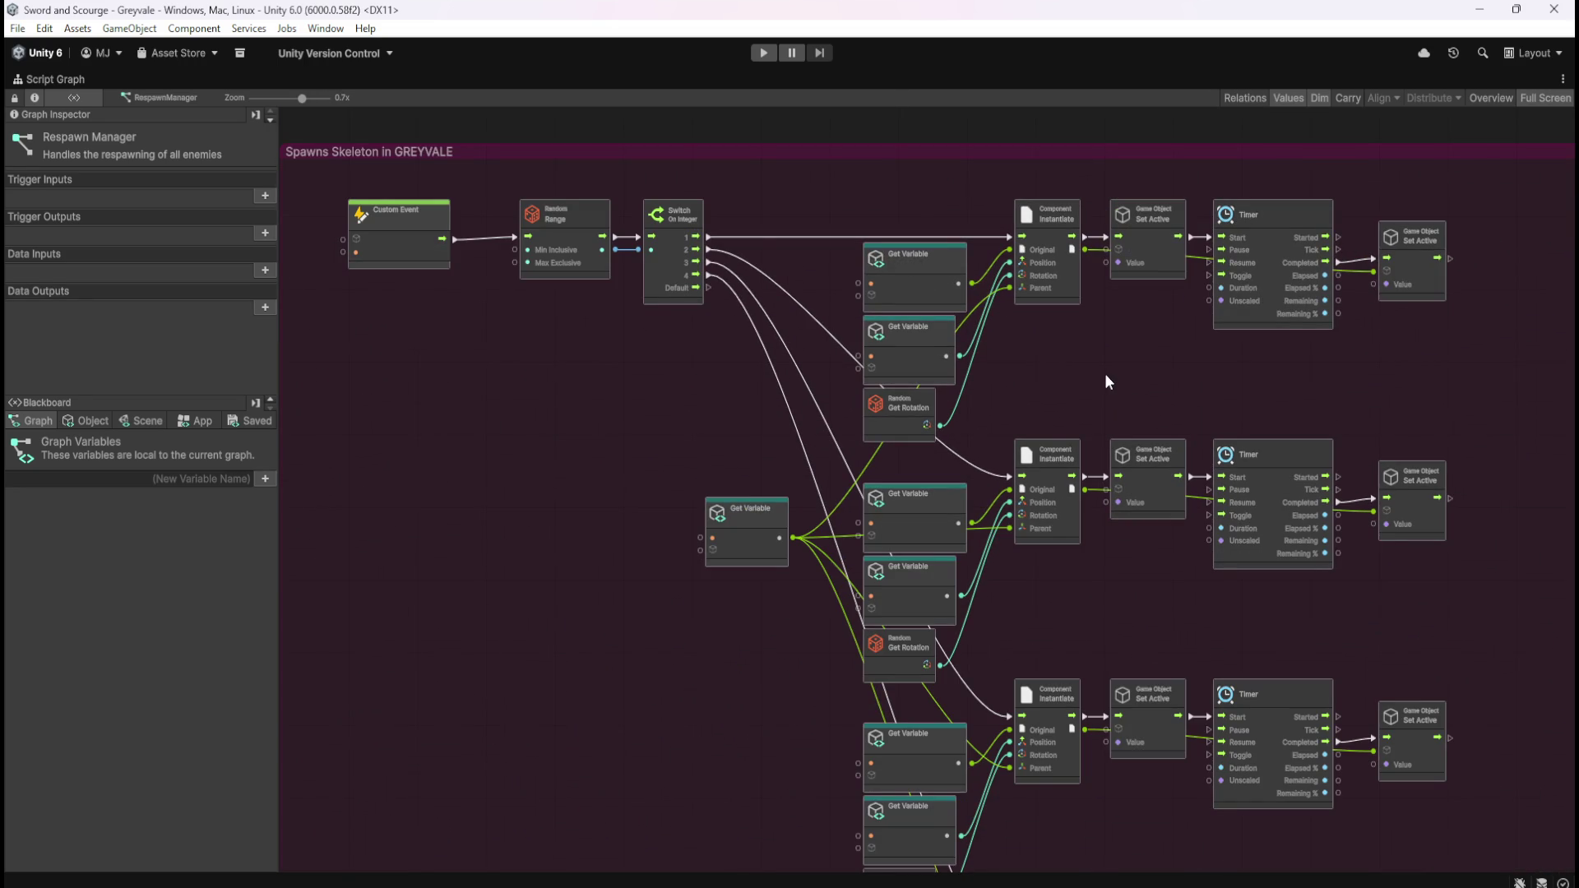
scroll(1114, 377, "up", 1)
left_click_drag(1087, 419, 1135, 388)
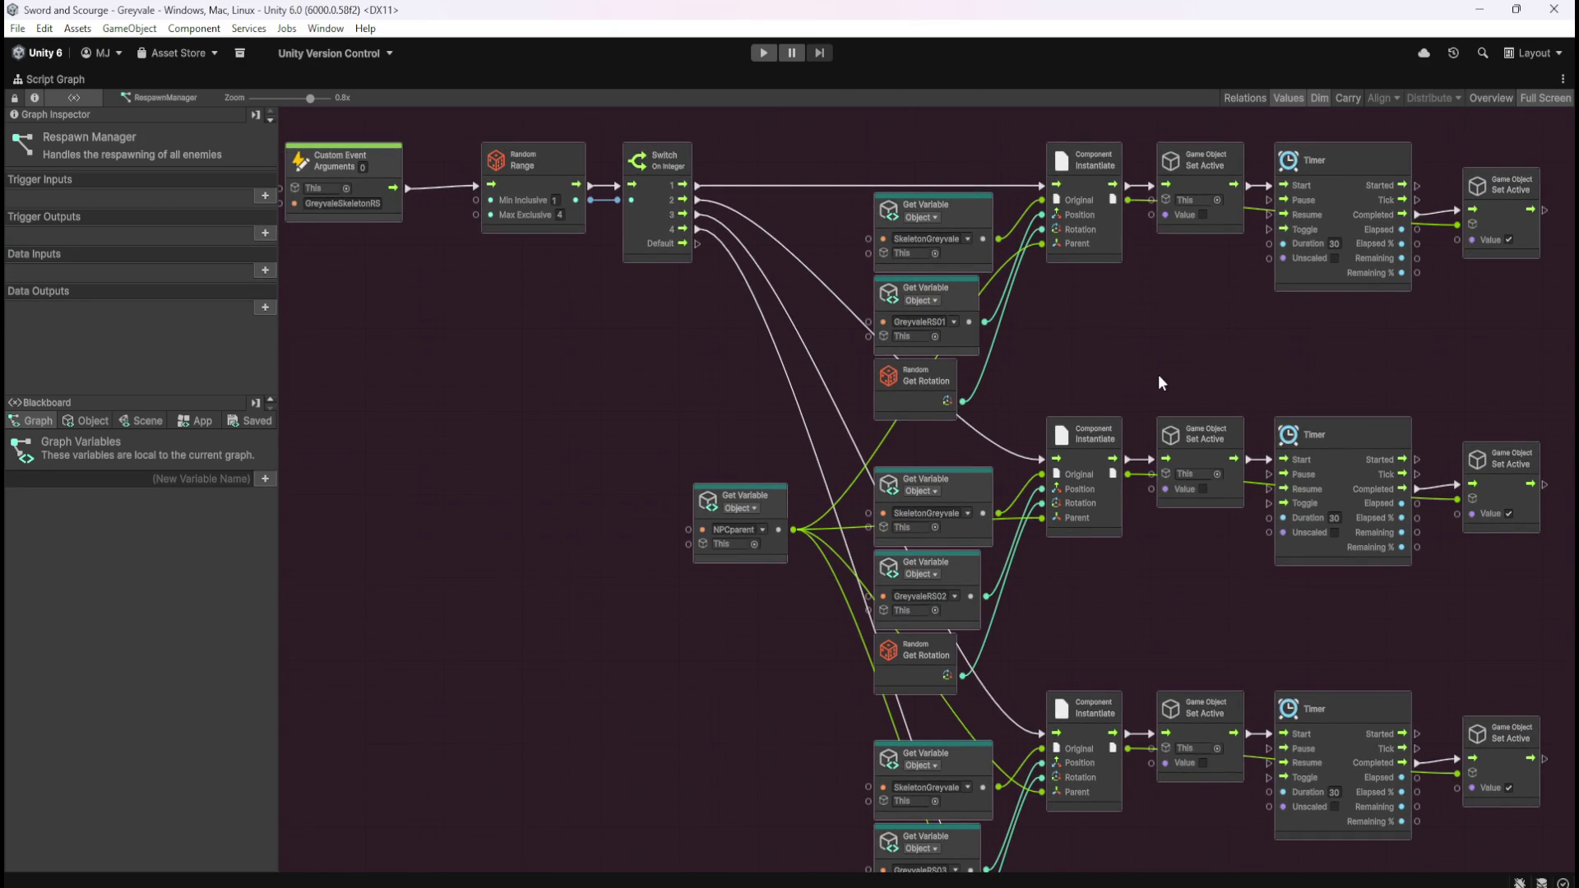
mouse_move(1153, 409)
left_mouse_down()
mouse_move(1142, 96)
mouse_move(1198, 415)
left_mouse_up()
key("shift+space")
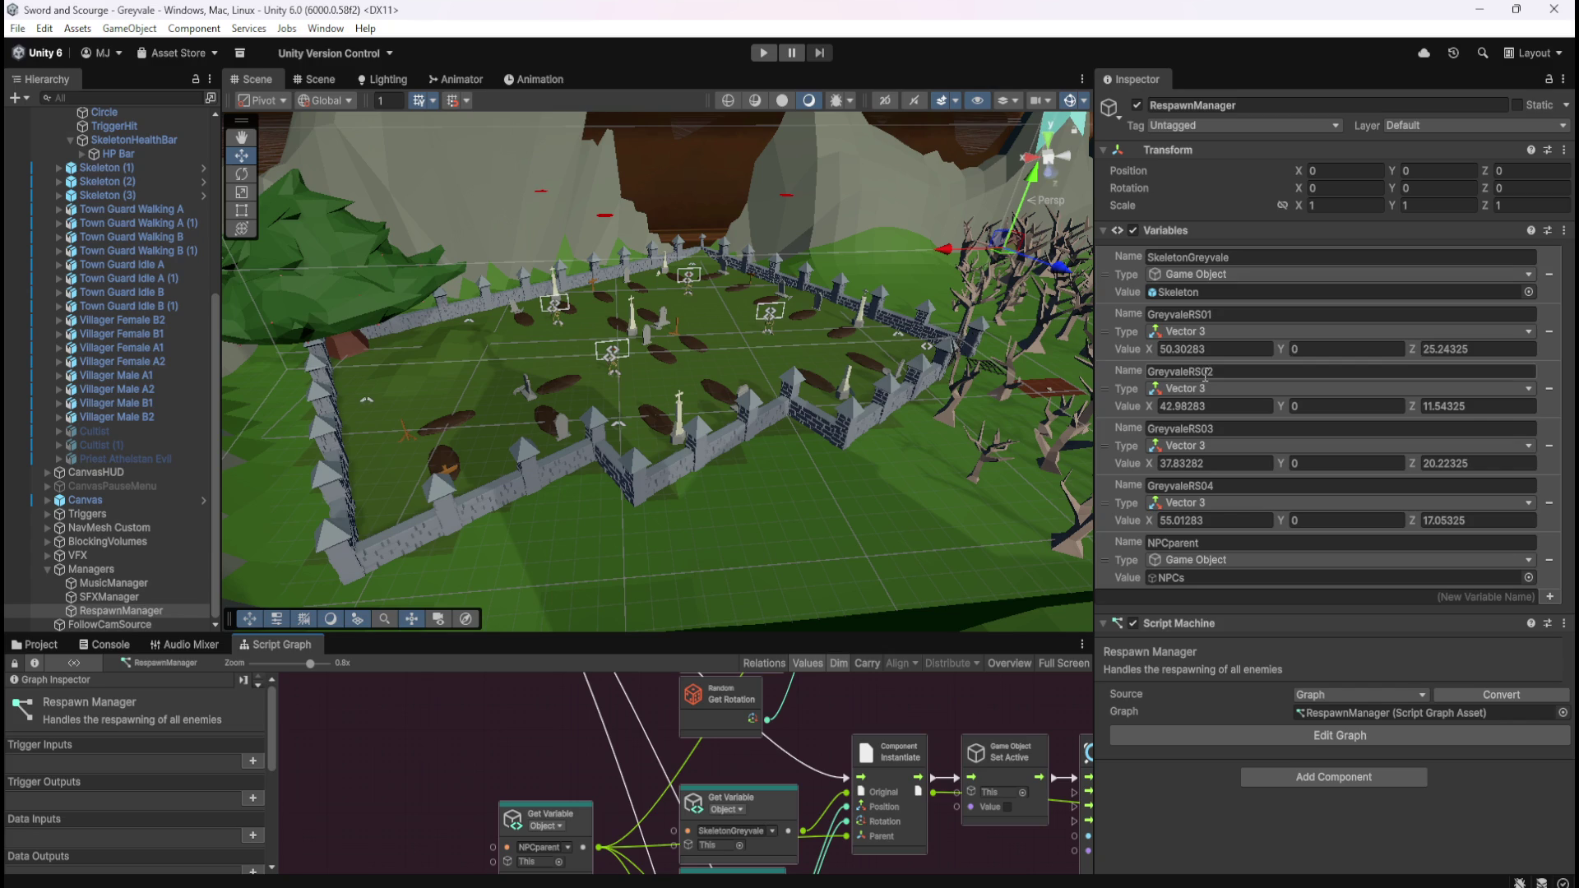
- Resize the Inspector, bring up the Game view beside the scene, and enter Play mode
left_click_drag(1094, 265, 896, 368)
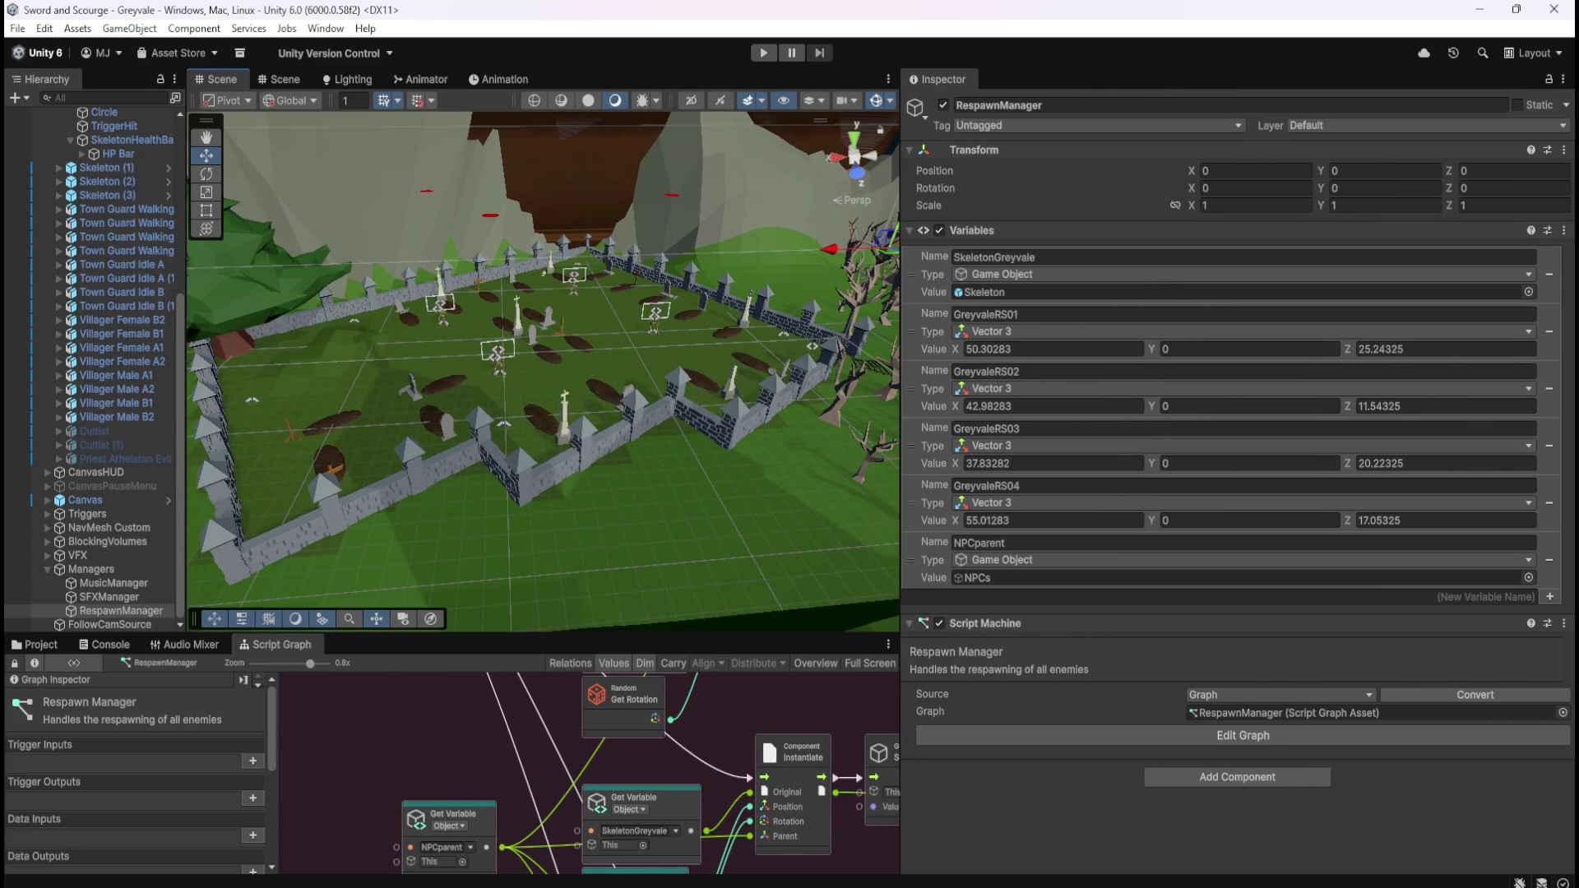
key("ctrl+2")
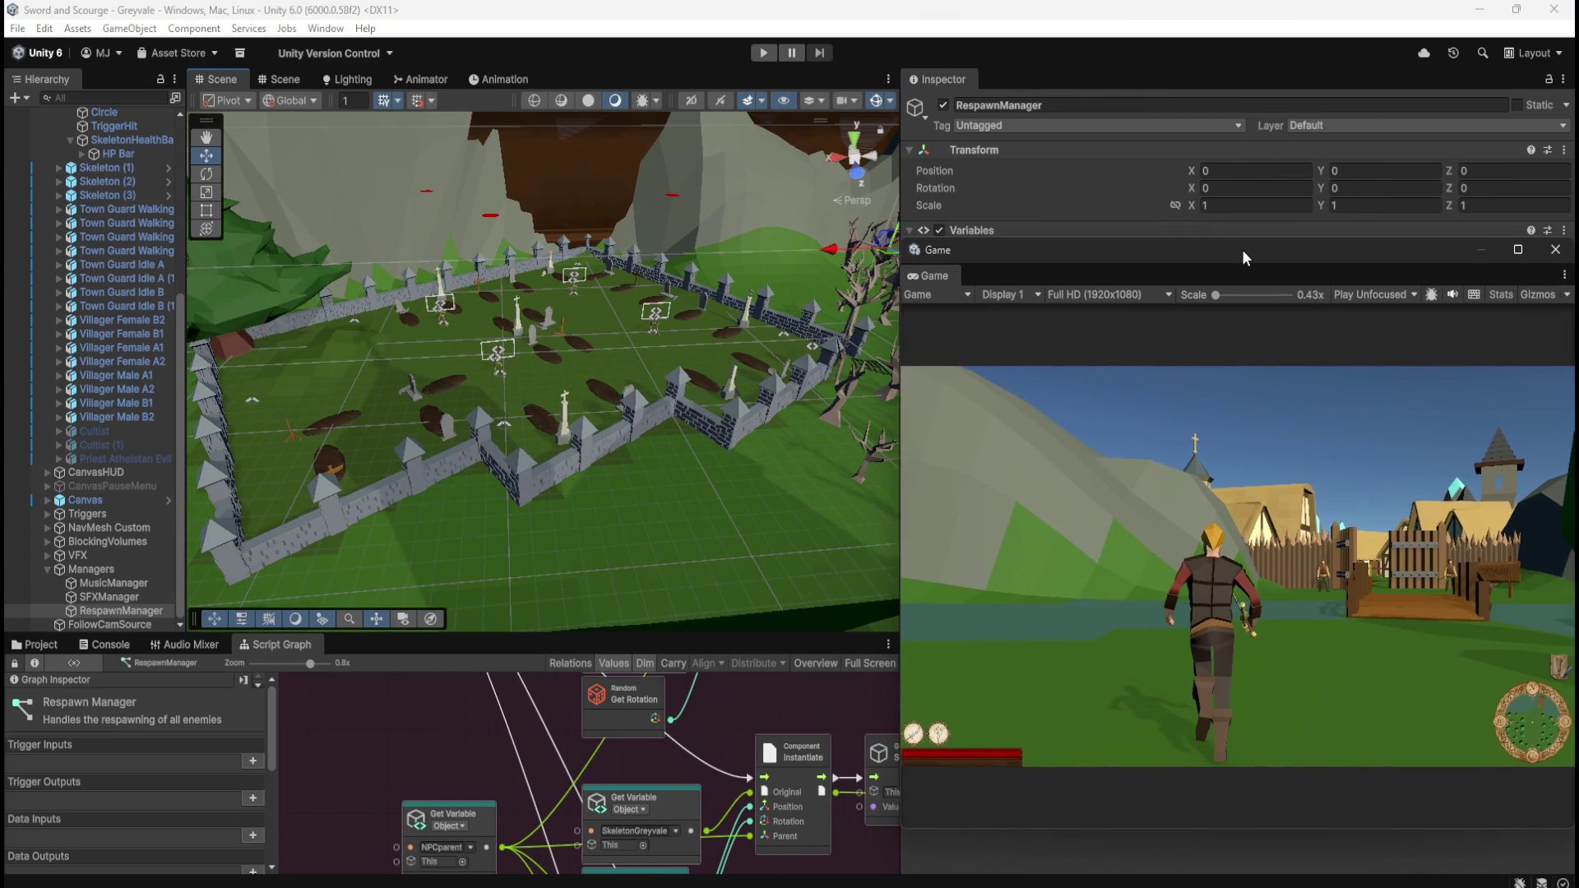
left_click(1047, 14)
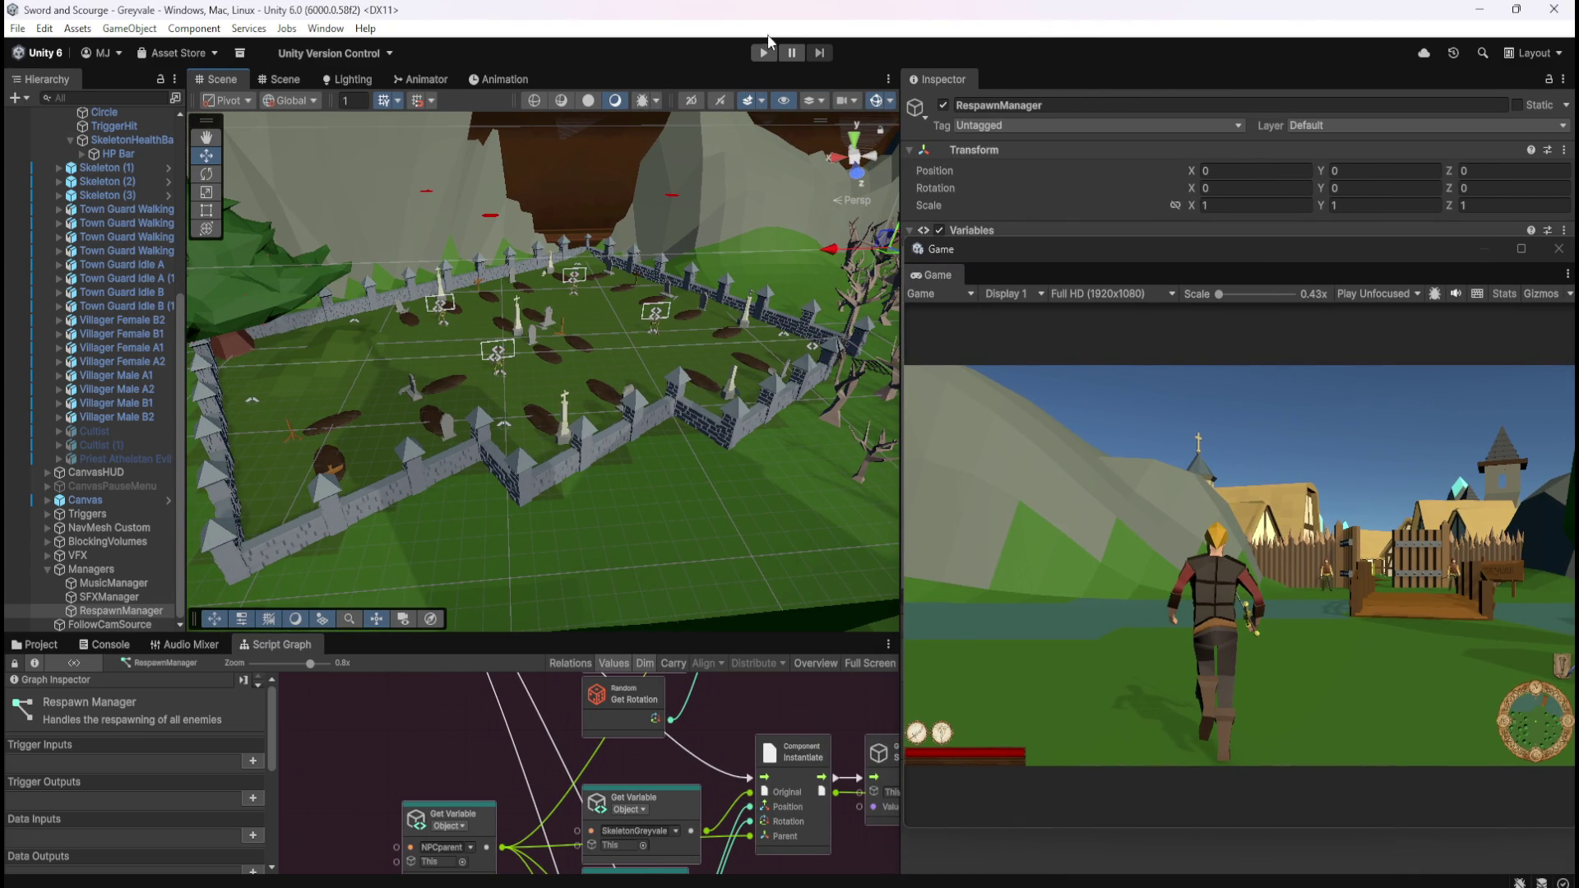
left_click(765, 53)
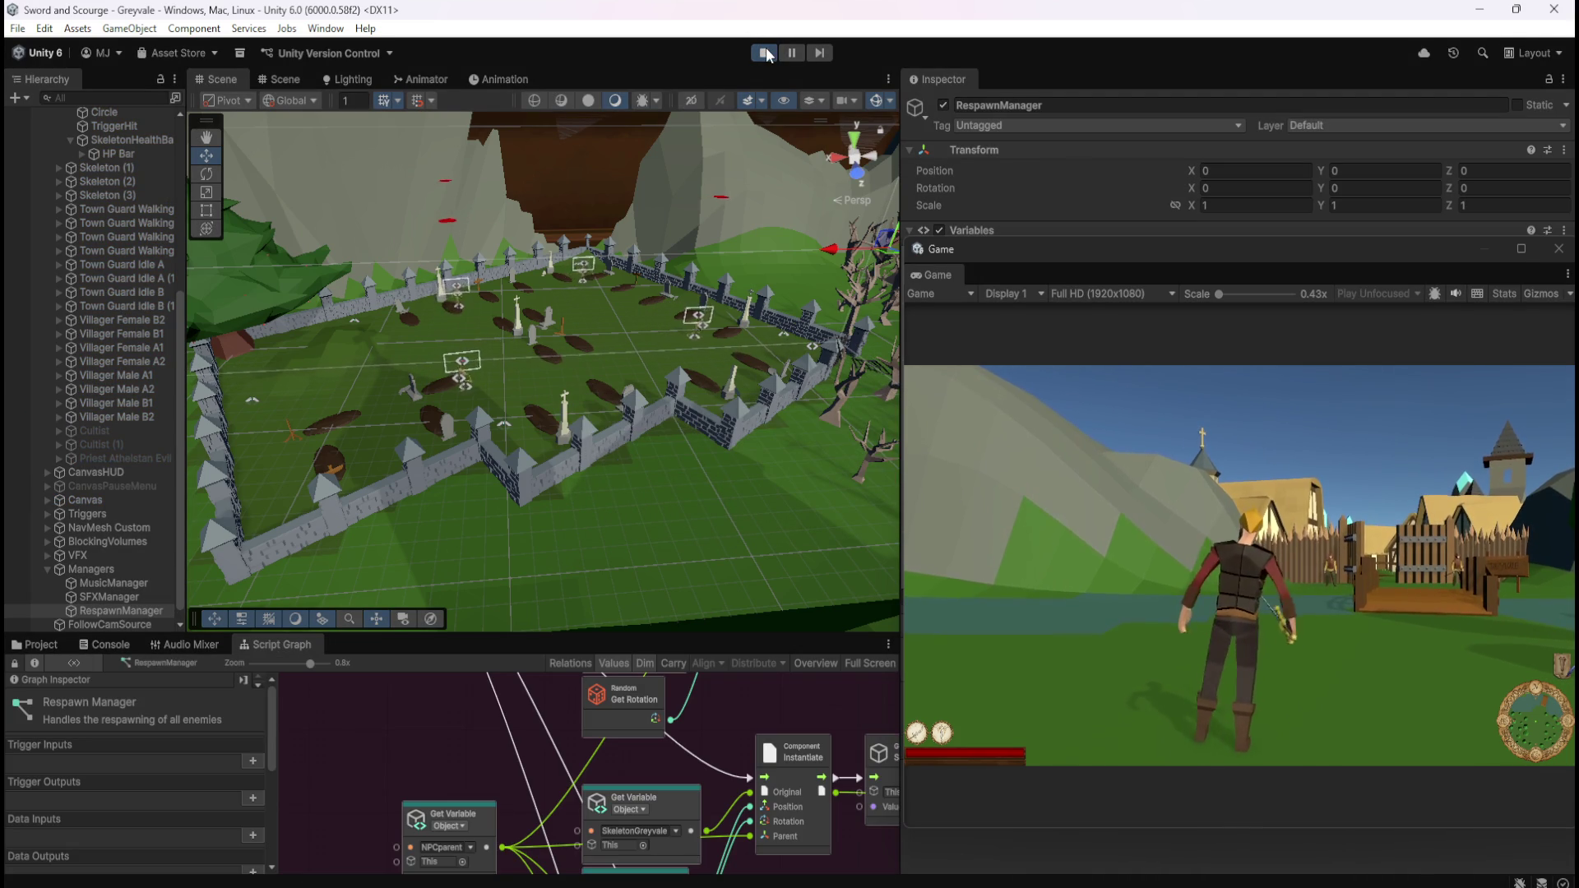
- Run the player from the village through the trees to the graveyard gate
key("w")
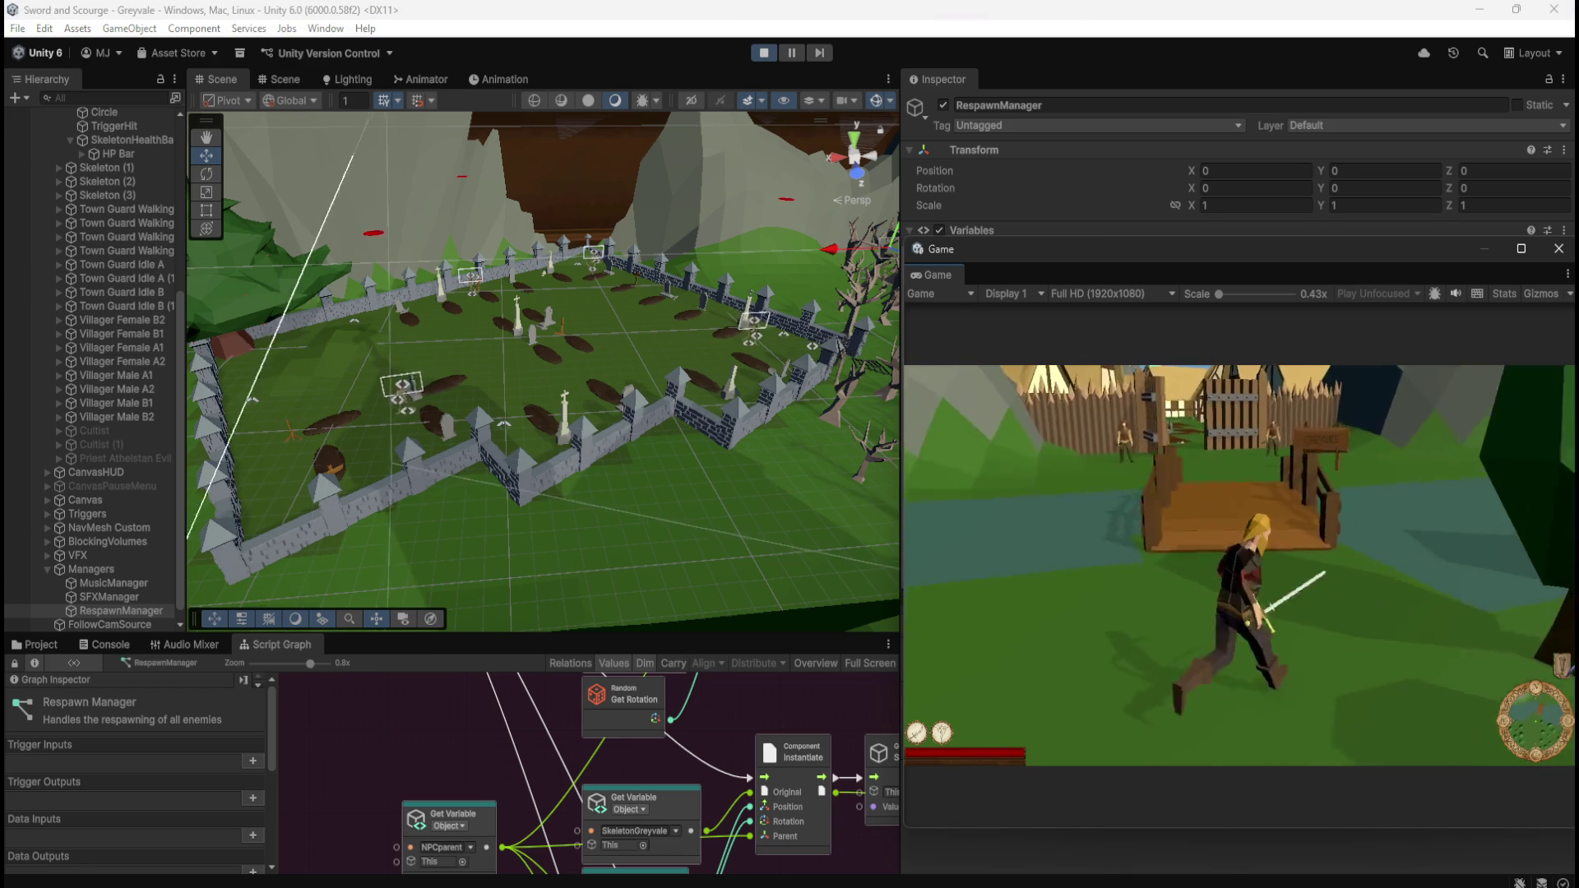
key("w")
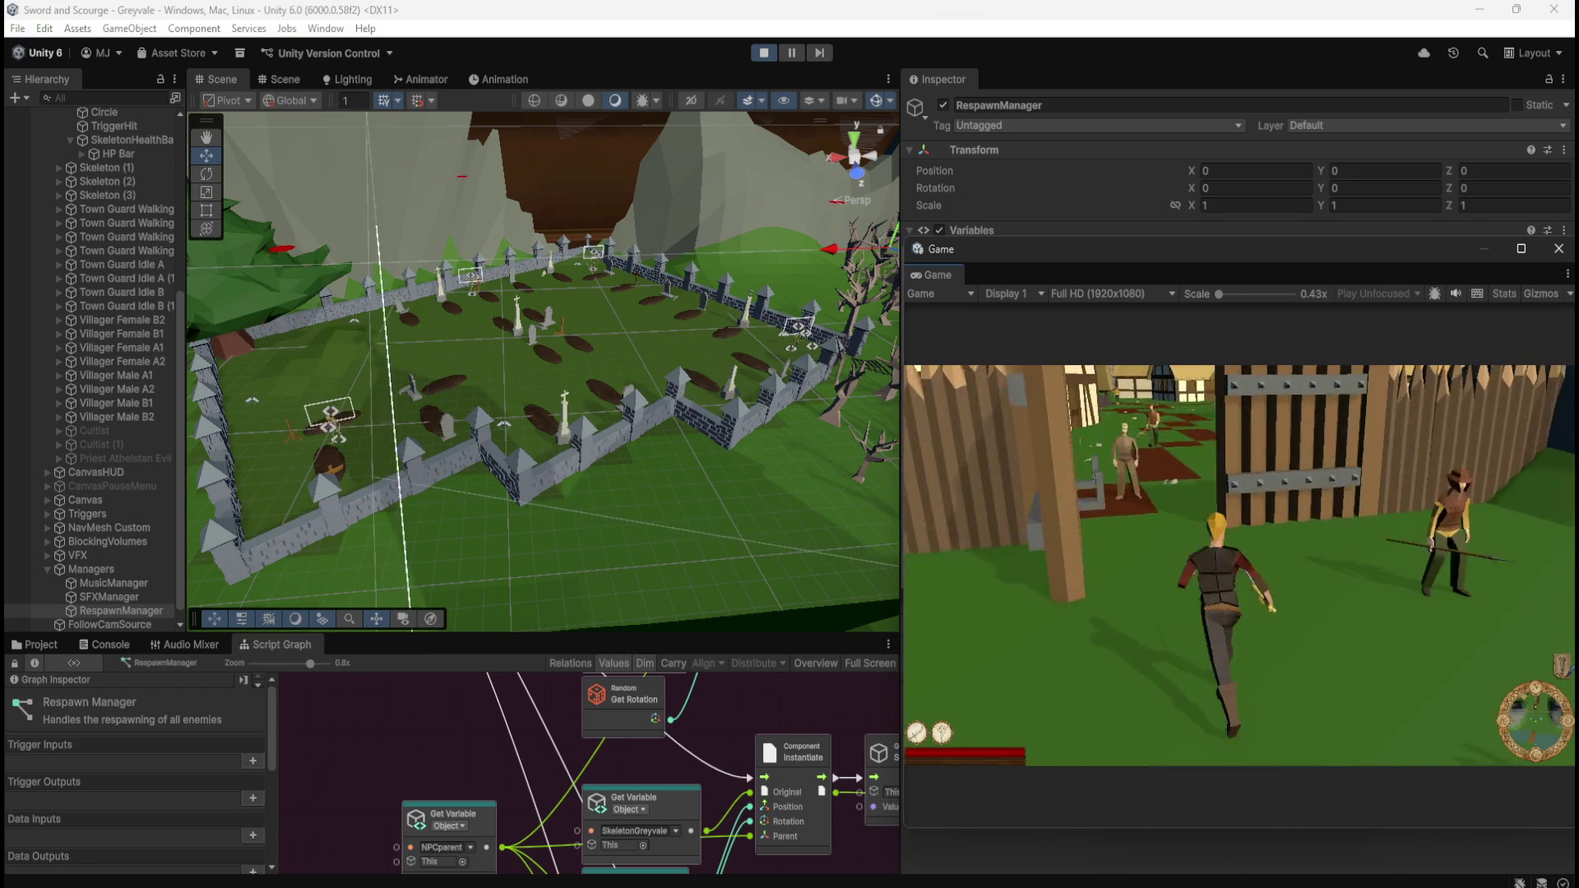
key("w")
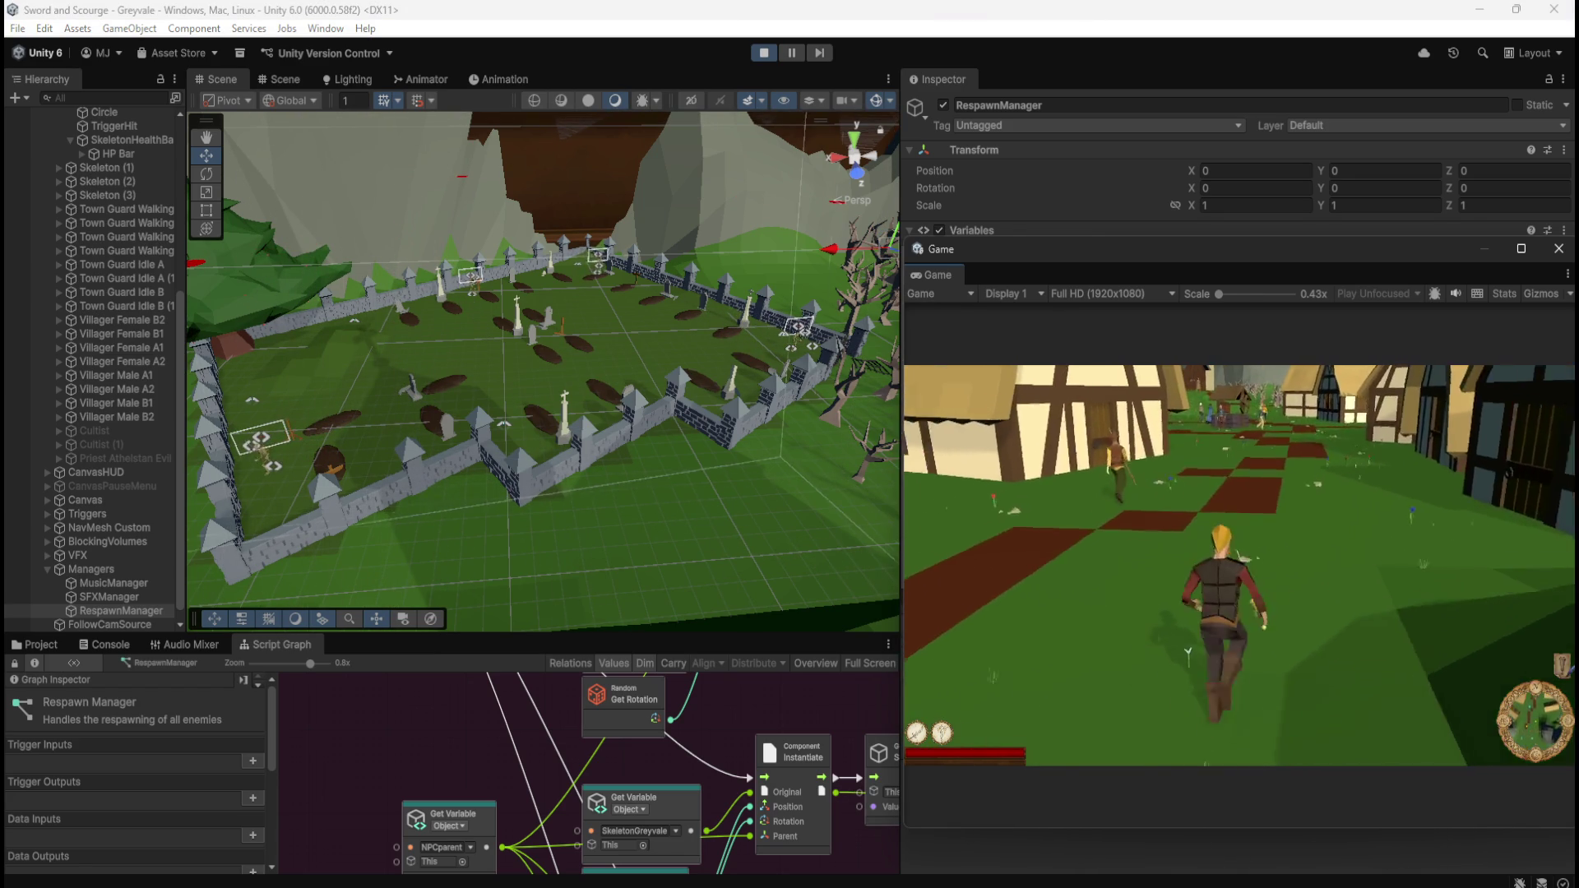
key("w")
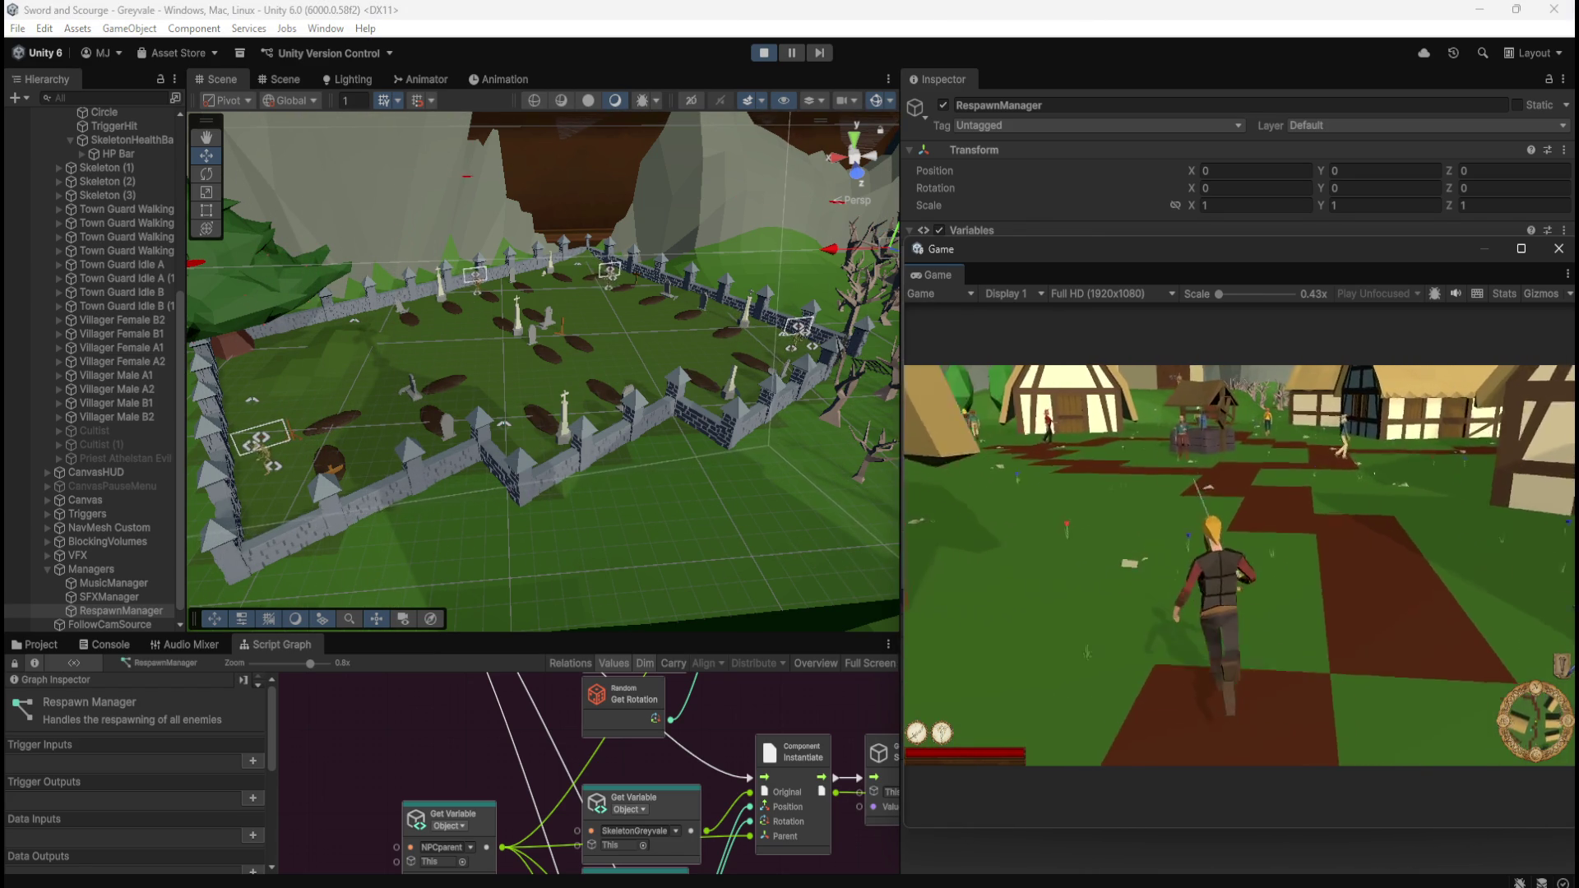
key("w")
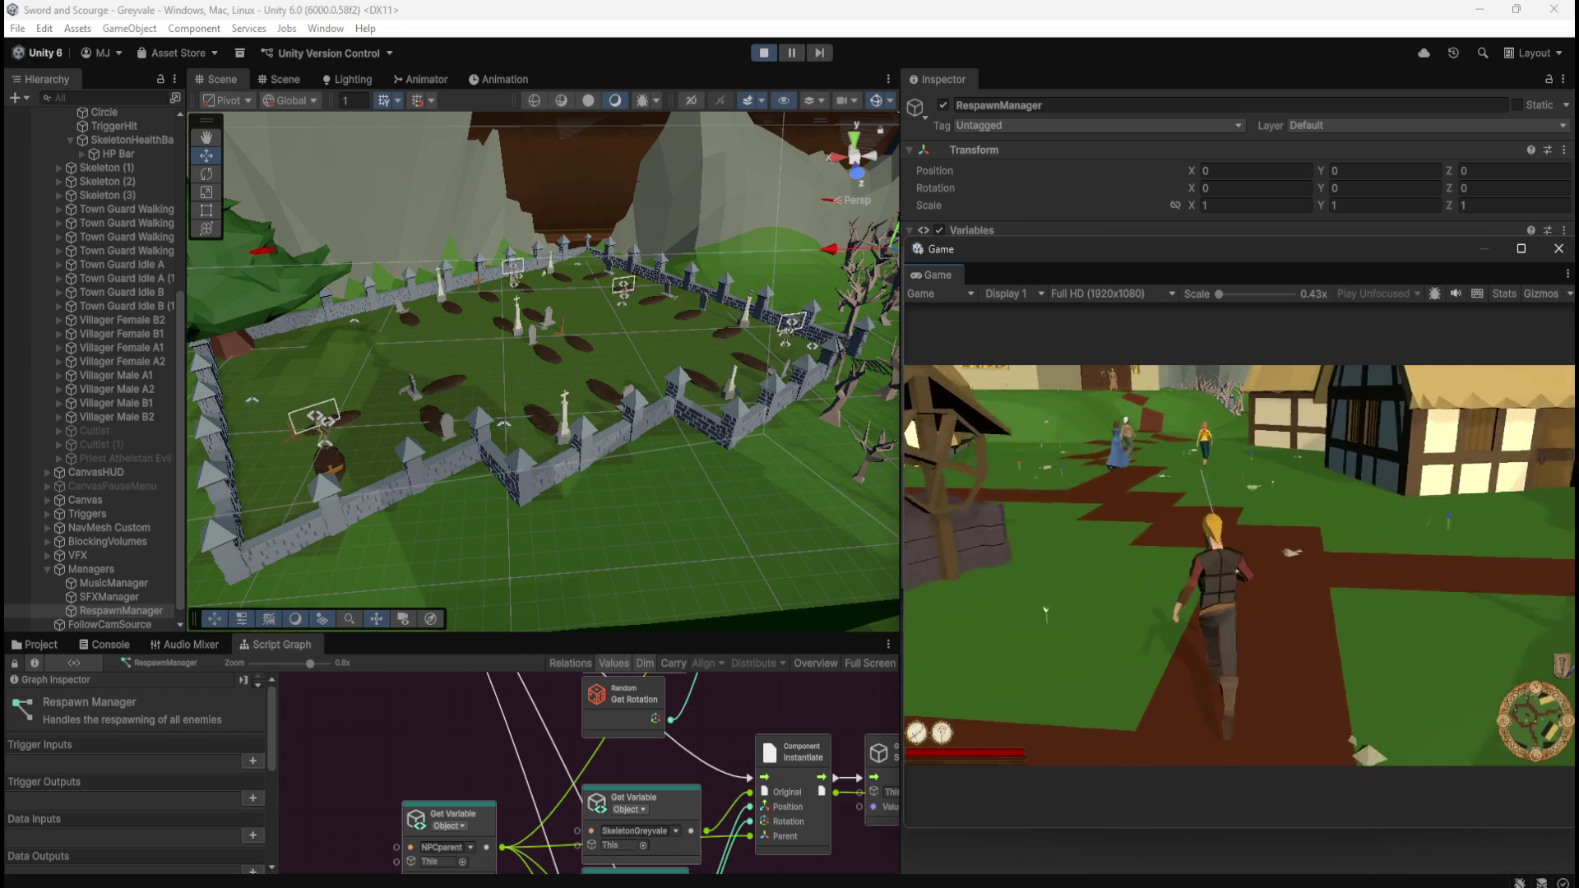
key("w")
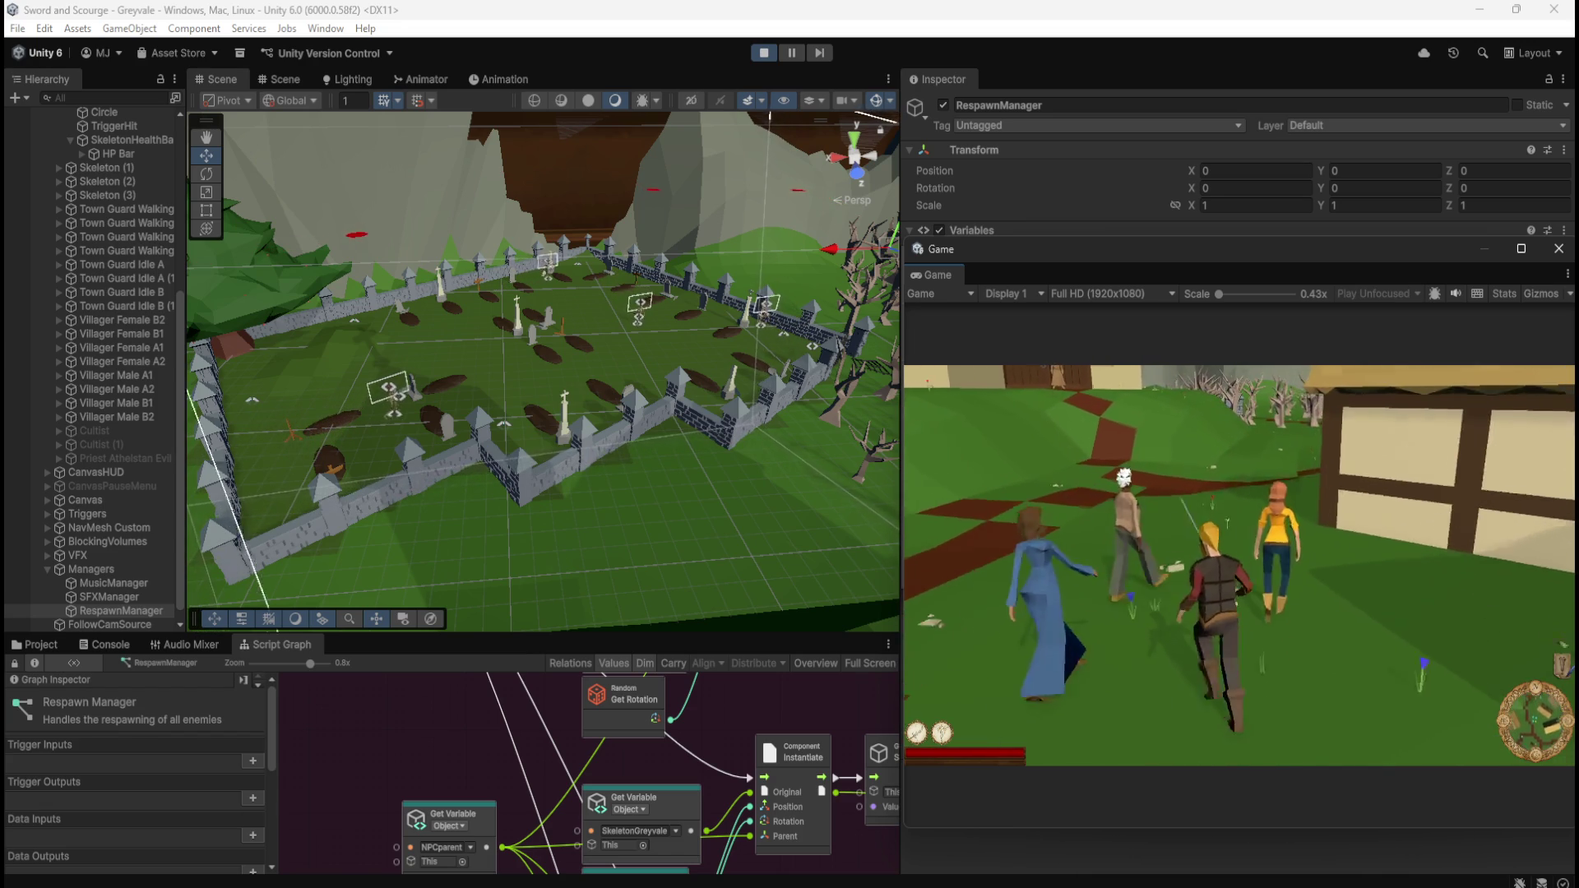
key("w")
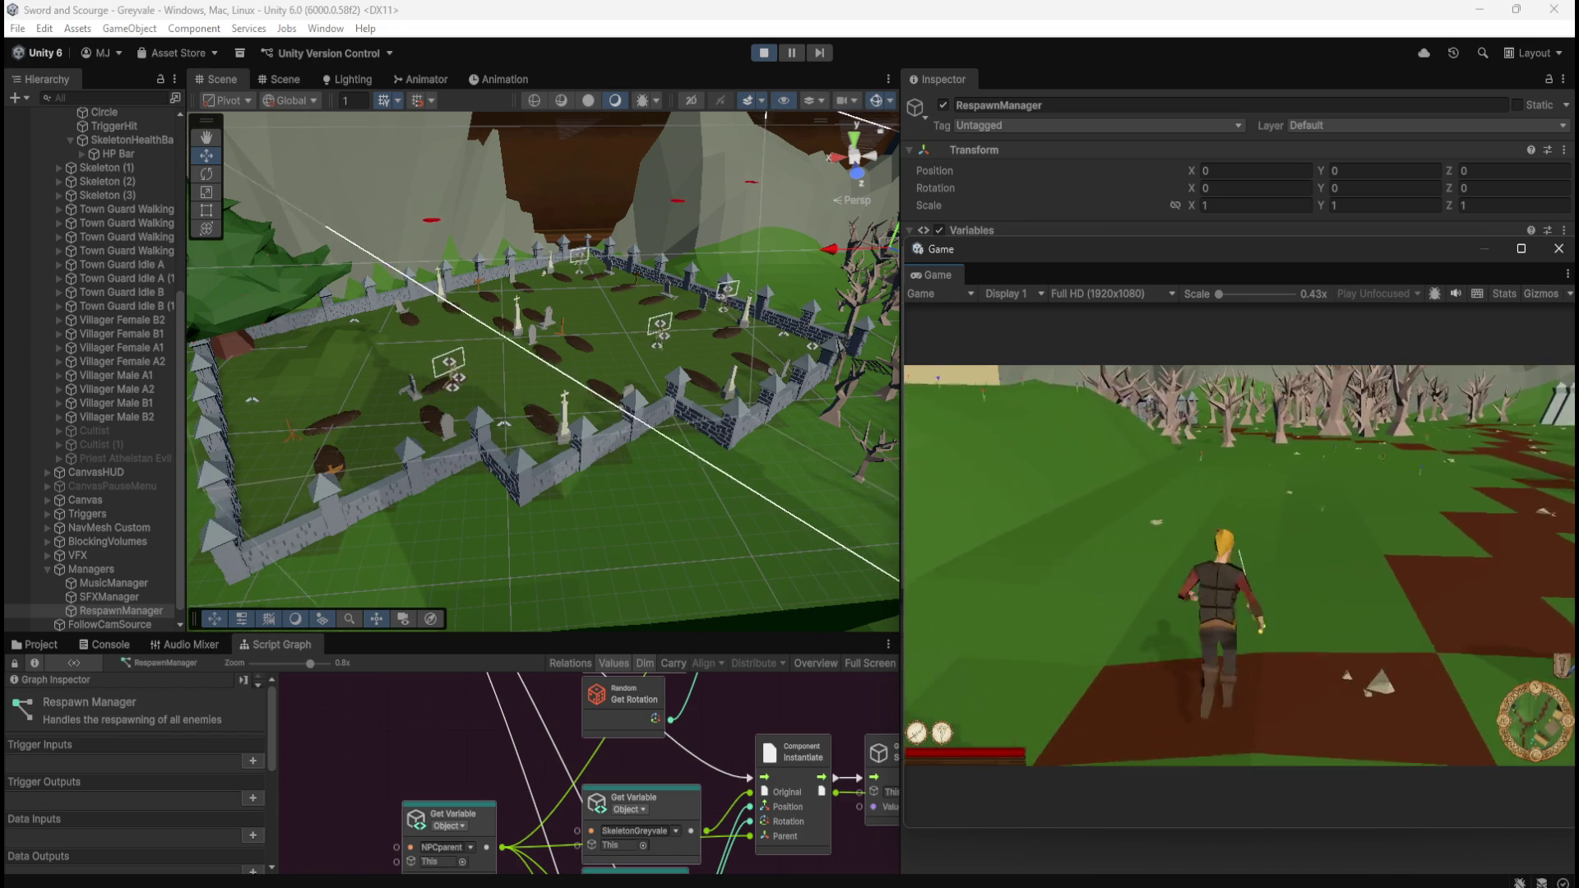
key("w")
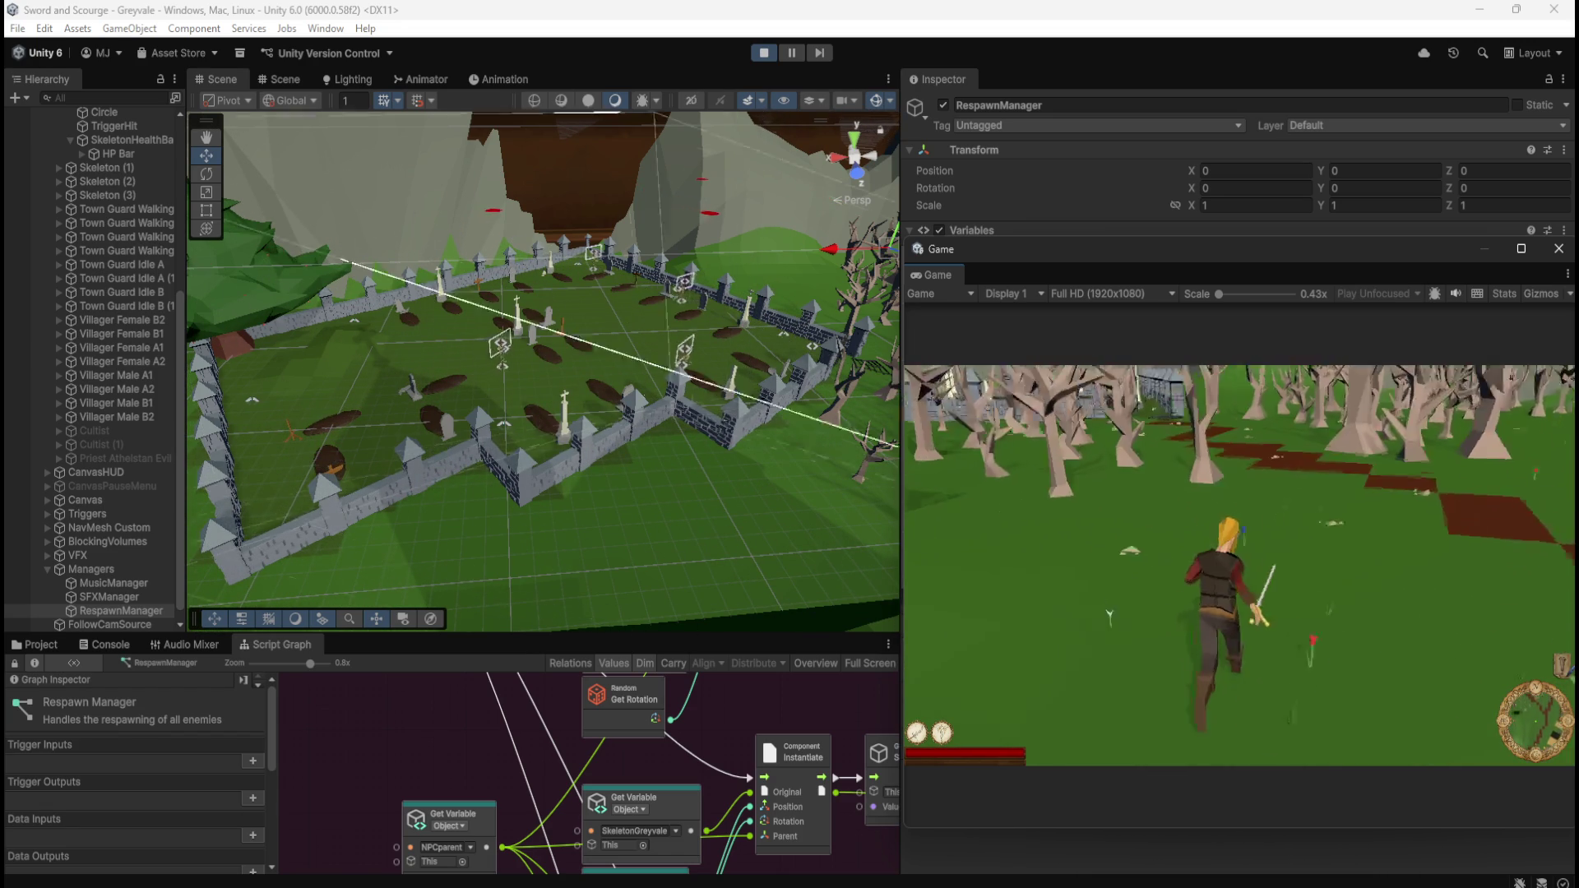
key("w")
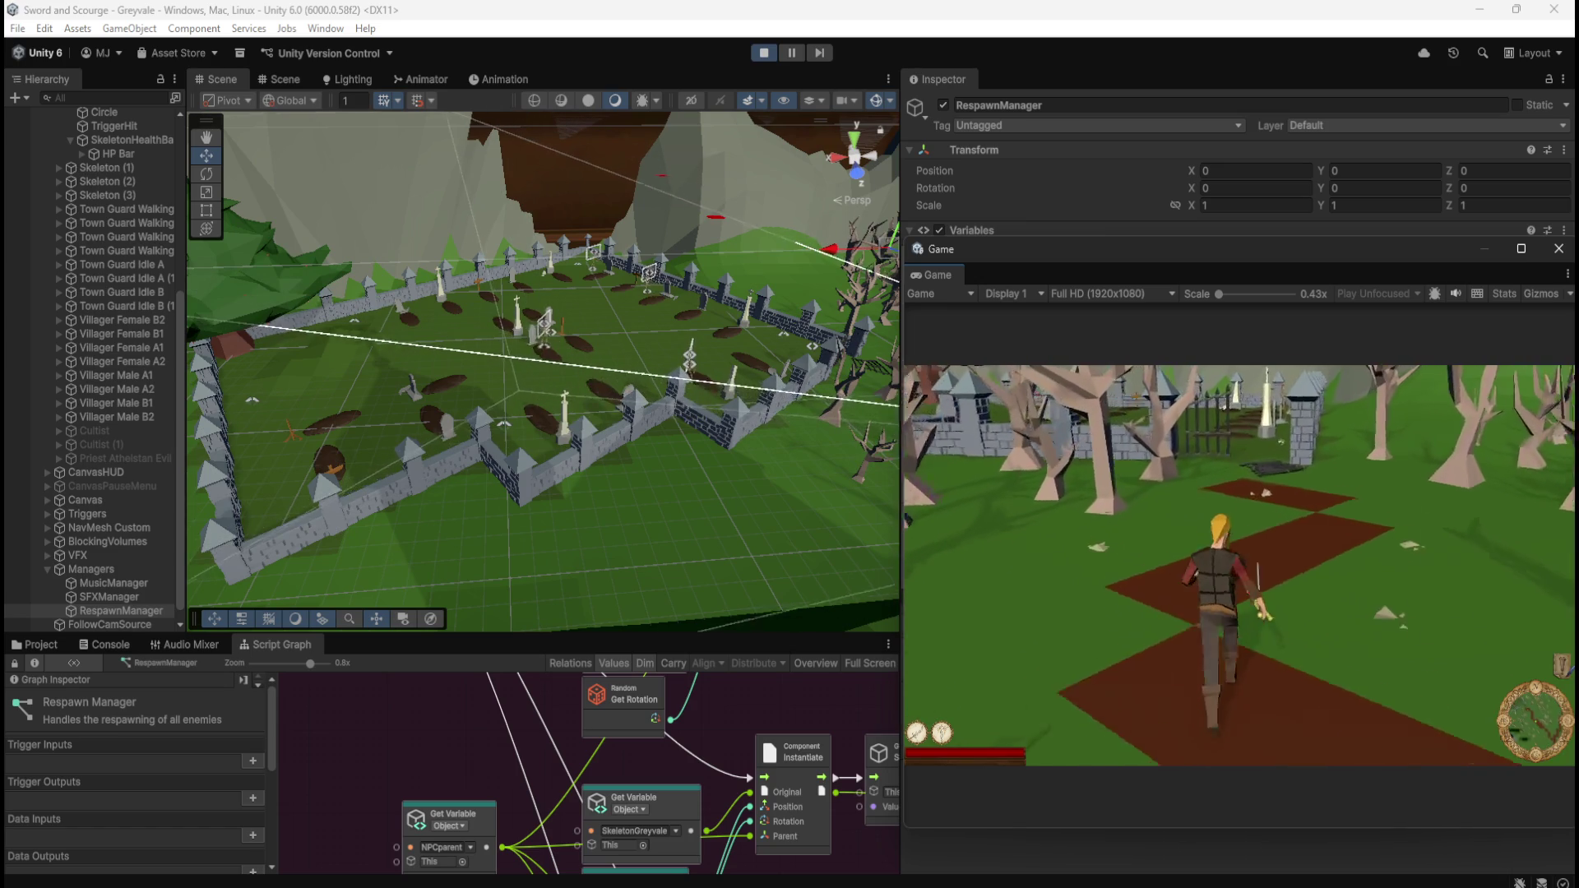
key("w")
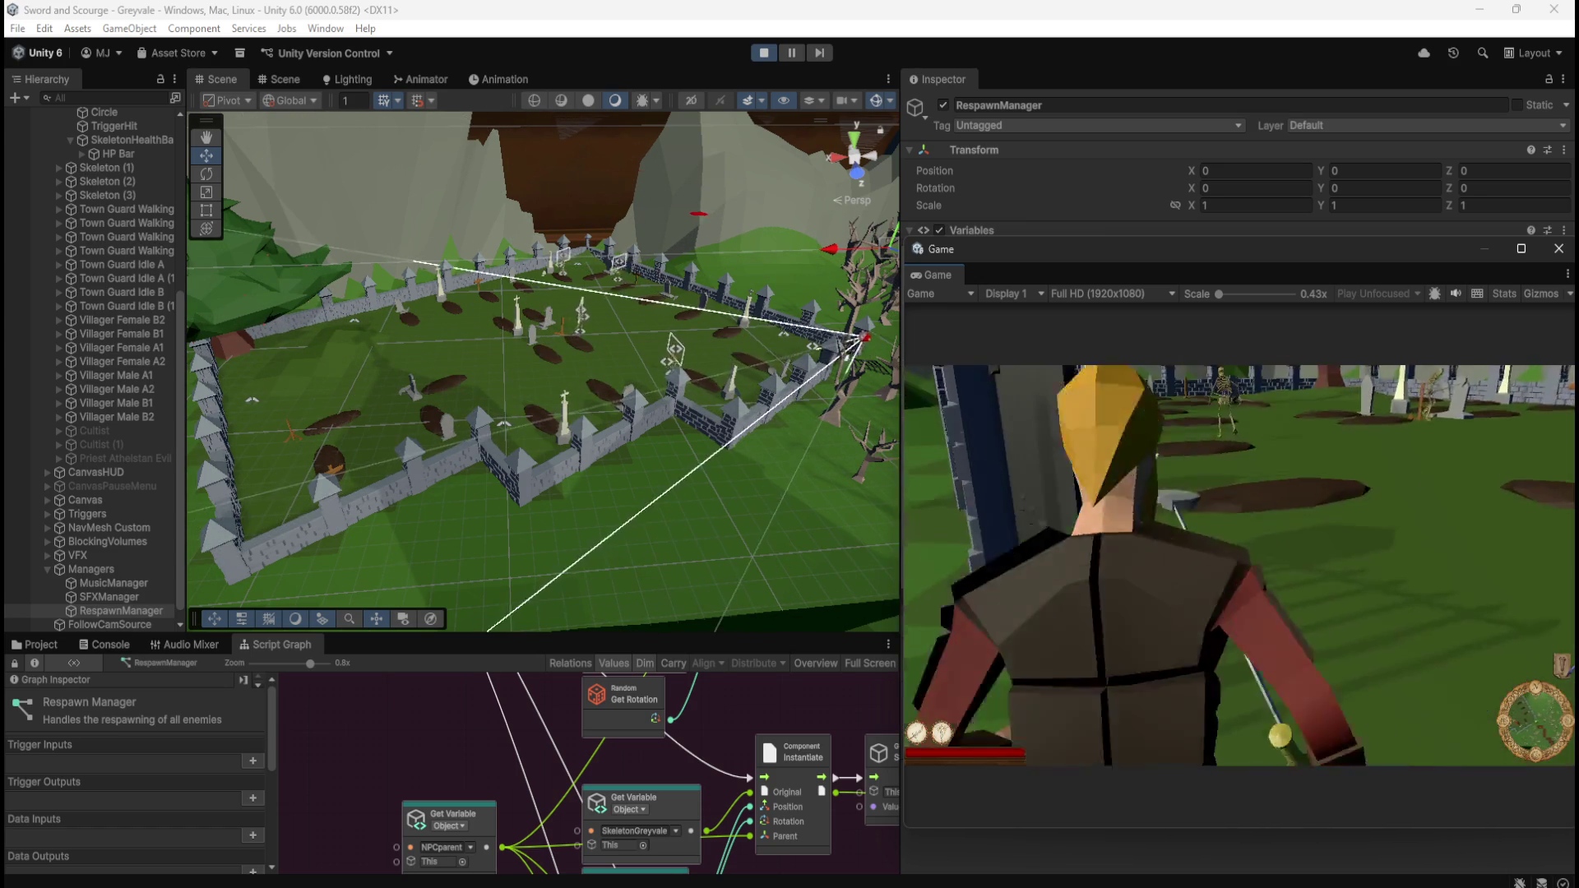
- Fight and kill the first skeleton inside the graveyard
key("w")
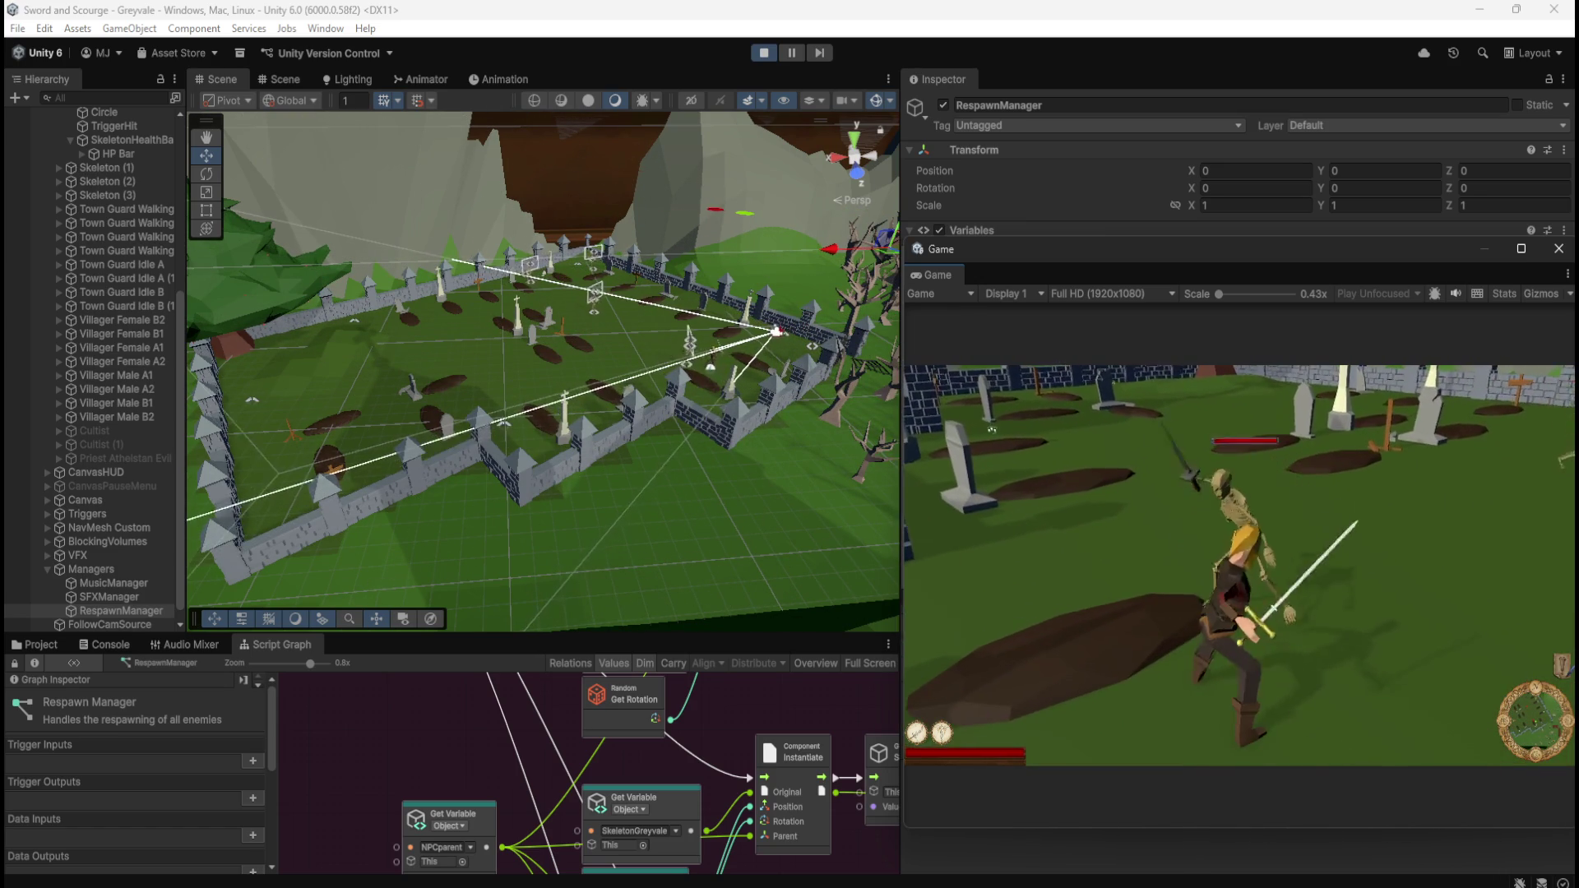
key("w")
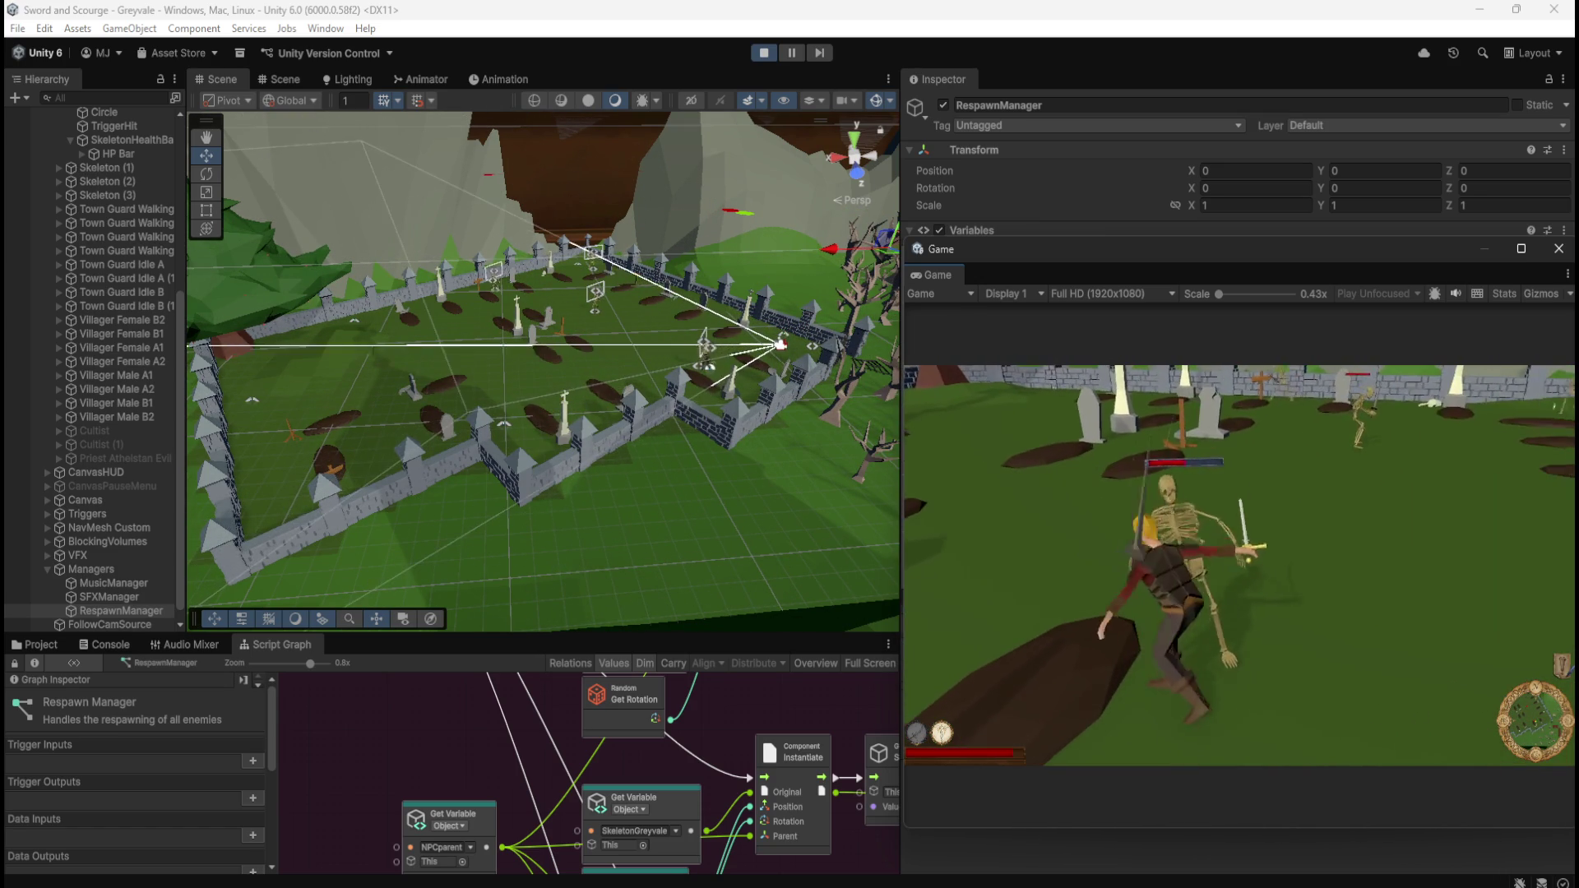
key("w")
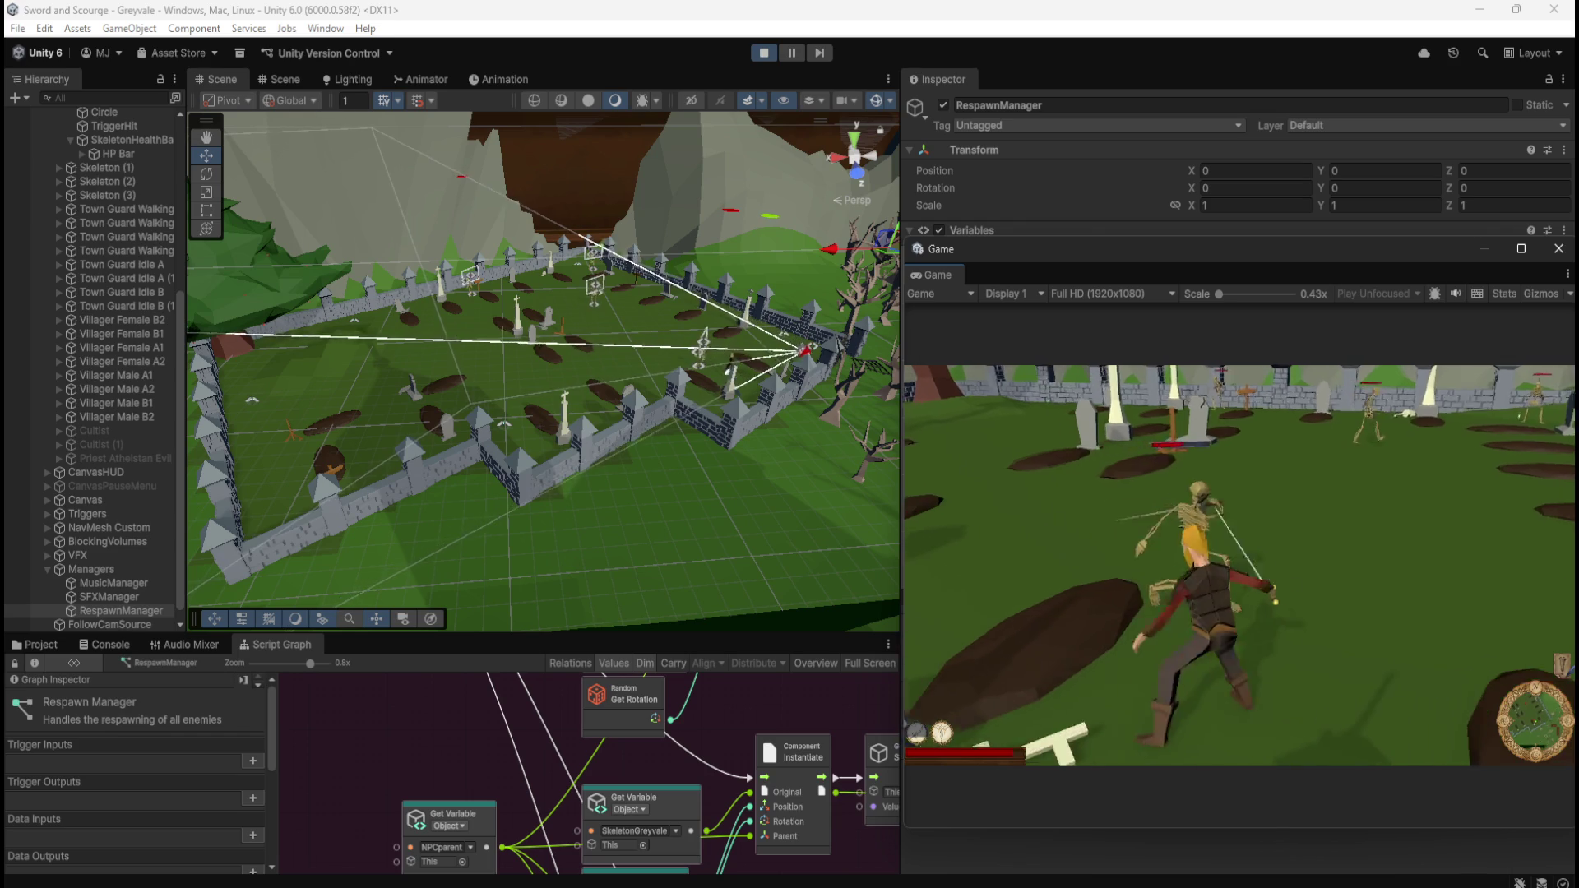
key("w")
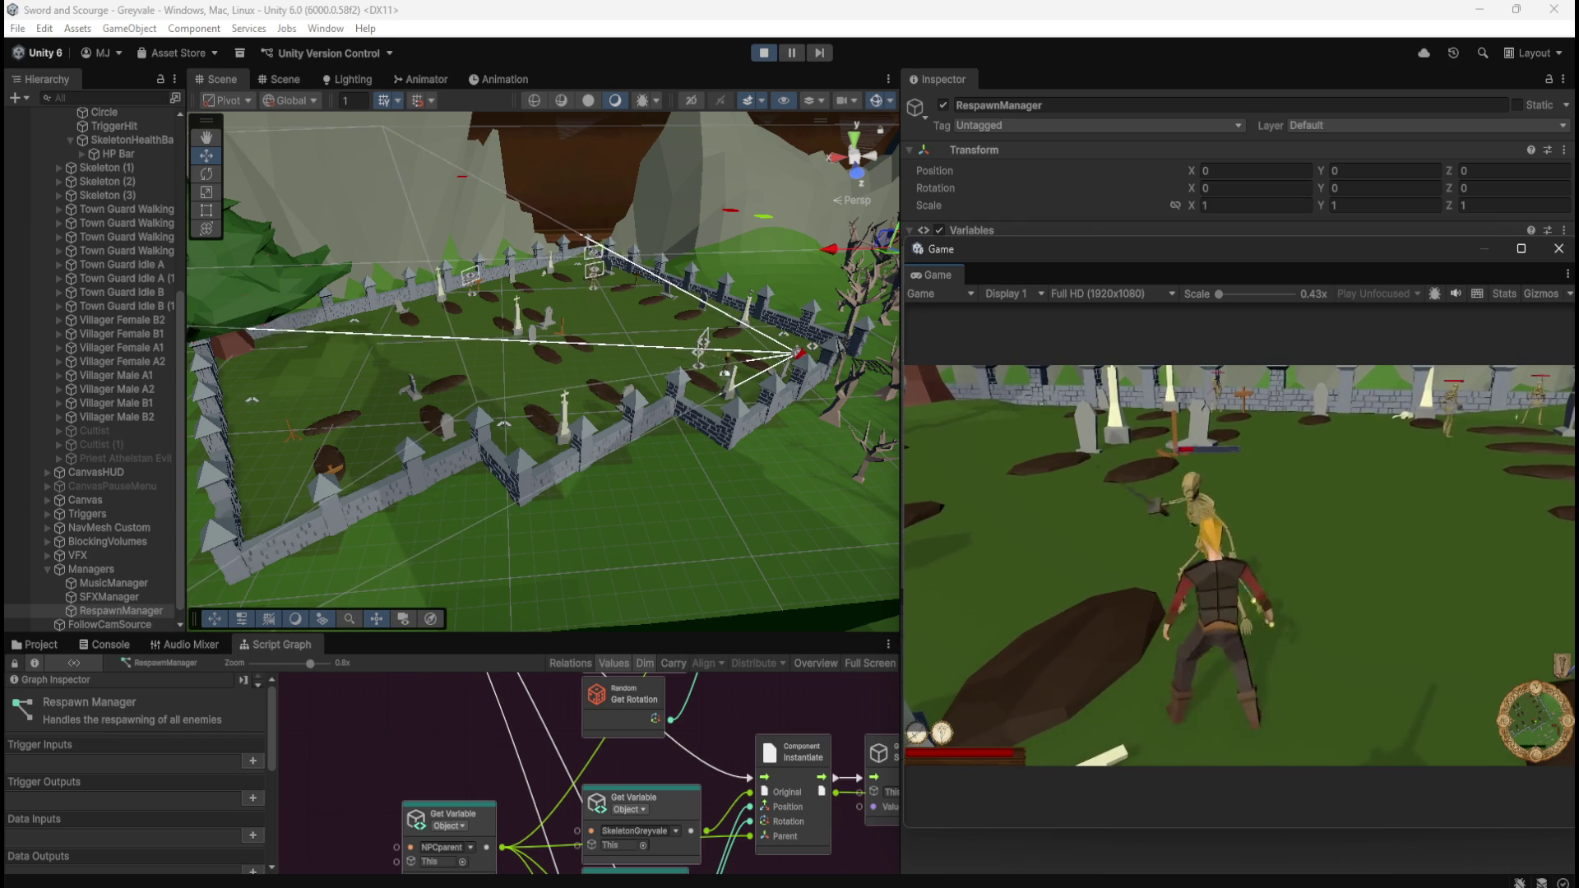
key("w")
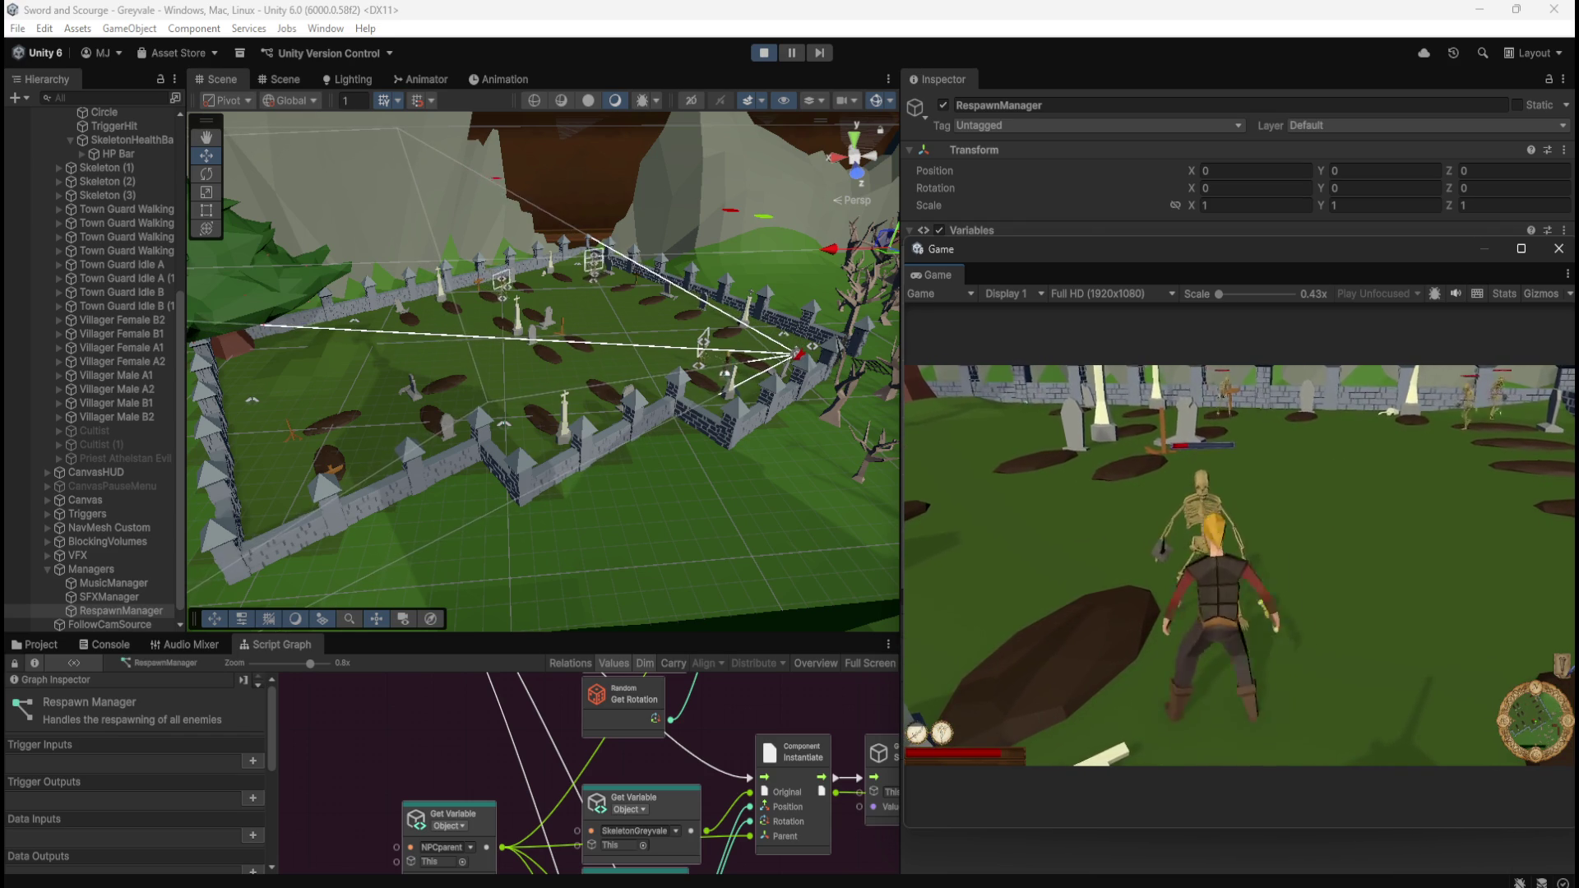
key("w")
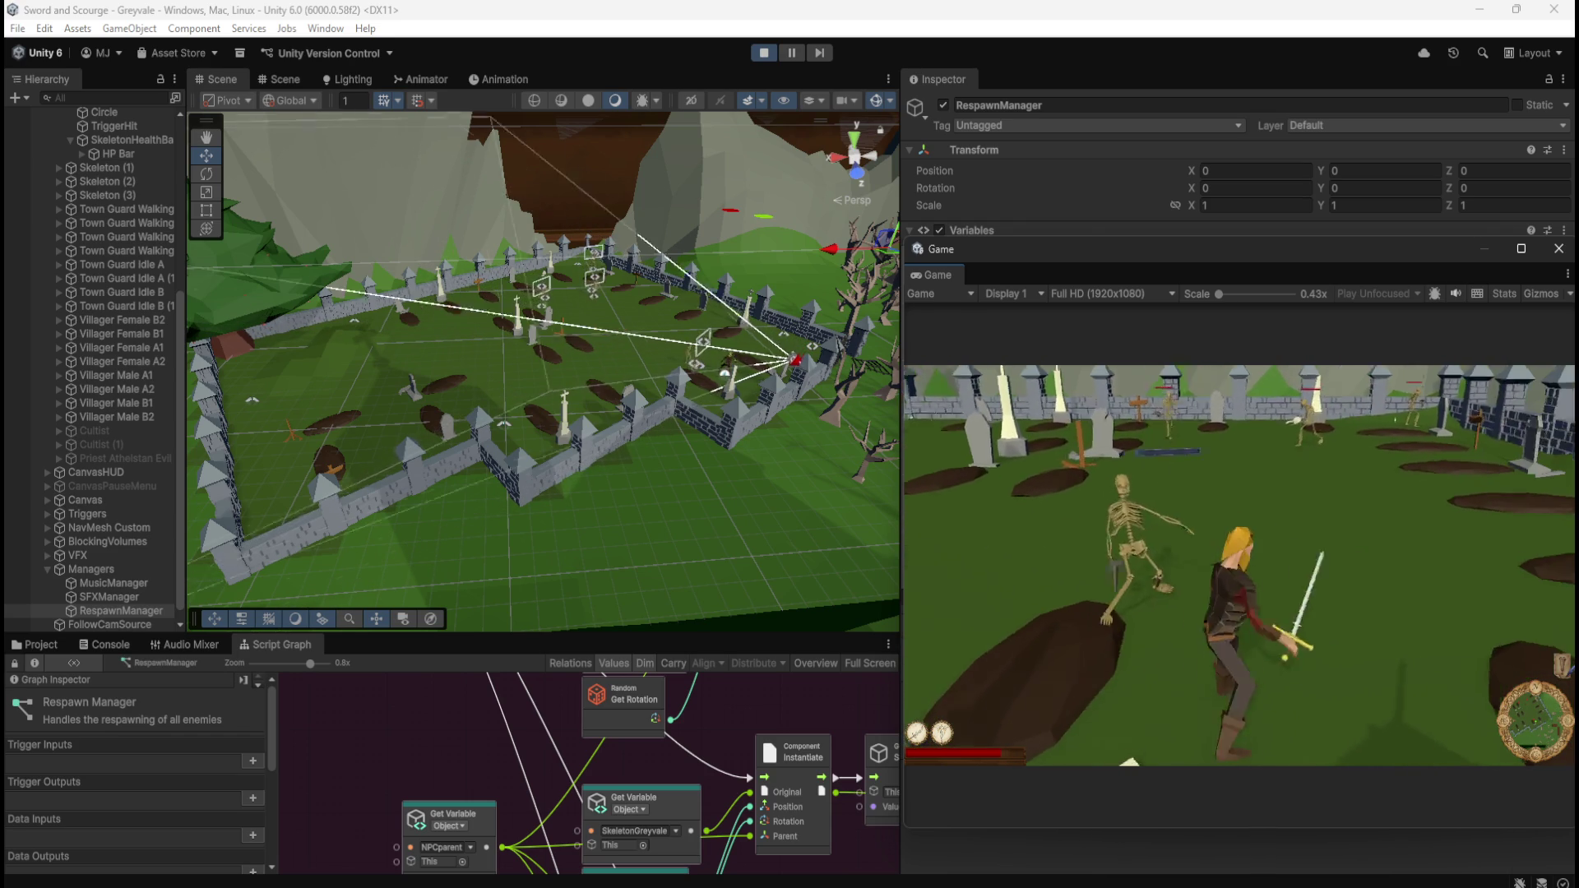
- Attack the two far skeletons and knock one down
key("w")
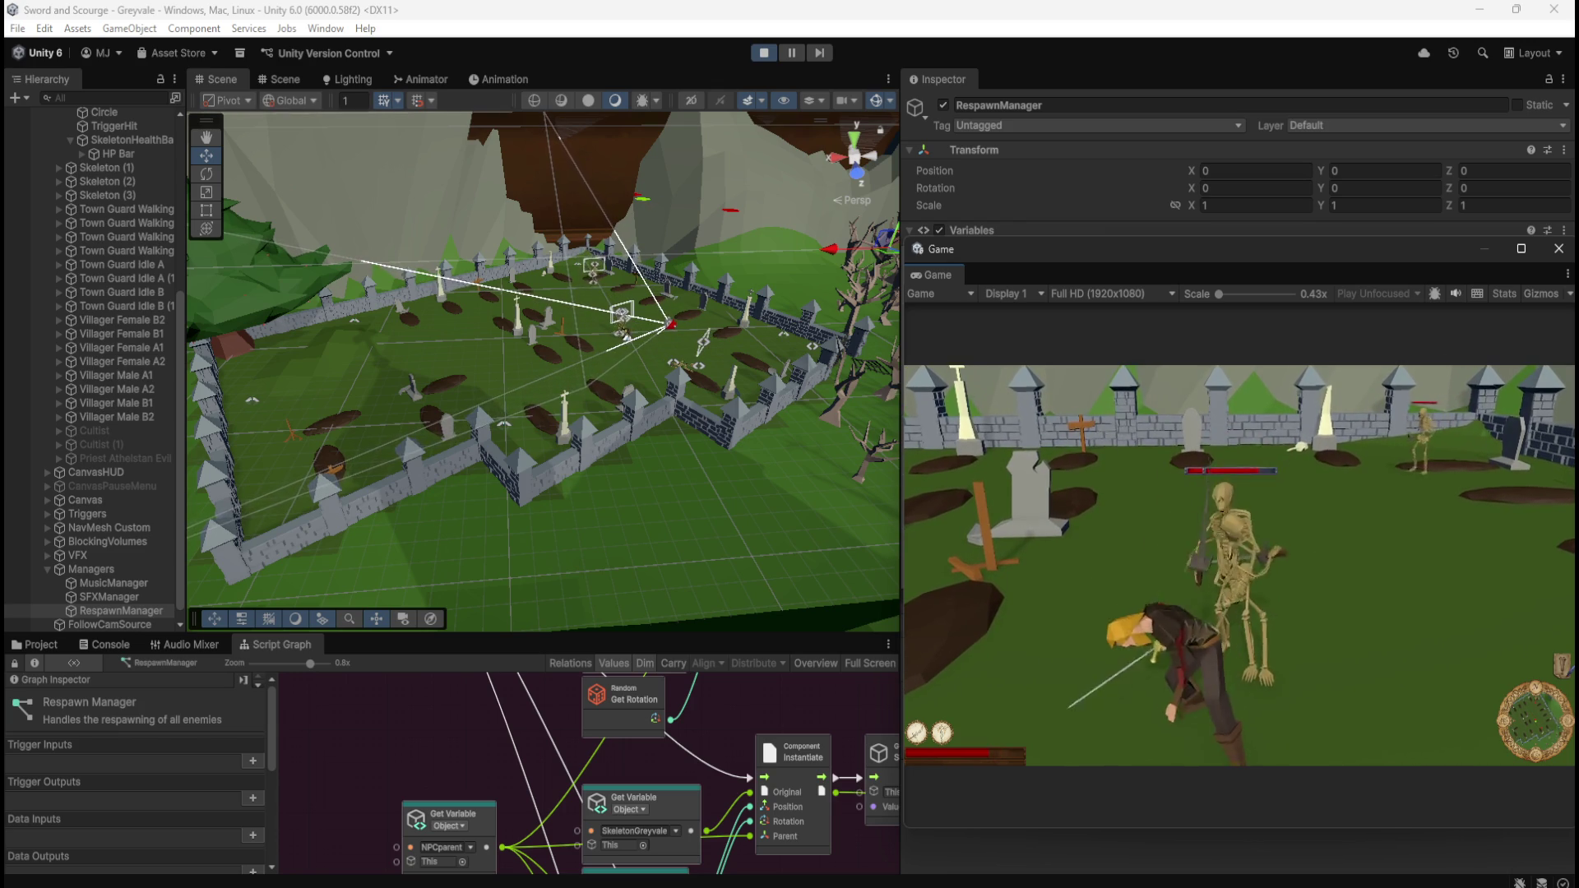
key("w")
key("w")
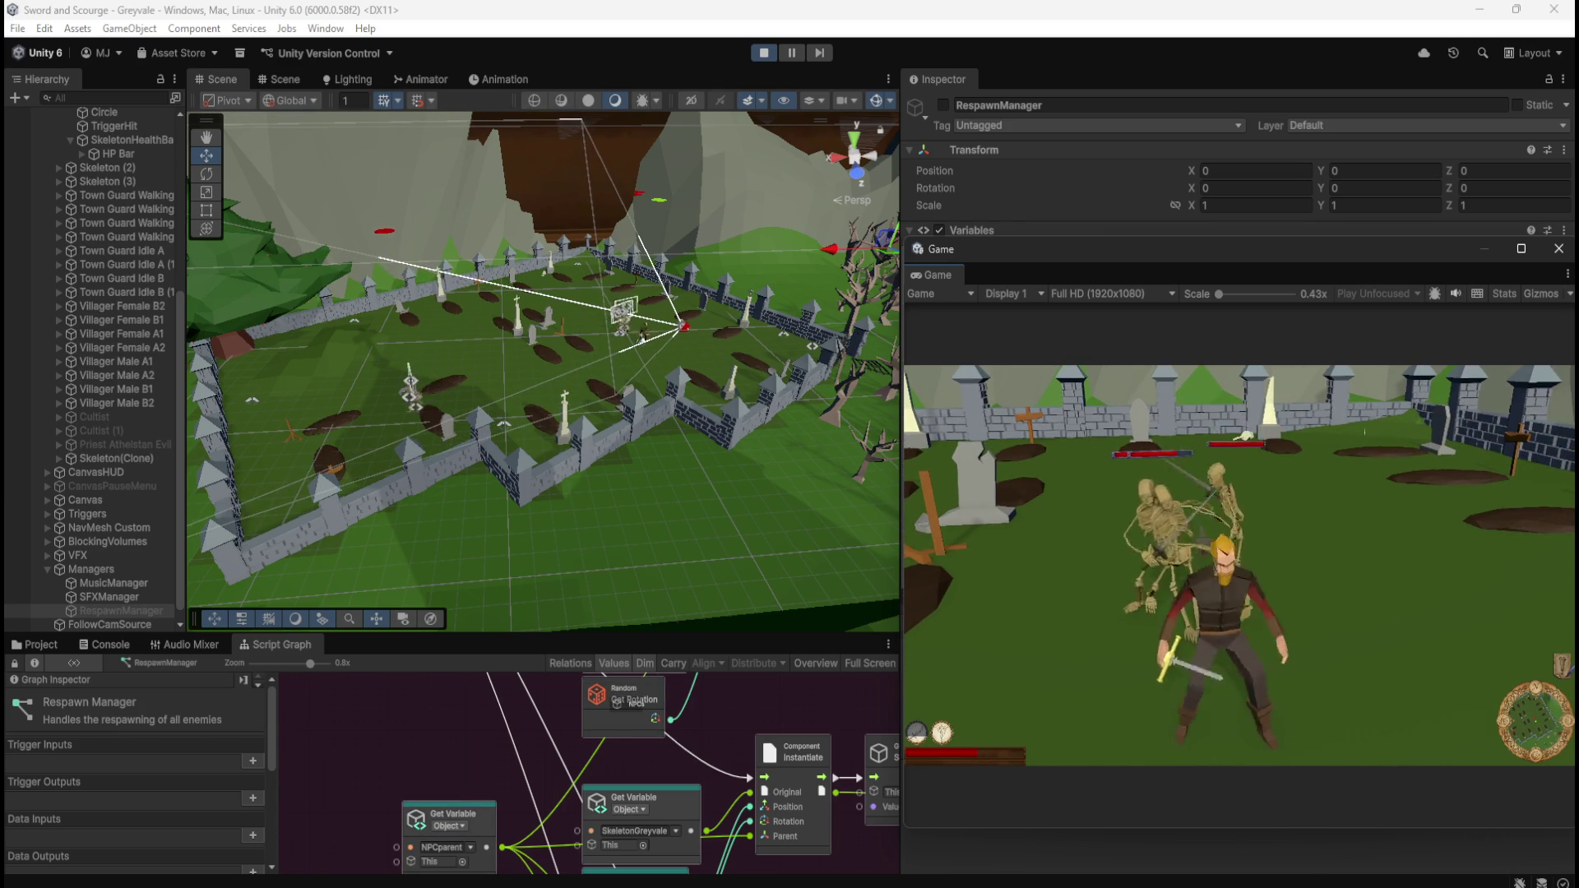
key("a")
key("w")
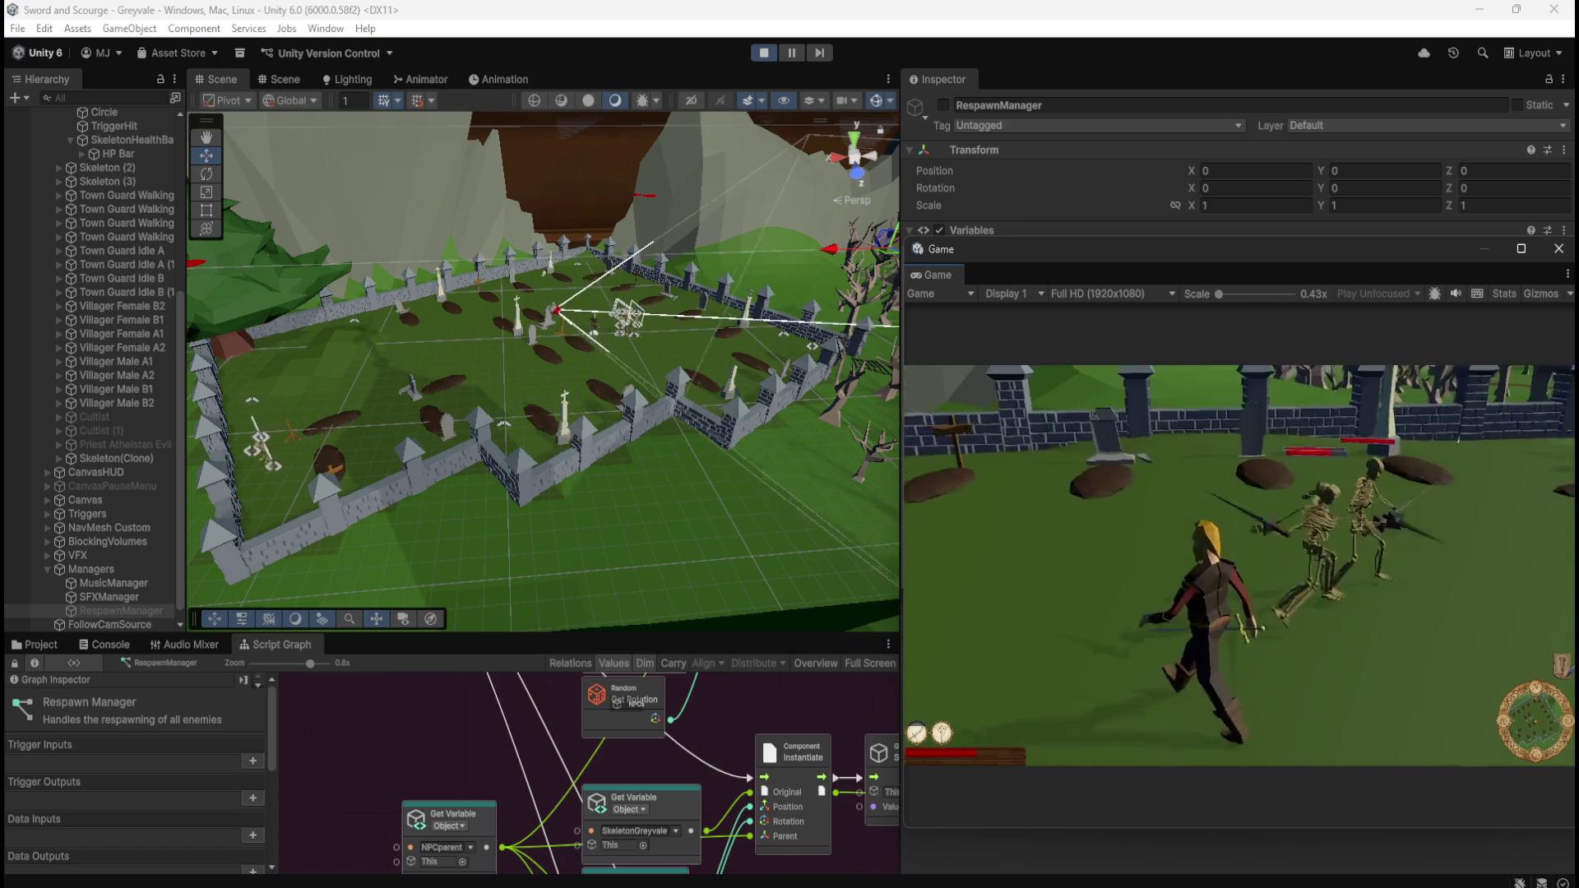
key("w")
key("w")
key("w")
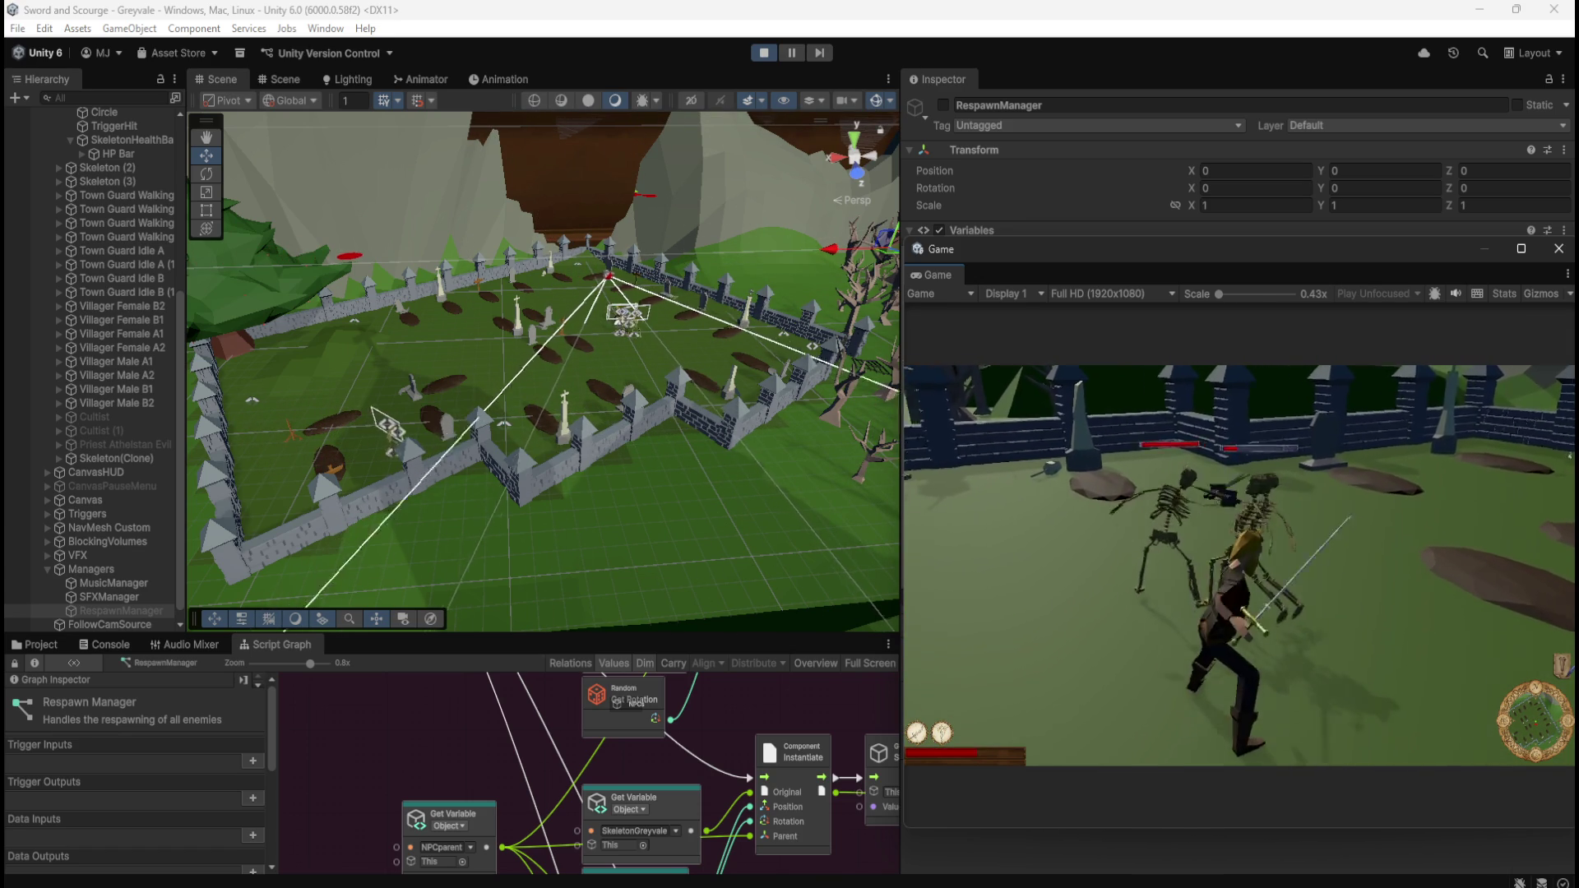
key("w")
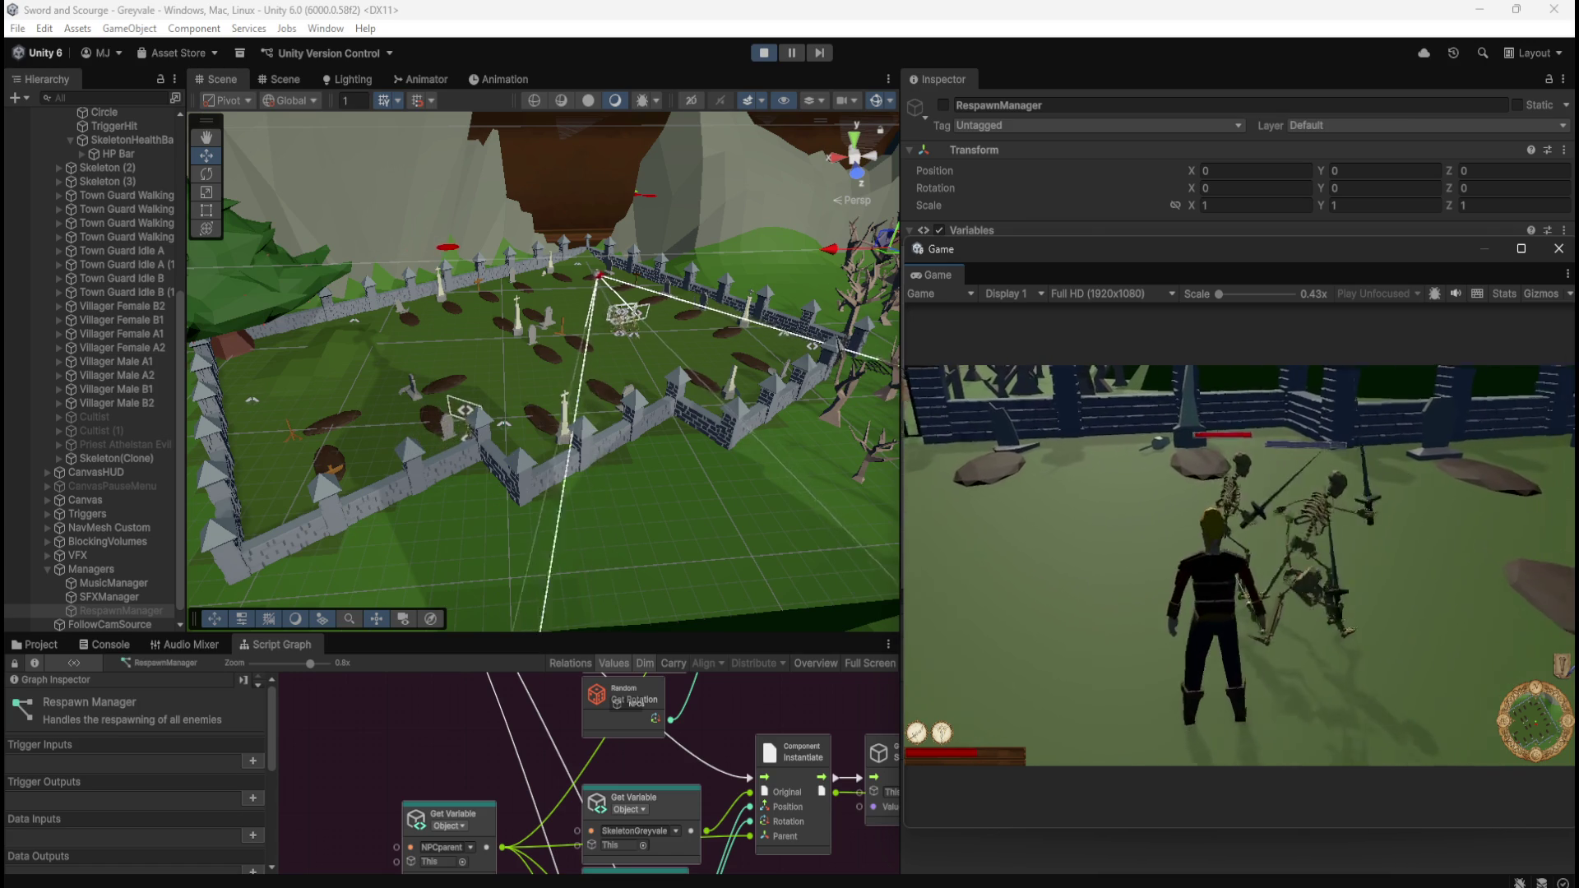
key("w")
- Walk away from the skeletons and out through the cemetery gate
key("w")
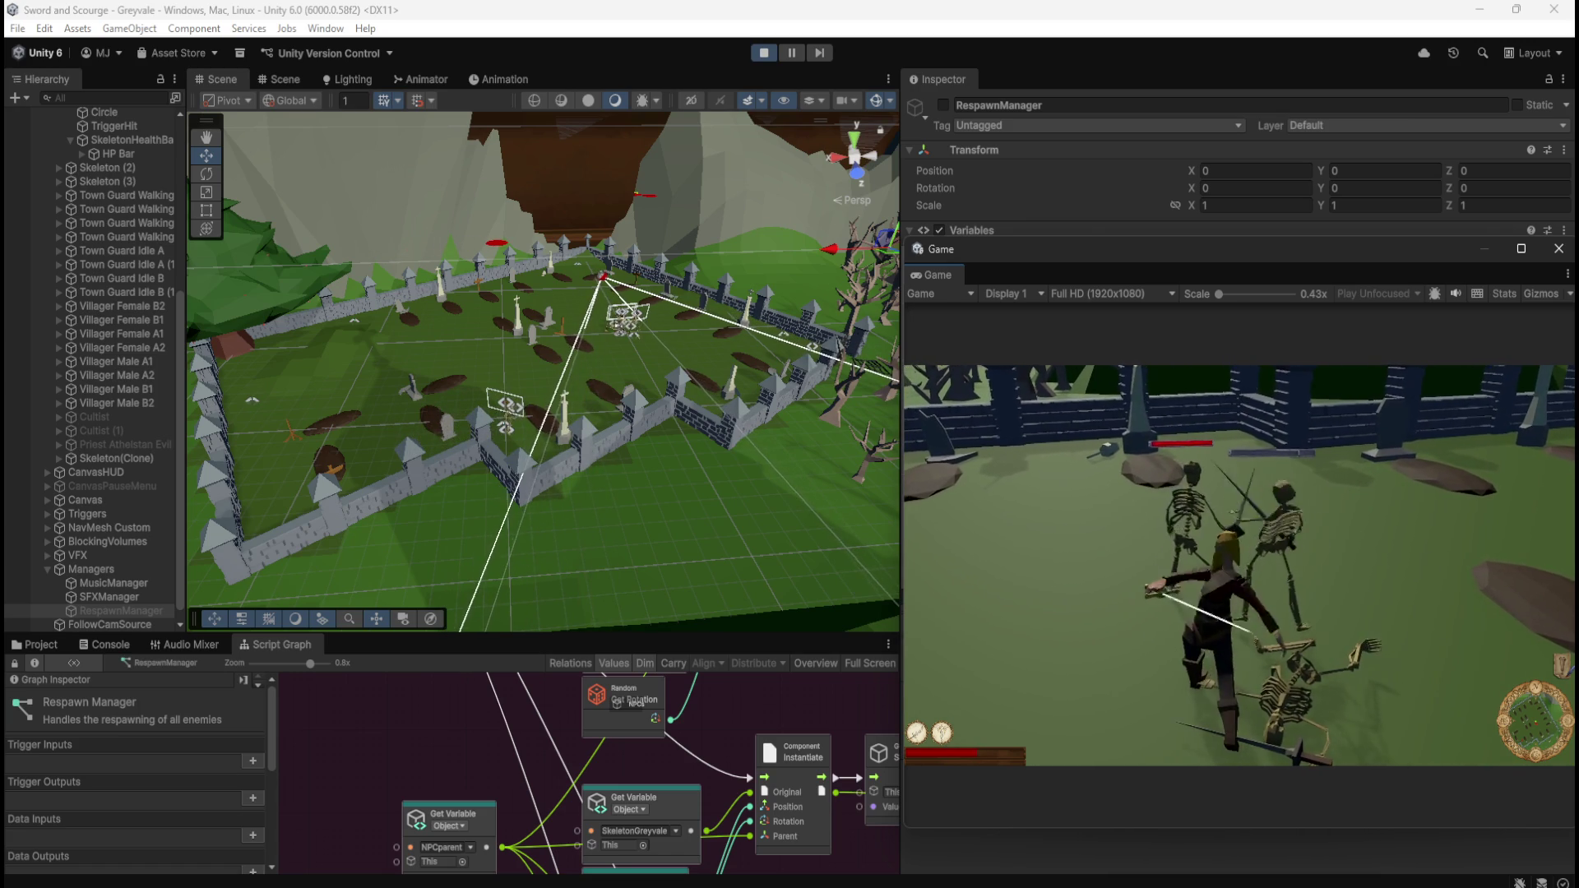
key("w")
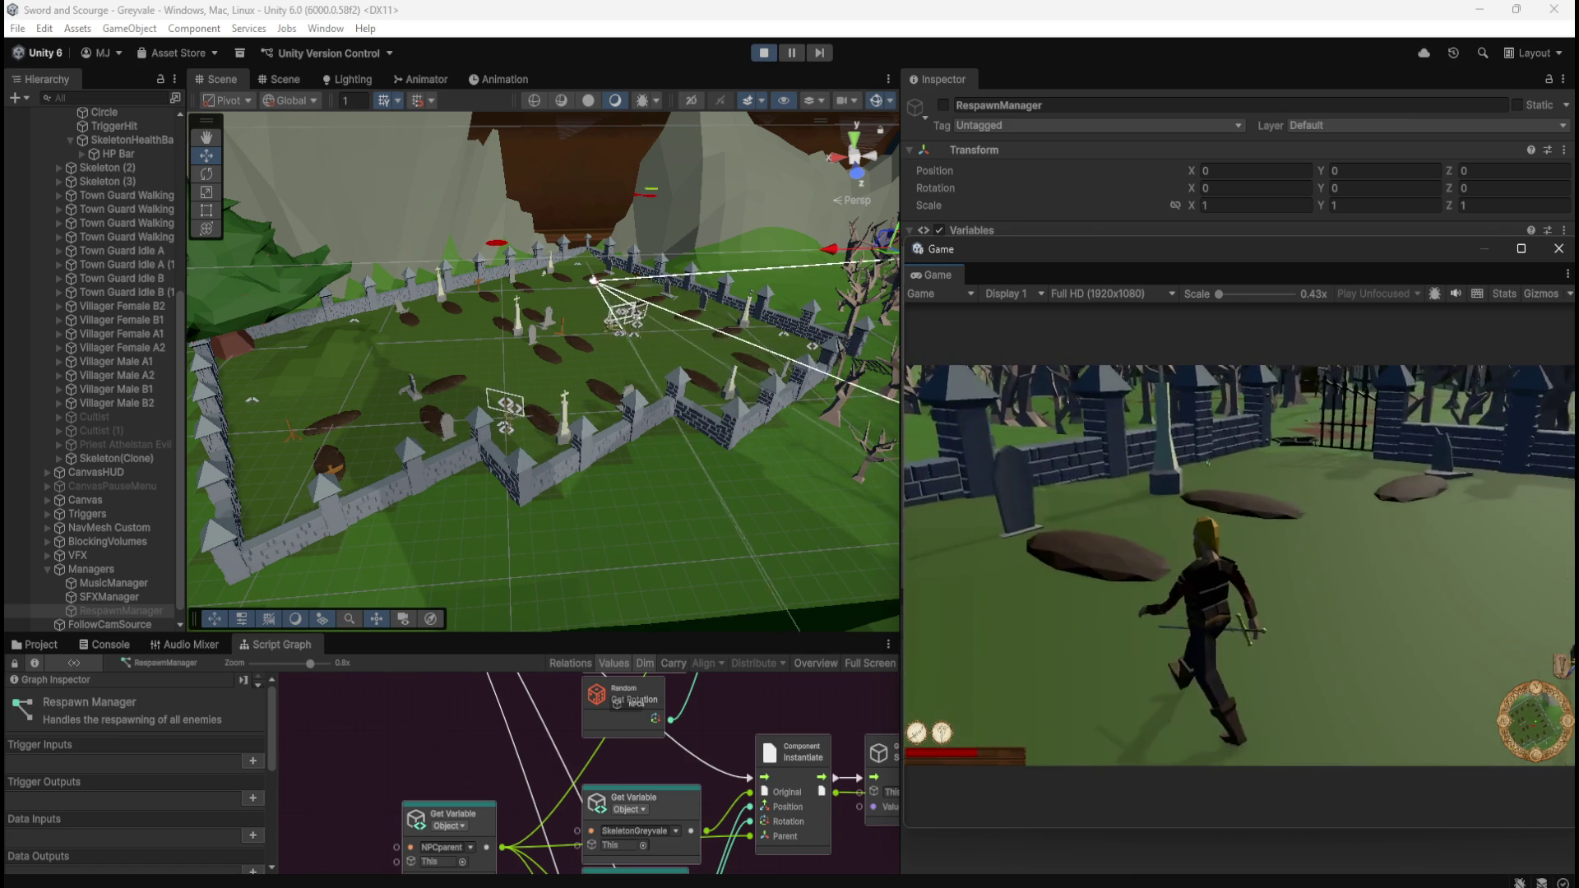
key("w")
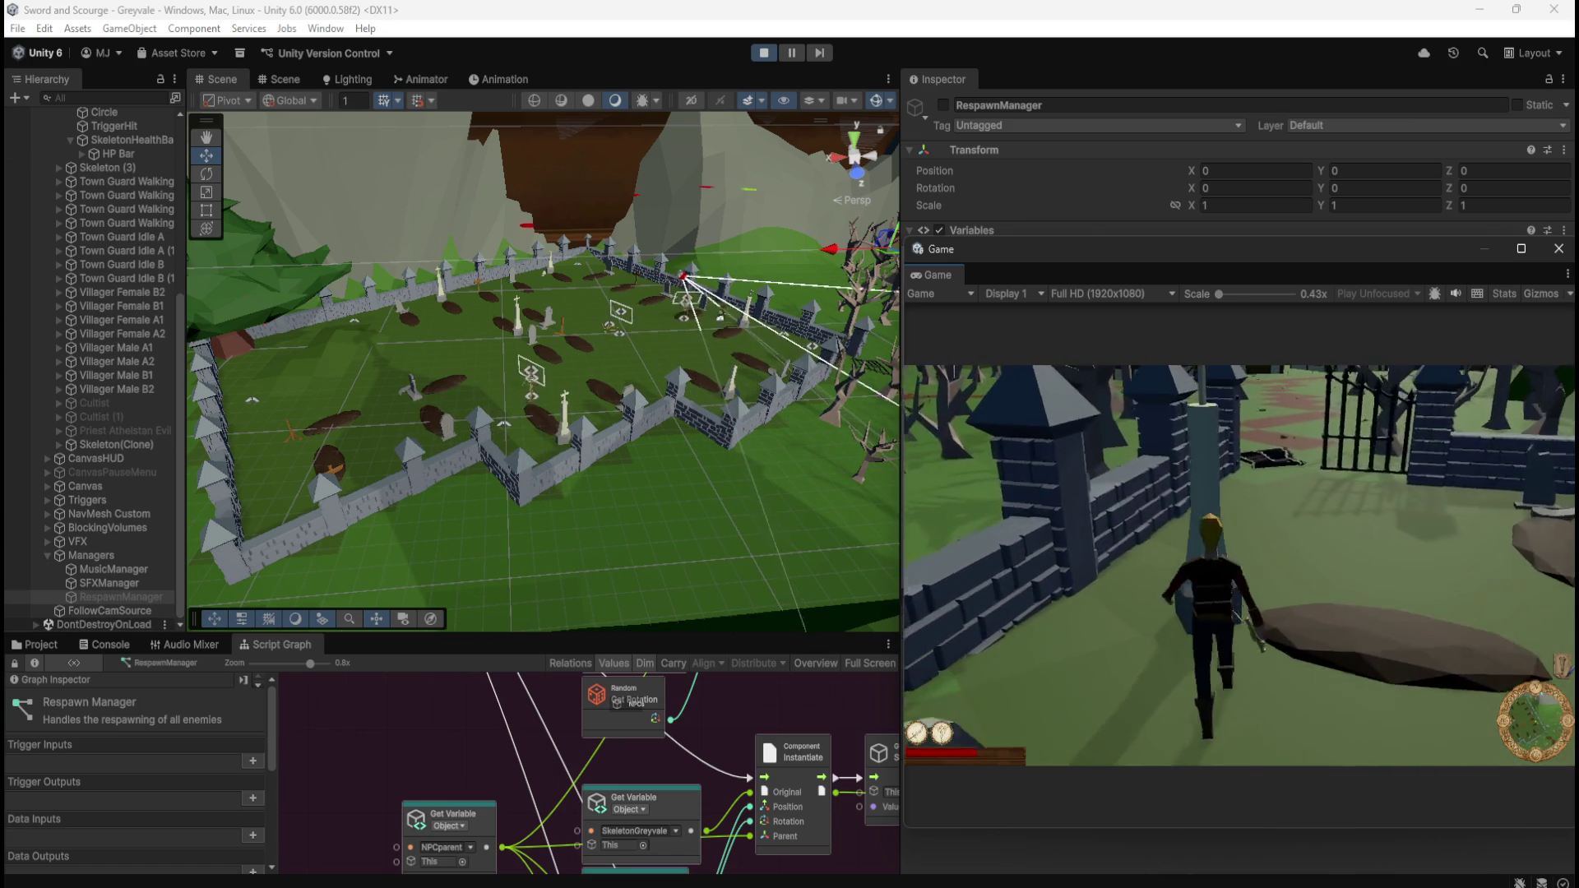
key("w")
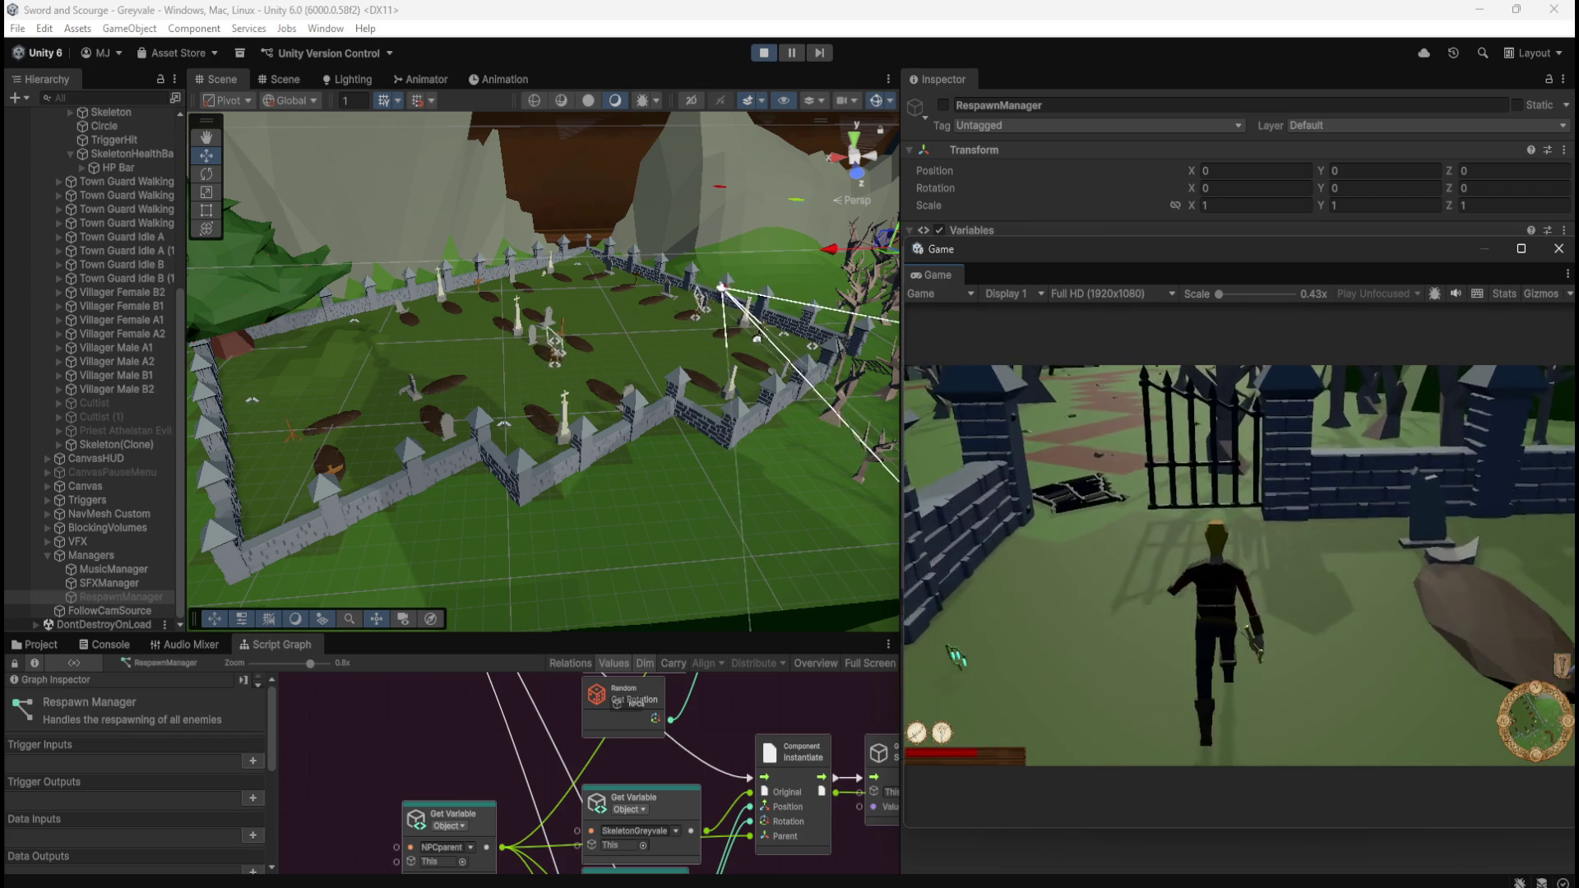
key("w")
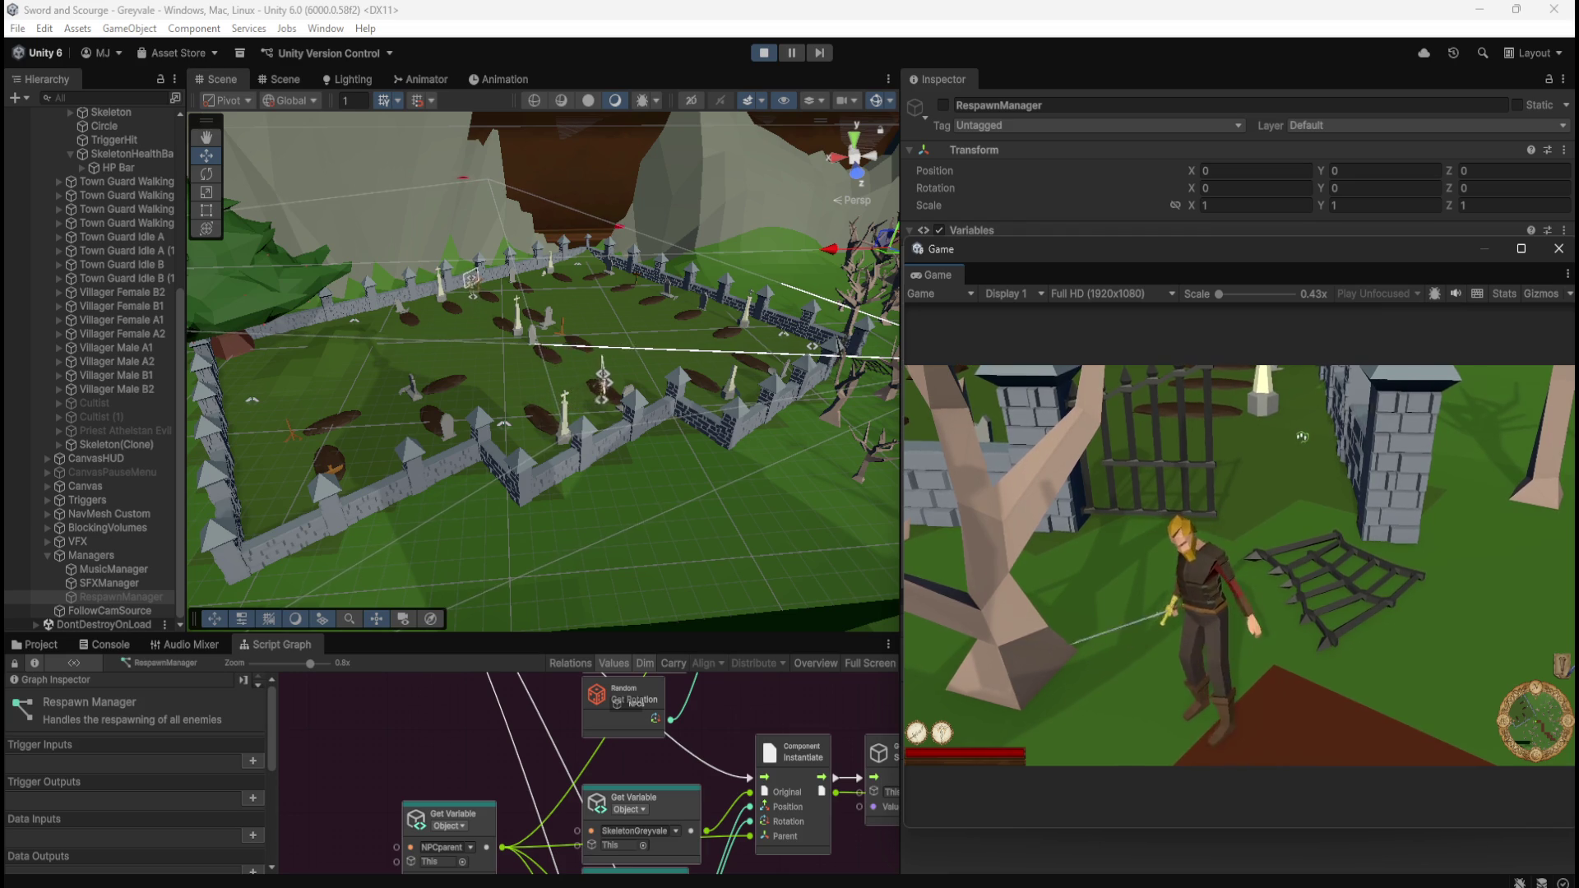
- Pause the game with Escape while the player waits at the graveyard gate
key("Escape")
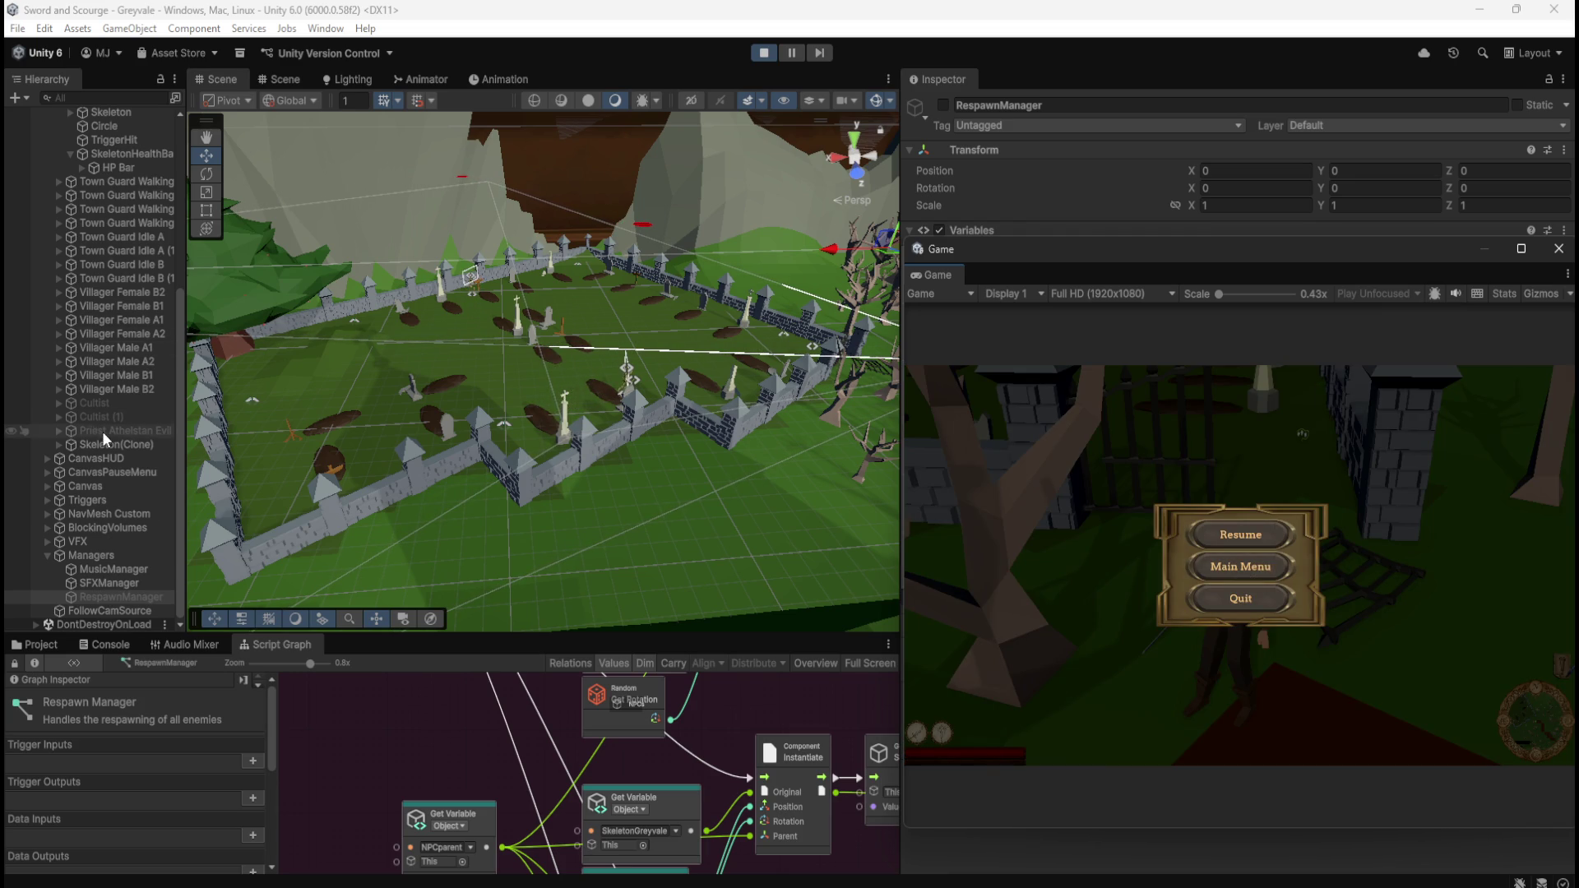
- Collapse the Skeleton entry, review the NPC skeletons in the Hierarchy, and resume the game
scroll(102, 431, "up", 5)
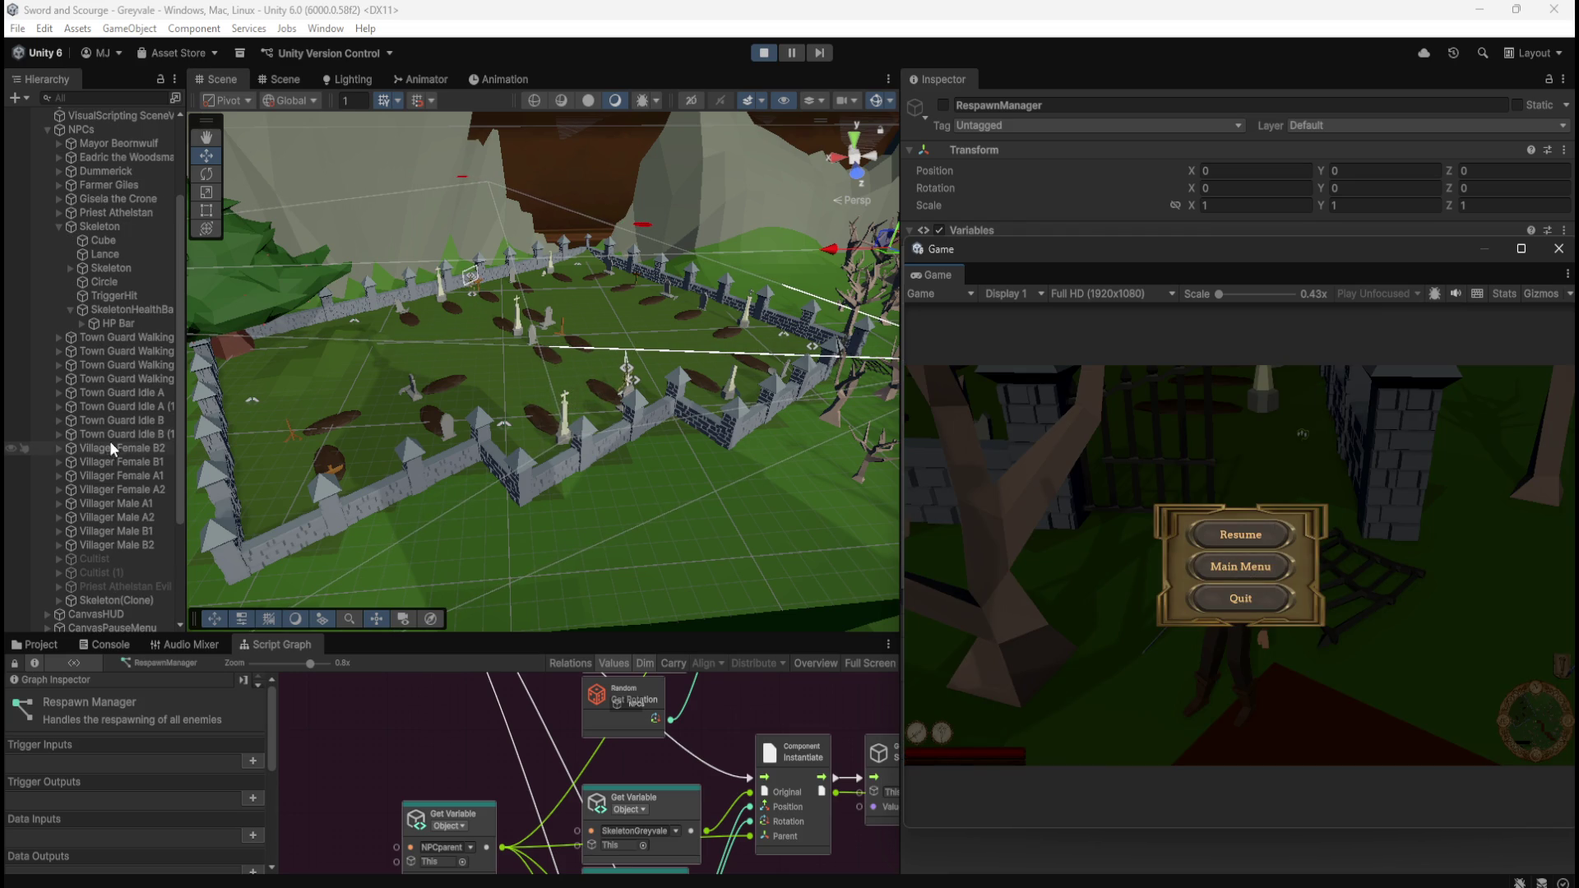
left_click(55, 226)
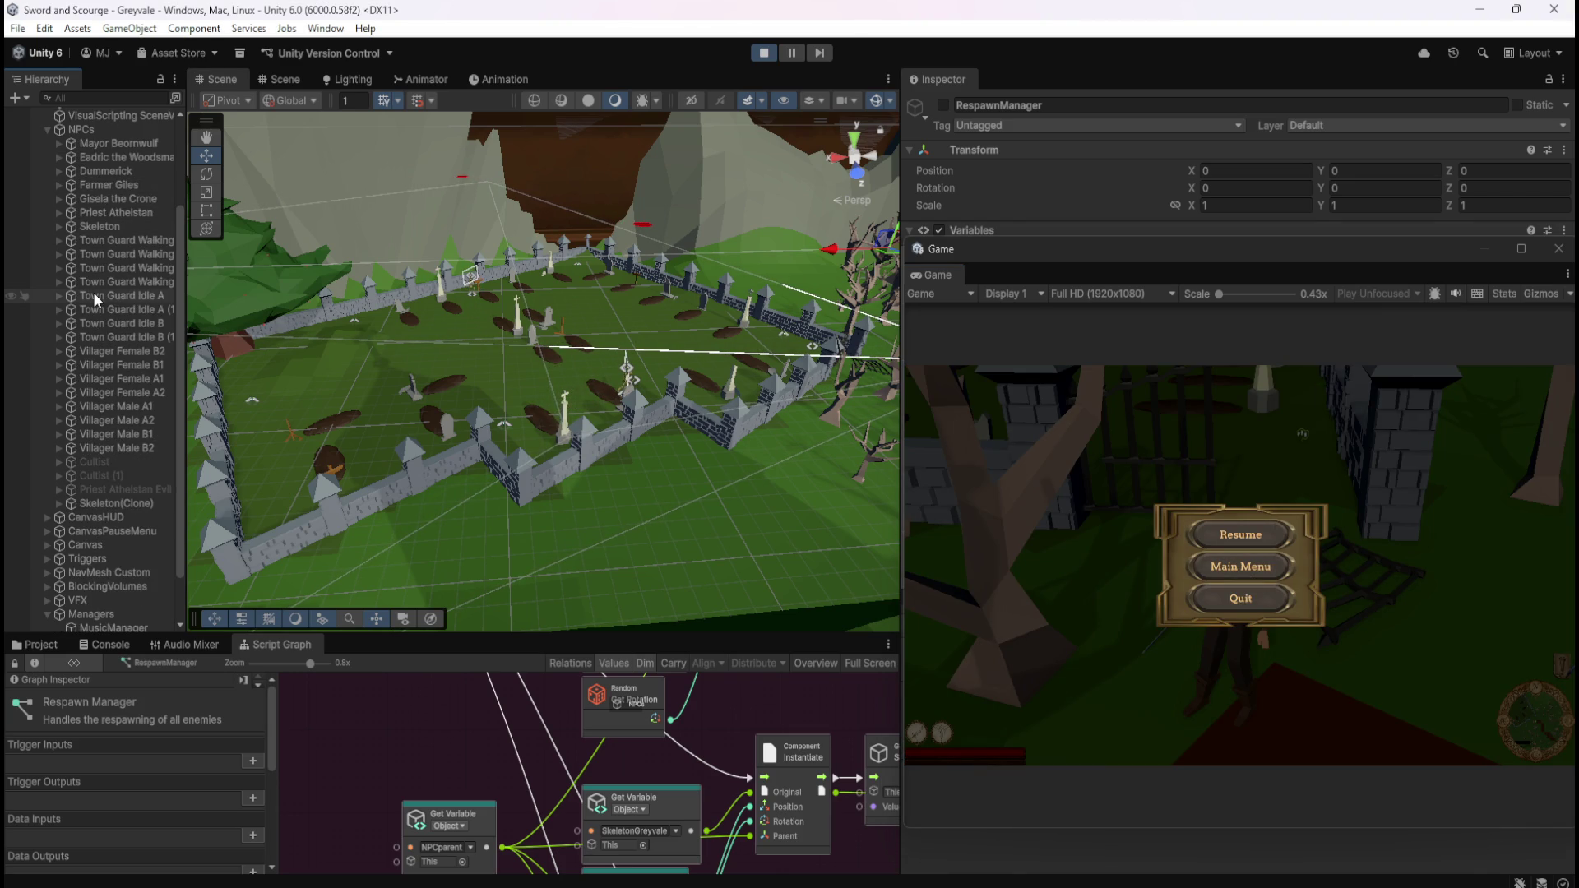
scroll(126, 288, "down", 2)
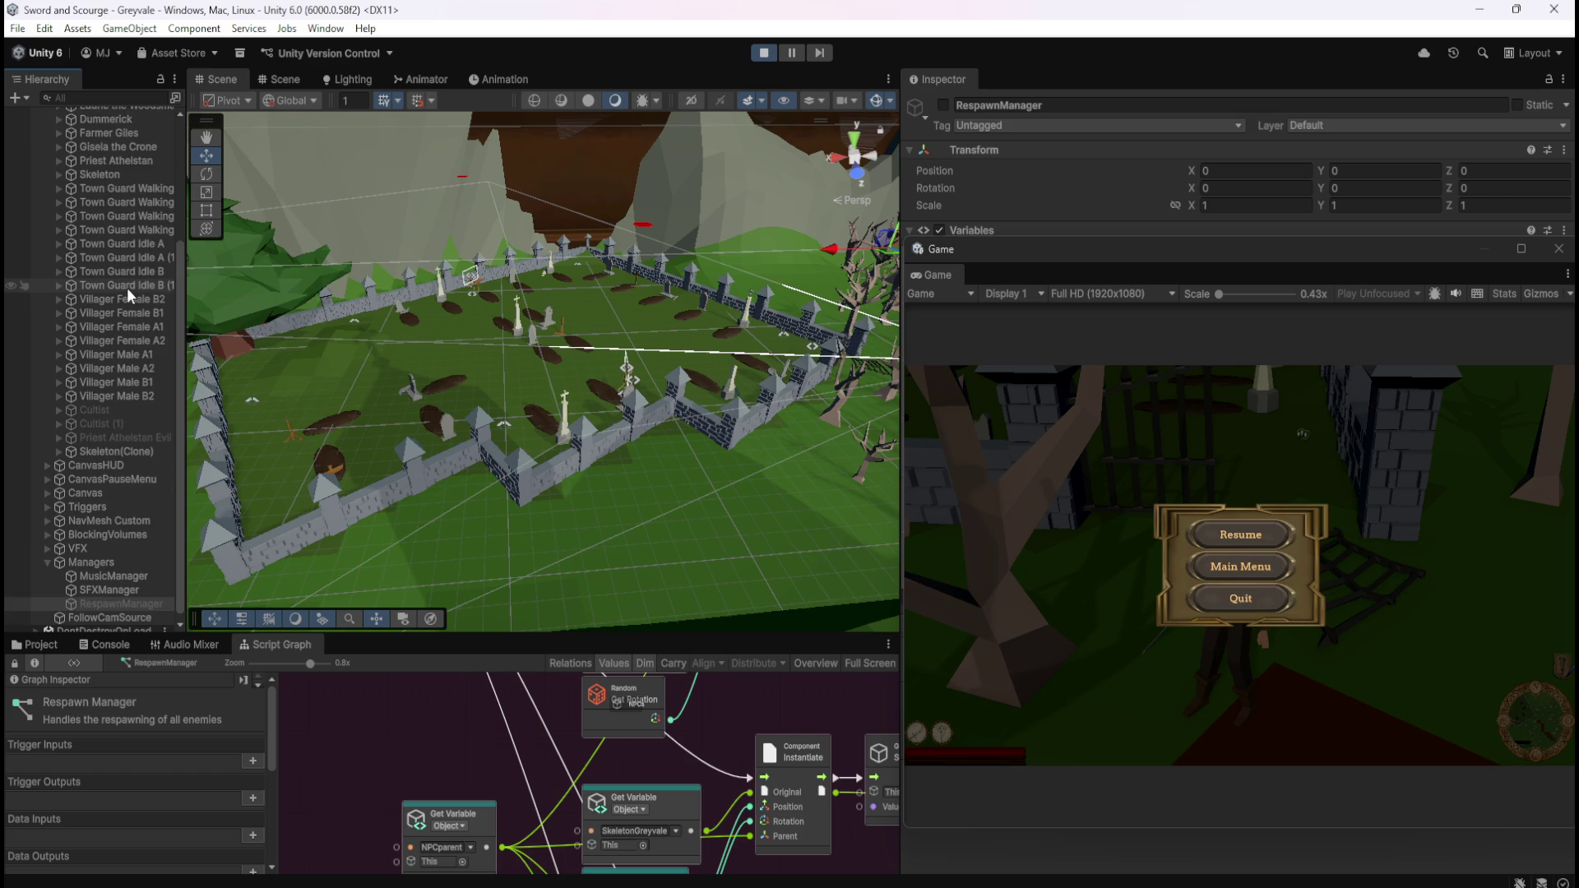
scroll(126, 288, "down", 1)
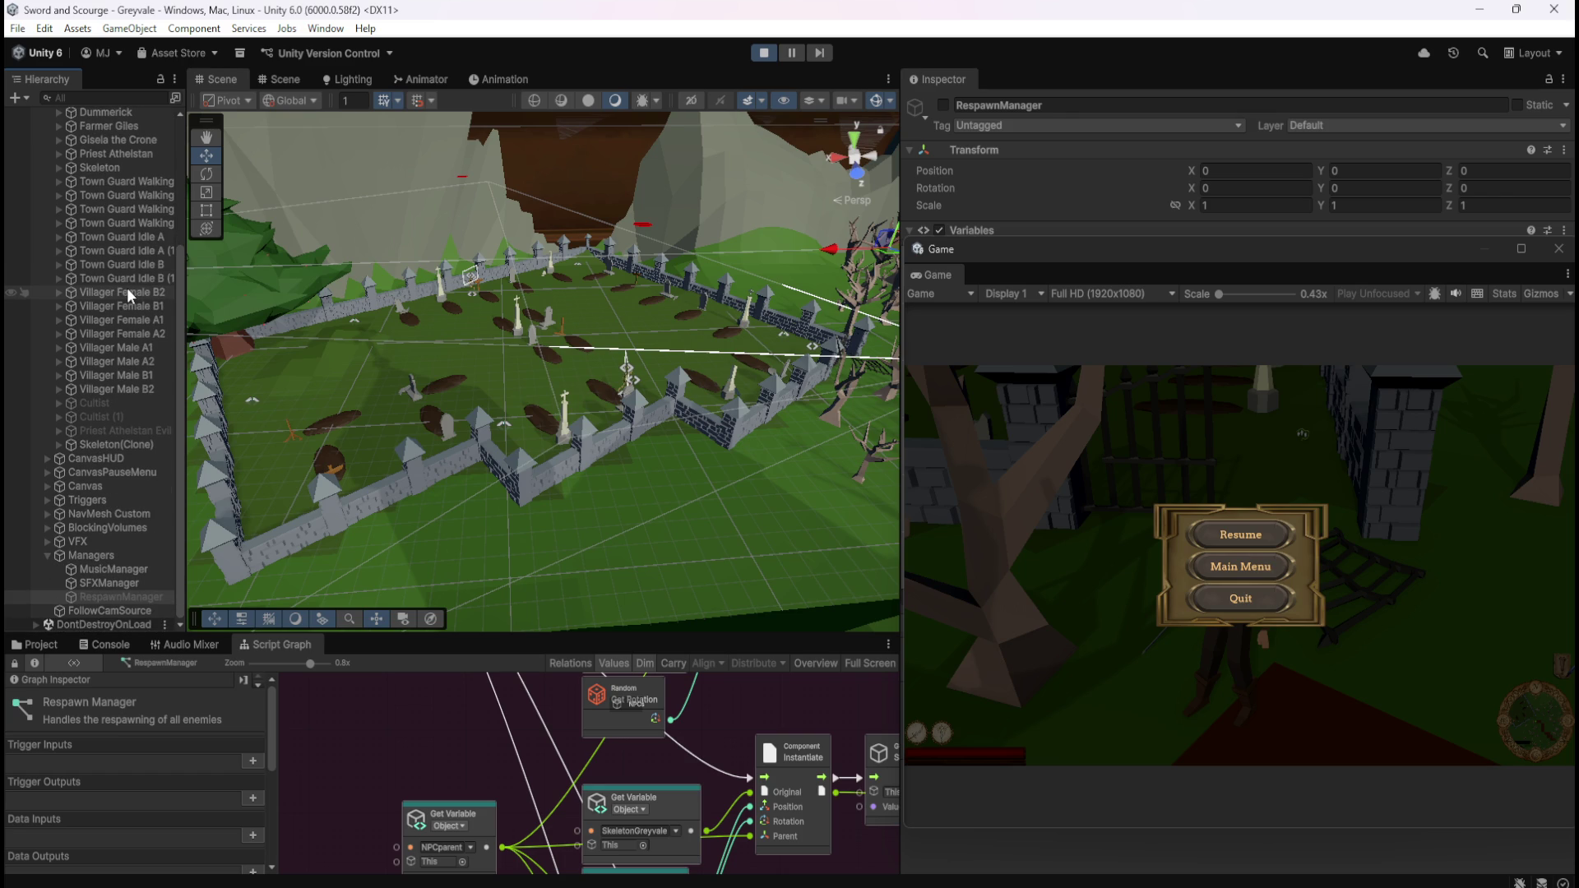
scroll(127, 288, "up", 7)
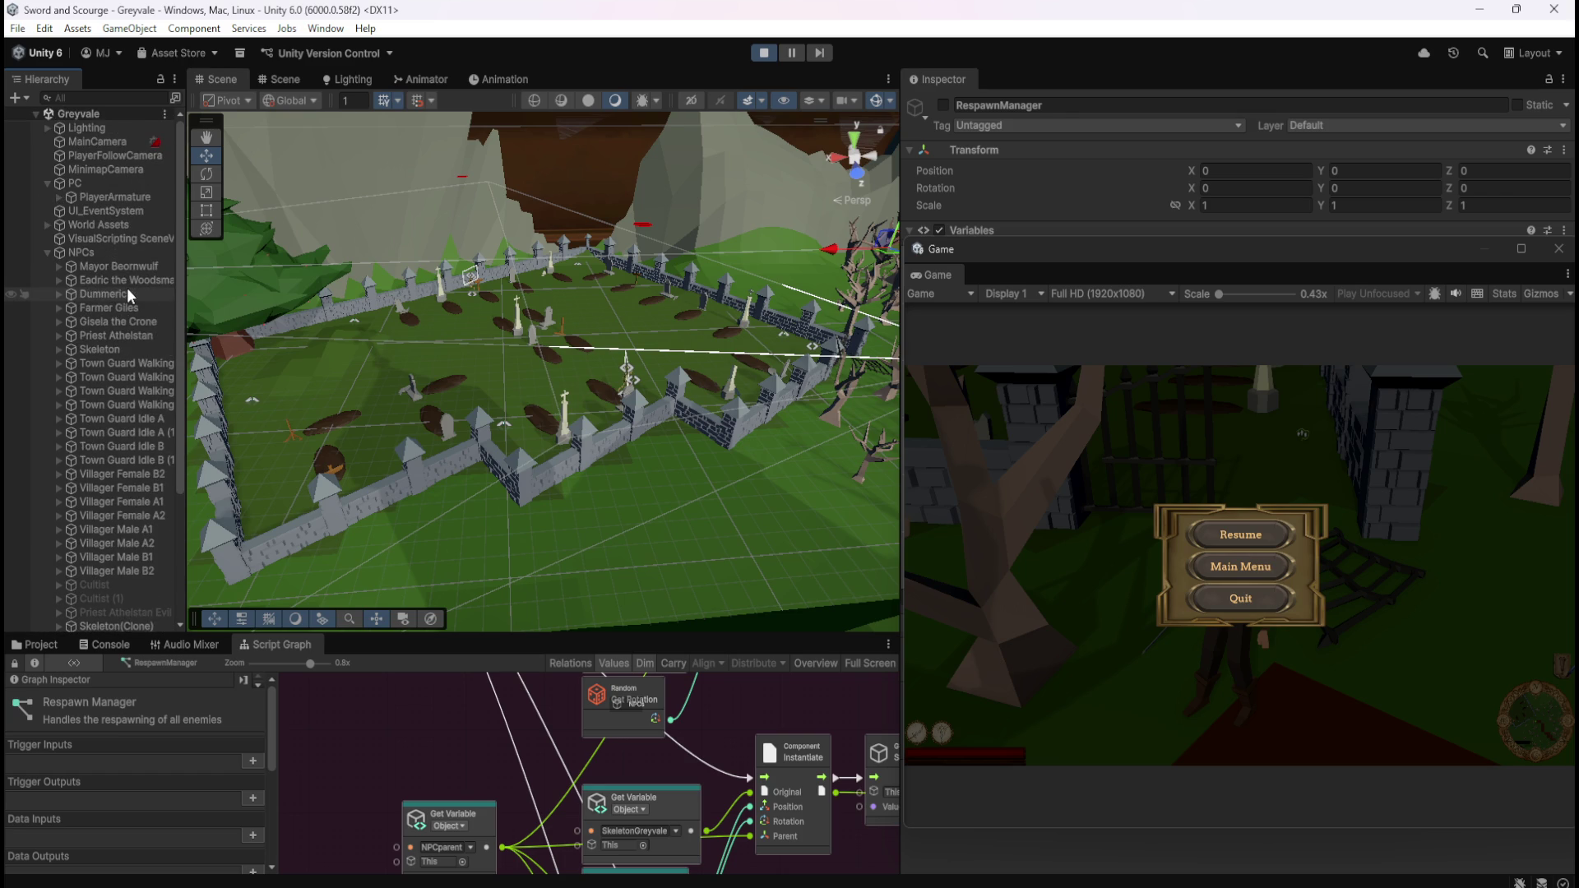
scroll(126, 288, "down", 2)
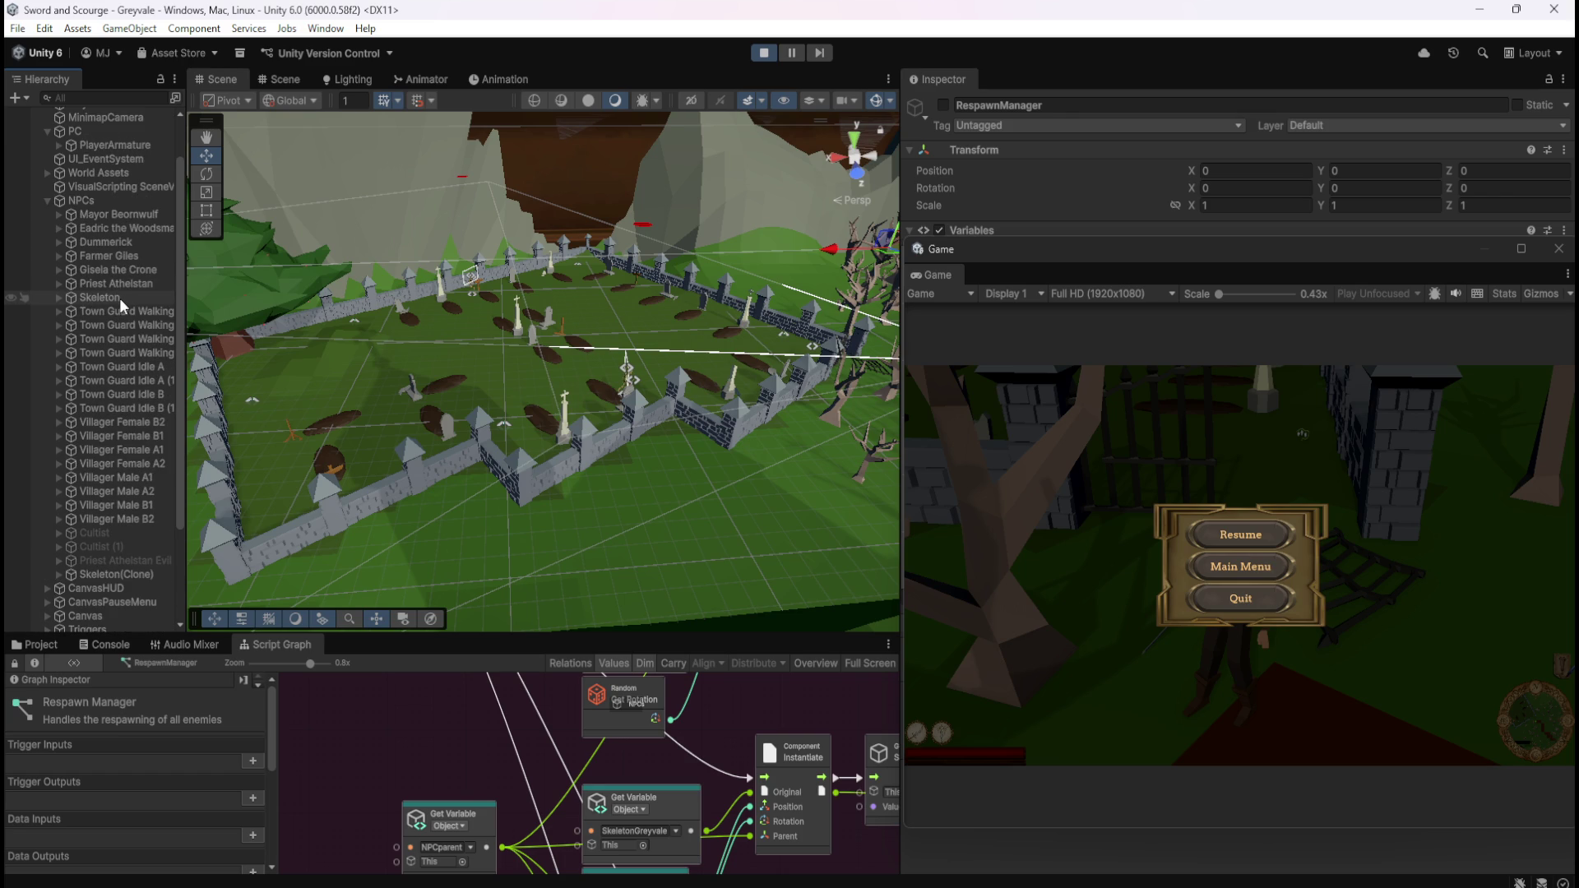
left_click(1311, 549)
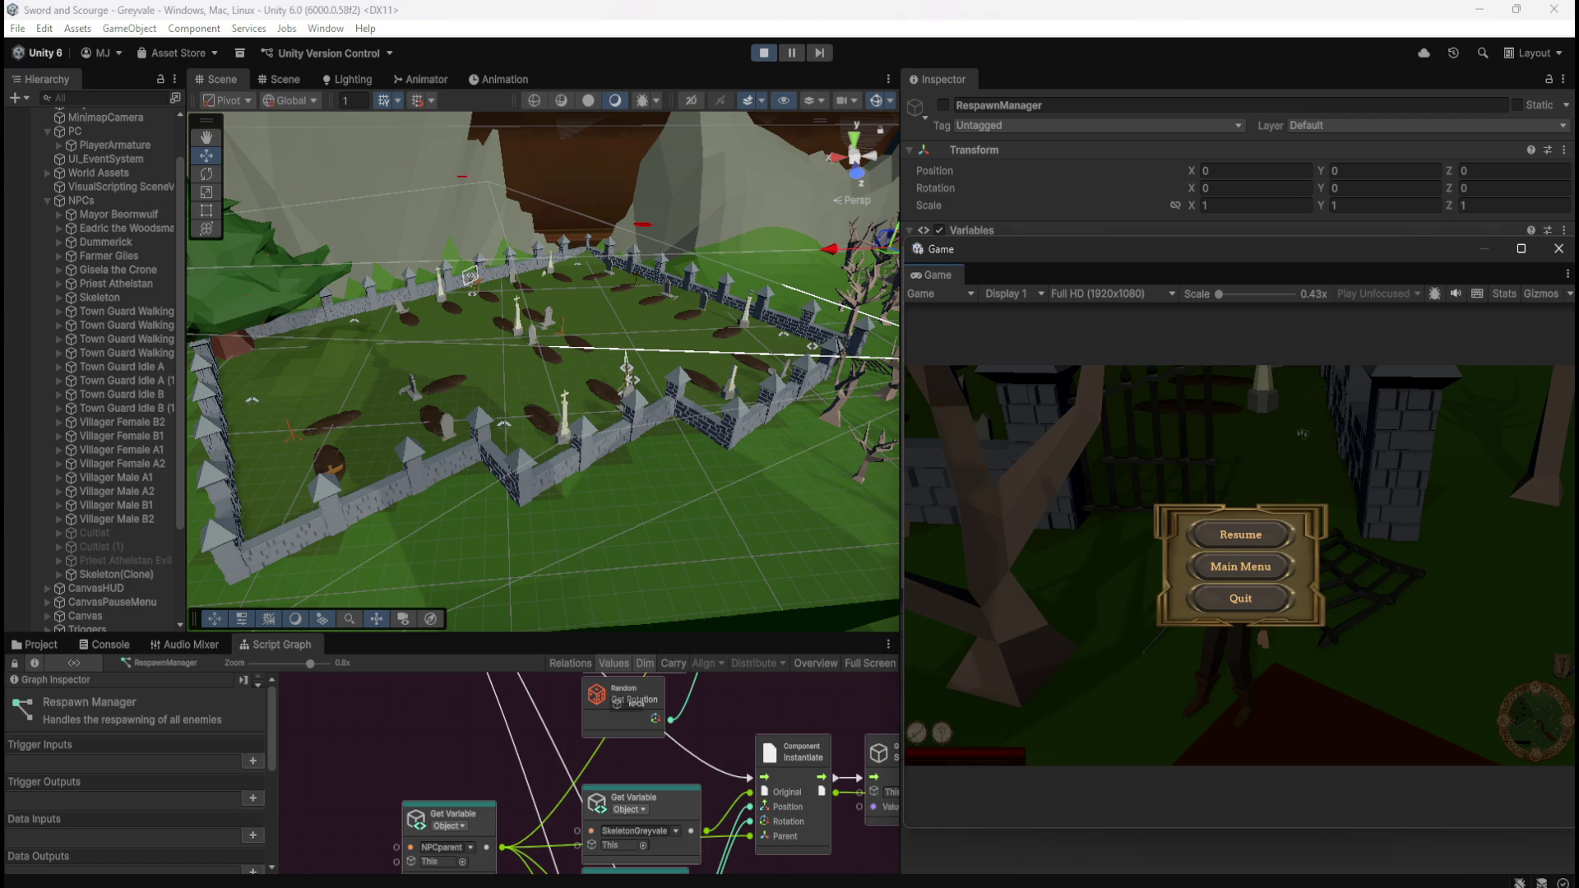
key("Escape")
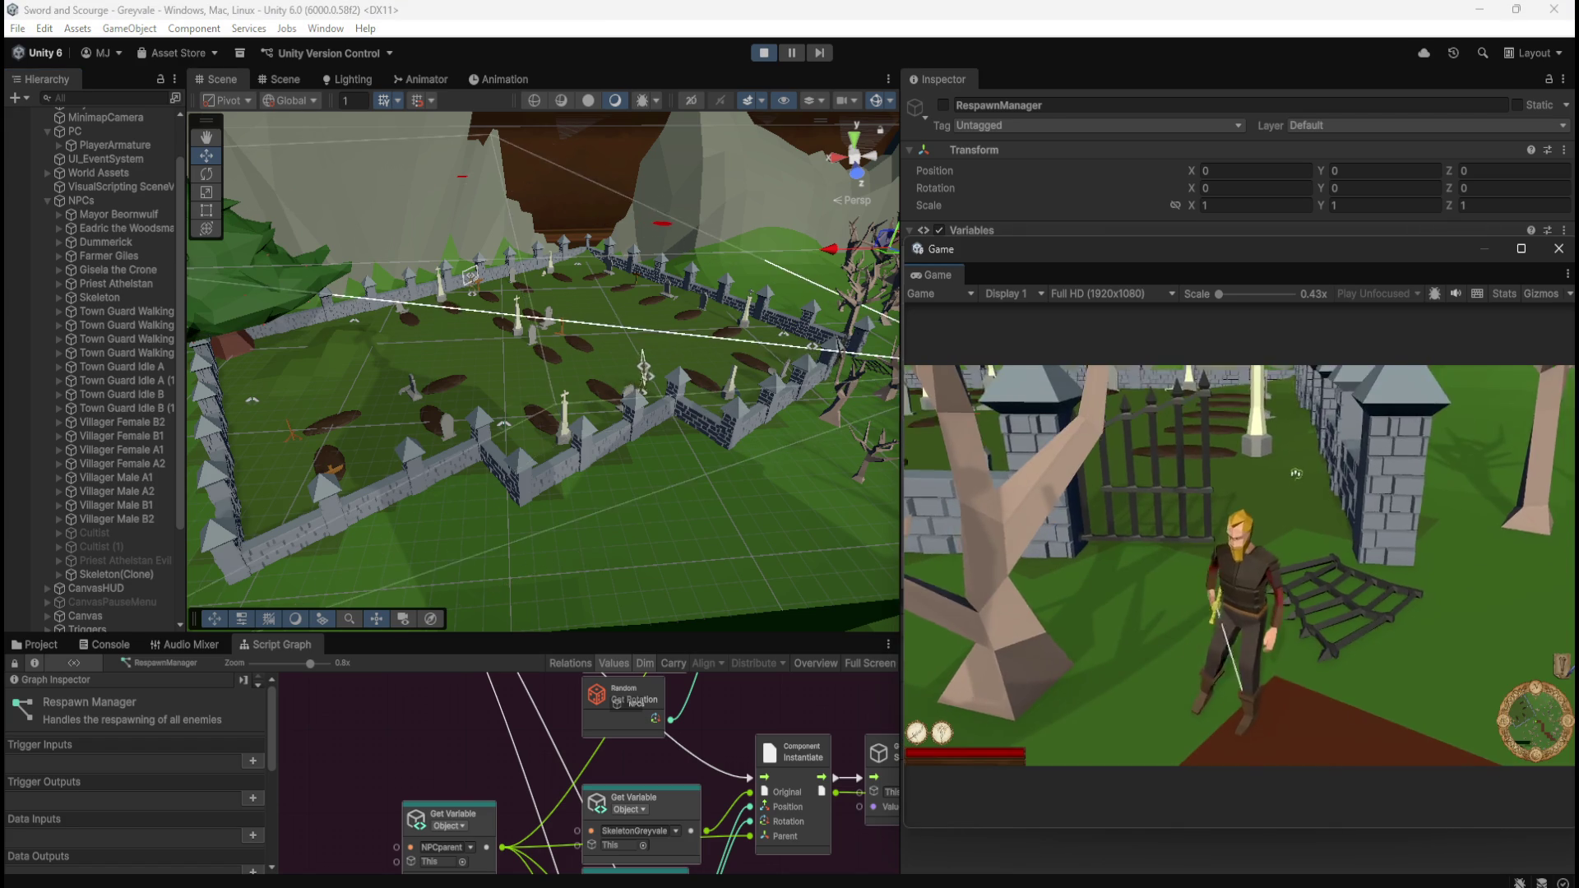
key("w")
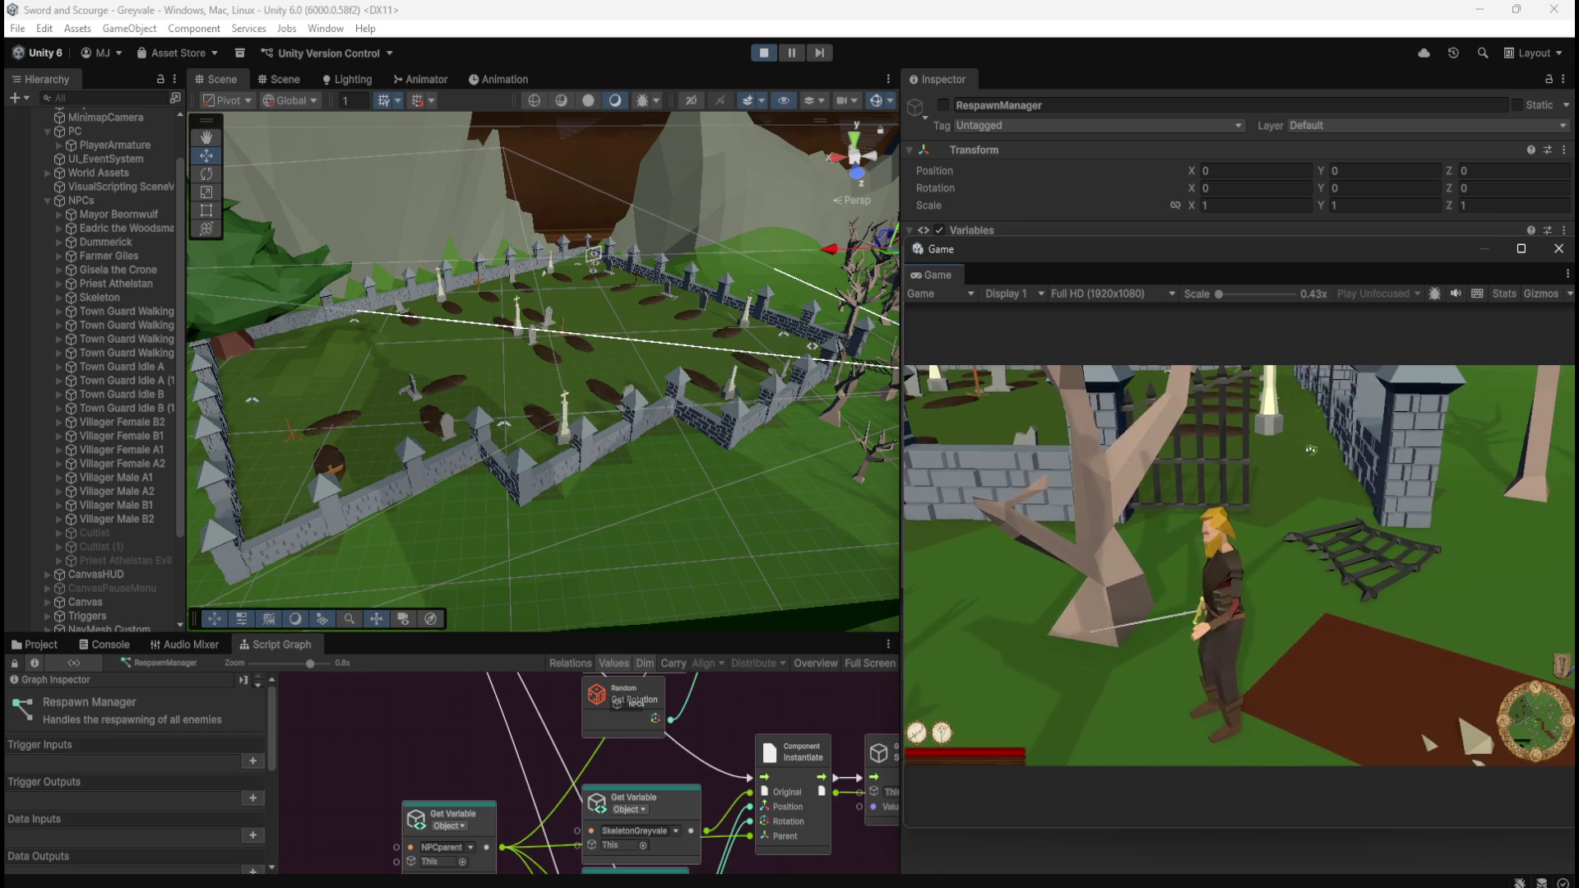
- Pause the game, close the floating Game window, and stop Play mode
key("a")
key("Escape")
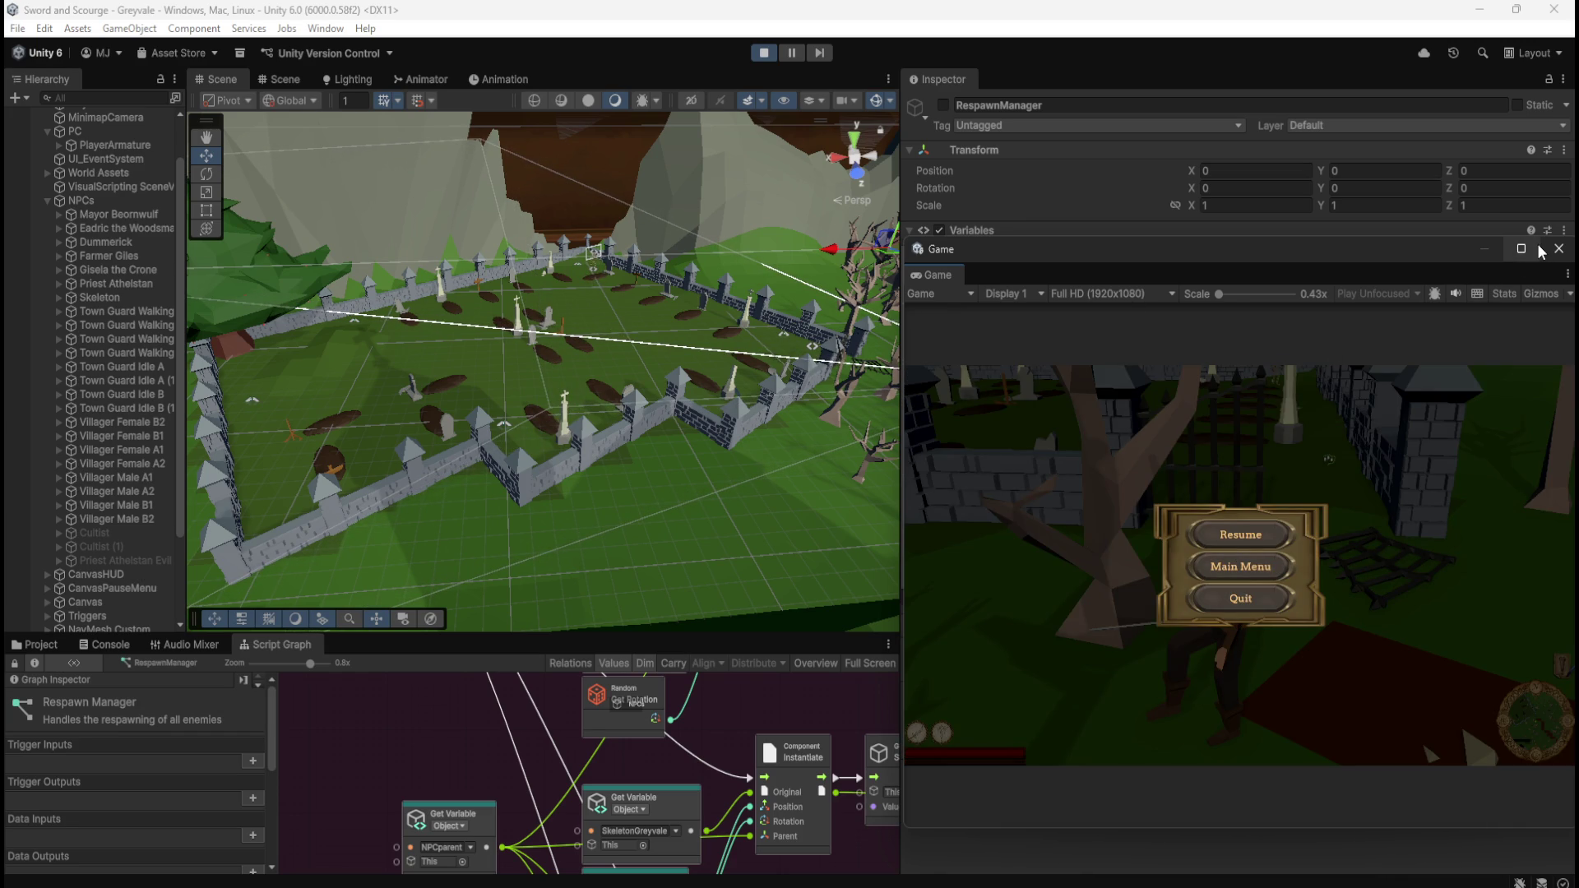
left_click(1559, 249)
left_click(764, 52)
- In the maximized graph, connect all three Instantiate outputs to their Set Active This ports
key("shift+space")
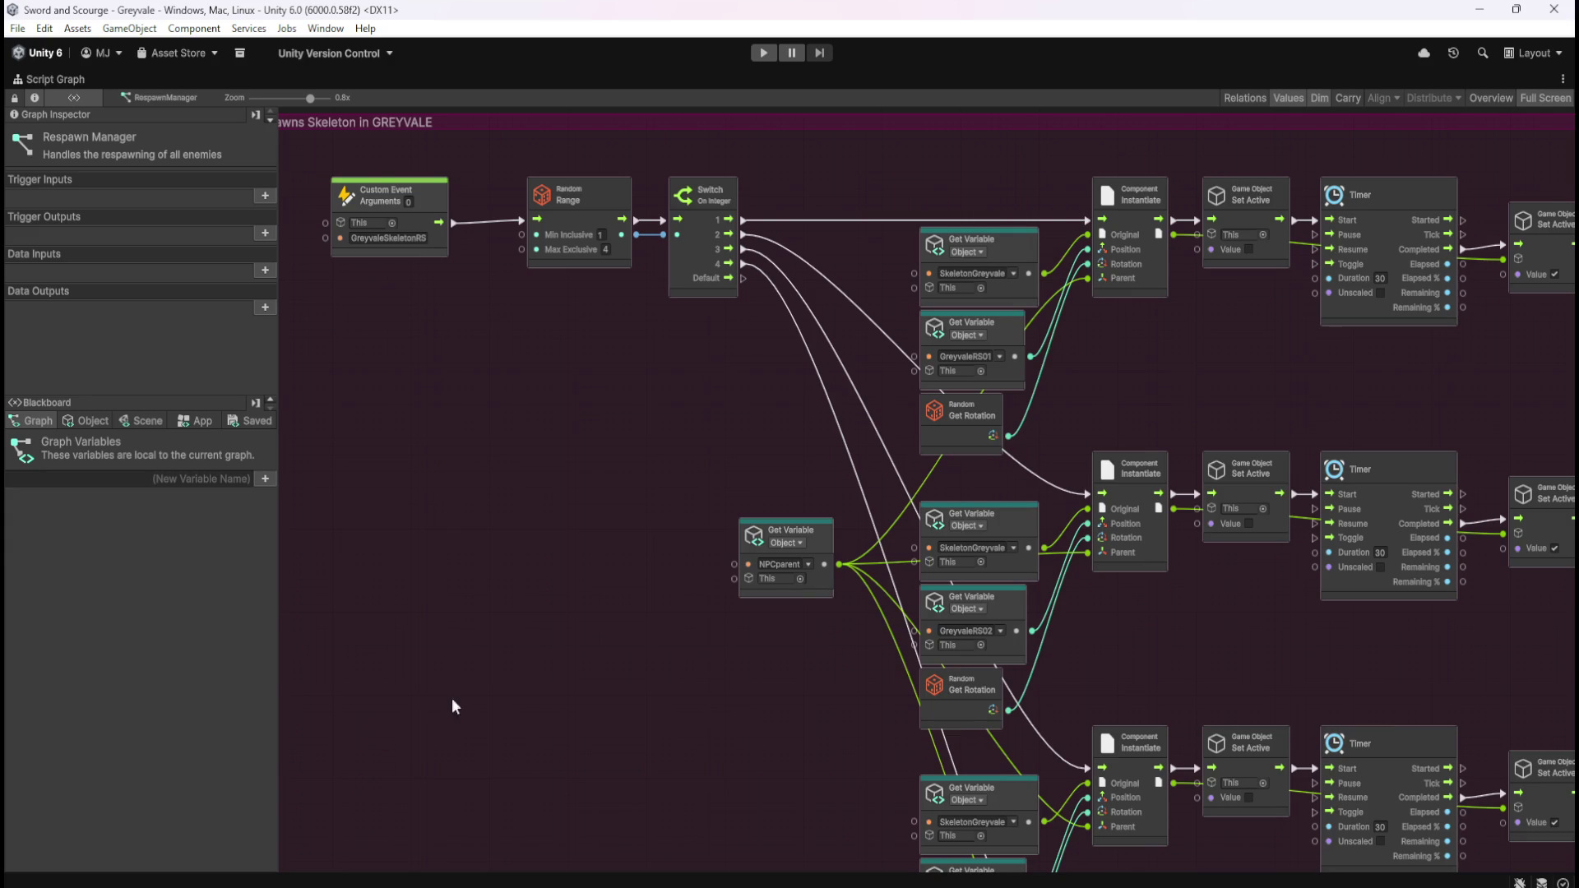
scroll(1269, 370, "up", 2)
scroll(669, 561, "up", 2)
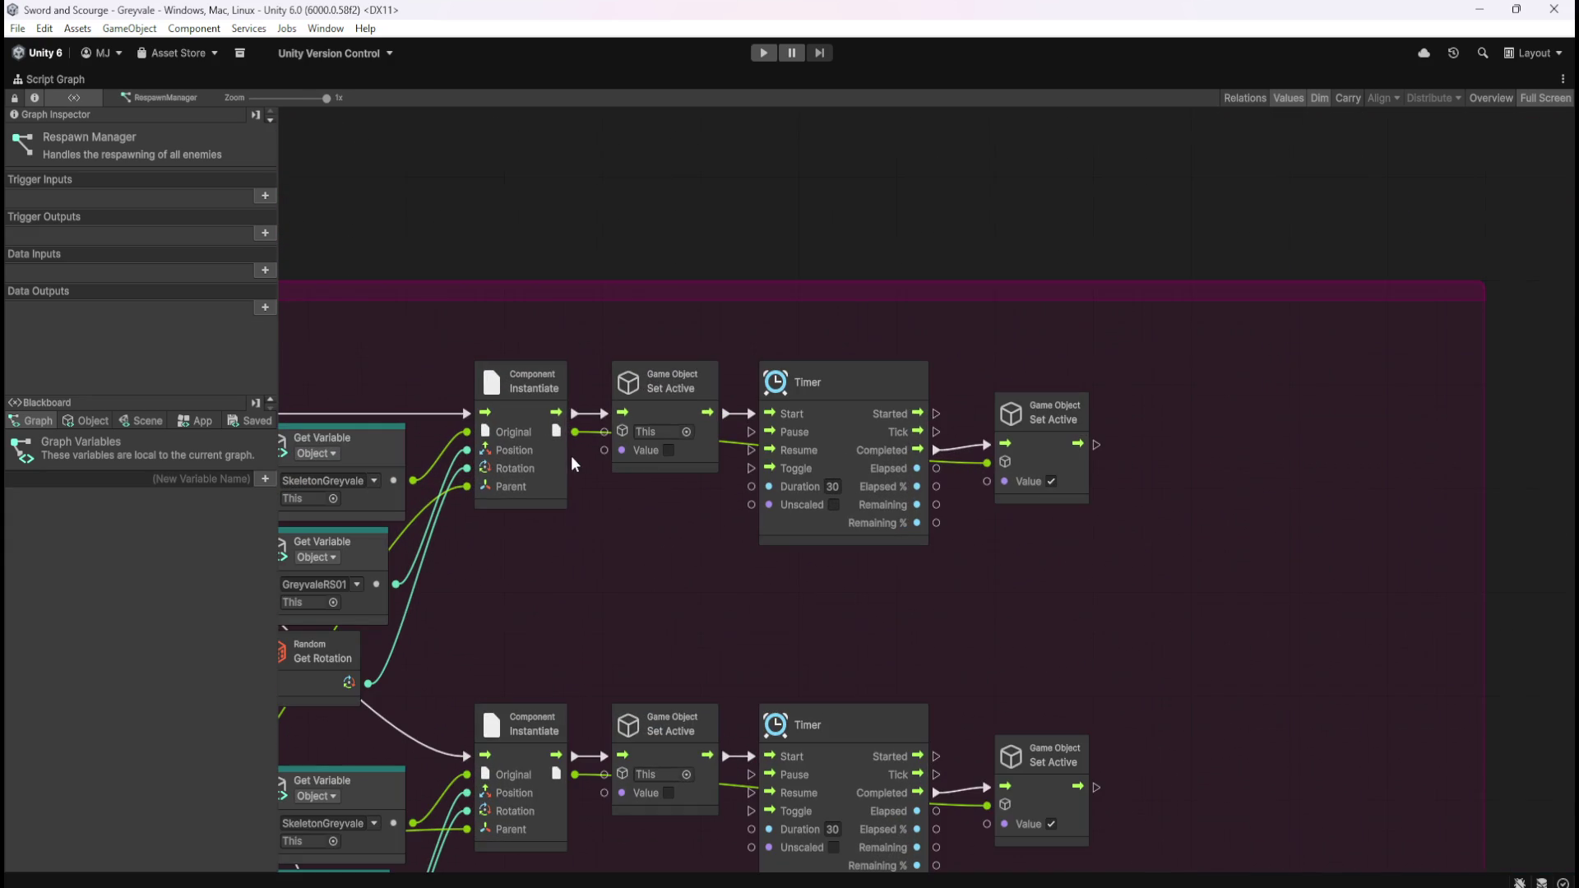
mouse_move(604, 431)
left_mouse_down()
mouse_move(579, 436)
mouse_move(606, 431)
left_mouse_up()
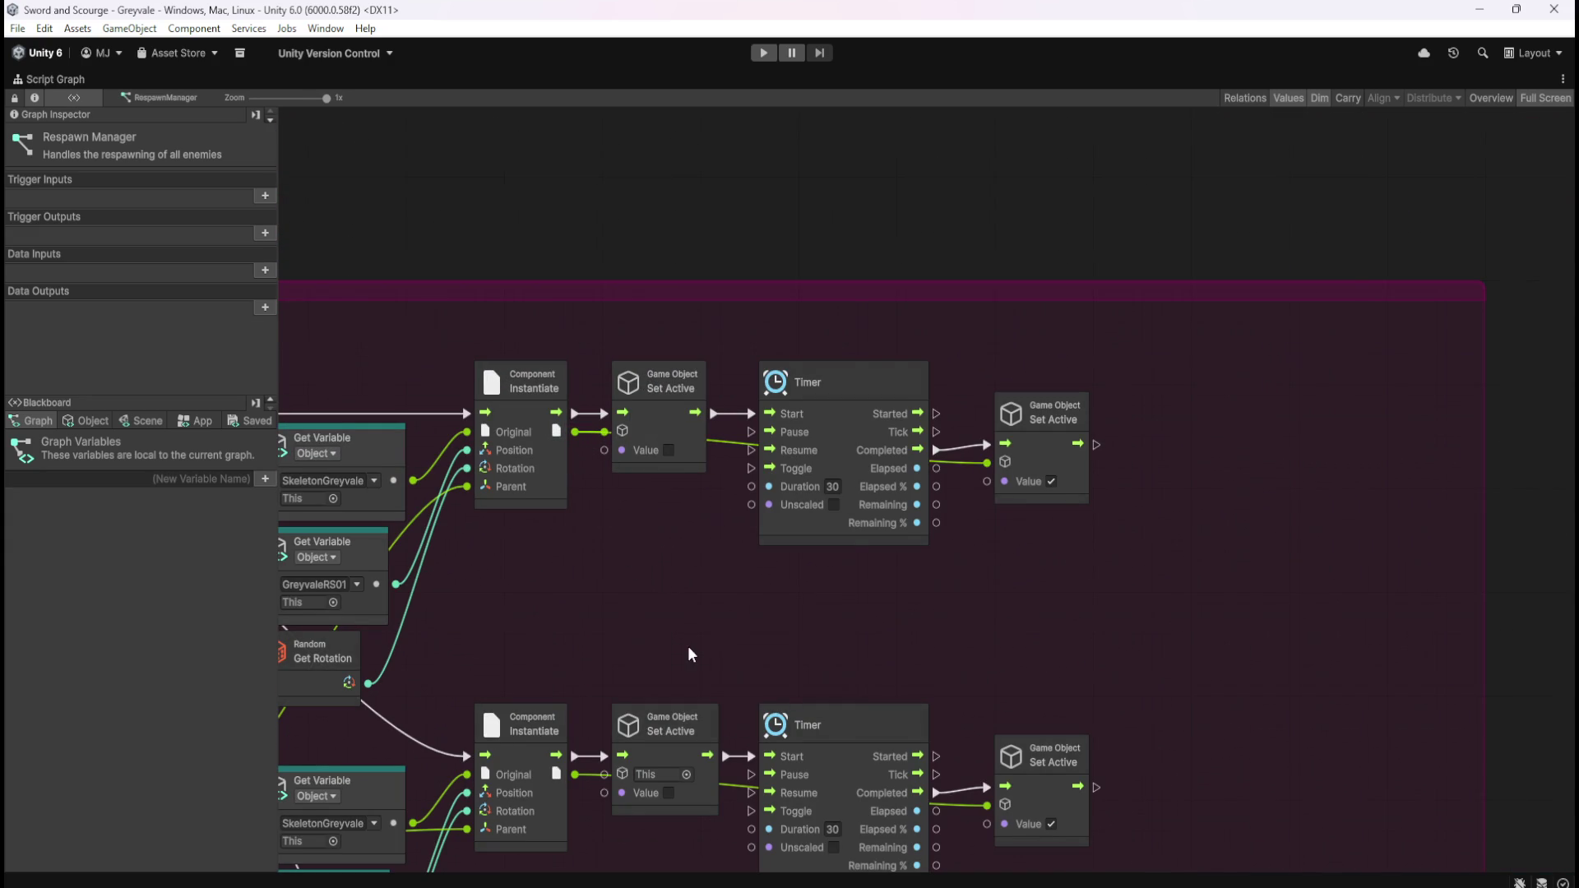
scroll(677, 606, "down", 3)
left_click_drag(647, 546, 660, 549)
scroll(781, 511, "down", 3)
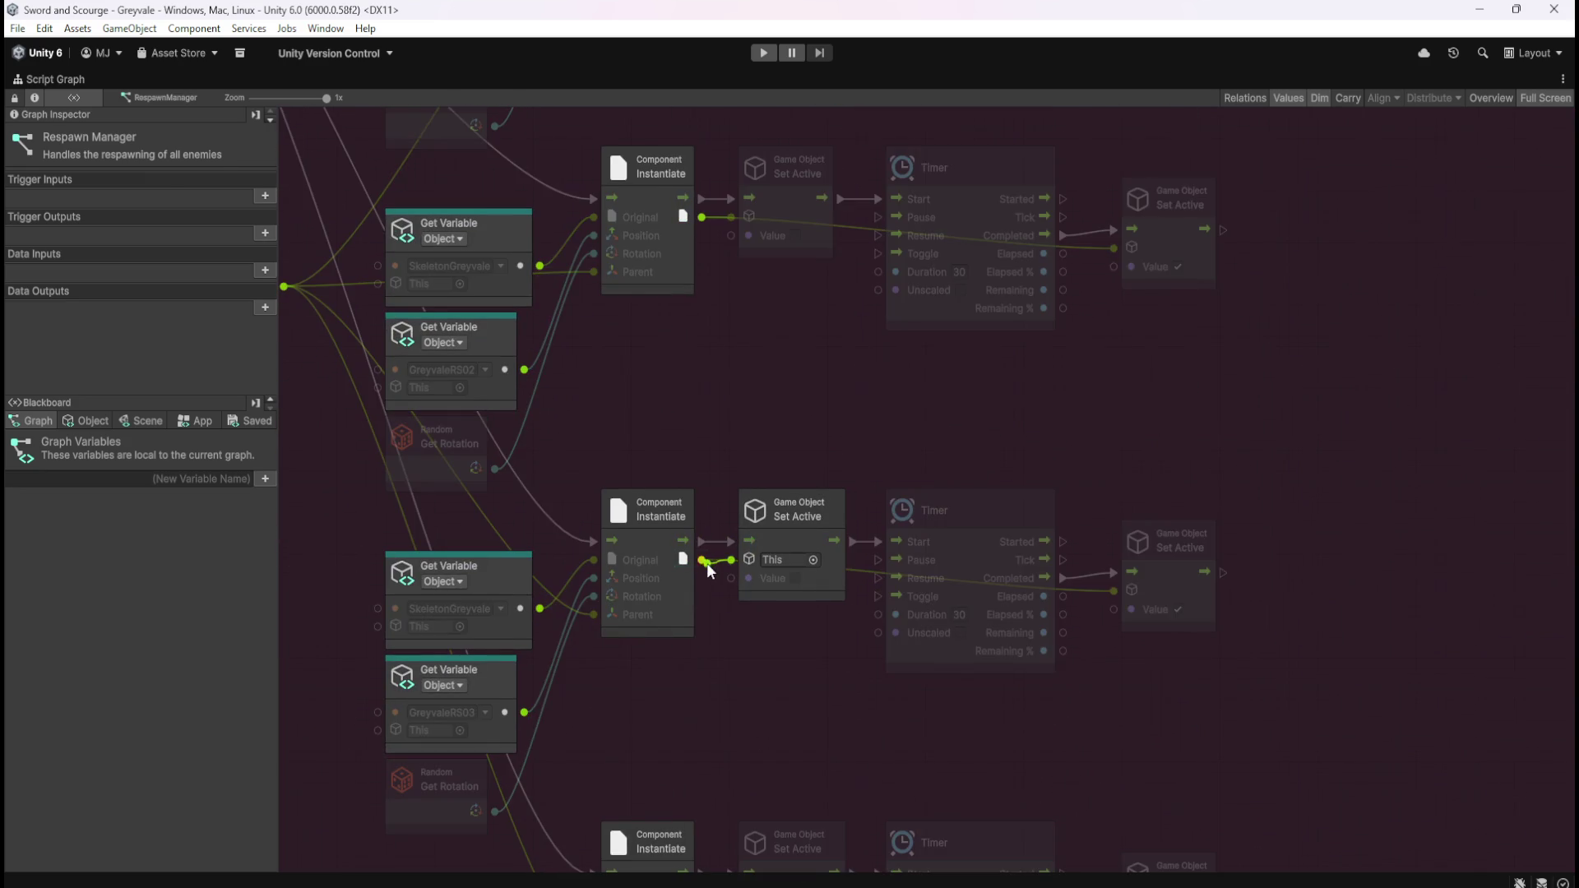
scroll(750, 673, "down", 5)
left_click_drag(724, 629, 692, 630)
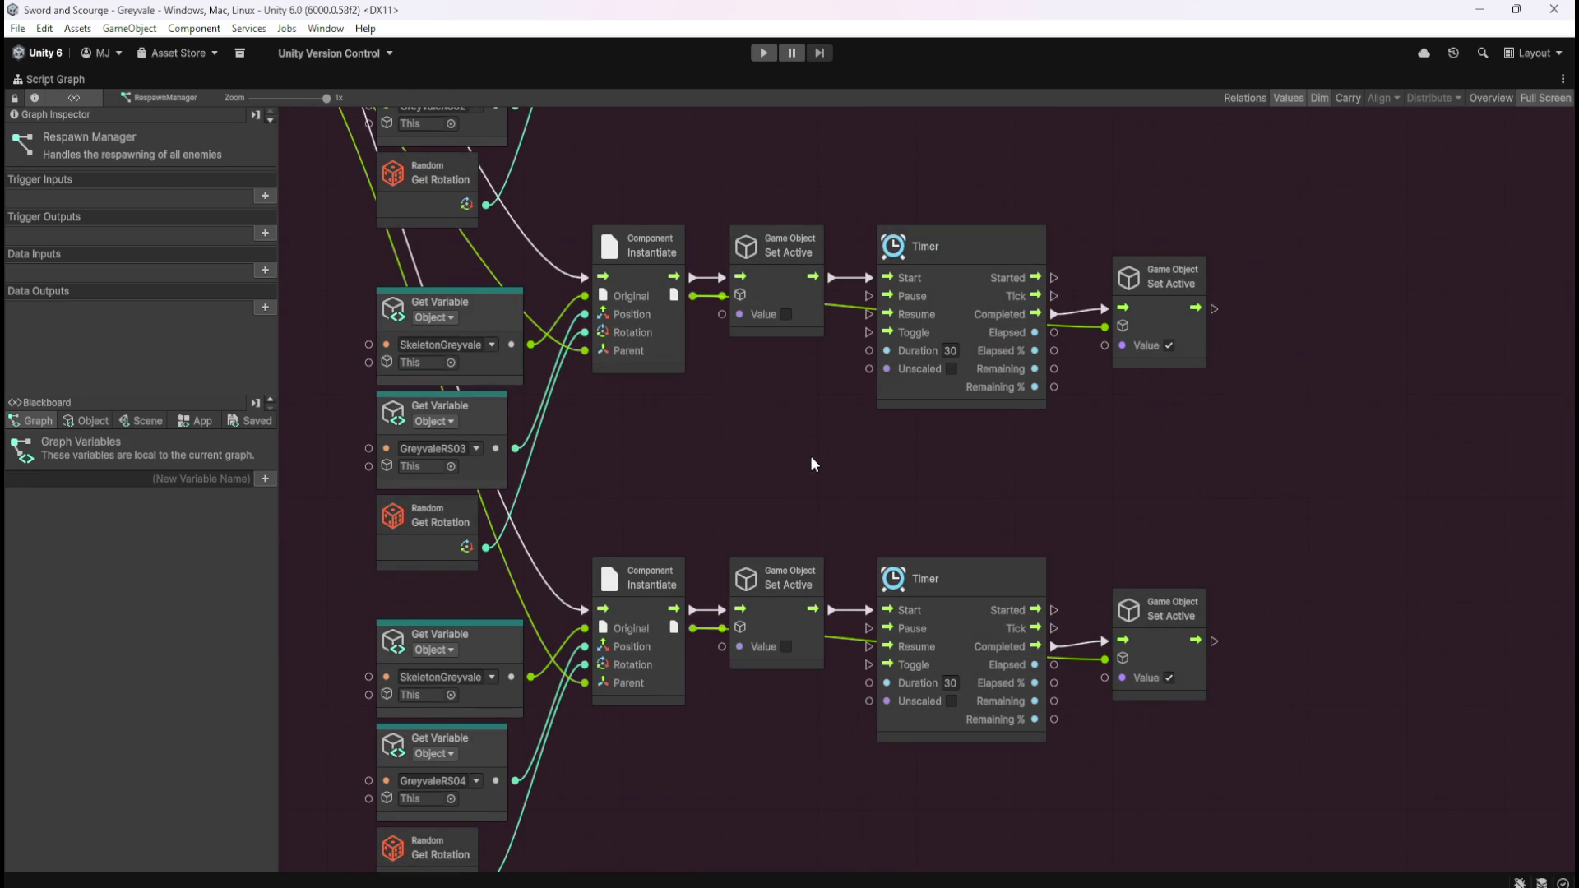
scroll(895, 479, "down", 5)
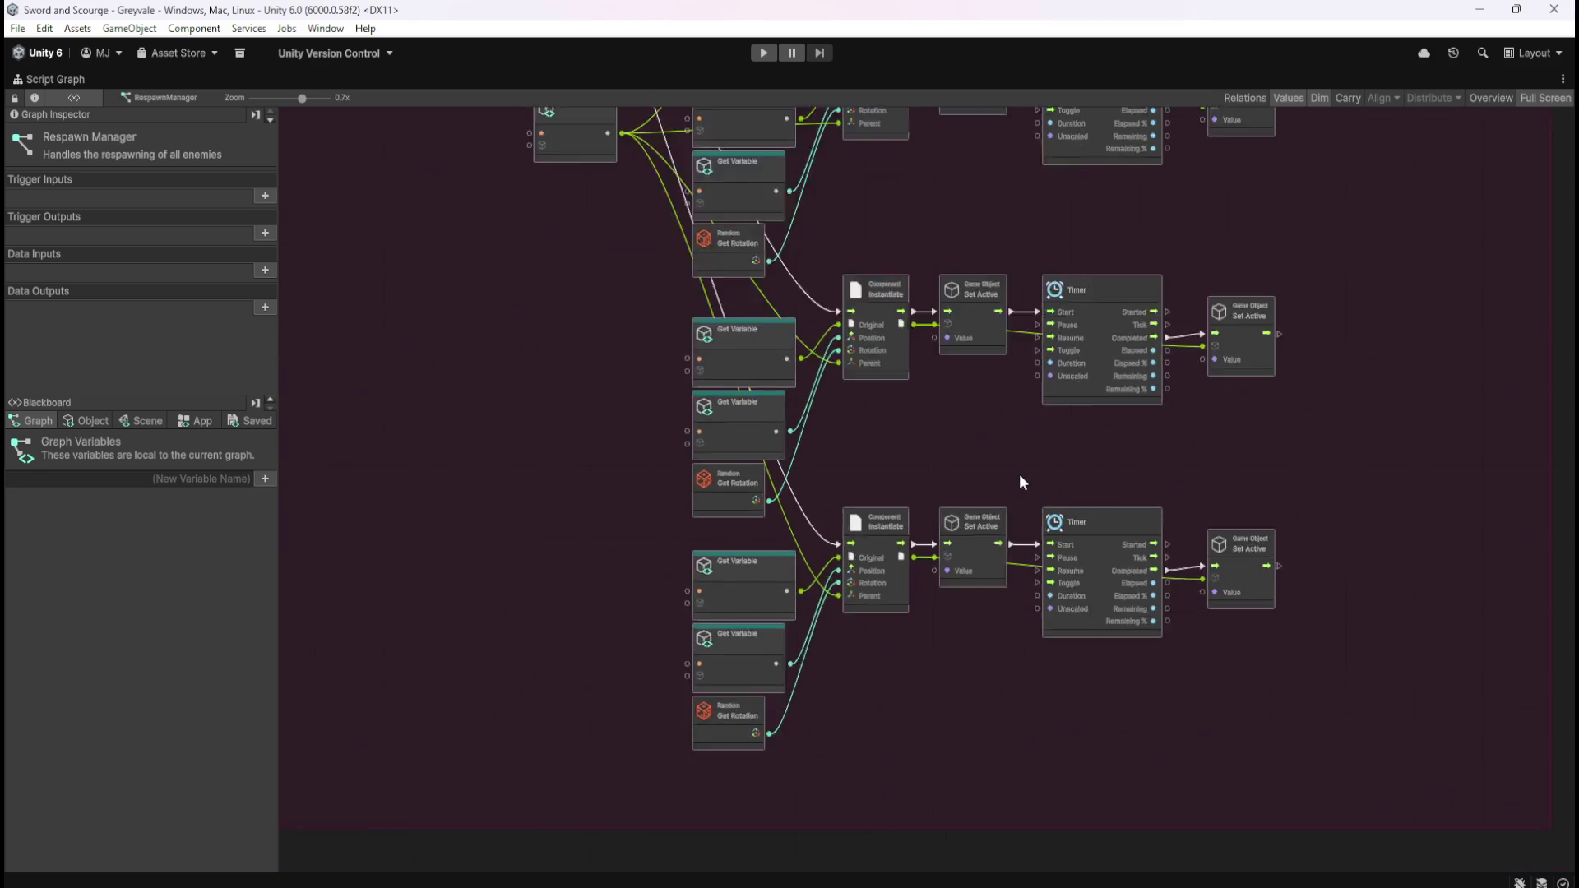
key("shift+space")
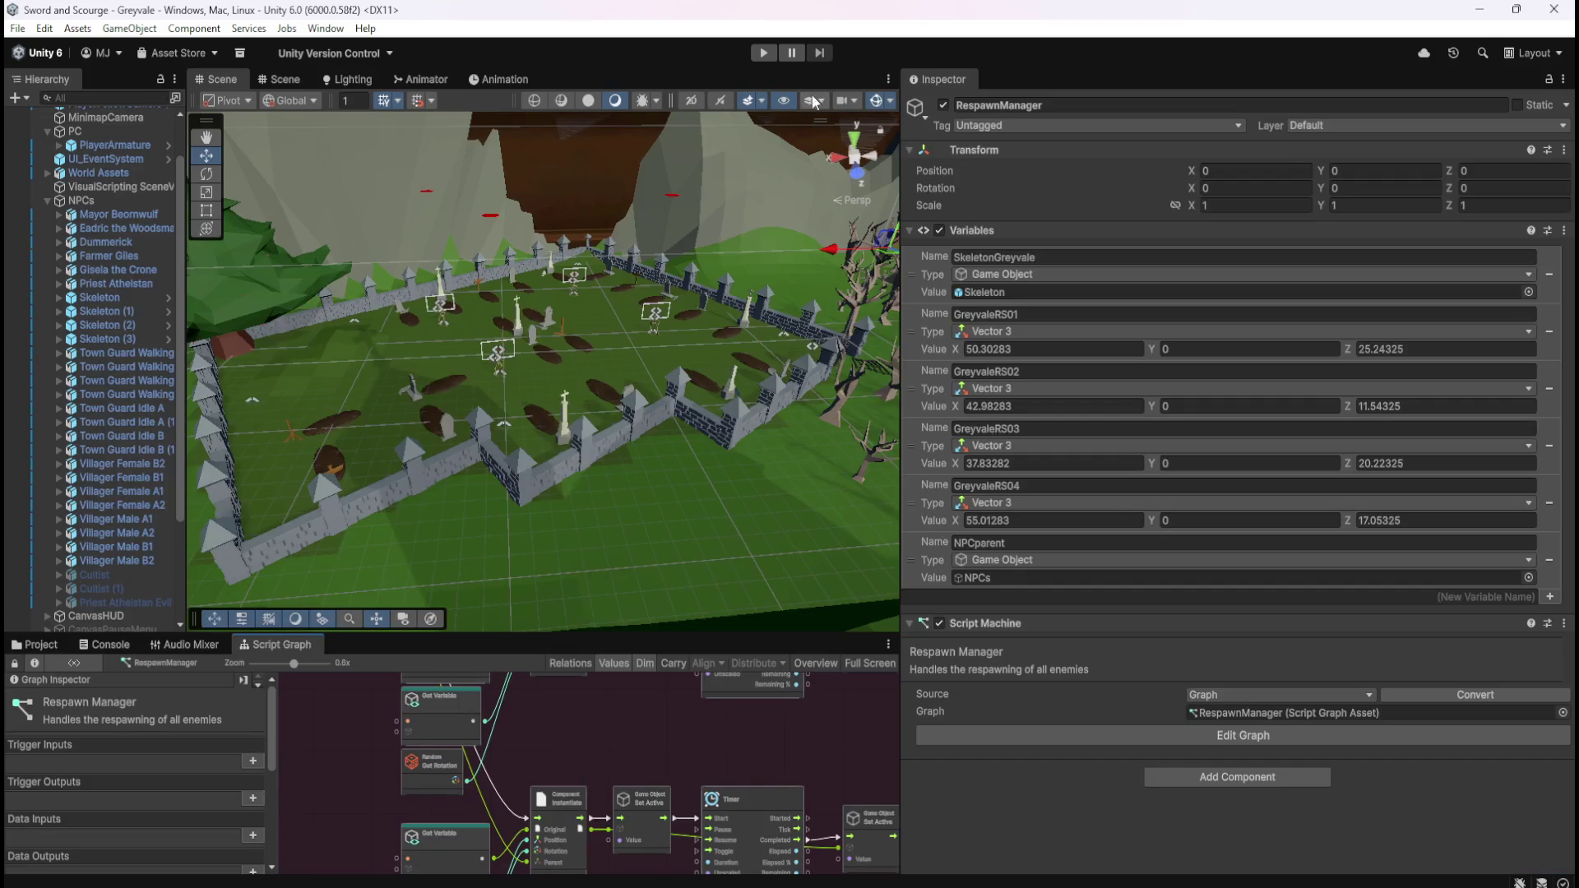
- Open the Game view in a floating window and run a quick Play-mode test
key("ctrl+2")
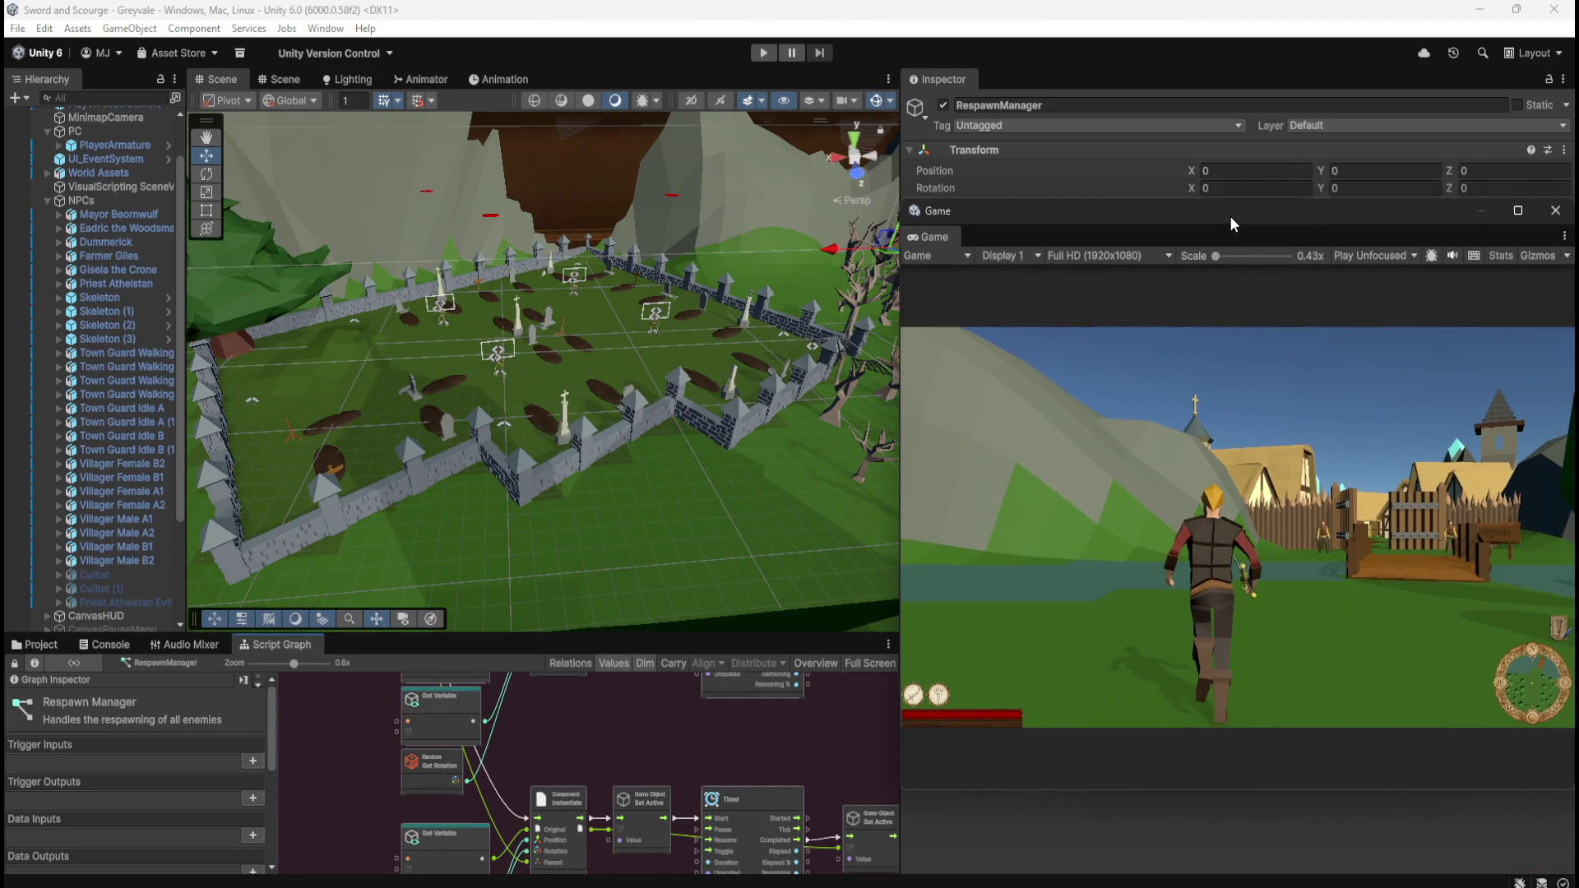
left_click(760, 52)
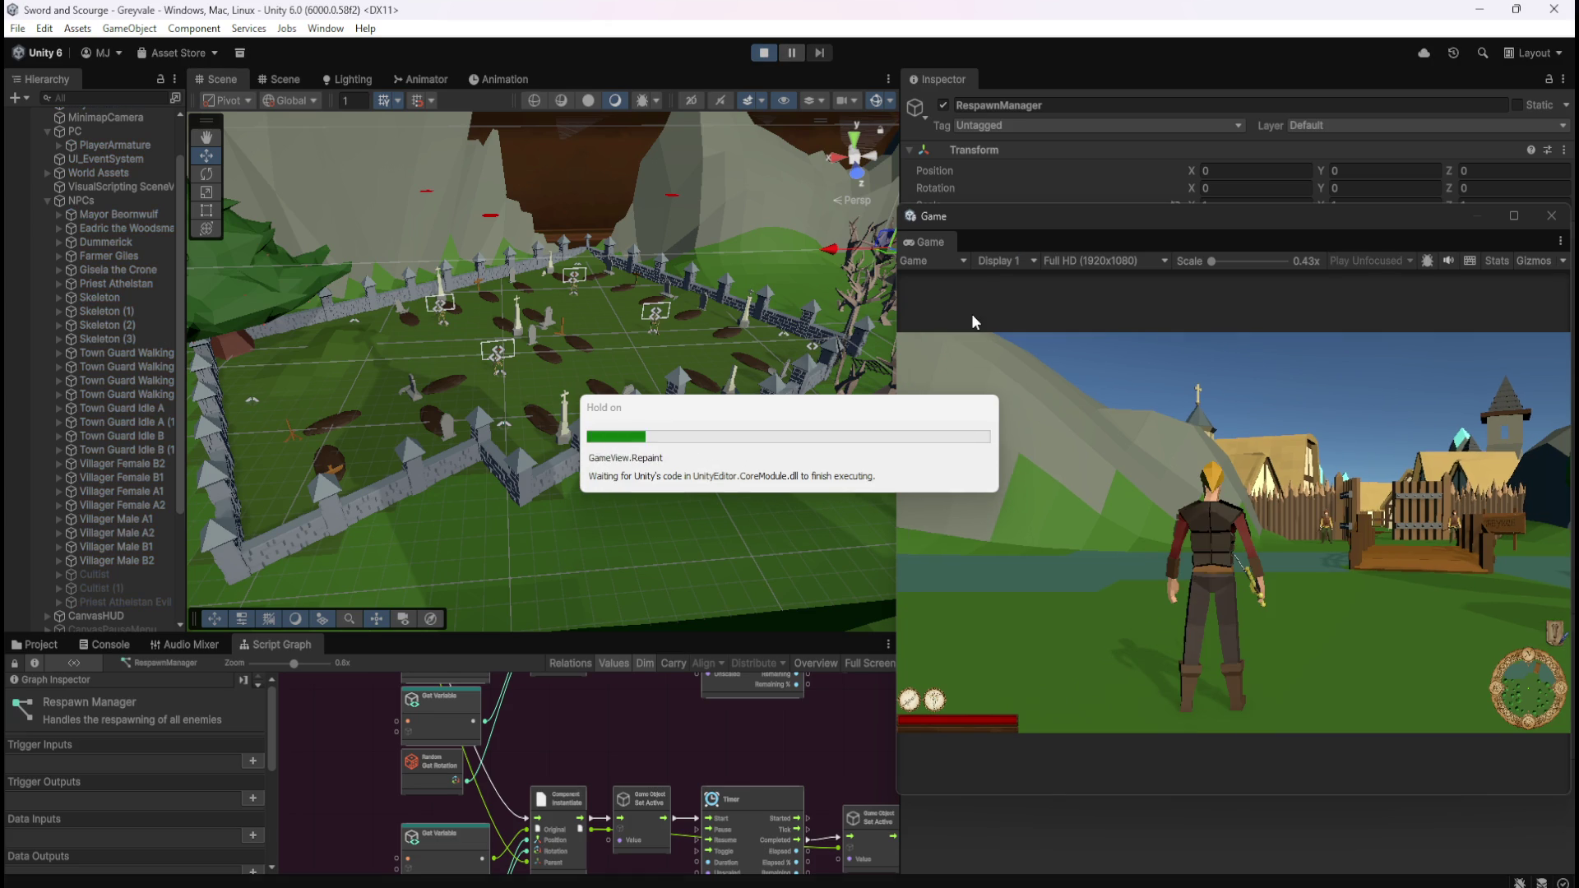
left_click(761, 54)
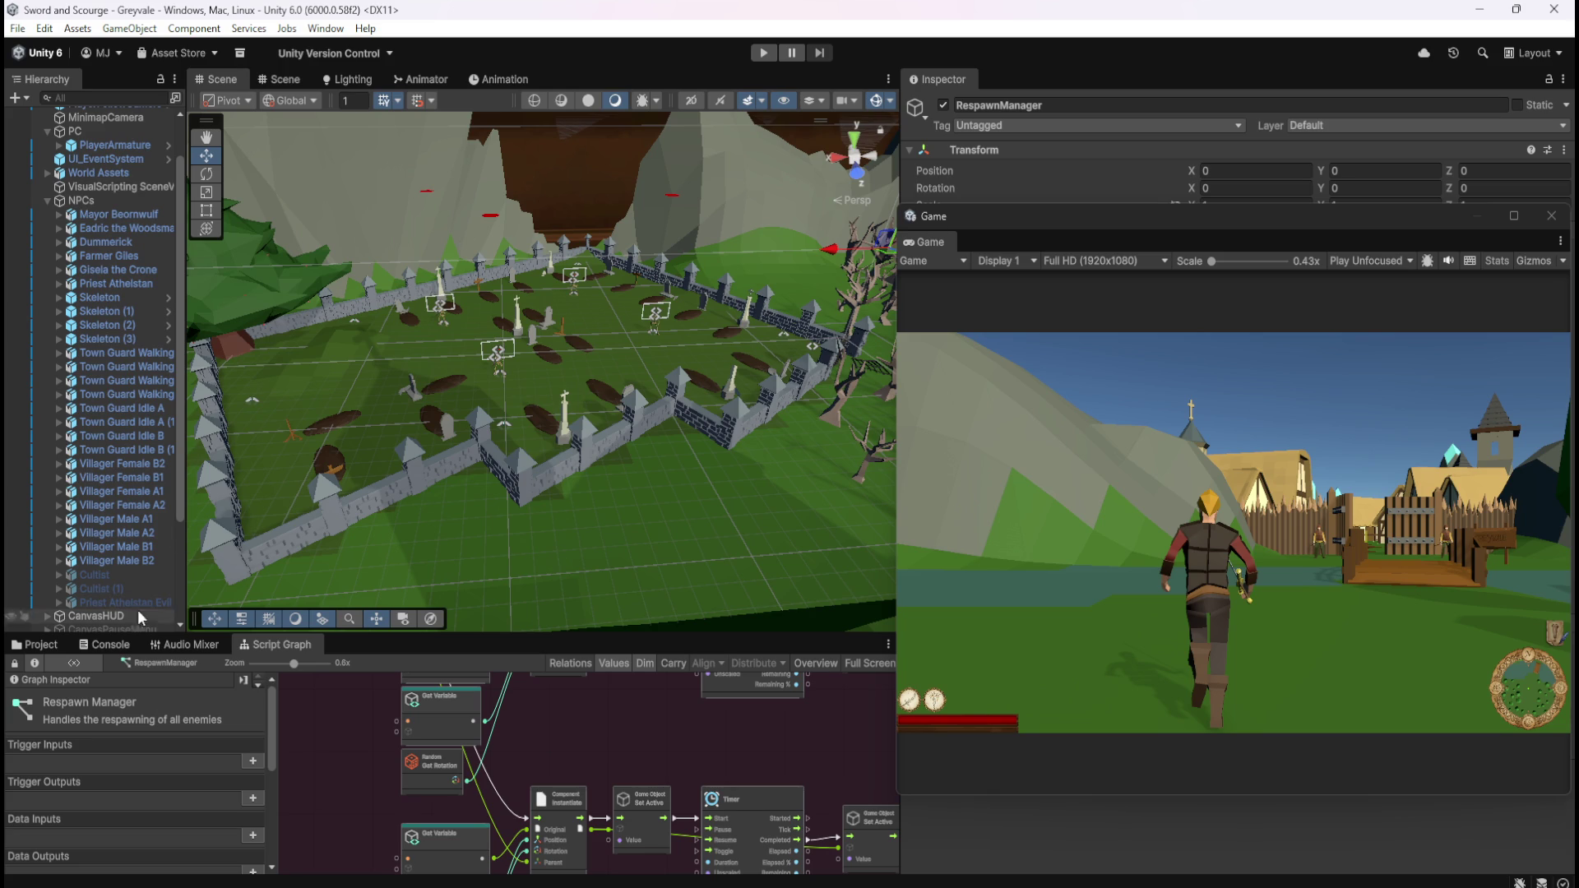
- Open the Skeleton prefab from Prefabs > Enemies, exit Prefab Mode, and enter Play mode again
left_click(47, 647)
double_click(228, 728)
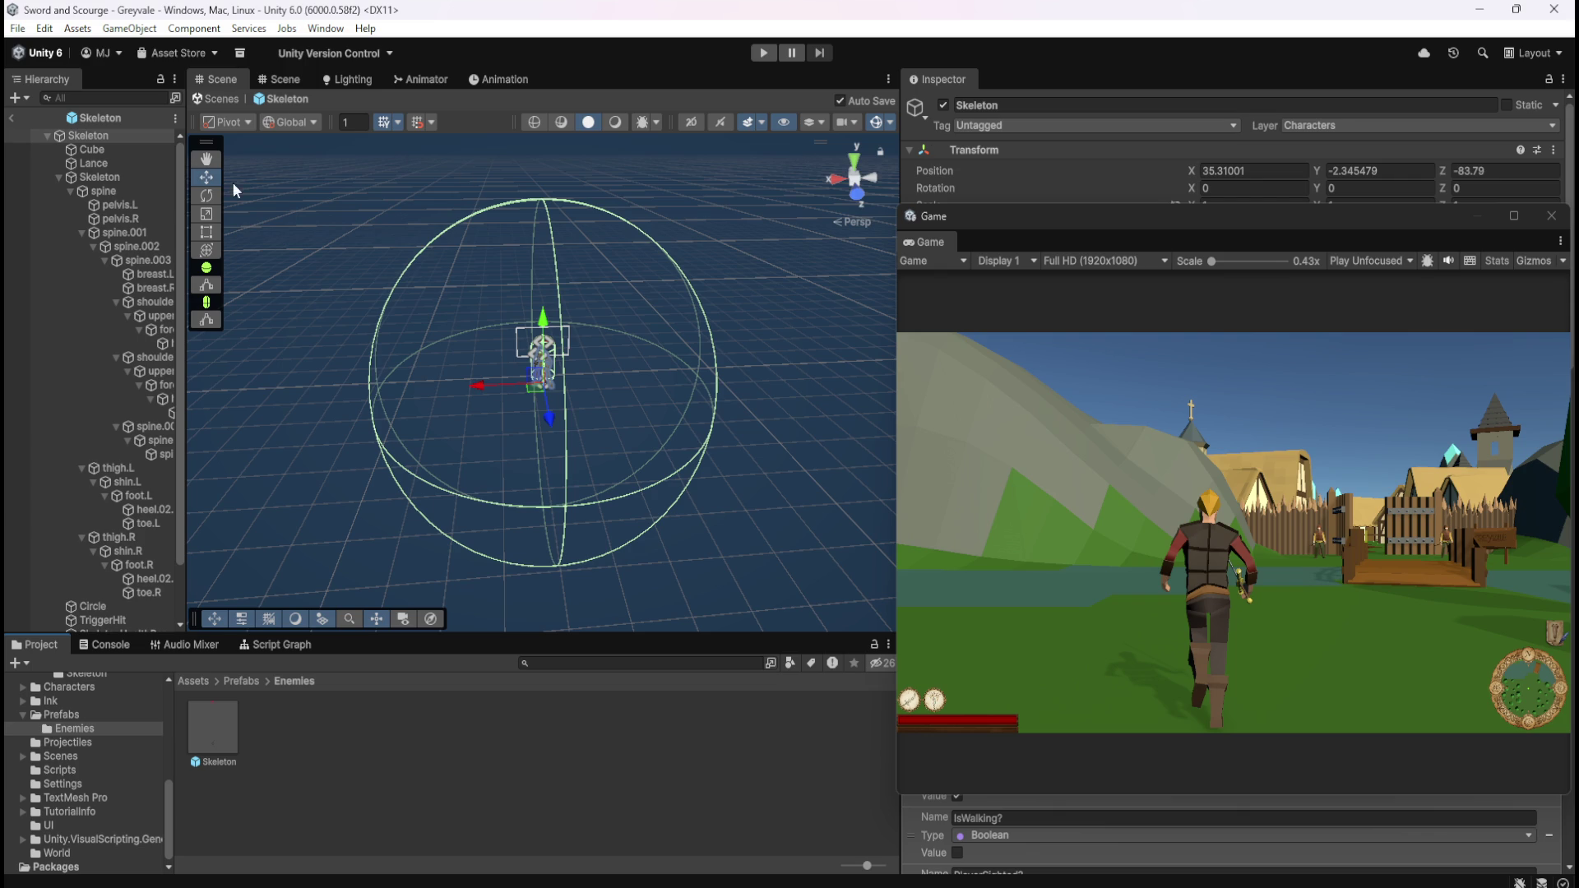
left_click(12, 118)
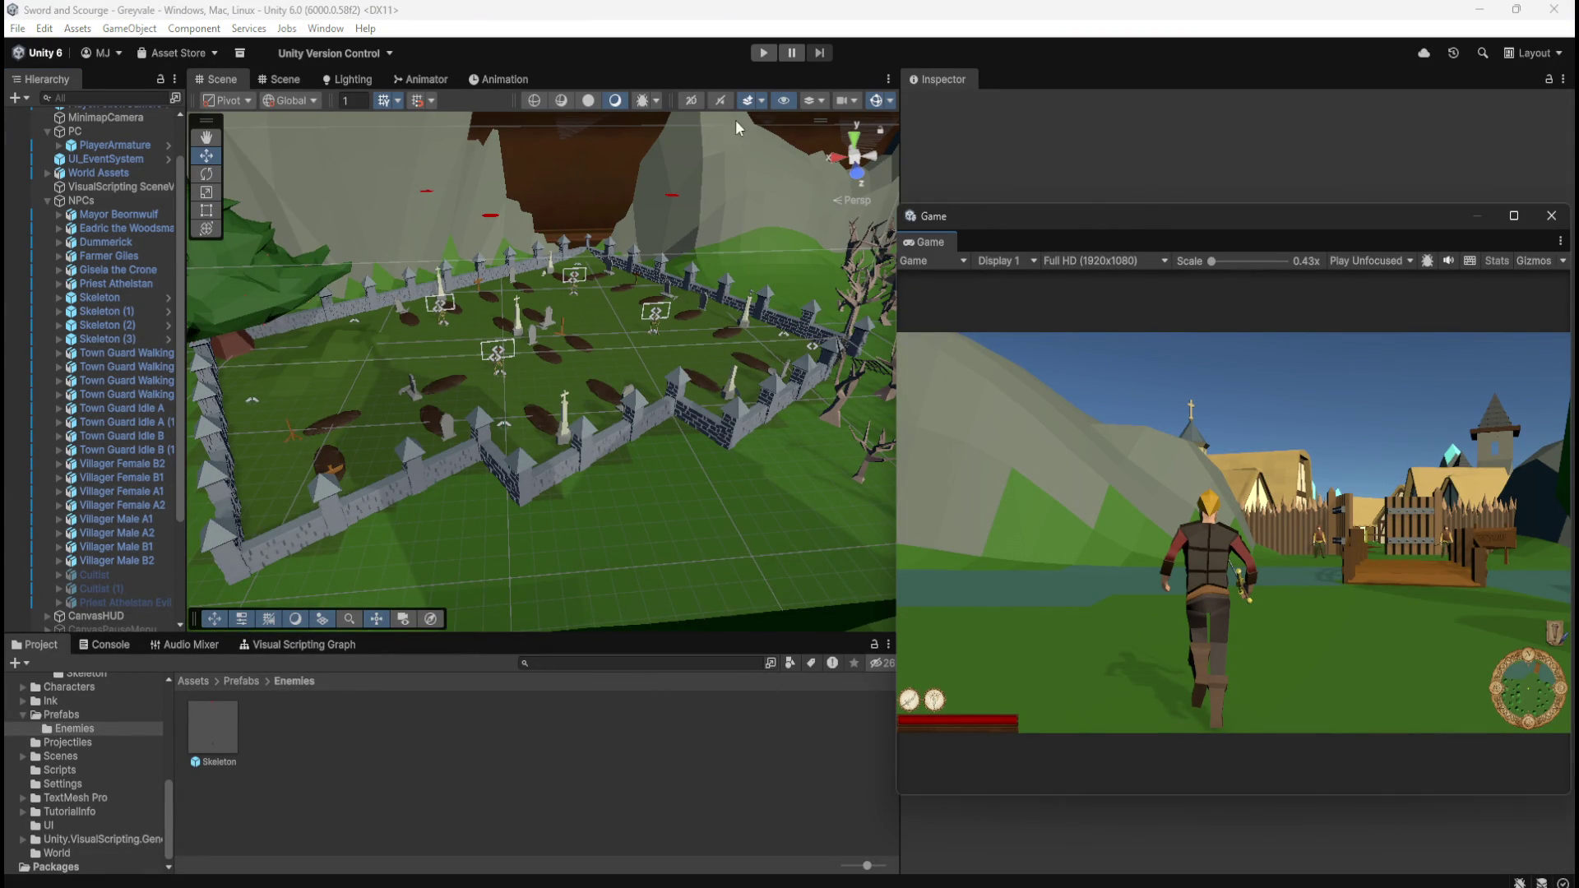
left_click(765, 55)
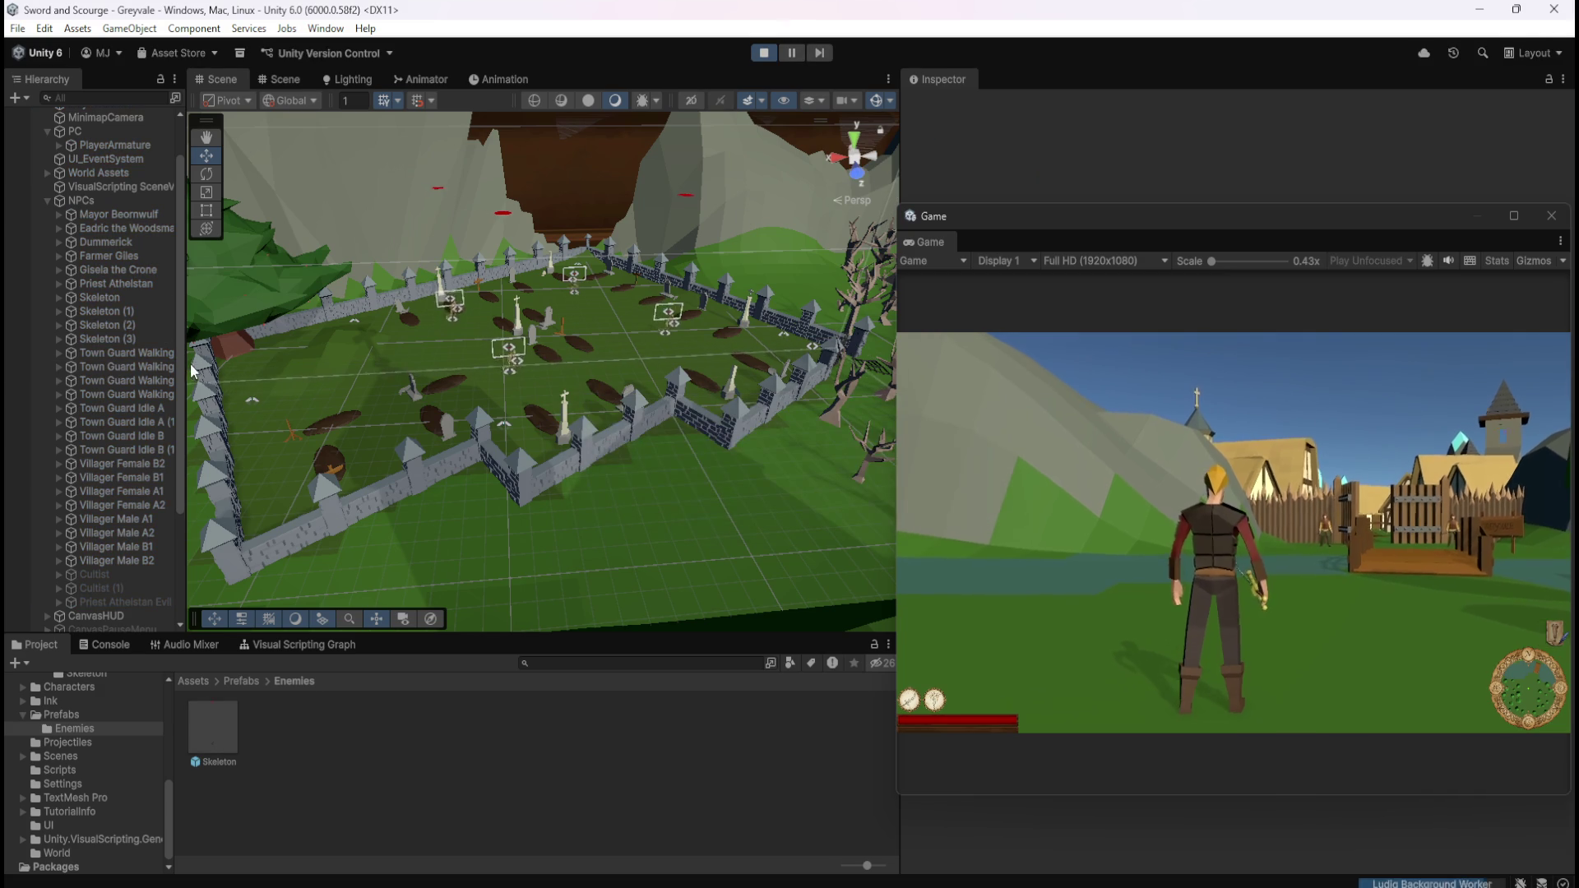
left_click_drag(181, 352, 171, 407)
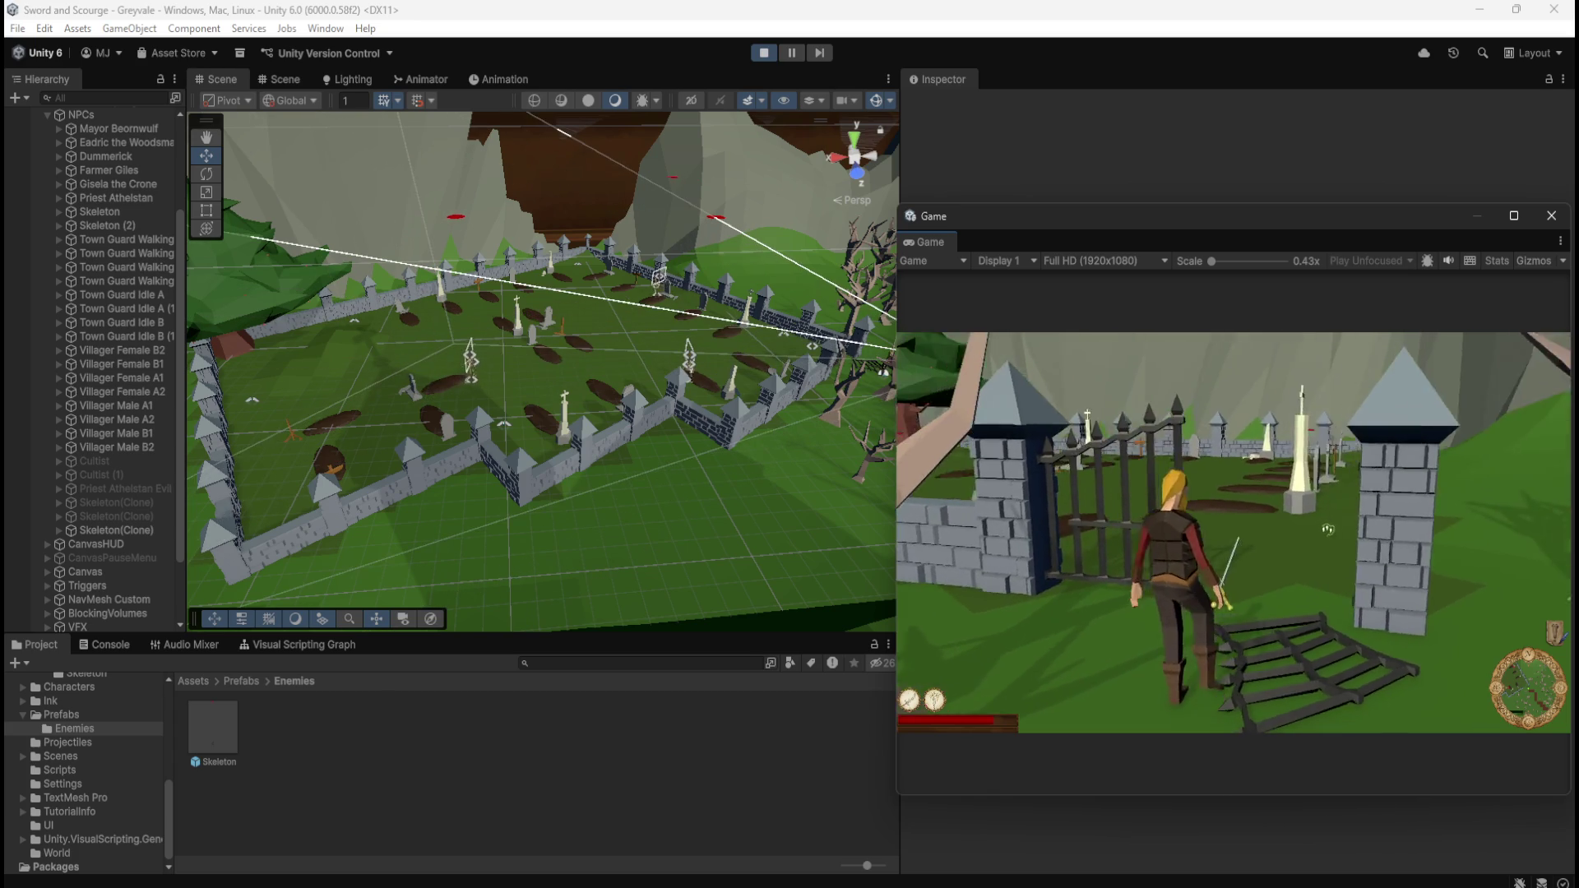
- Pause the game and toggle the first Skeleton(Clone)'s active checkbox on and off
key("Escape")
left_click(84, 500)
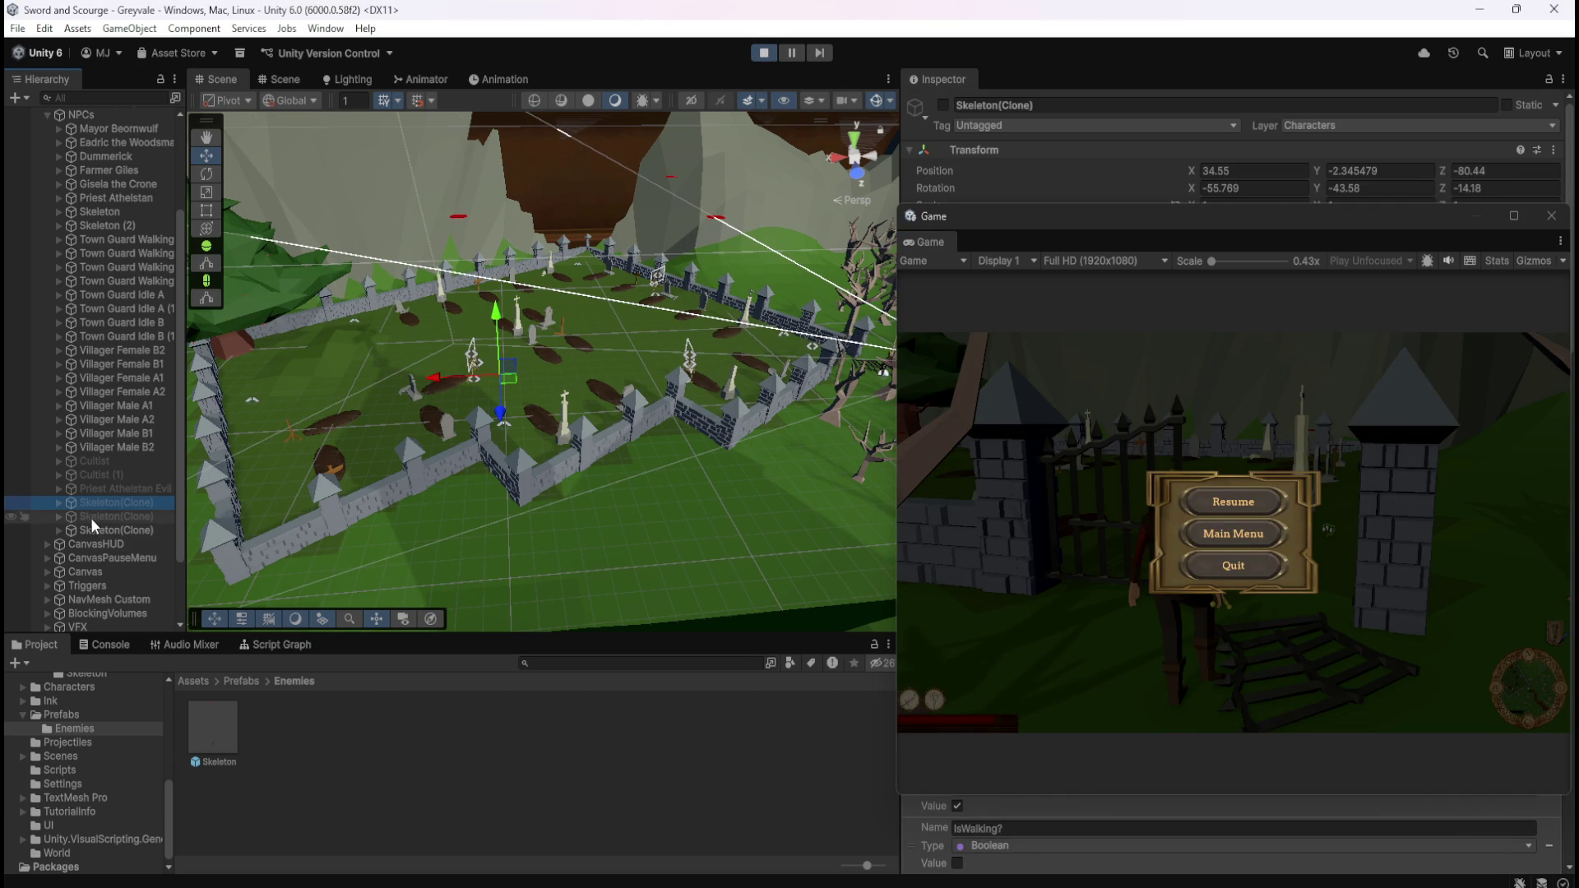
left_click(942, 106)
left_click(943, 106)
left_click(943, 105)
left_click(942, 105)
- Activate and deactivate the second Skeleton(Clone), then test another inactive clone the same way
left_click(142, 517)
left_click(942, 105)
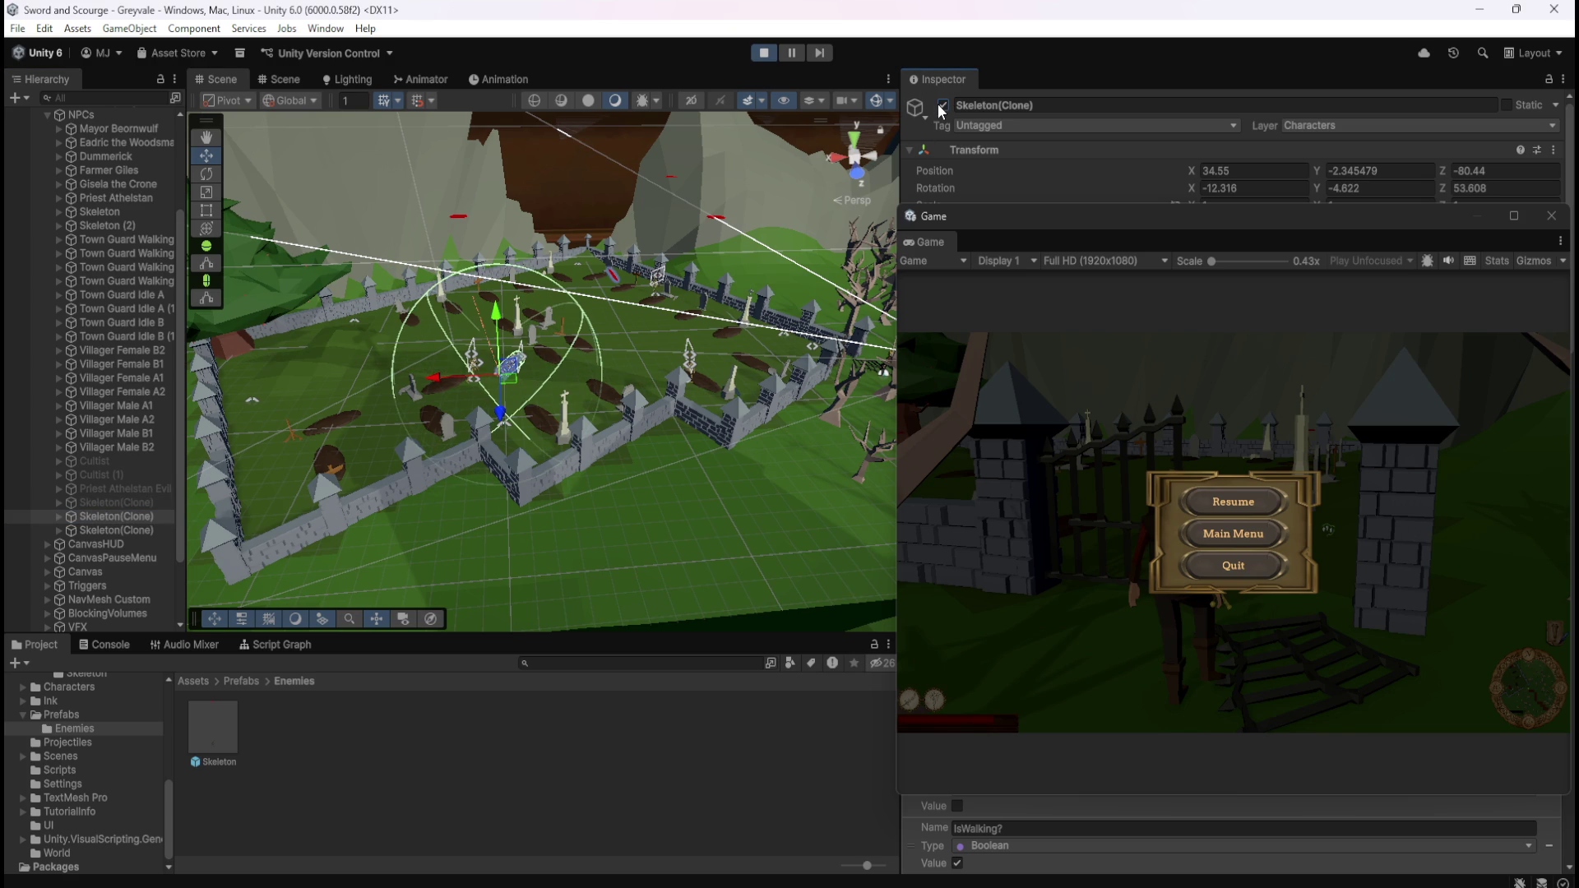
left_click(943, 105)
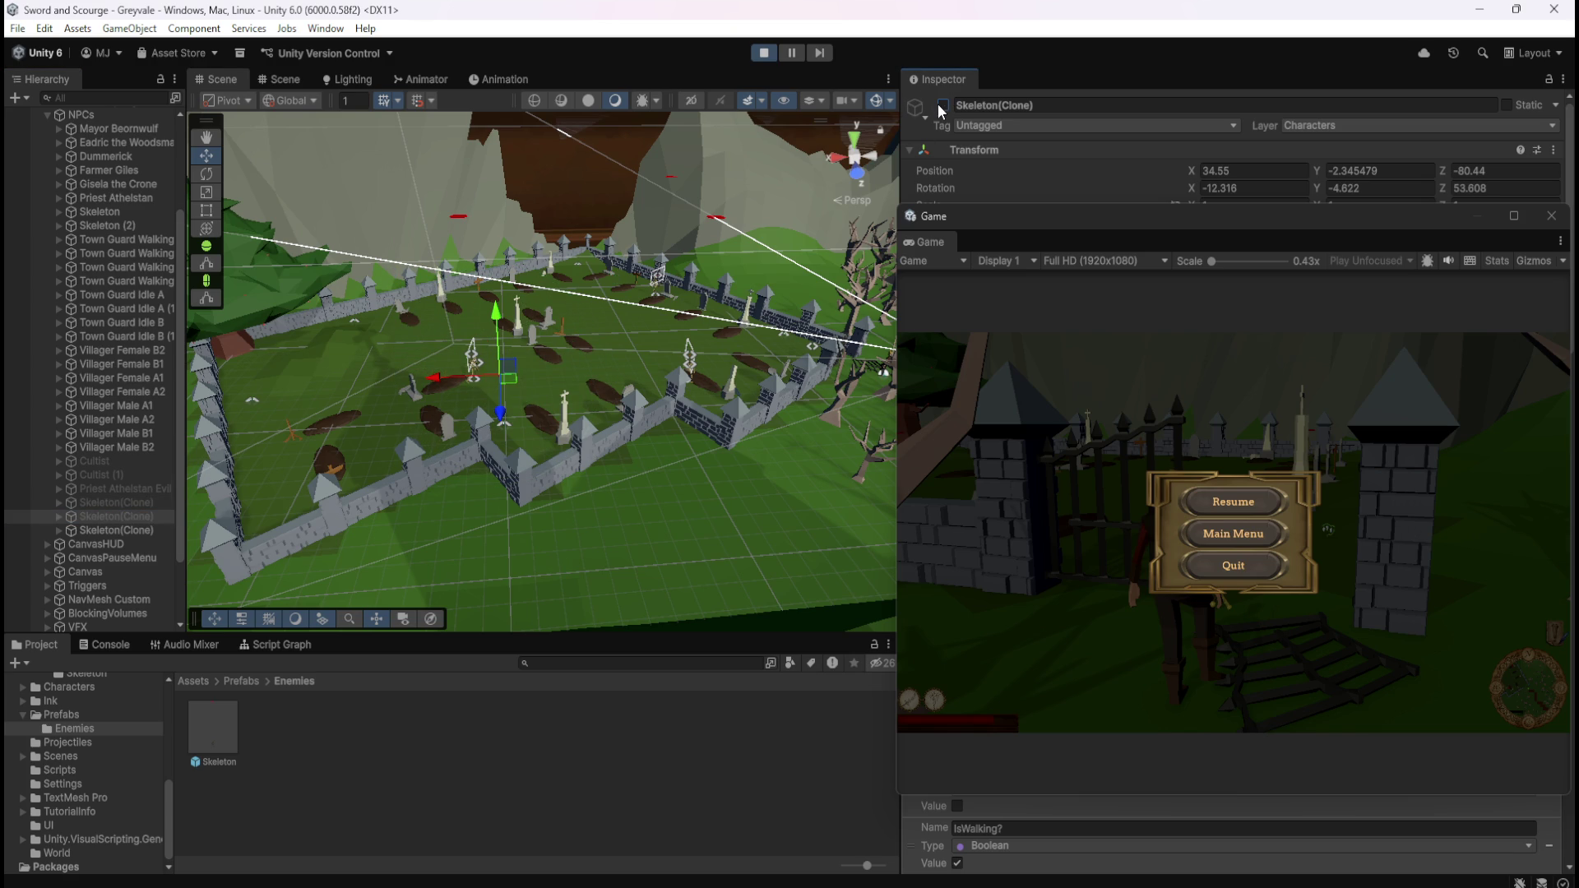
left_click(140, 503)
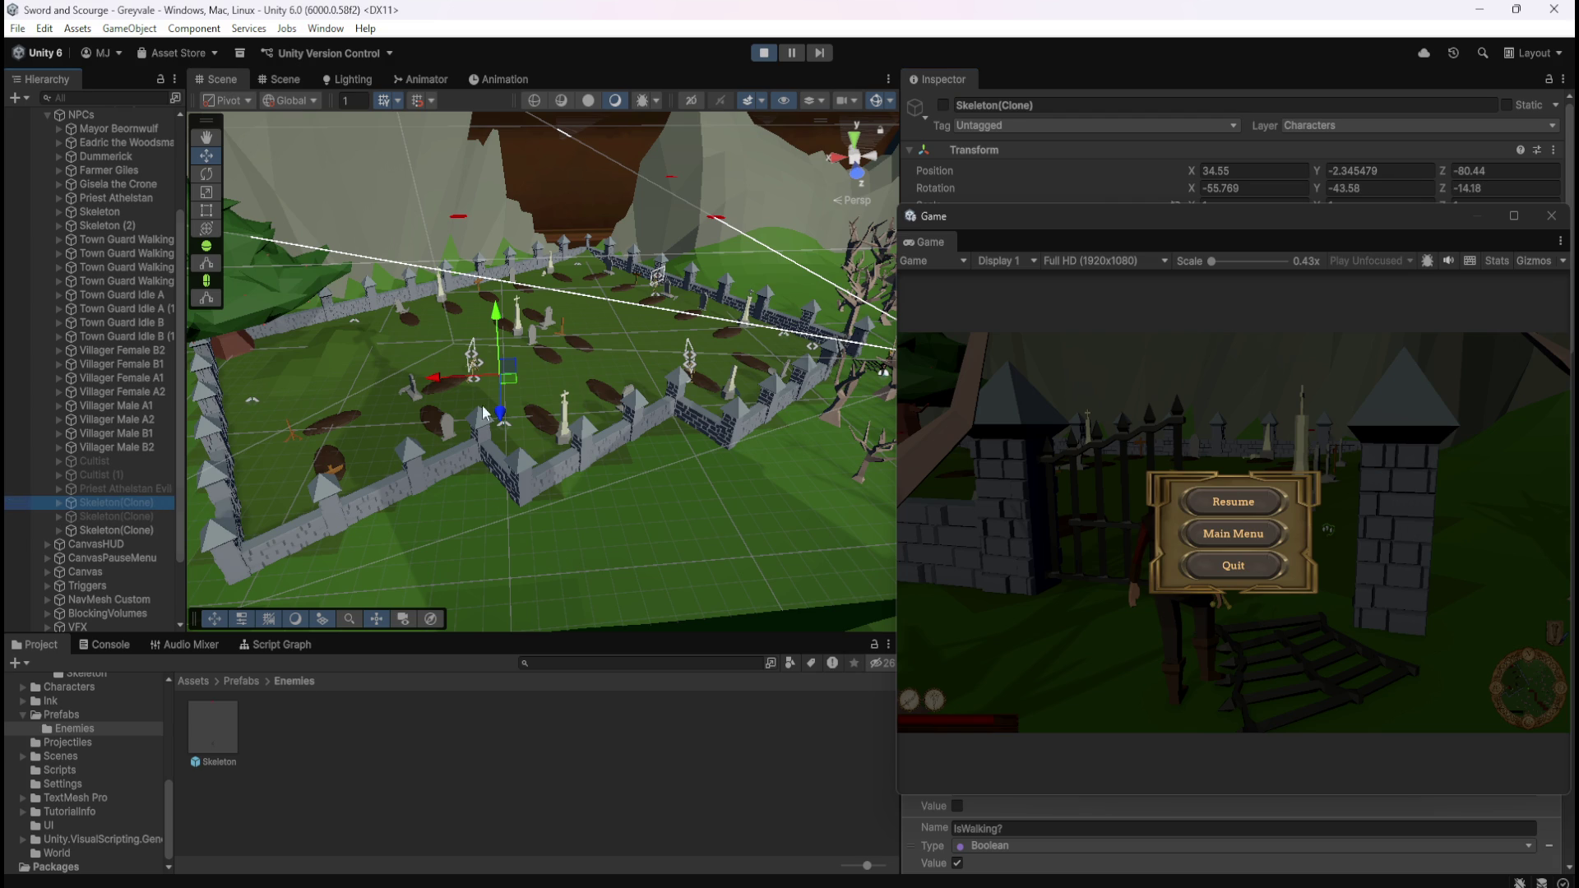
left_click(116, 517)
left_click(943, 105)
left_click(943, 105)
left_click(945, 105)
left_click(944, 106)
- Re-enable and disable the remaining Skeleton(Clone) objects, leaving them inactive
left_click(87, 503)
left_click(943, 105)
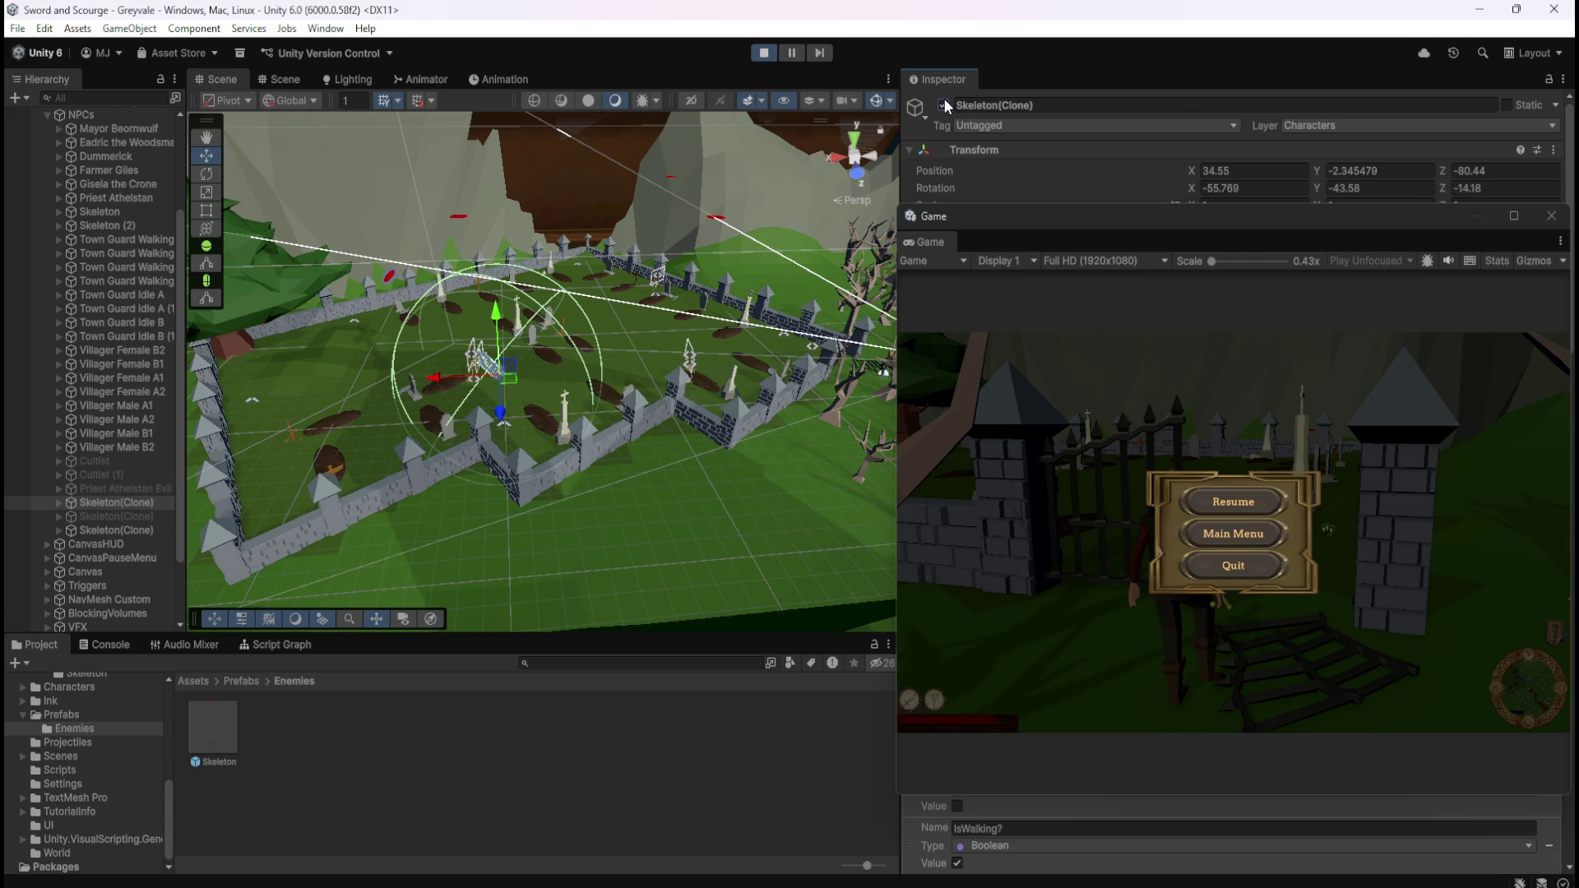
left_click(945, 105)
left_click(944, 105)
left_click(944, 105)
left_click(138, 520)
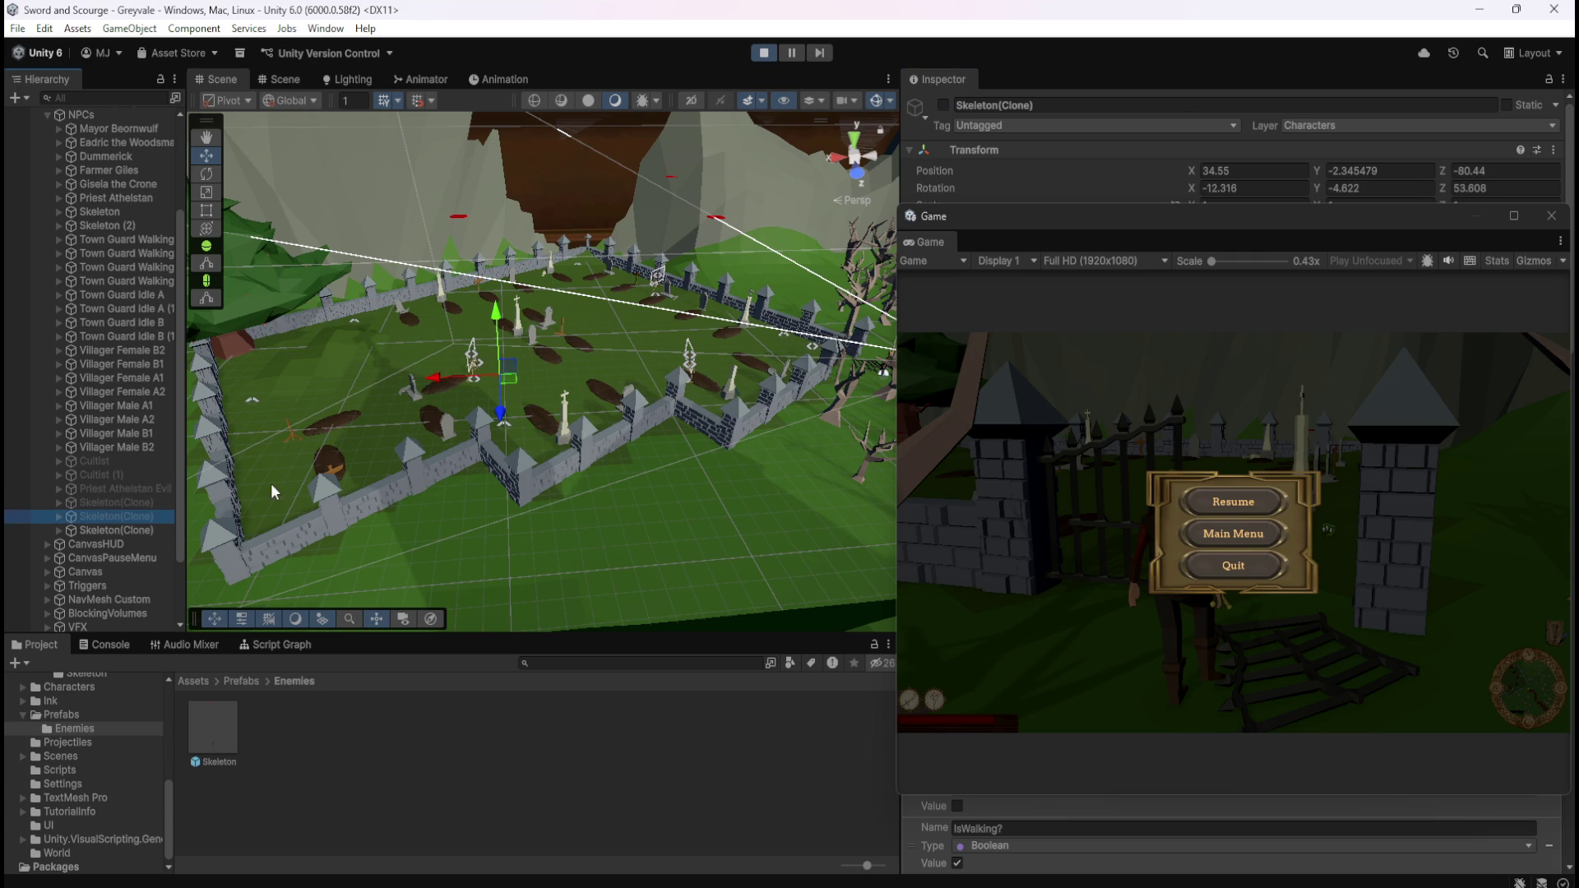
left_click(943, 106)
left_click(943, 105)
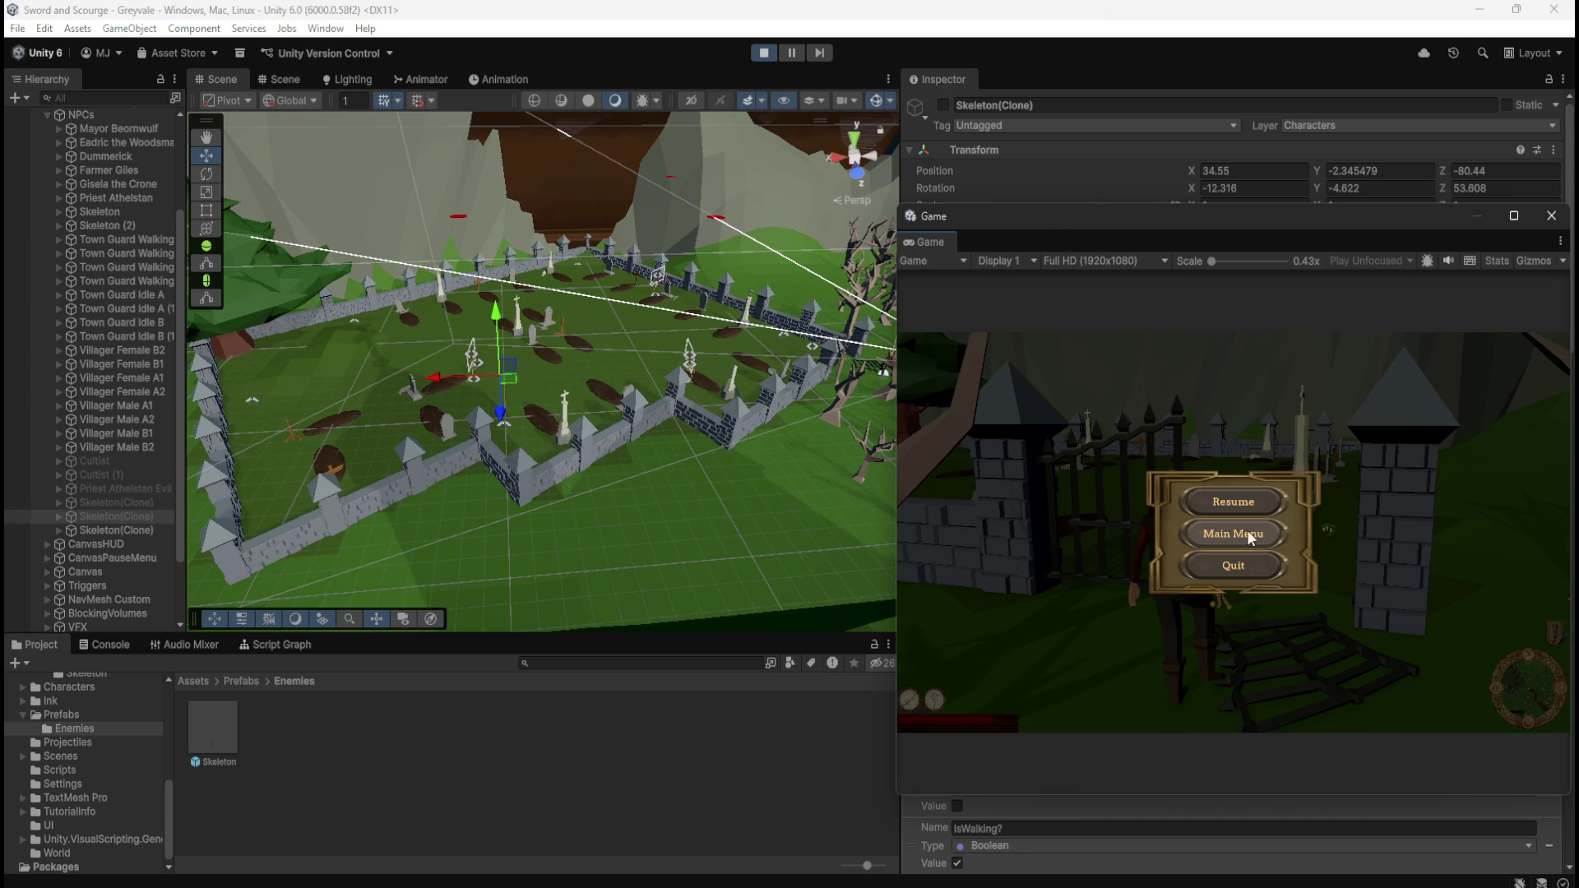
- Resume from the pause menu, then exit Play mode
left_click(1247, 497)
key("Escape")
left_click(763, 53)
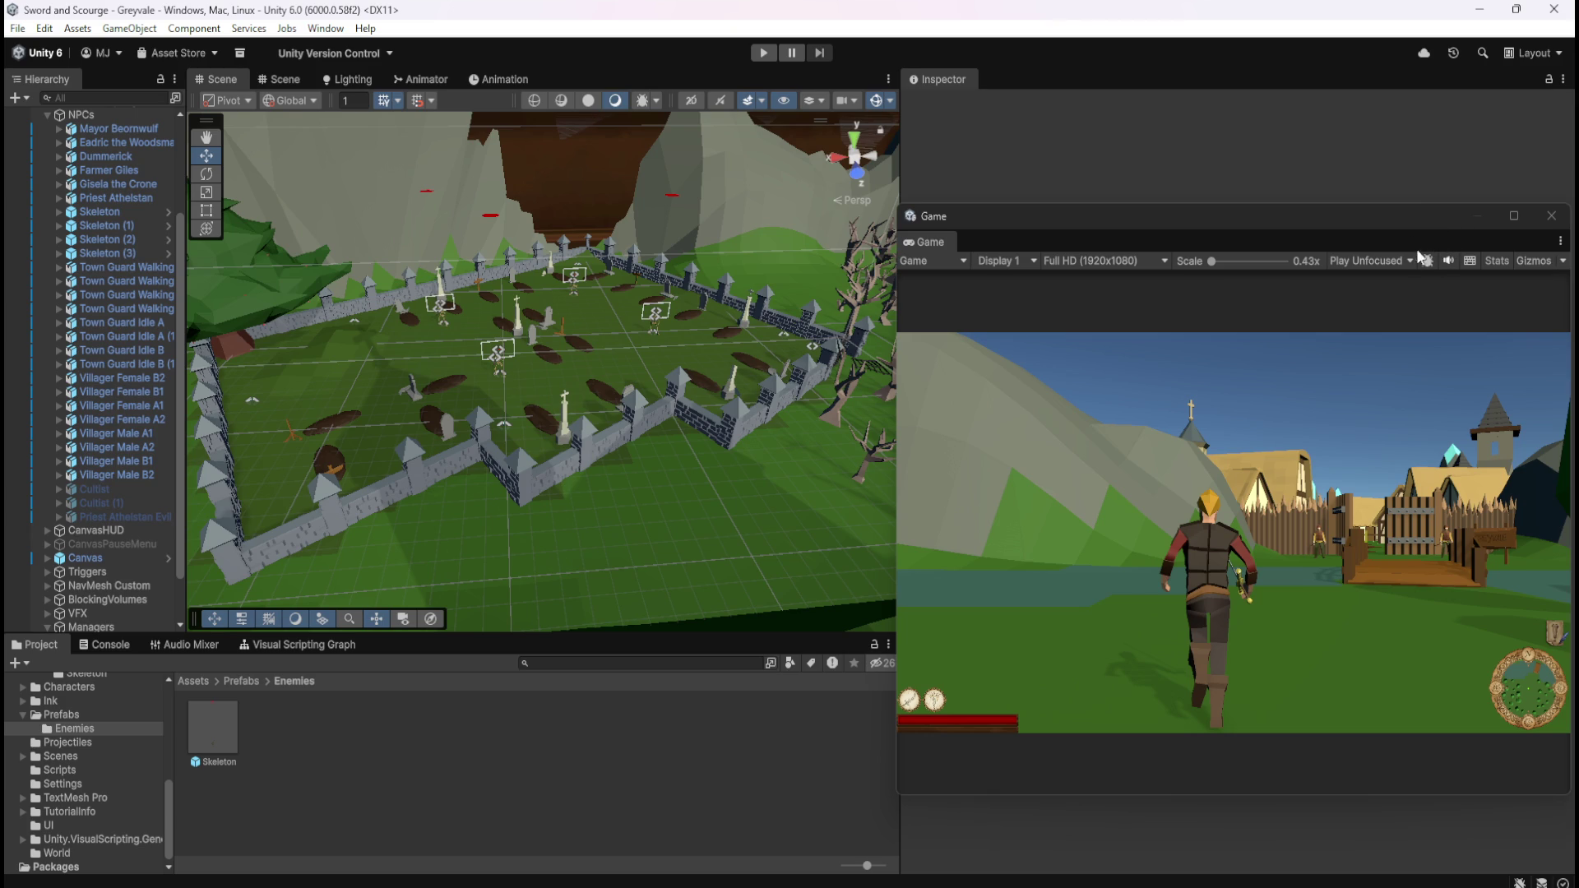
- Close the floating Game window, select Managers > RespawnManager, and open its Script Graph maximized
left_click(1553, 216)
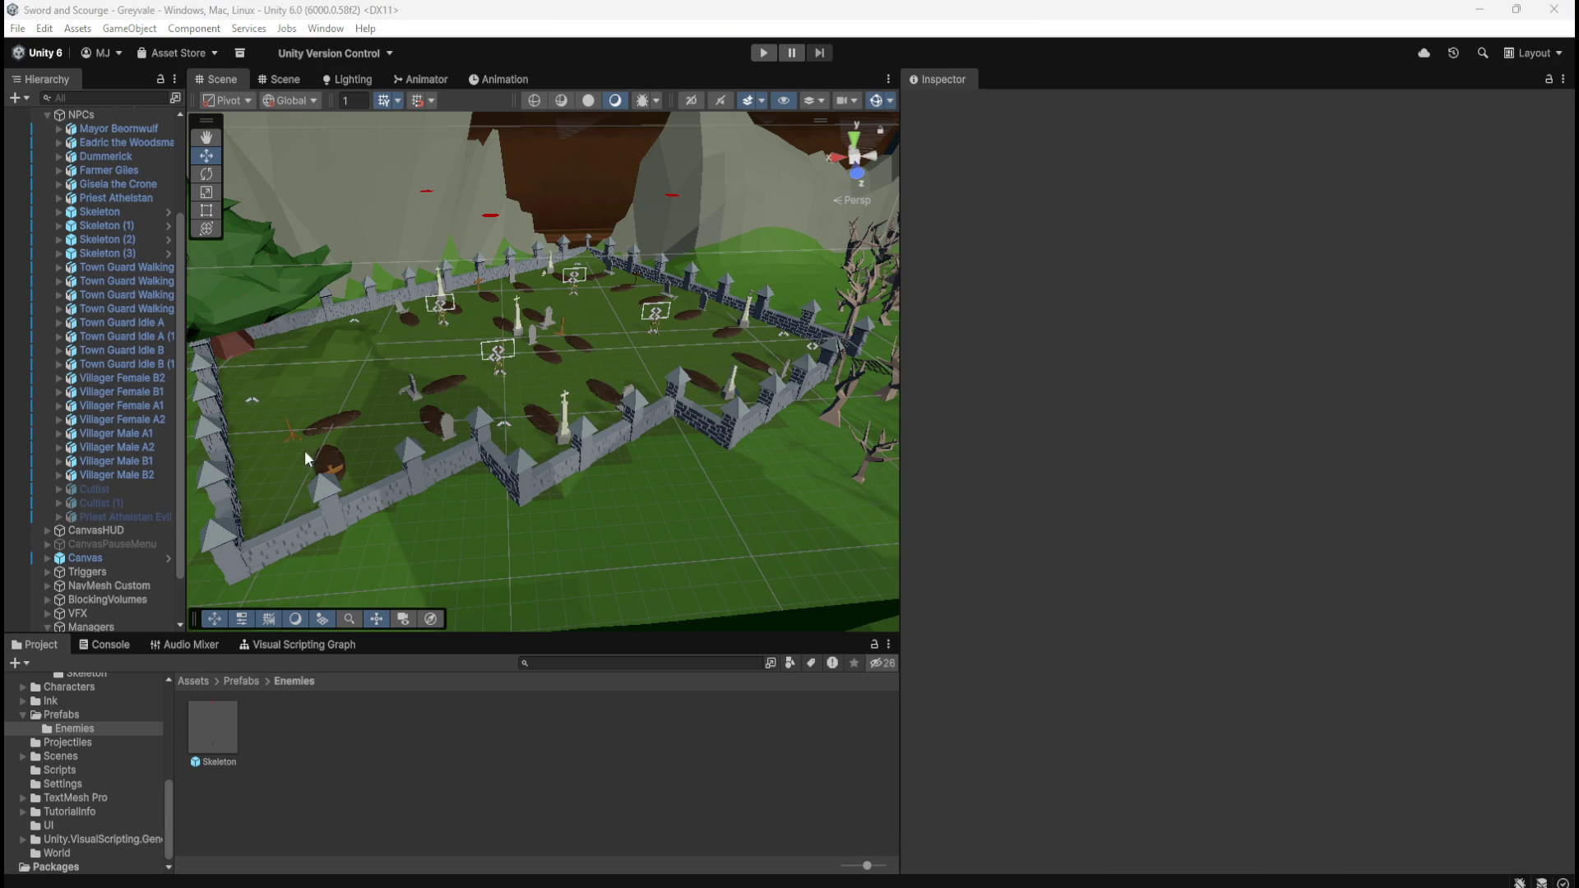
left_click_drag(908, 530, 1253, 494)
scroll(131, 600, "down", 3)
left_click(120, 613)
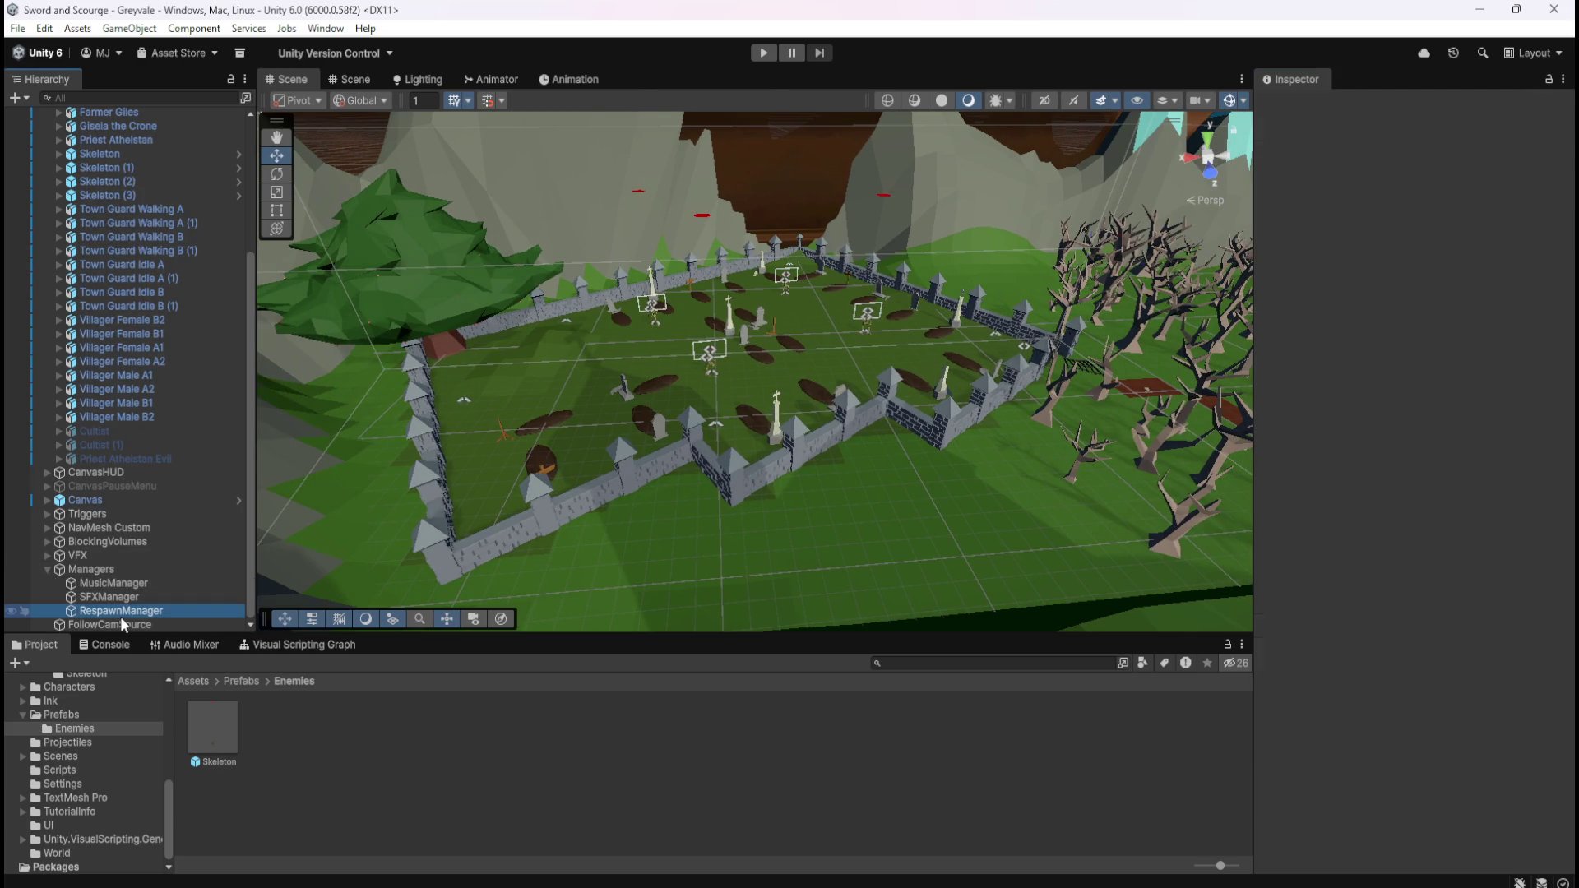
left_click(289, 647)
key("shift+space")
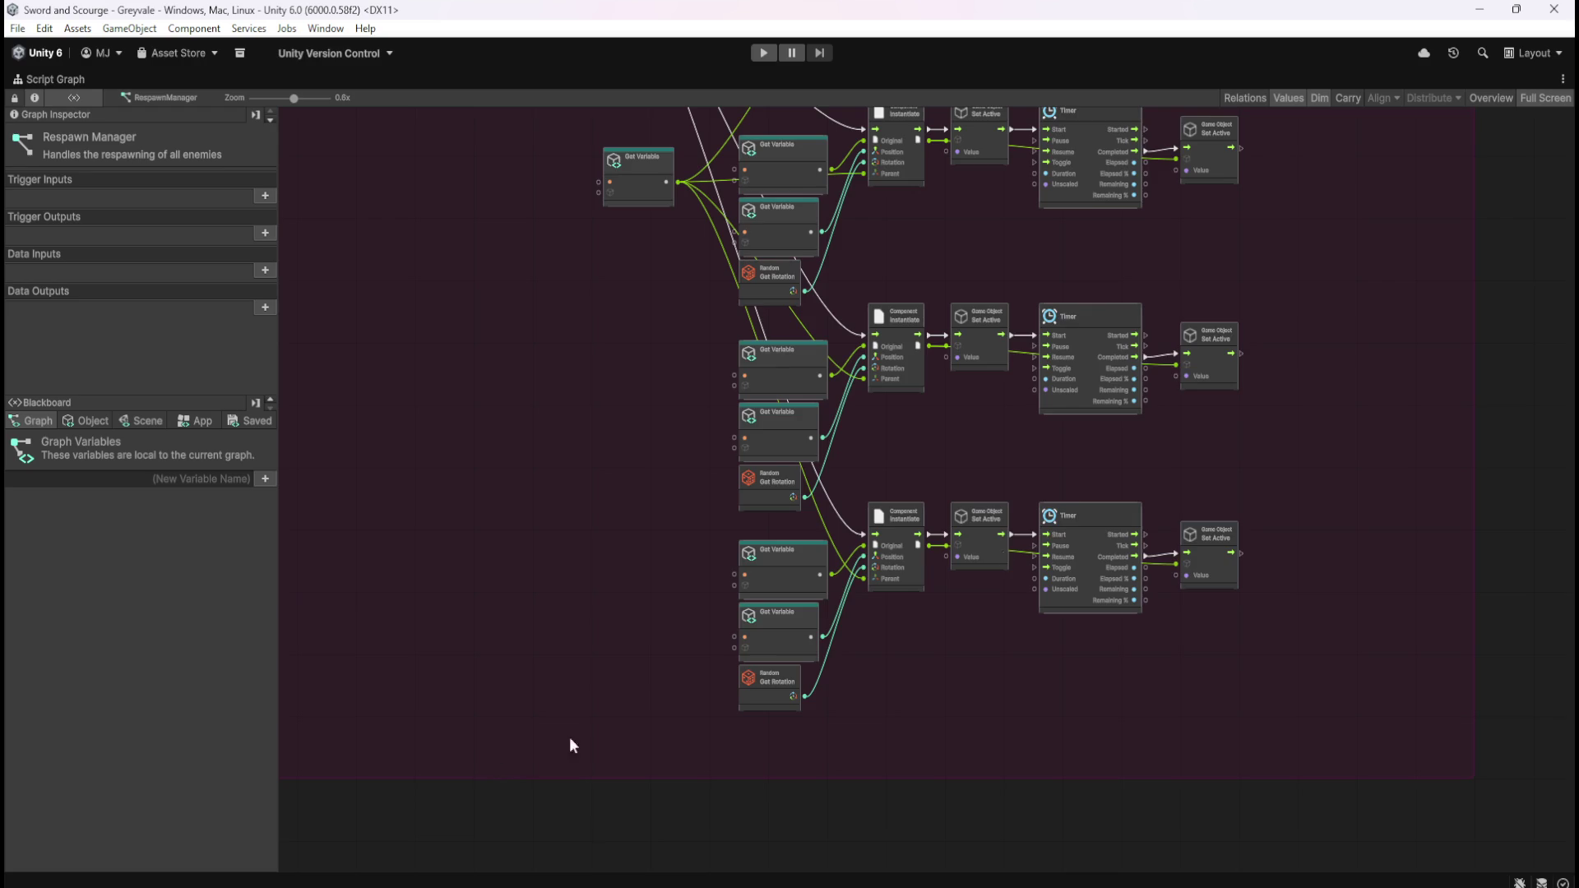
scroll(936, 305, "up", 4)
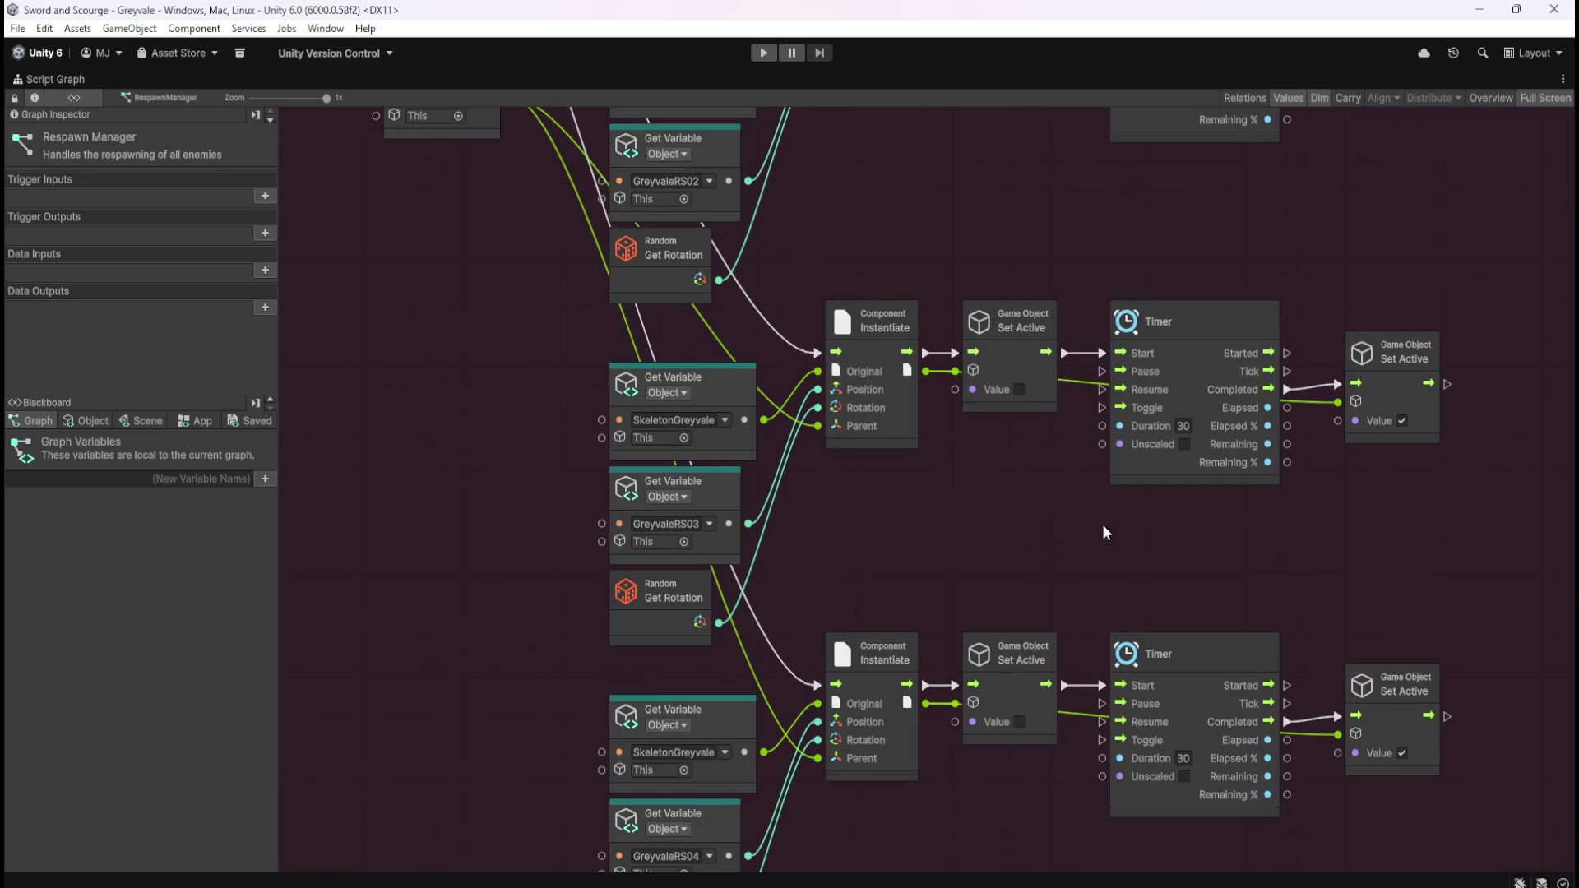
mouse_move(970, 301)
left_mouse_down()
mouse_move(987, 394)
mouse_move(1093, 658)
left_mouse_up()
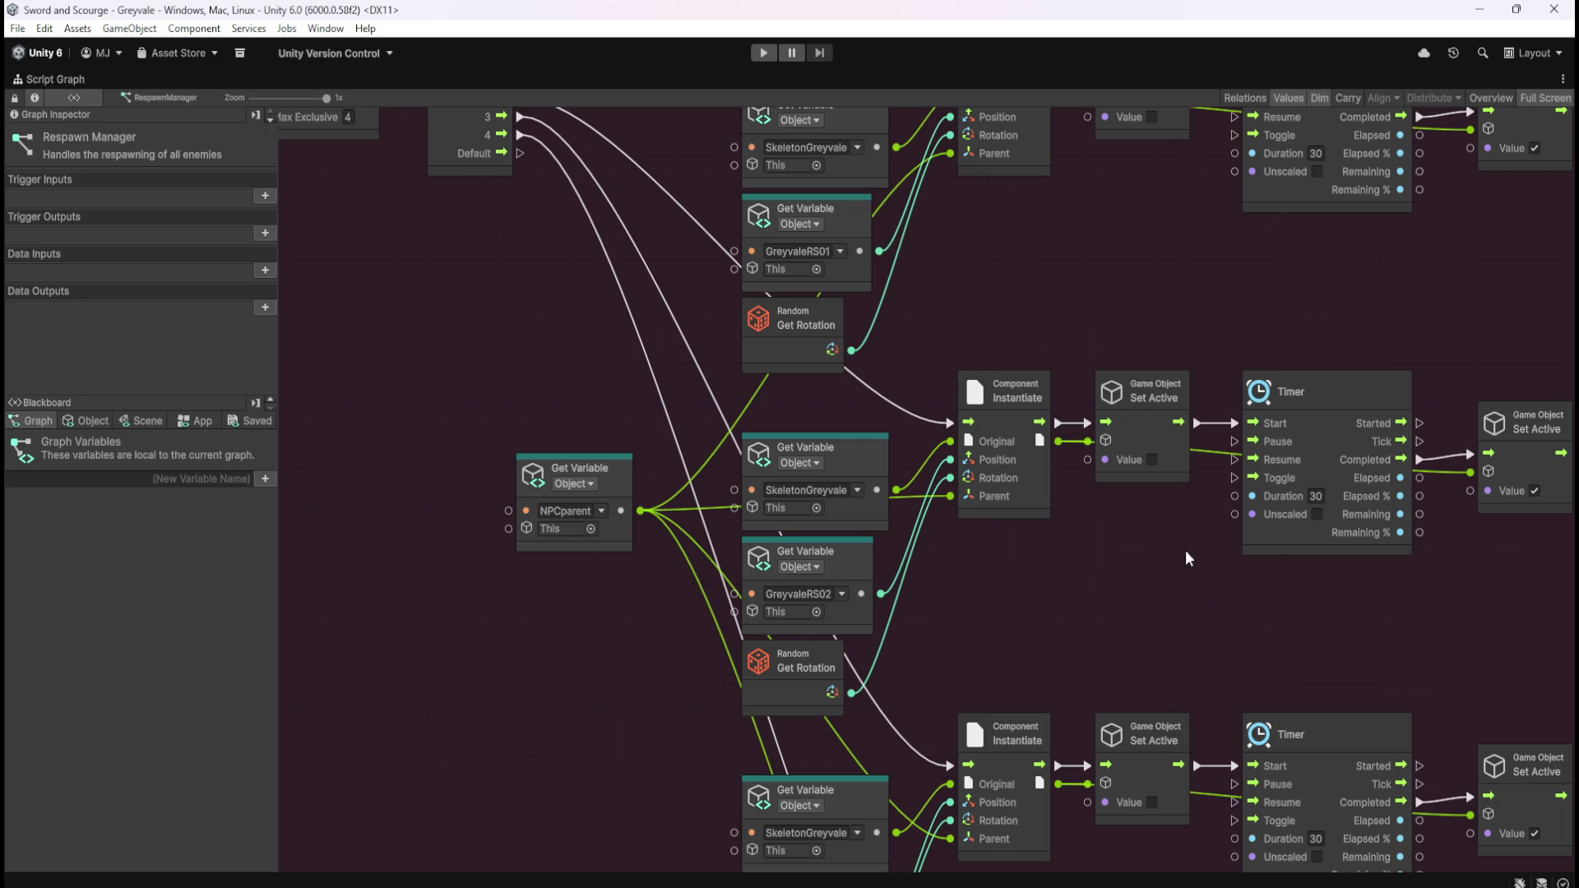
- Select the first Game Object Set Active node to view it in the Graph Inspector
mouse_move(1283, 303)
left_mouse_down()
mouse_move(940, 481)
mouse_move(1029, 386)
left_mouse_up()
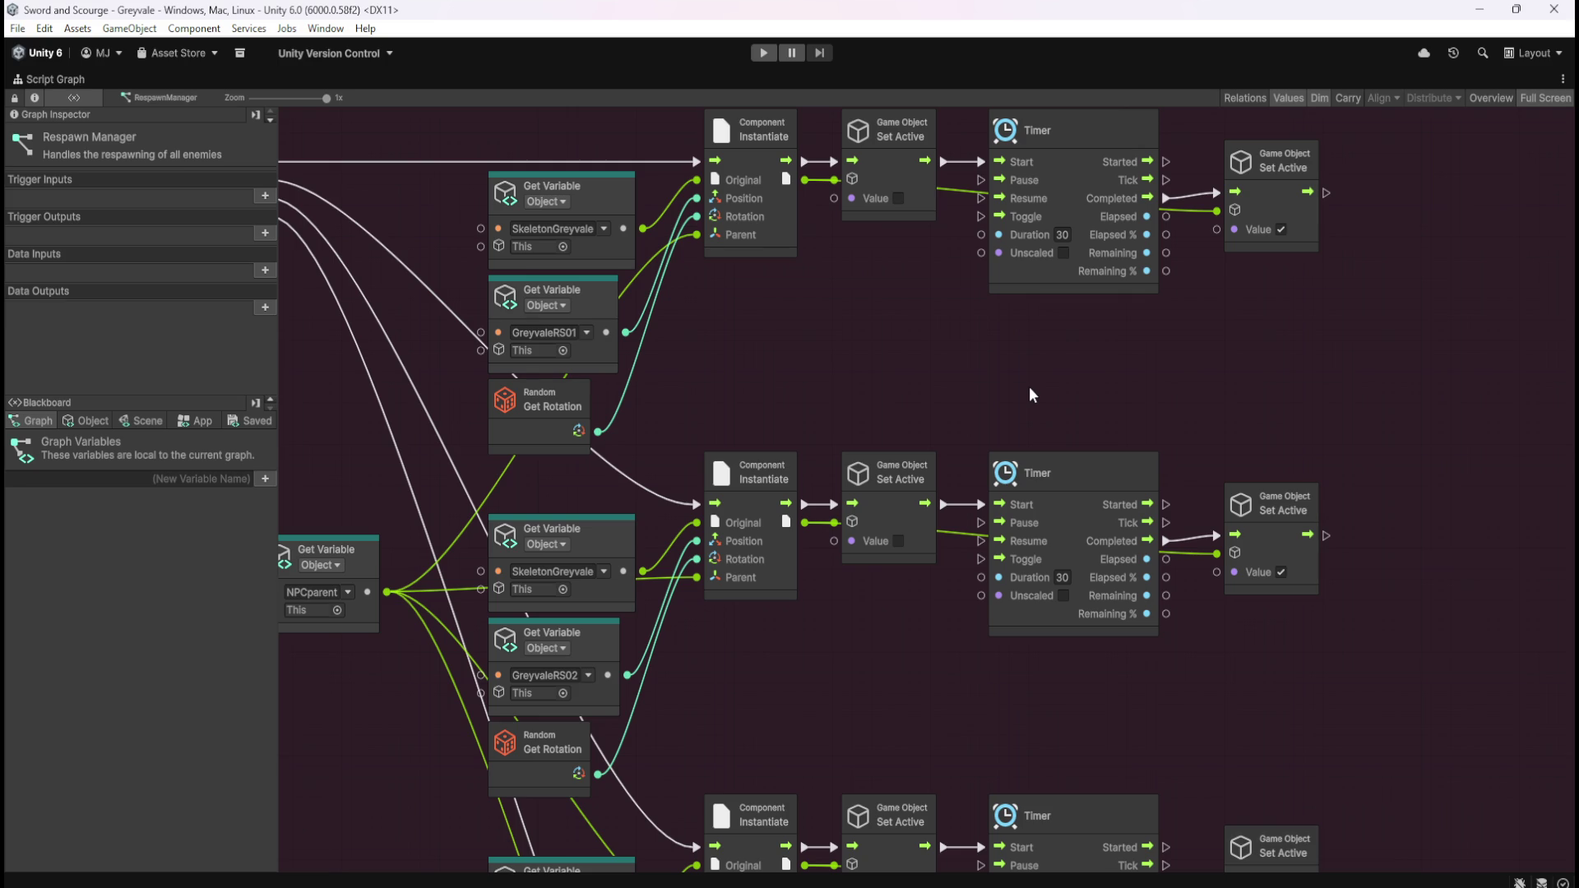
scroll(944, 418, "up", 3)
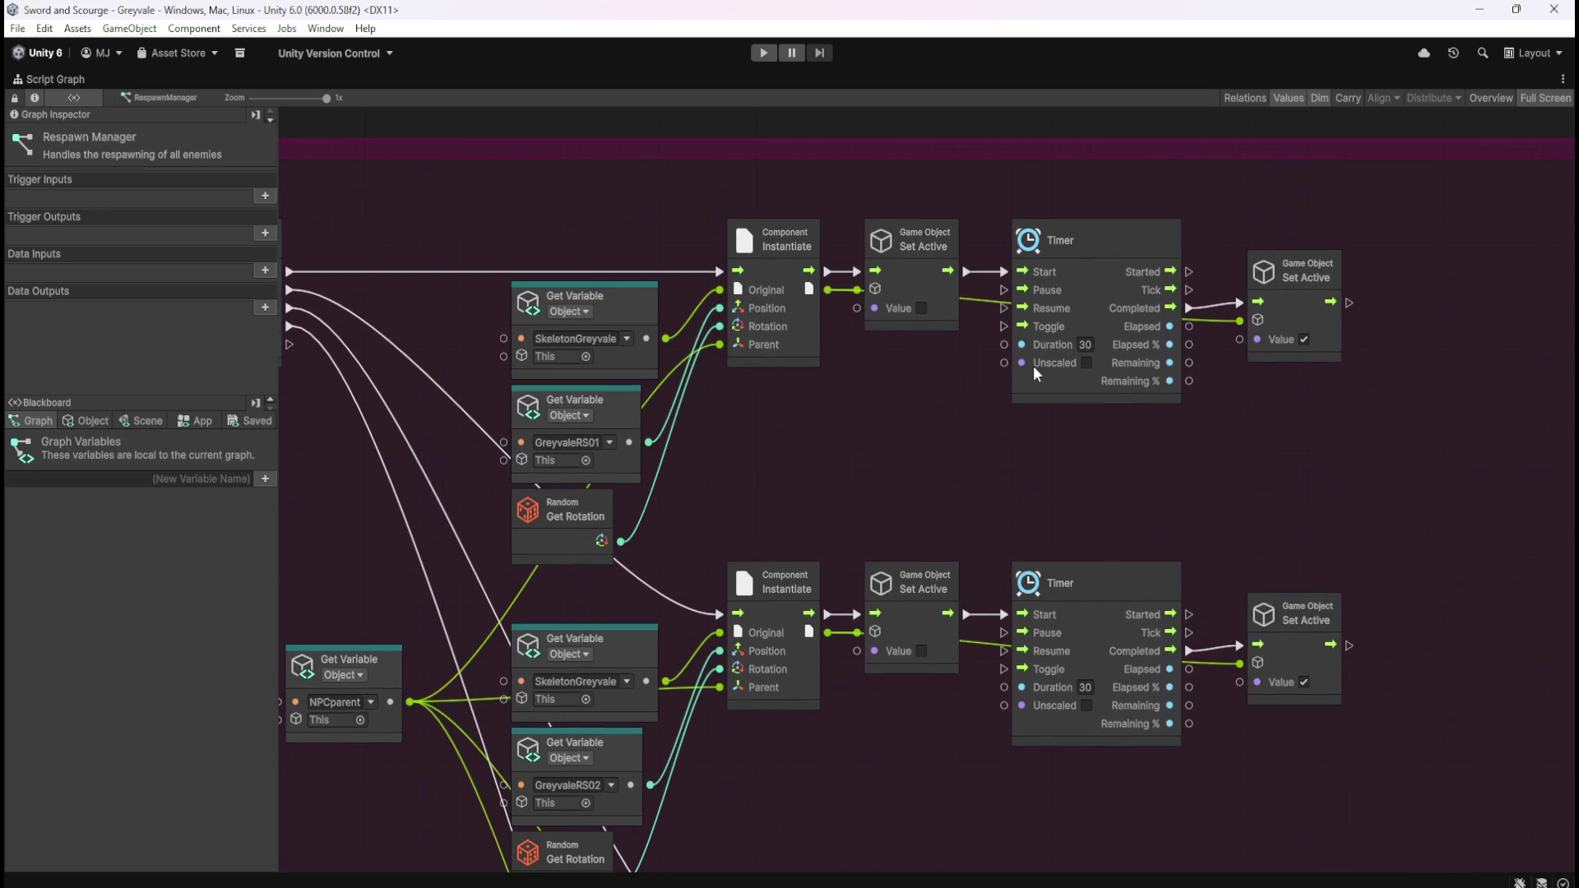
left_click(907, 293)
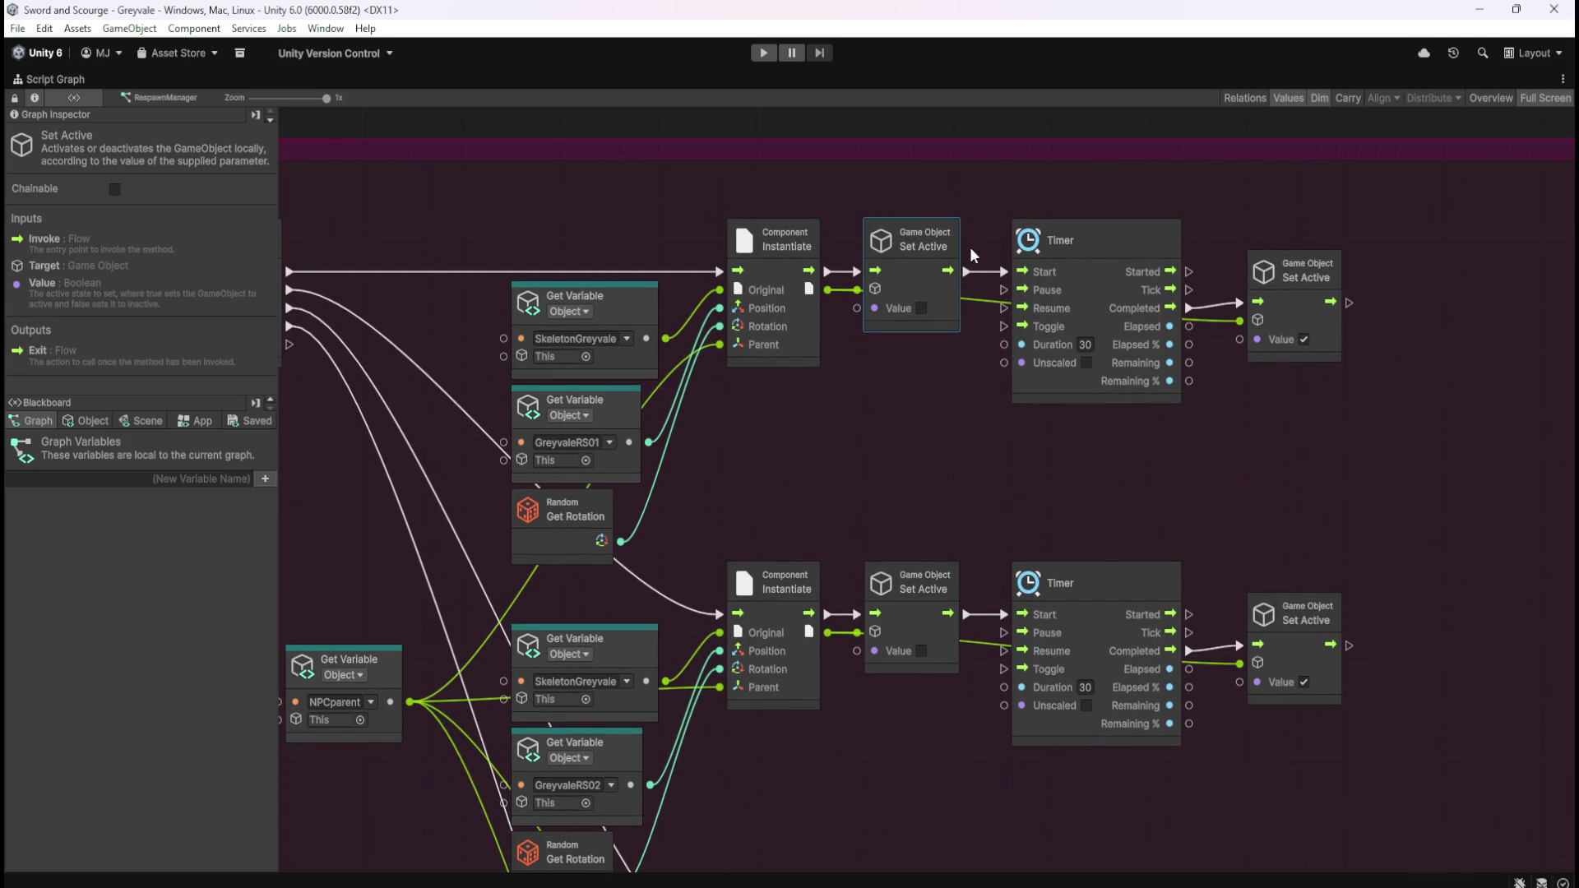
left_click(946, 199)
left_click(905, 268)
- Restore the layout, open and exit the Skeleton prefab, then select the scene's Skeleton
left_click(898, 388)
key("shift+space")
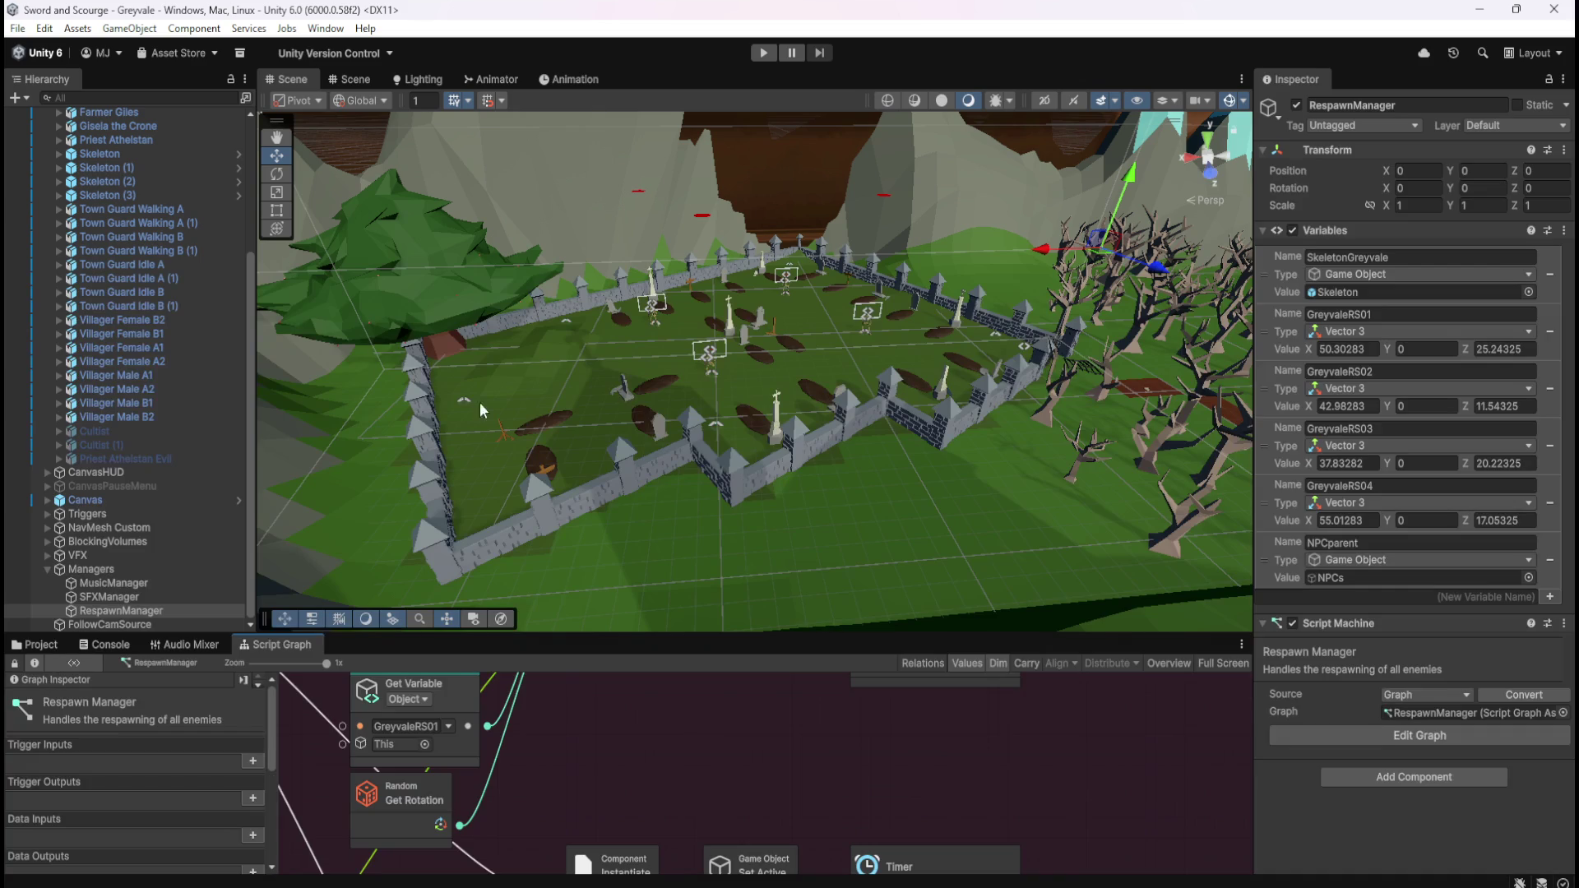
left_click(34, 644)
double_click(212, 725)
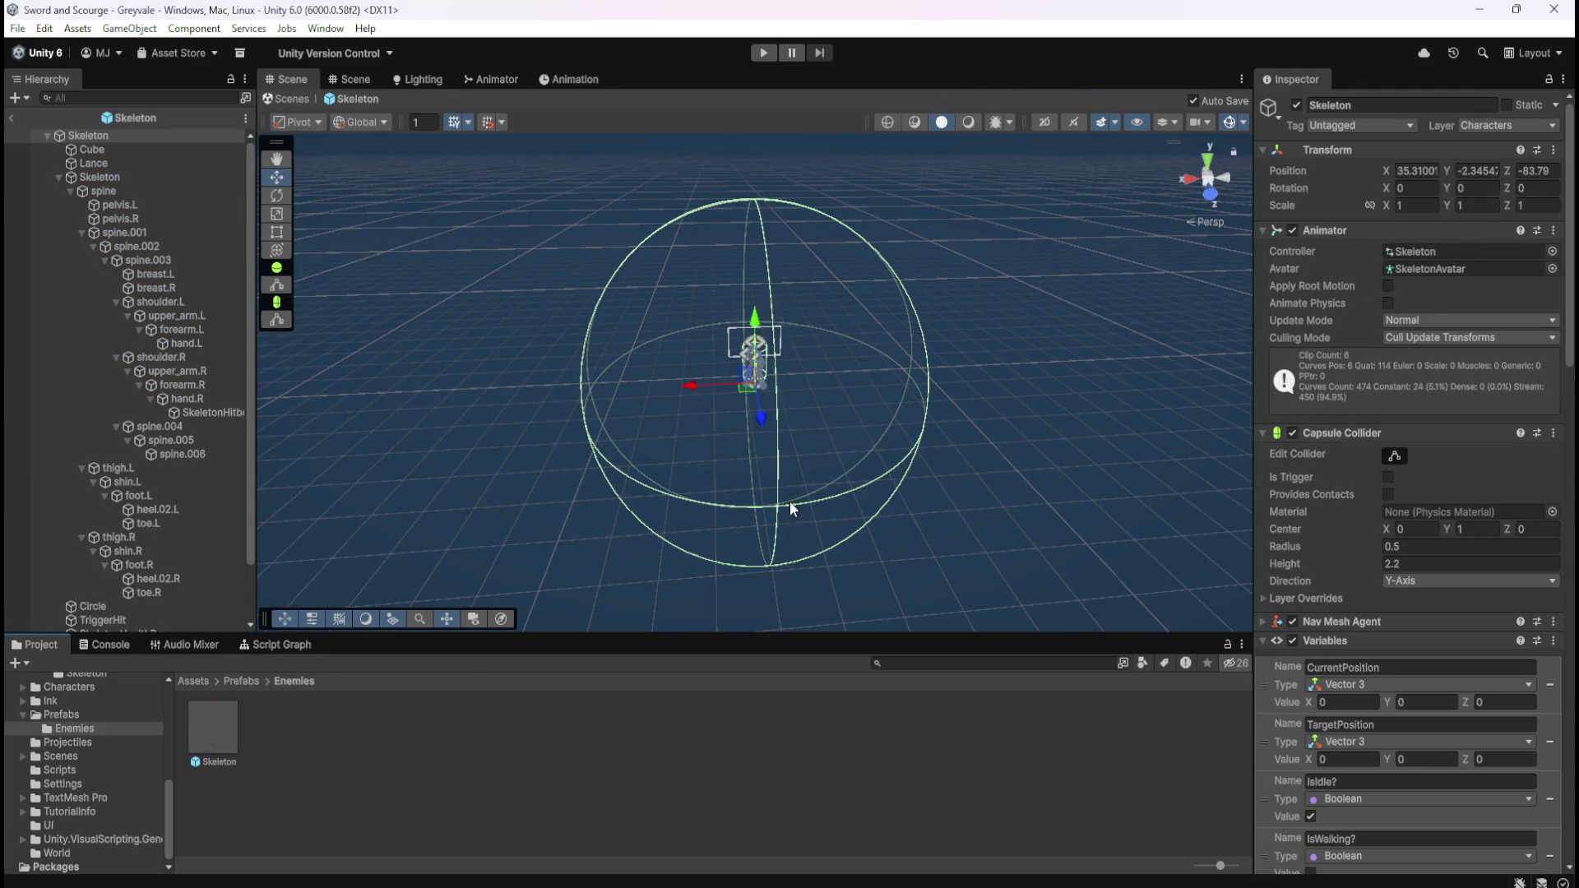
left_click(12, 118)
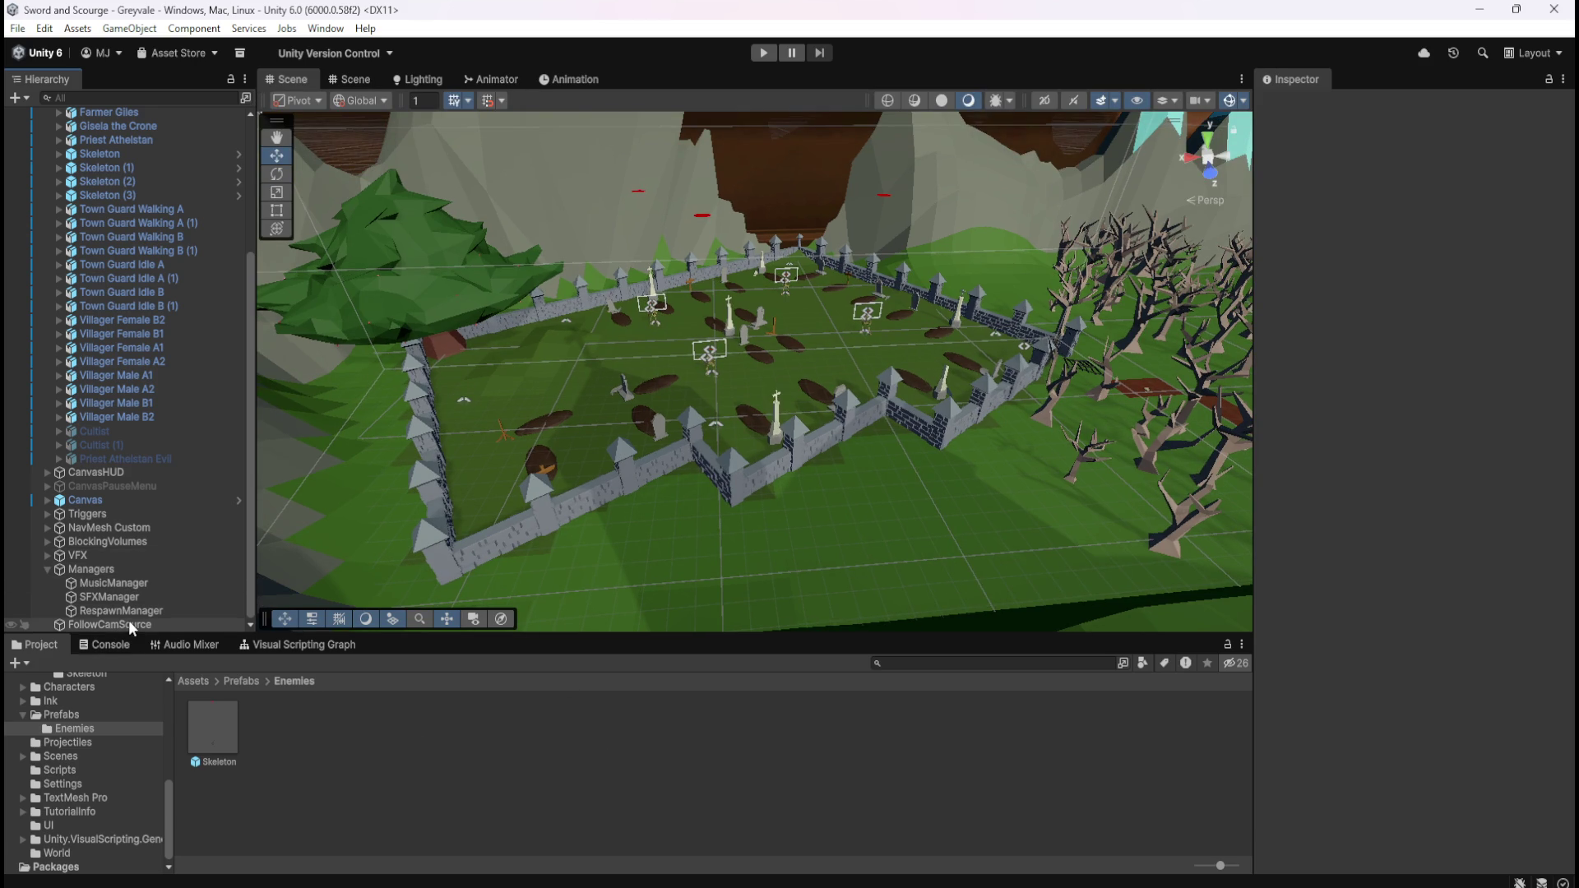
left_click(140, 154)
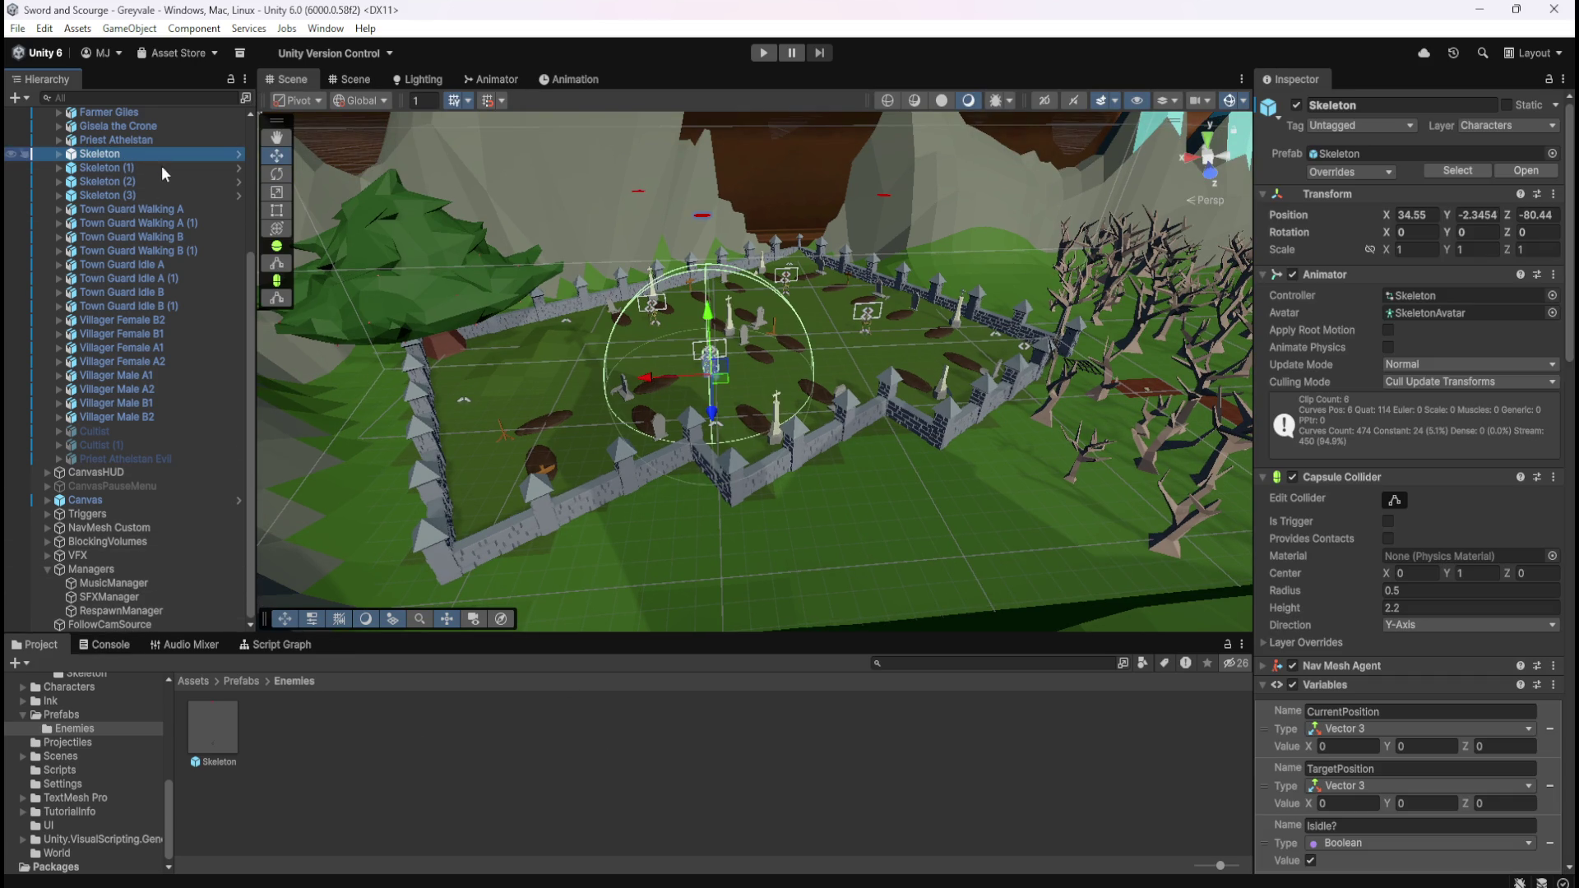
- Show the Skeleton's script graph full-screen and pan through its movement setup and roam event
left_click(283, 644)
key("shift+space")
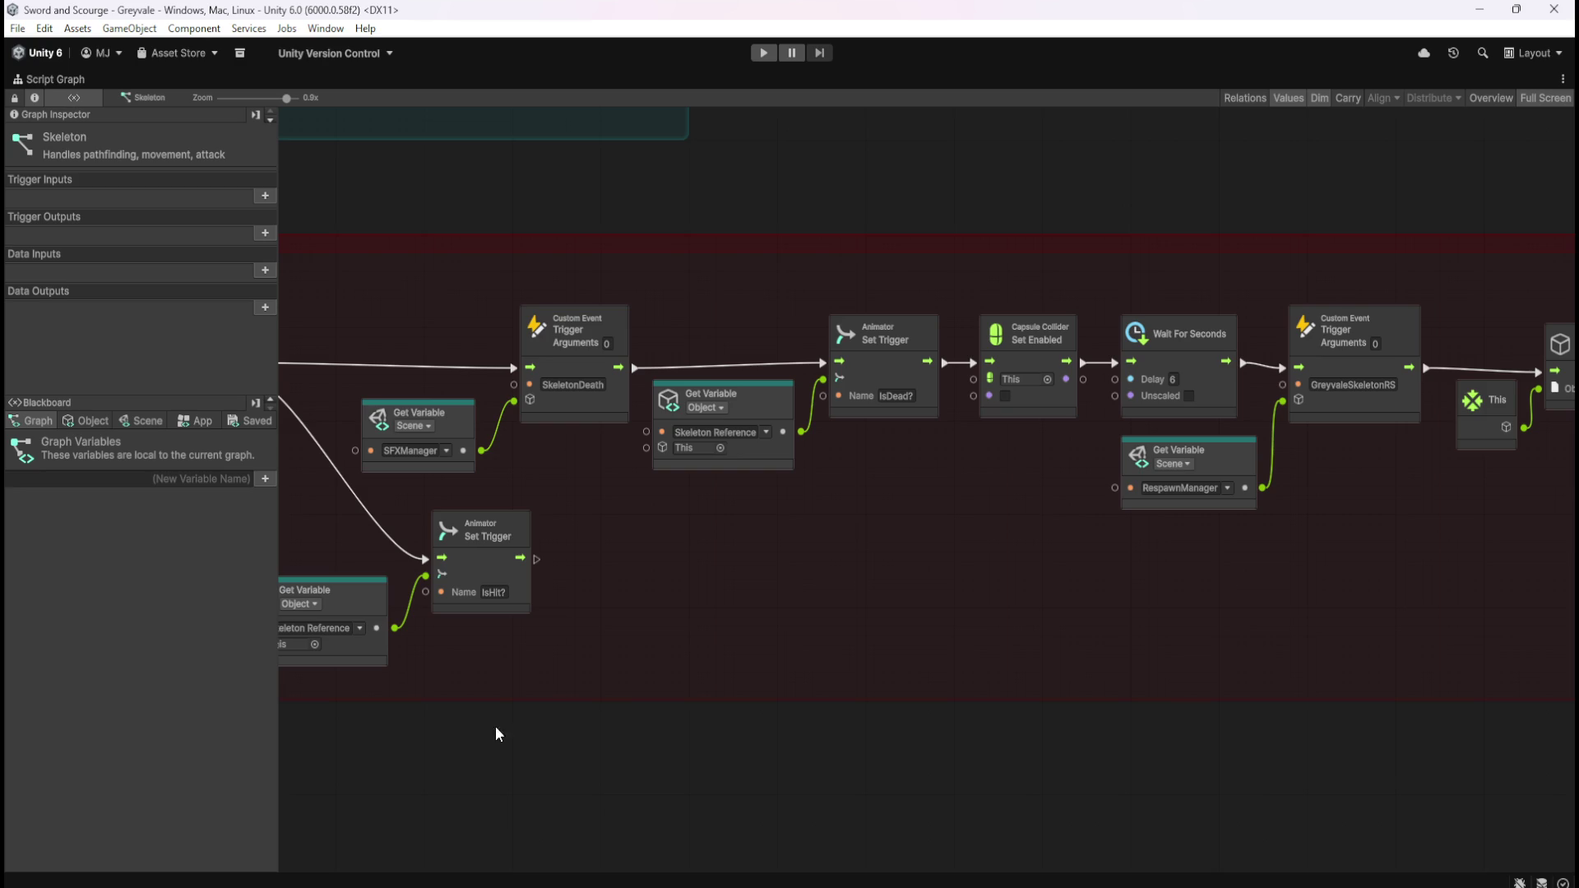
scroll(949, 694, "down", 8)
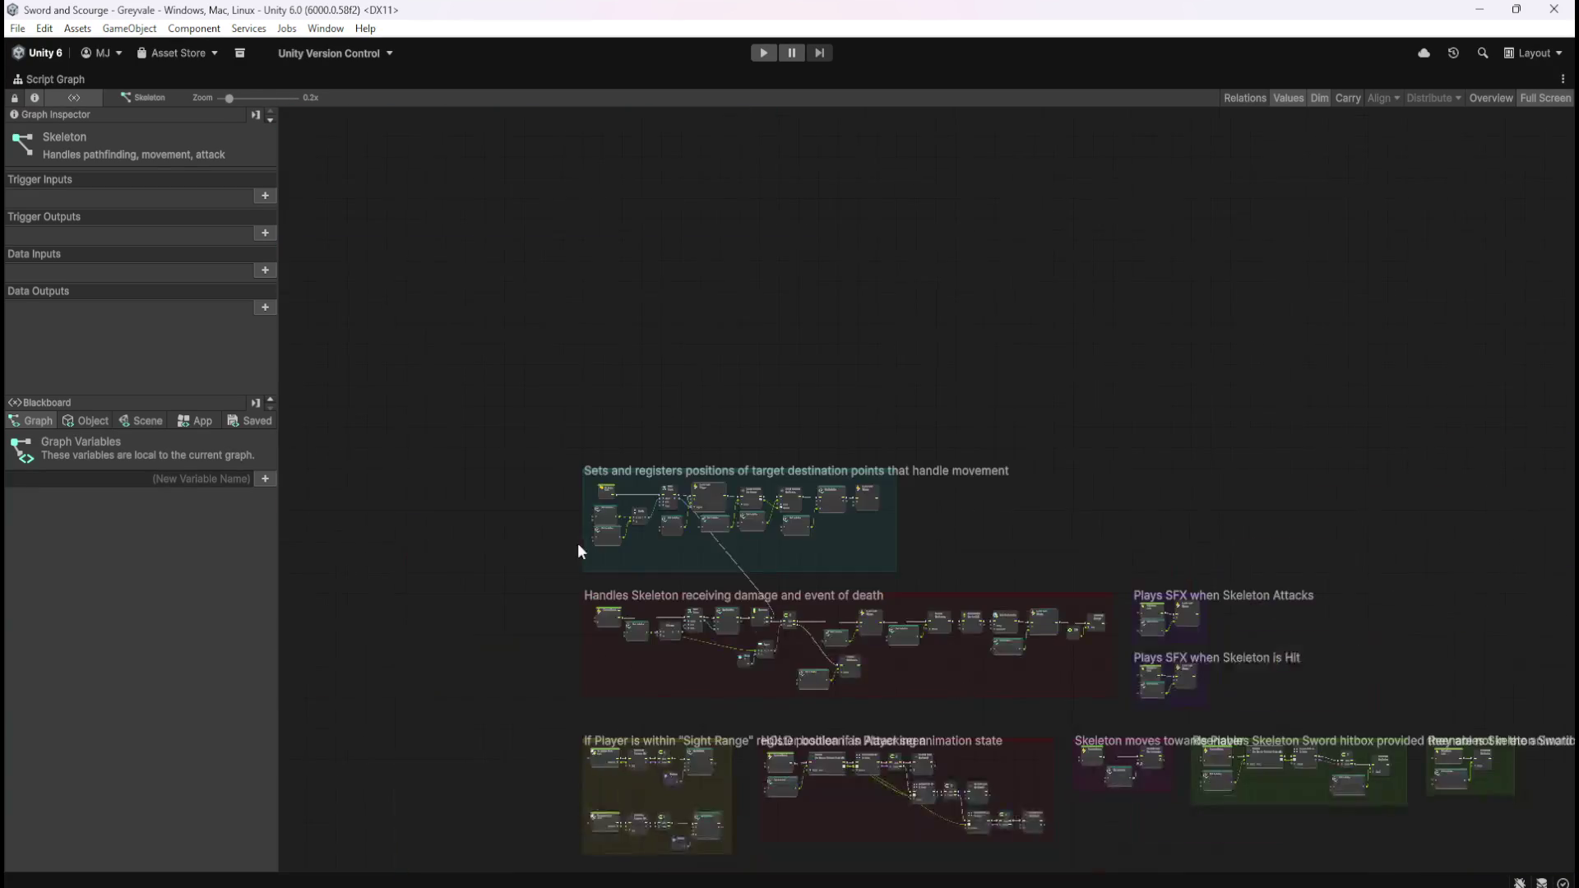
scroll(841, 479, "up", 5)
scroll(841, 476, "up", 3)
left_click_drag(999, 613, 814, 606)
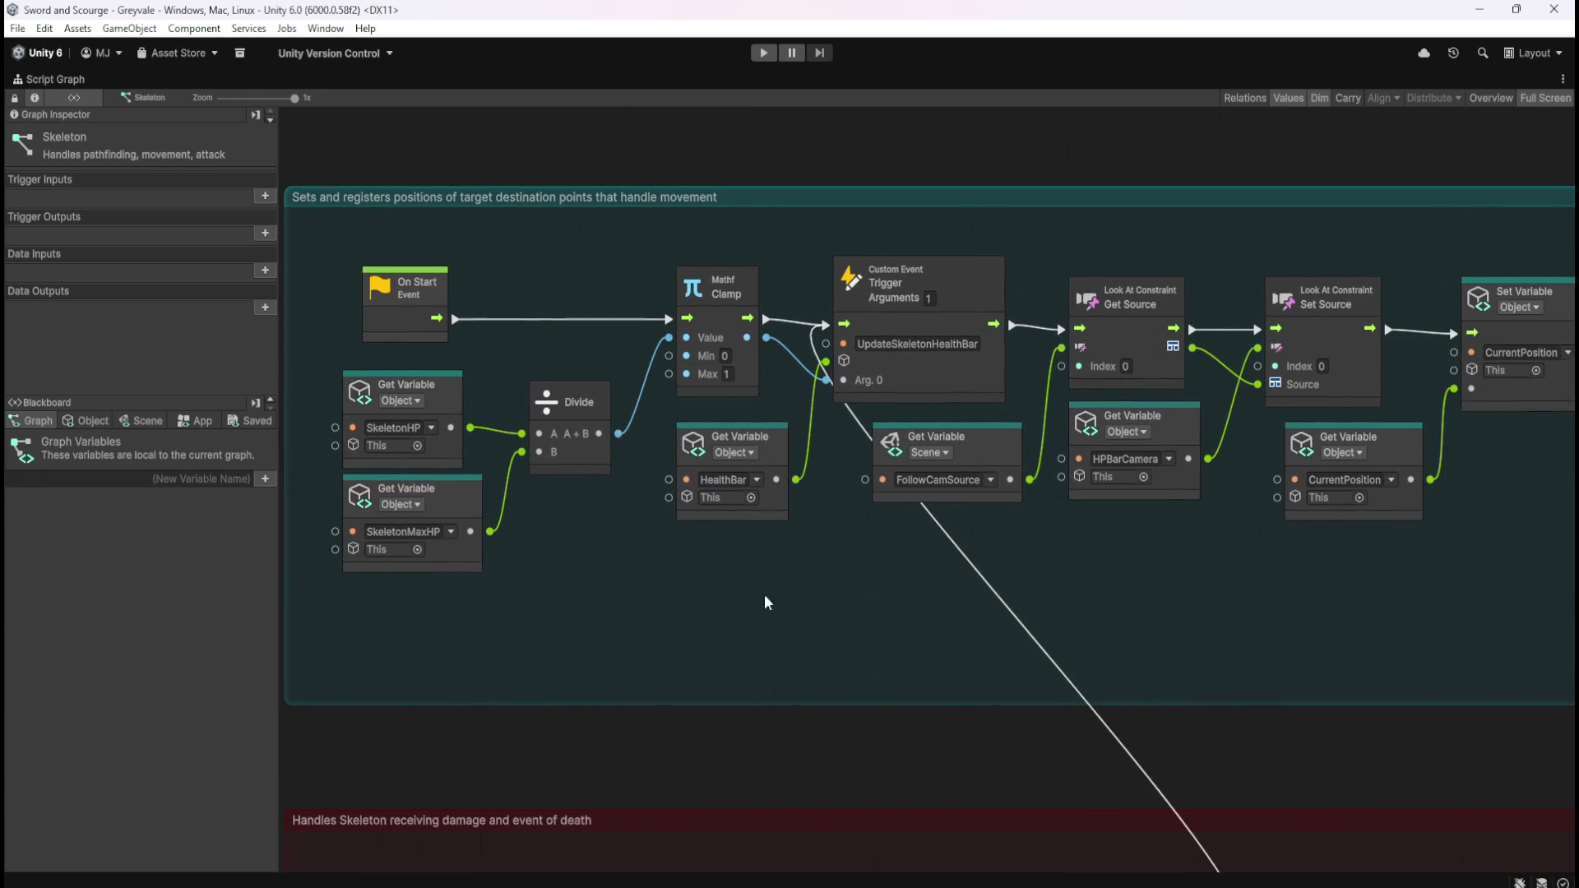
left_click_drag(1270, 594, 925, 576)
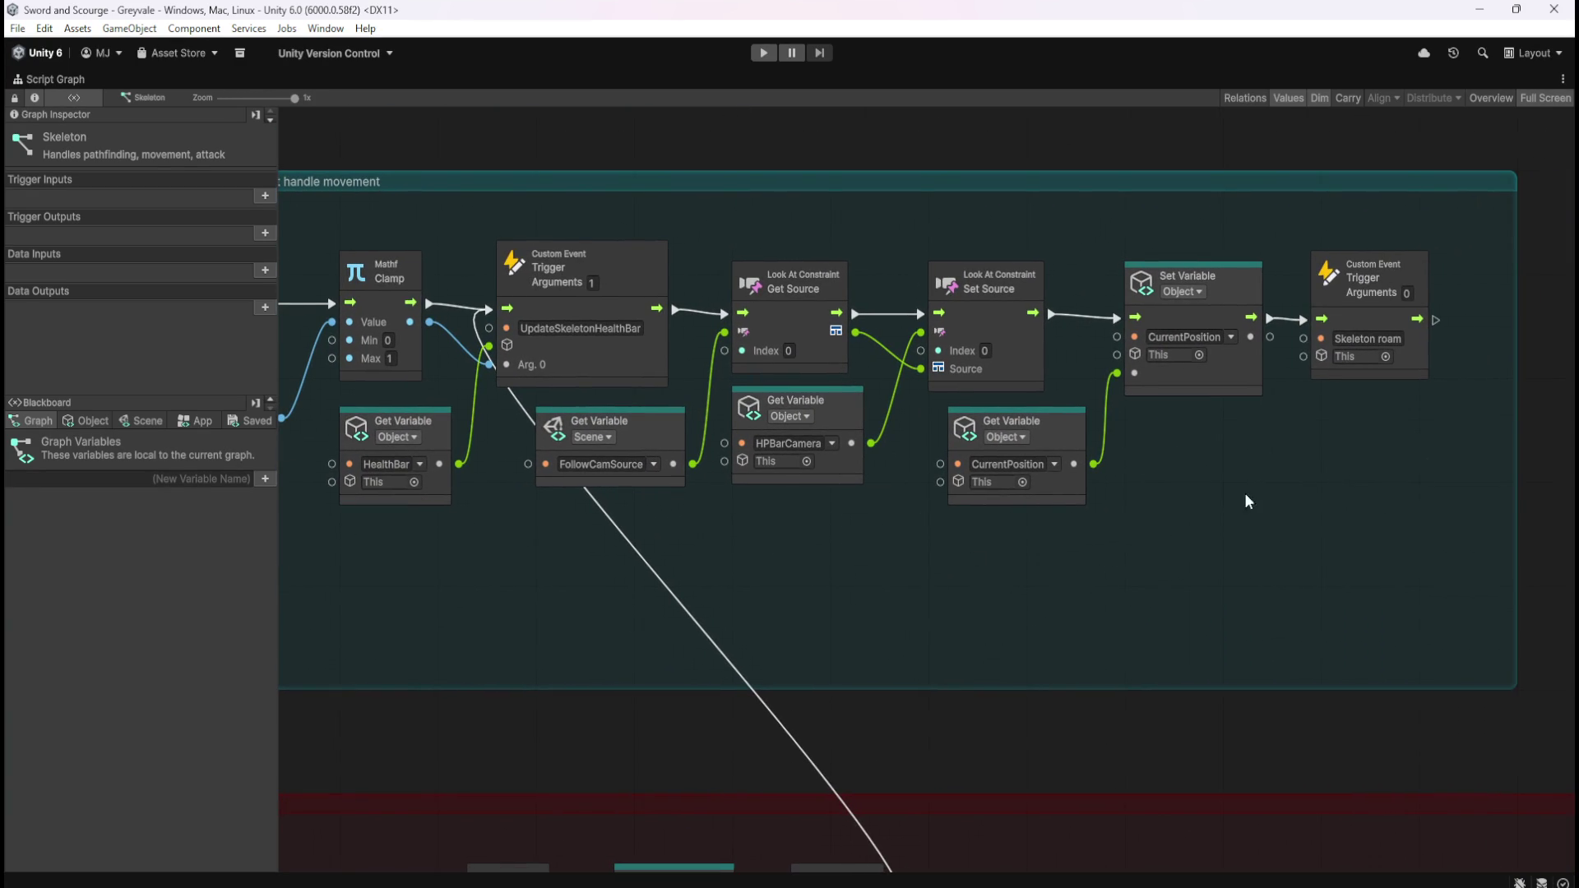
- Review the On Start, damage, Sight Range, chase and roaming switch groups, then restore the layout
mouse_move(635, 763)
left_mouse_down()
mouse_move(1028, 640)
mouse_move(1103, 321)
left_mouse_up()
mouse_move(940, 742)
left_mouse_down()
mouse_move(881, 553)
mouse_move(903, 227)
left_mouse_up()
left_click_drag(967, 778, 953, 176)
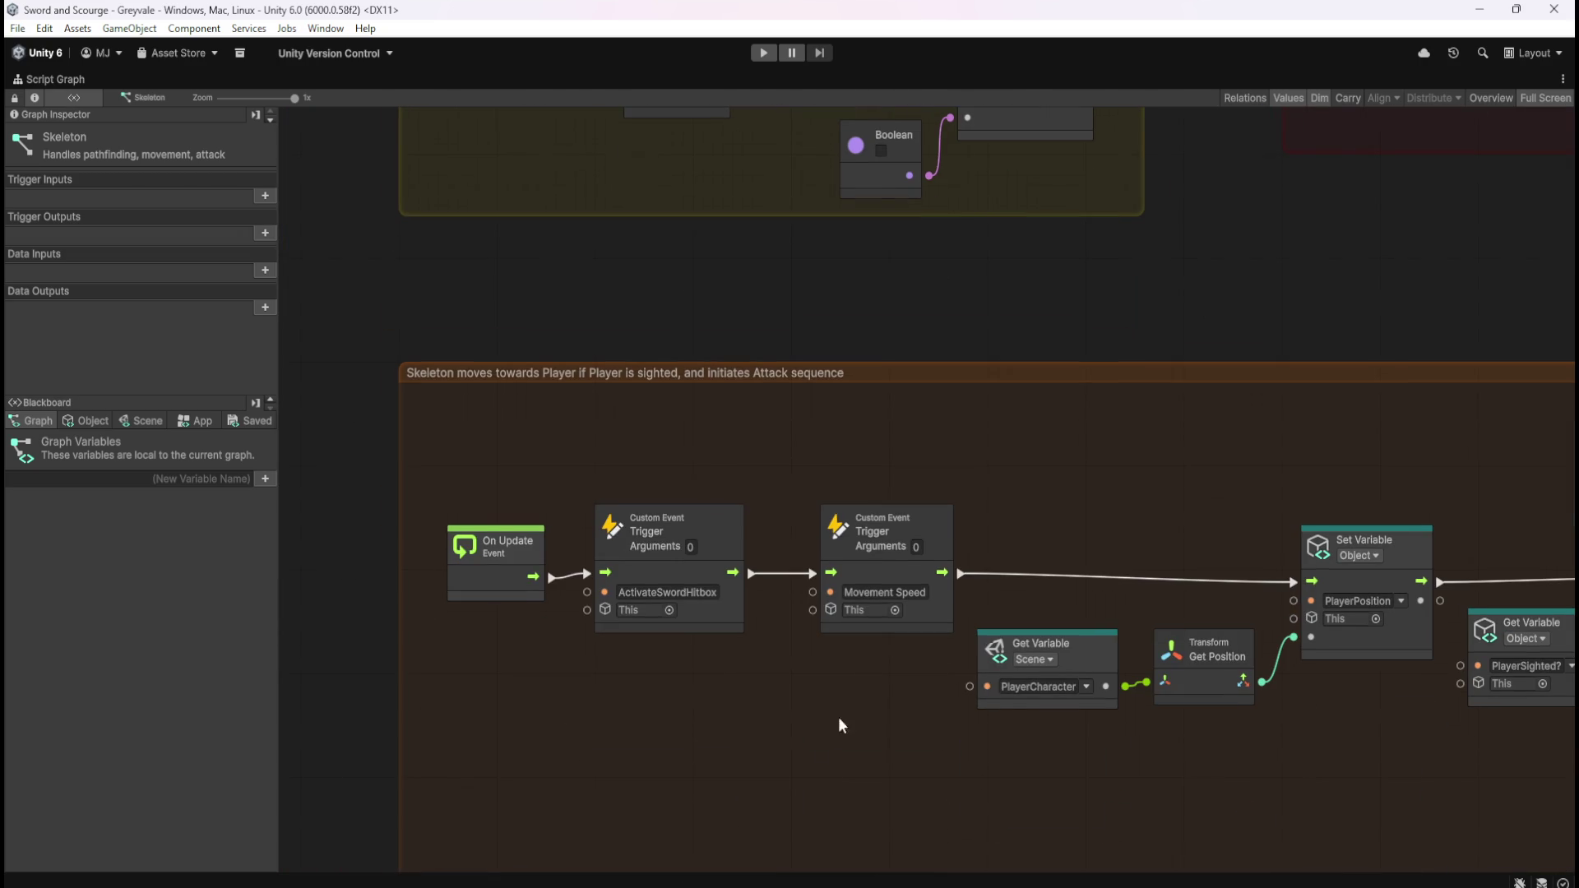
left_click_drag(847, 707, 792, 570)
scroll(792, 570, "down", 15)
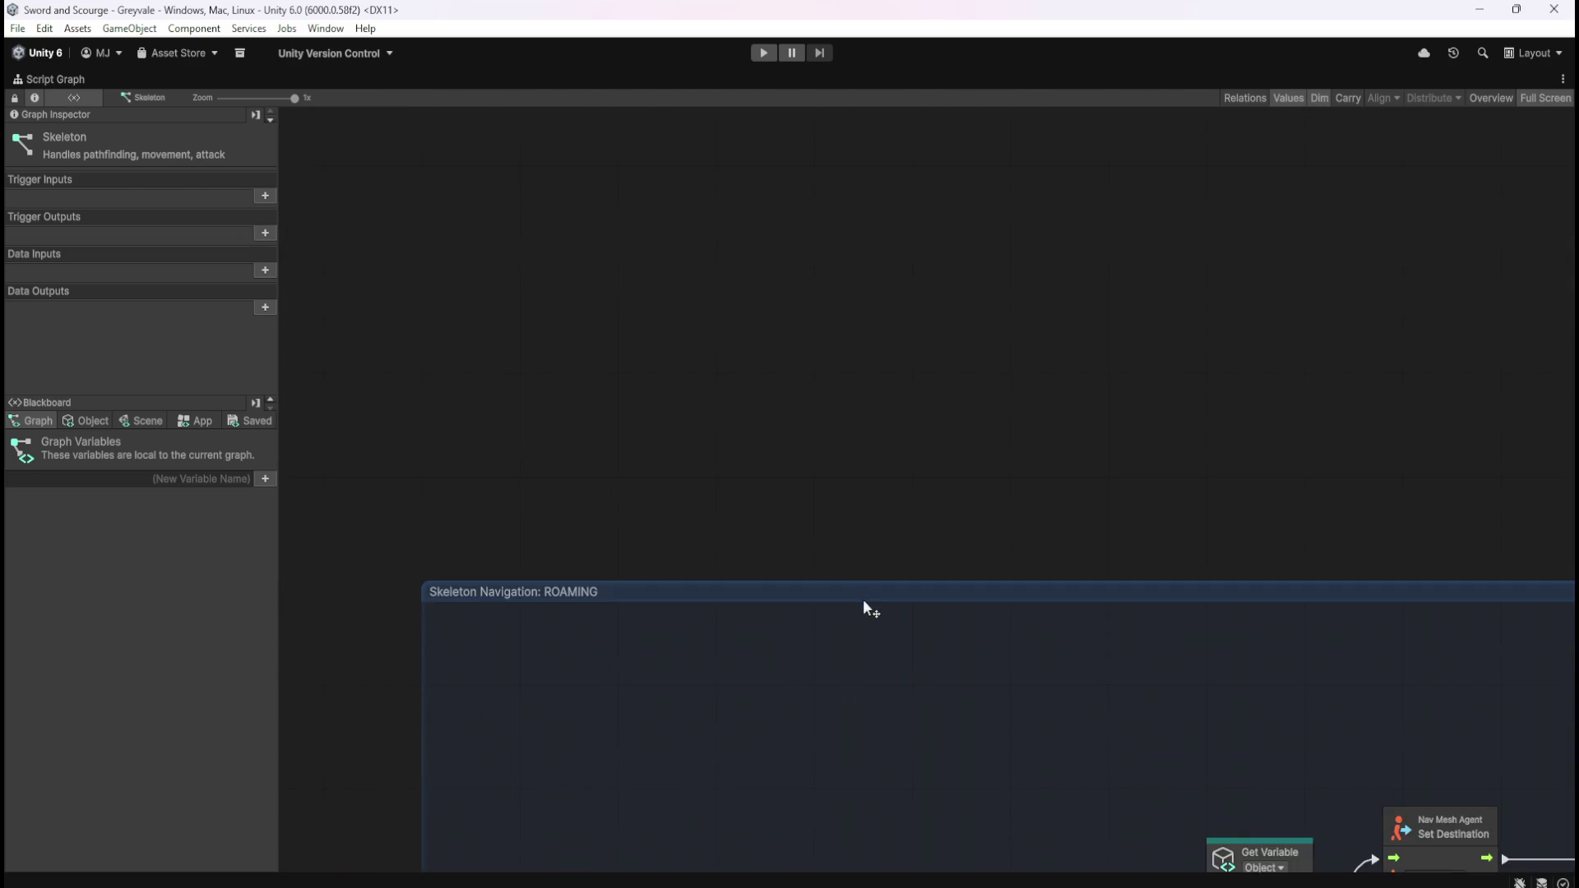
left_click_drag(977, 586, 663, 335)
scroll(804, 201, "down", 10)
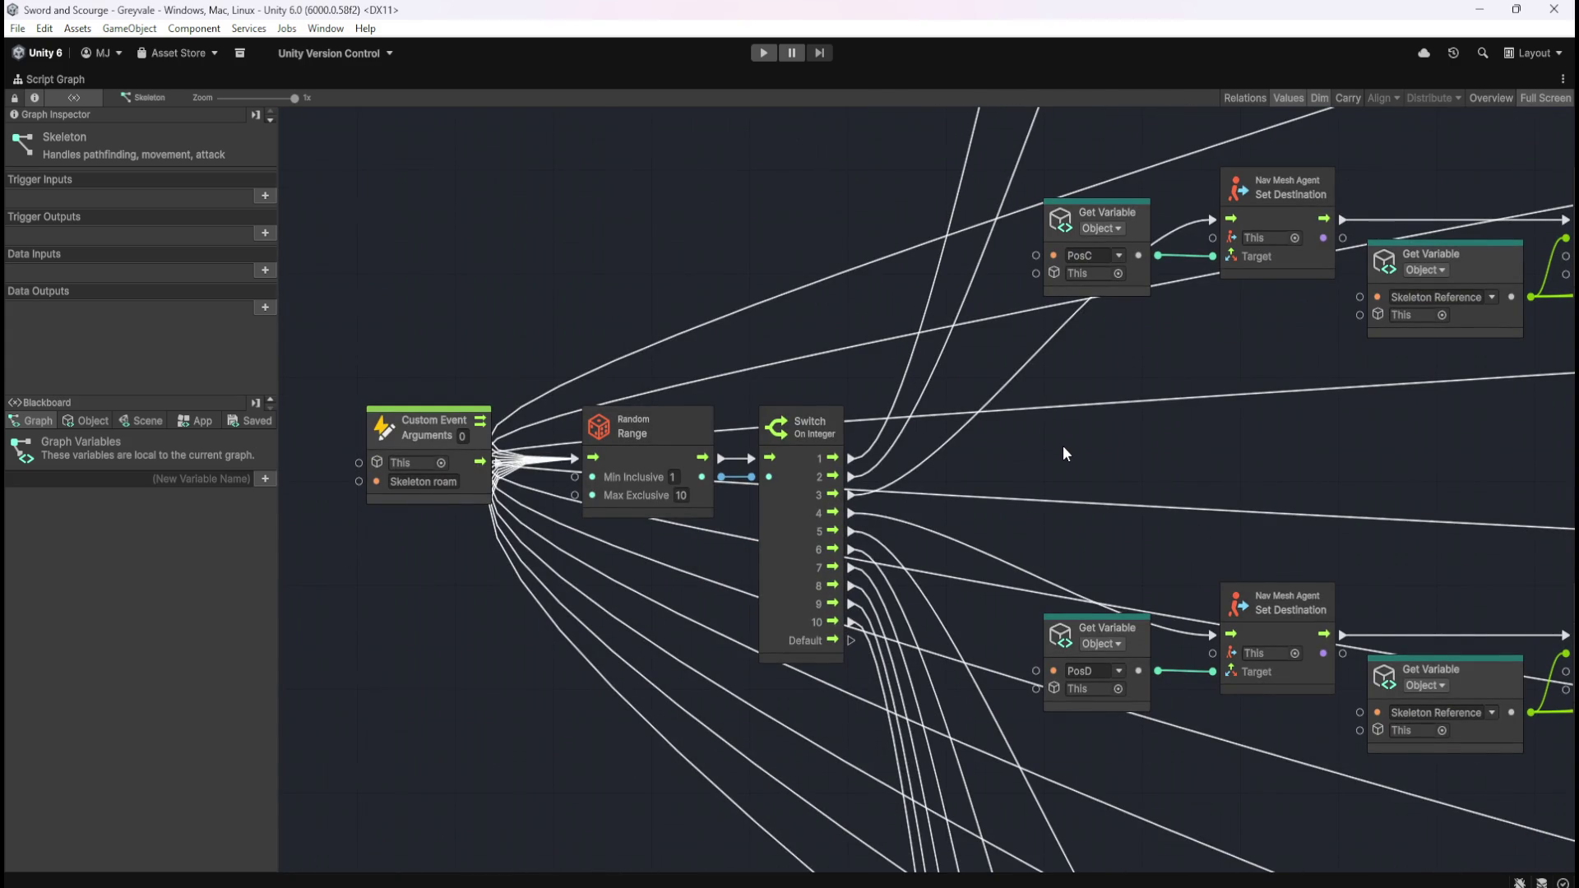
key("shift+space")
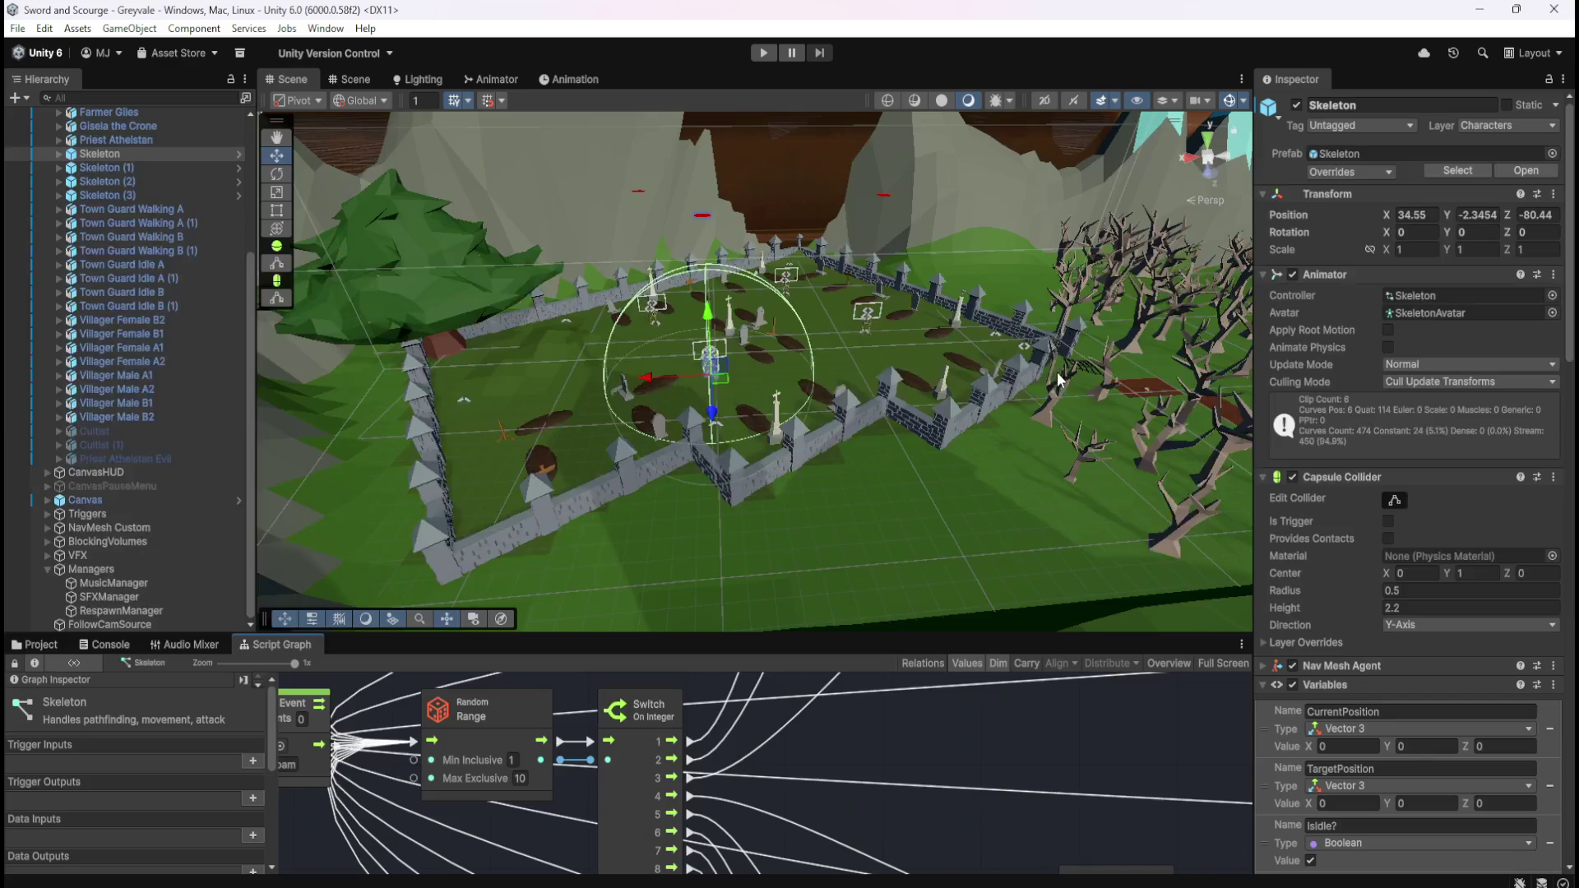
- In RespawnManager's full-size graph, move the first deactivate Set Active above the reactivate one, fed by Timer Started
left_click(109, 610)
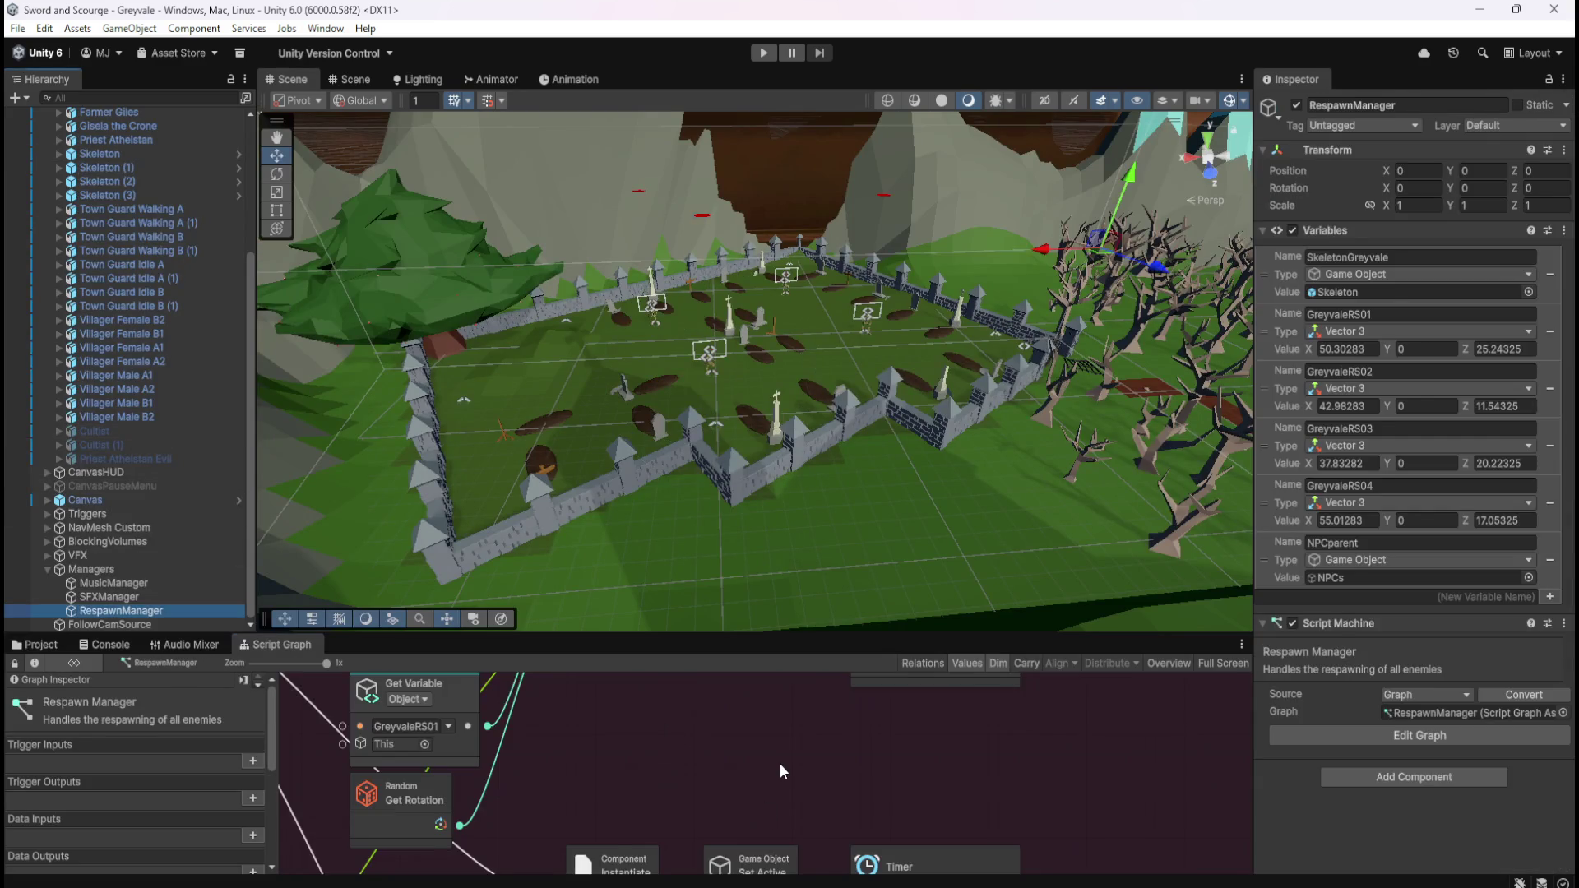
key("shift+space")
scroll(1148, 369, "up", 2)
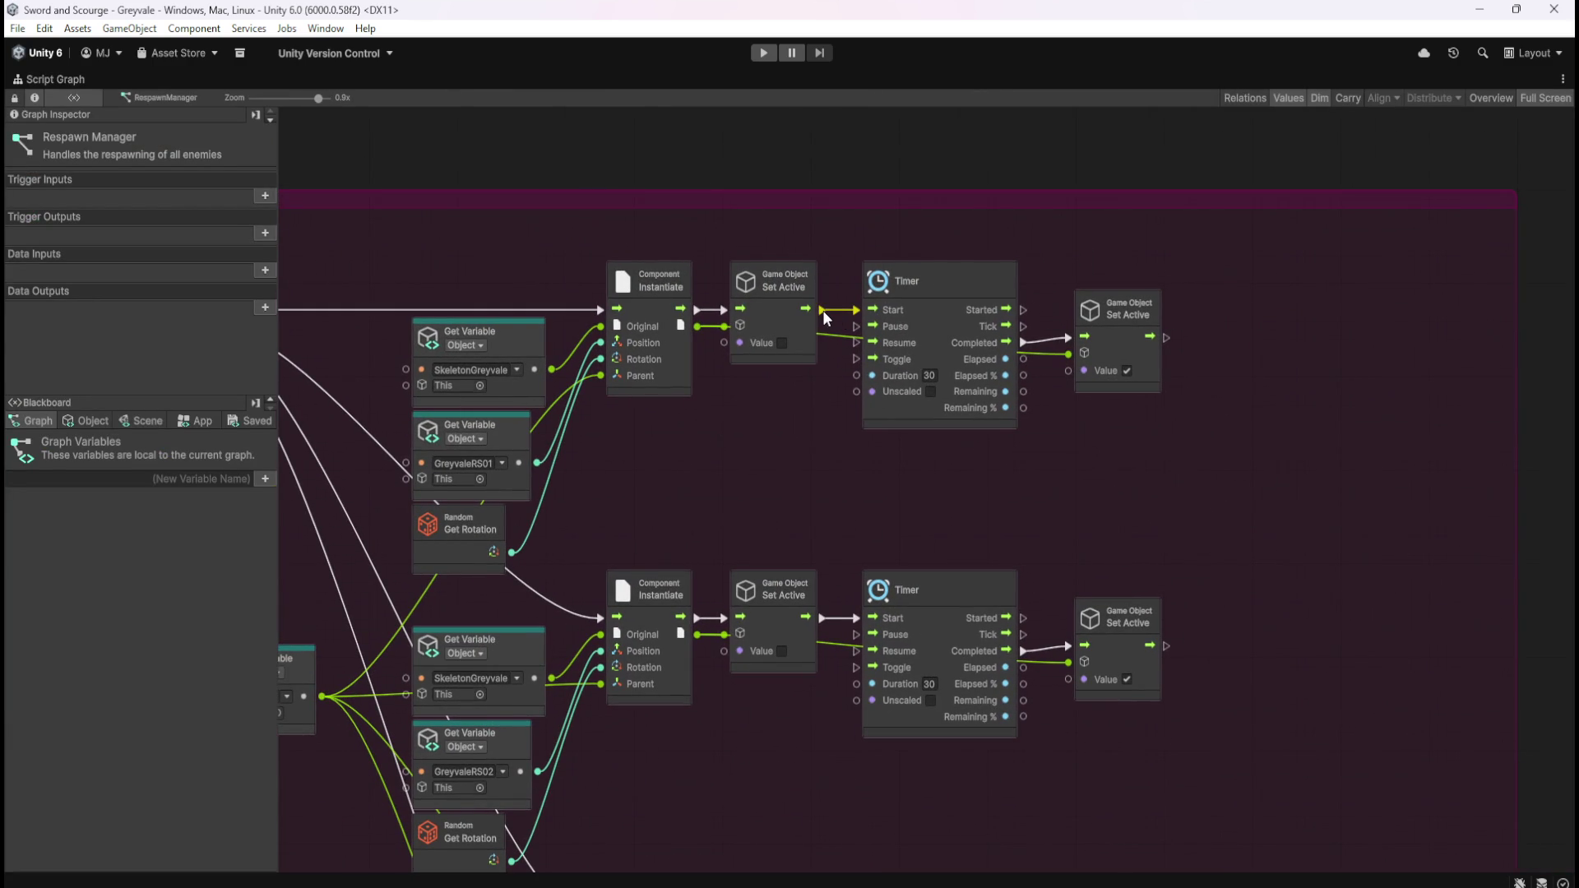
left_click(736, 315)
key("Delete")
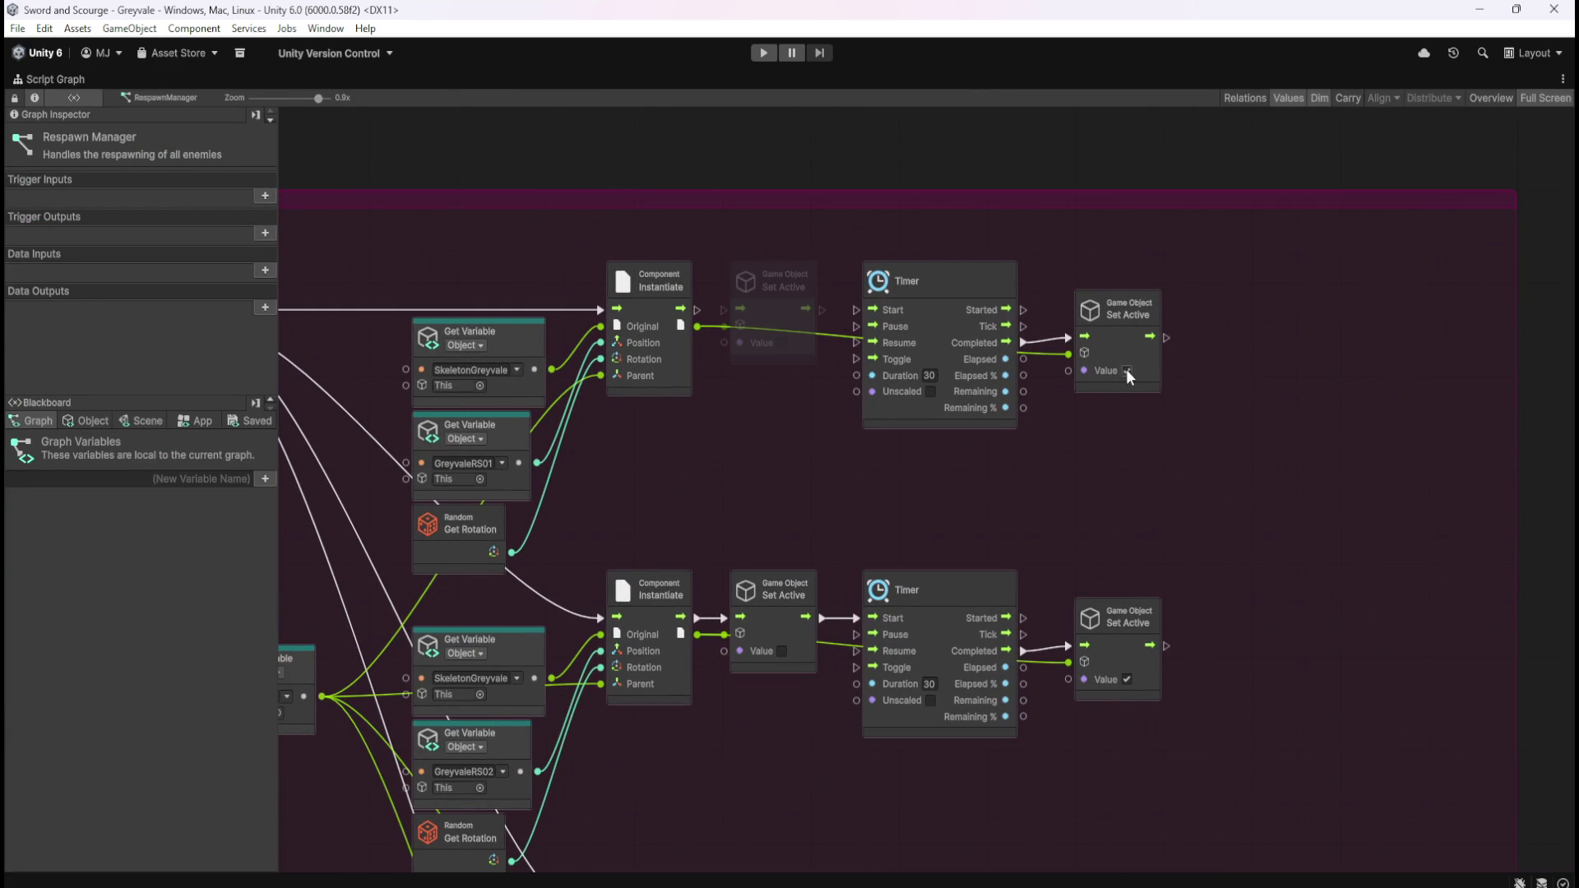
left_click_drag(1127, 351, 1122, 408)
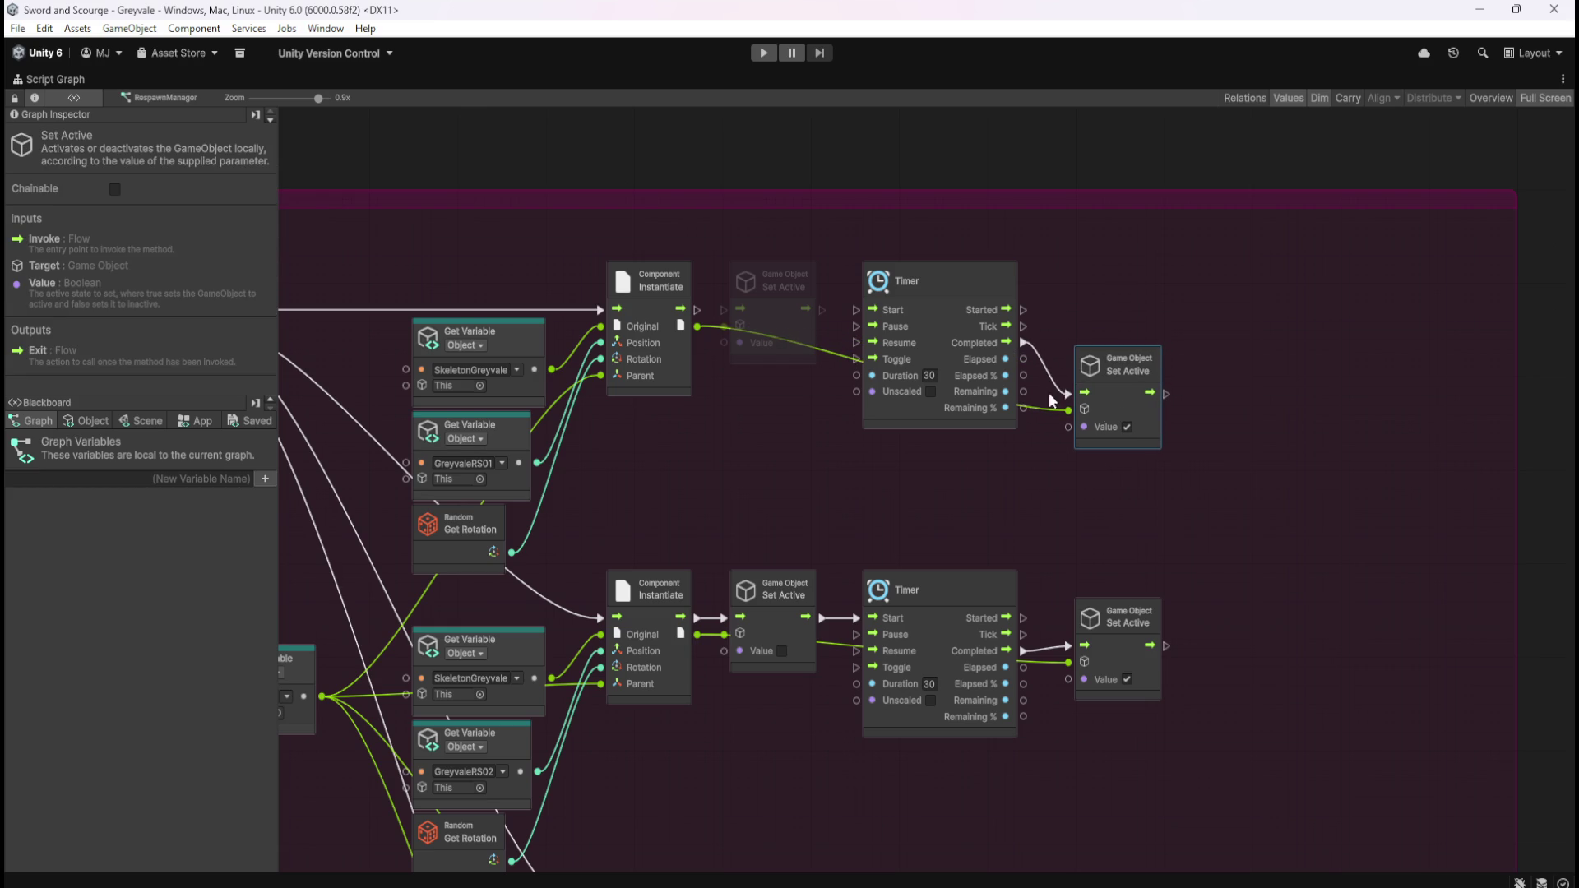
left_click_drag(788, 322, 1133, 297)
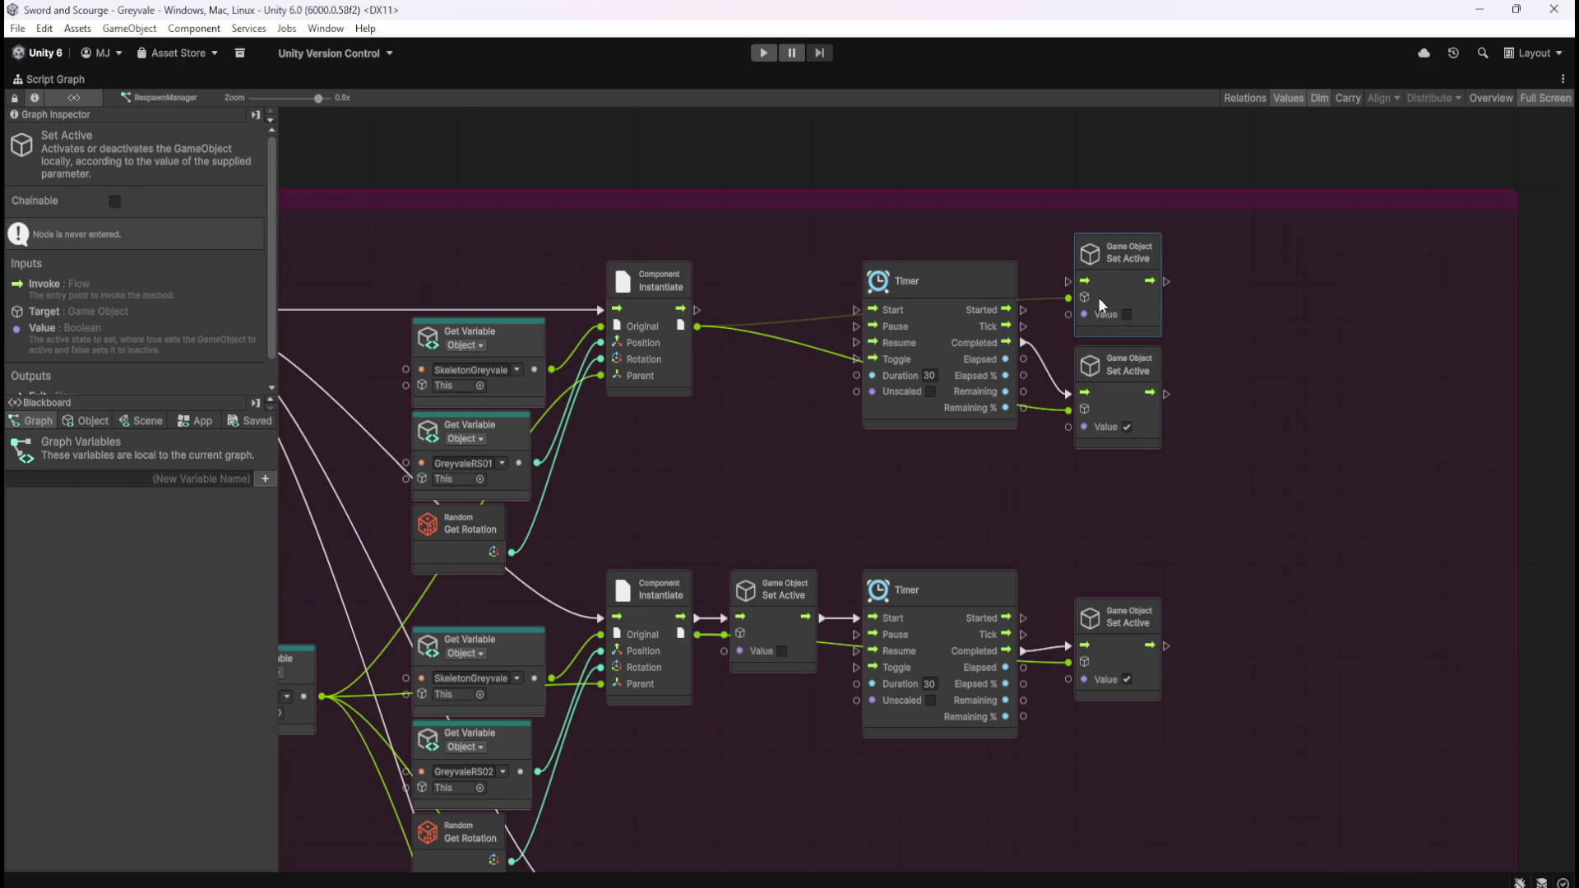
left_click_drag(1025, 311, 1068, 286)
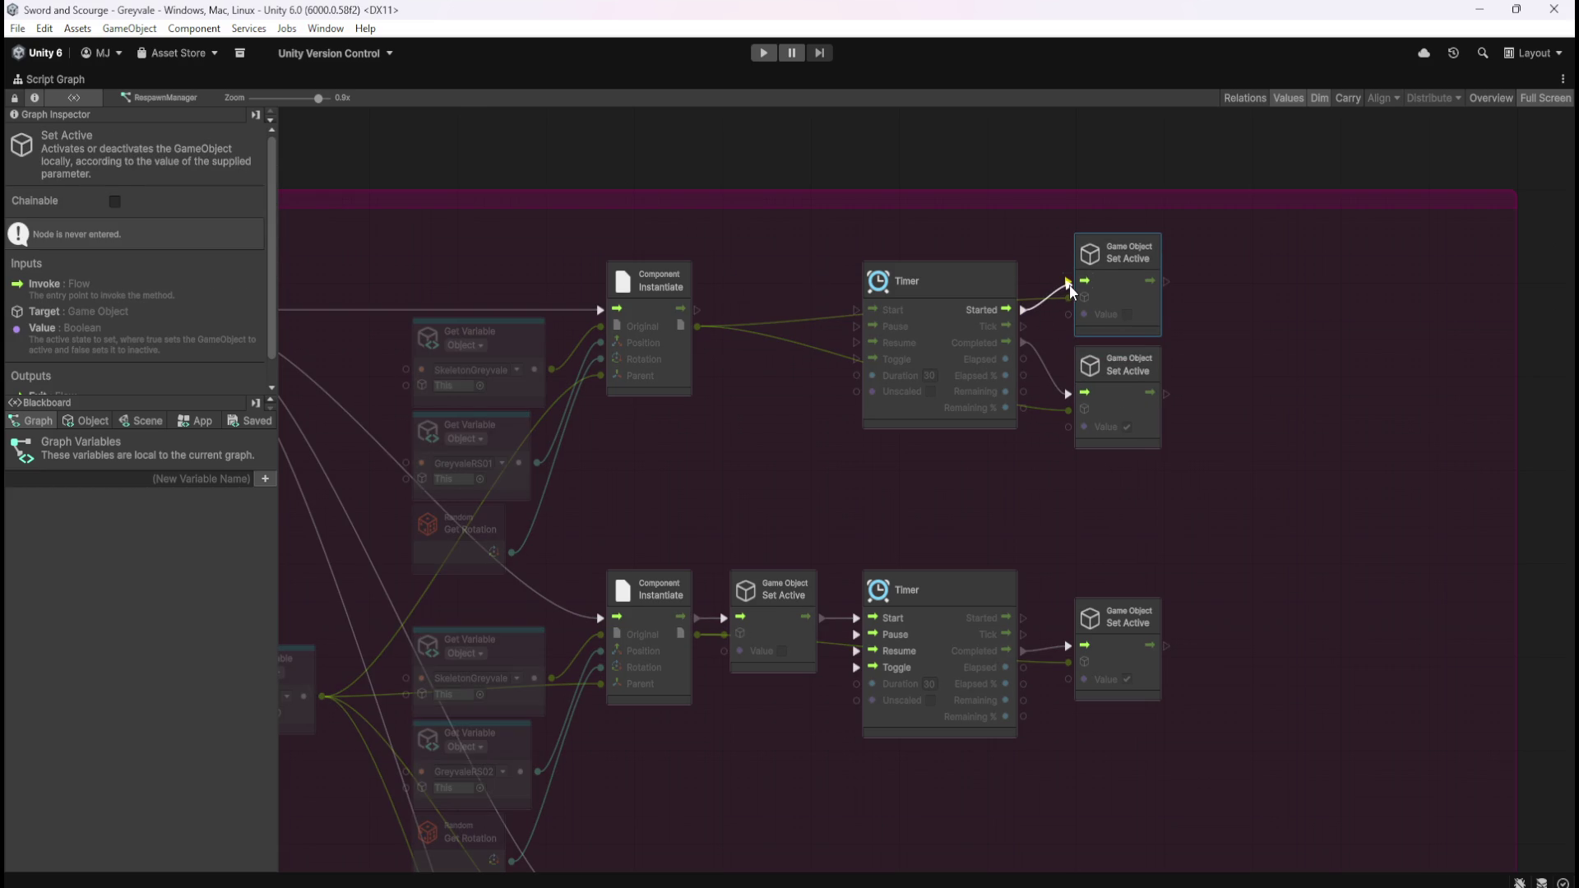
left_click_drag(1069, 285, 1069, 285)
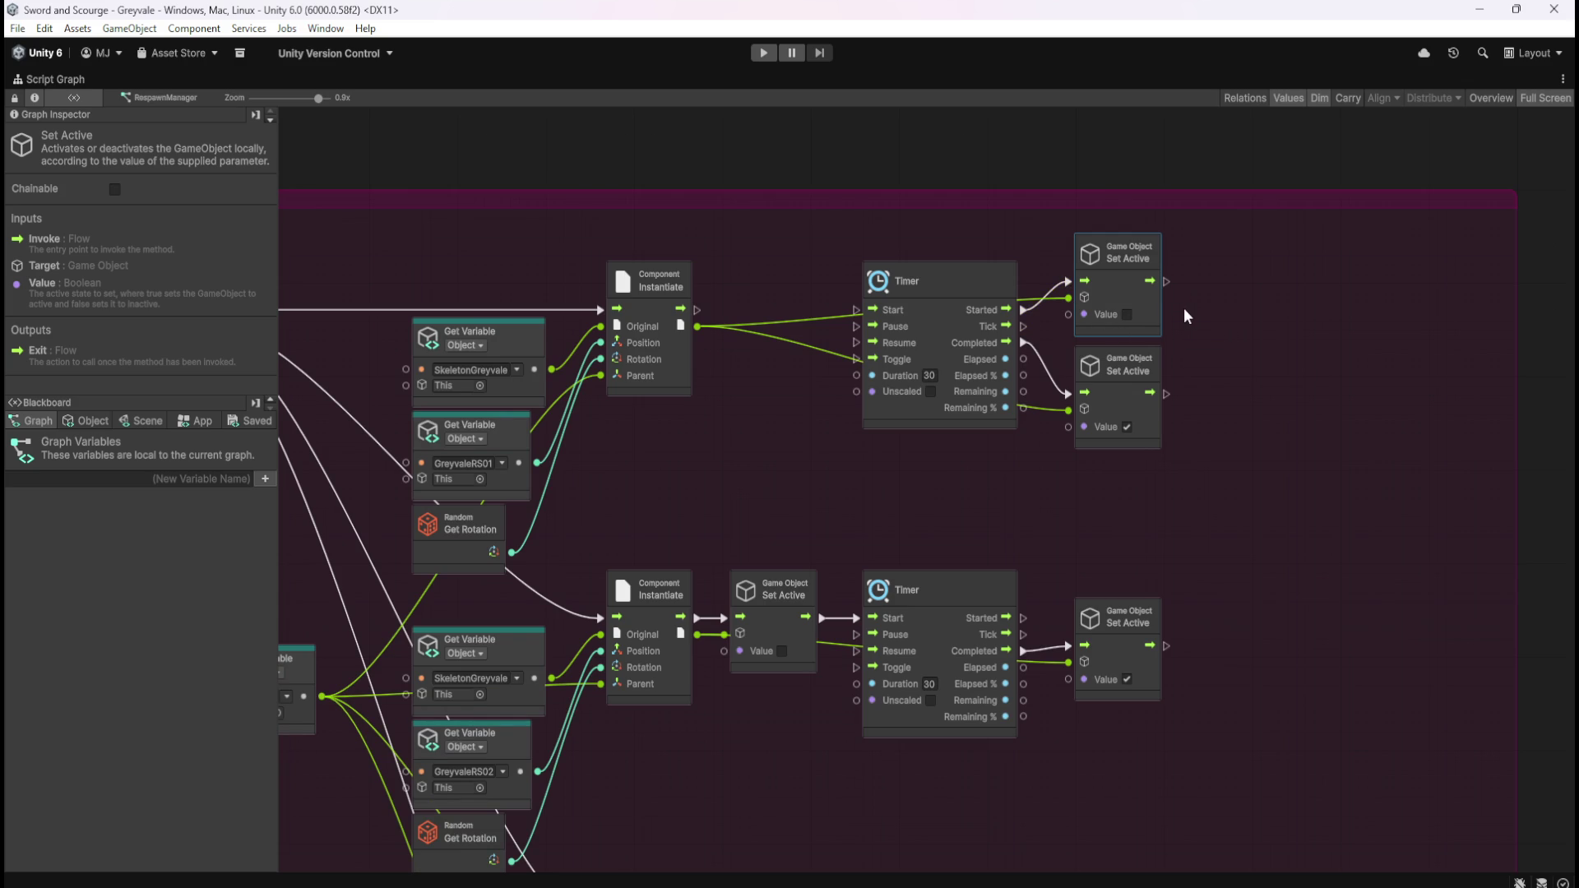
- Connect the first Instantiate output to Timer Start and shift the timer and Set Active nodes left
mouse_move(1212, 313)
left_mouse_down()
mouse_move(1149, 367)
mouse_move(1157, 322)
left_mouse_up()
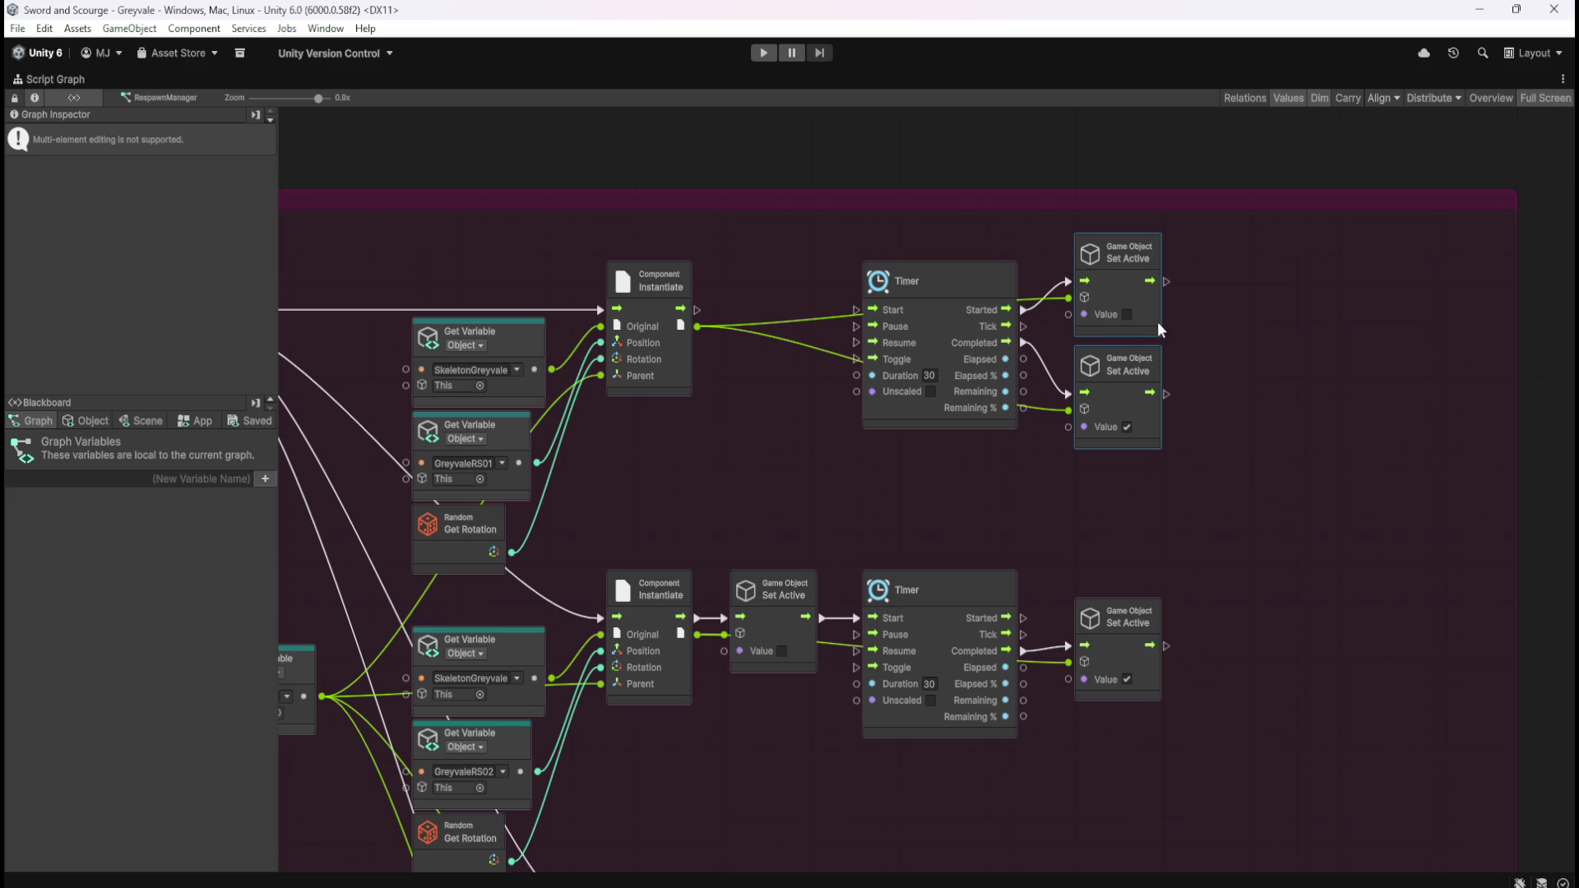
left_click(1221, 358)
left_click(1128, 628)
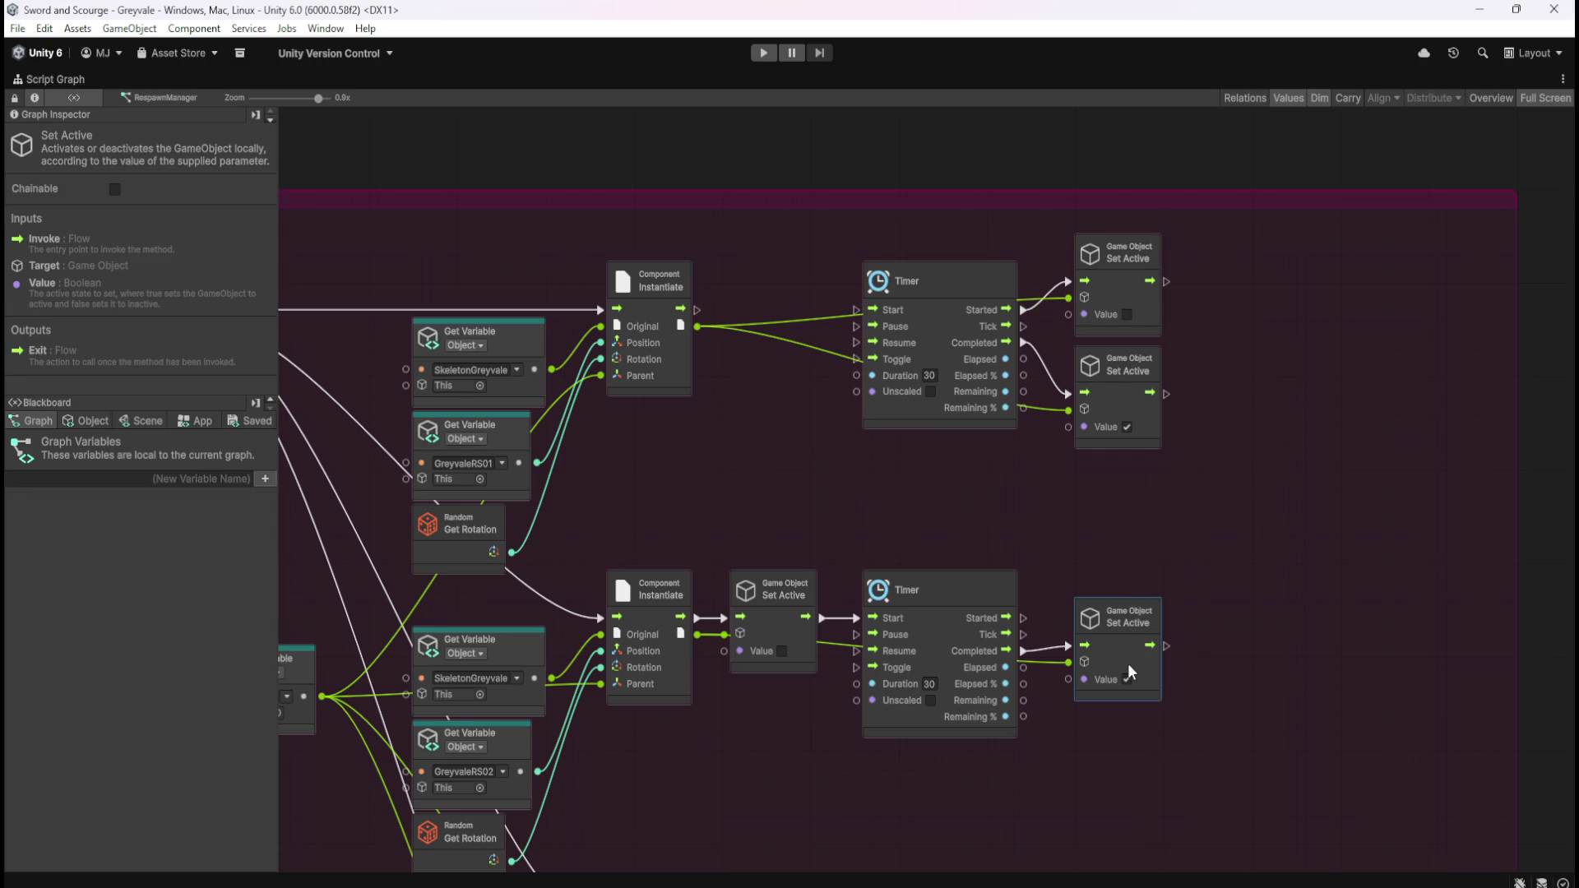
left_click_drag(696, 310, 856, 311)
left_click_drag(982, 245, 1133, 428)
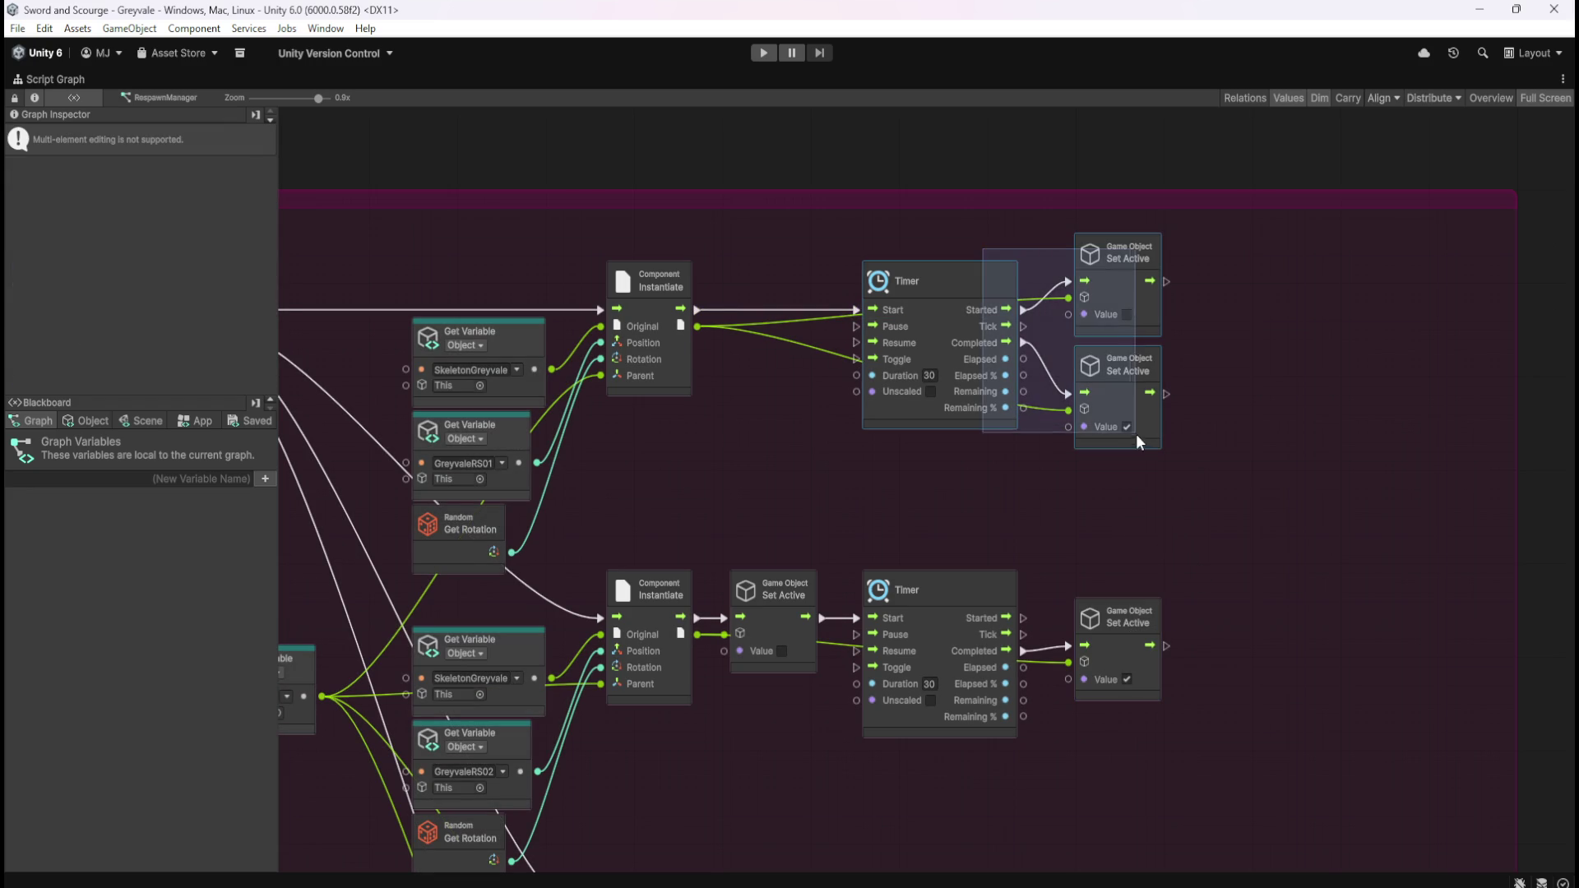
left_click_drag(980, 339, 825, 336)
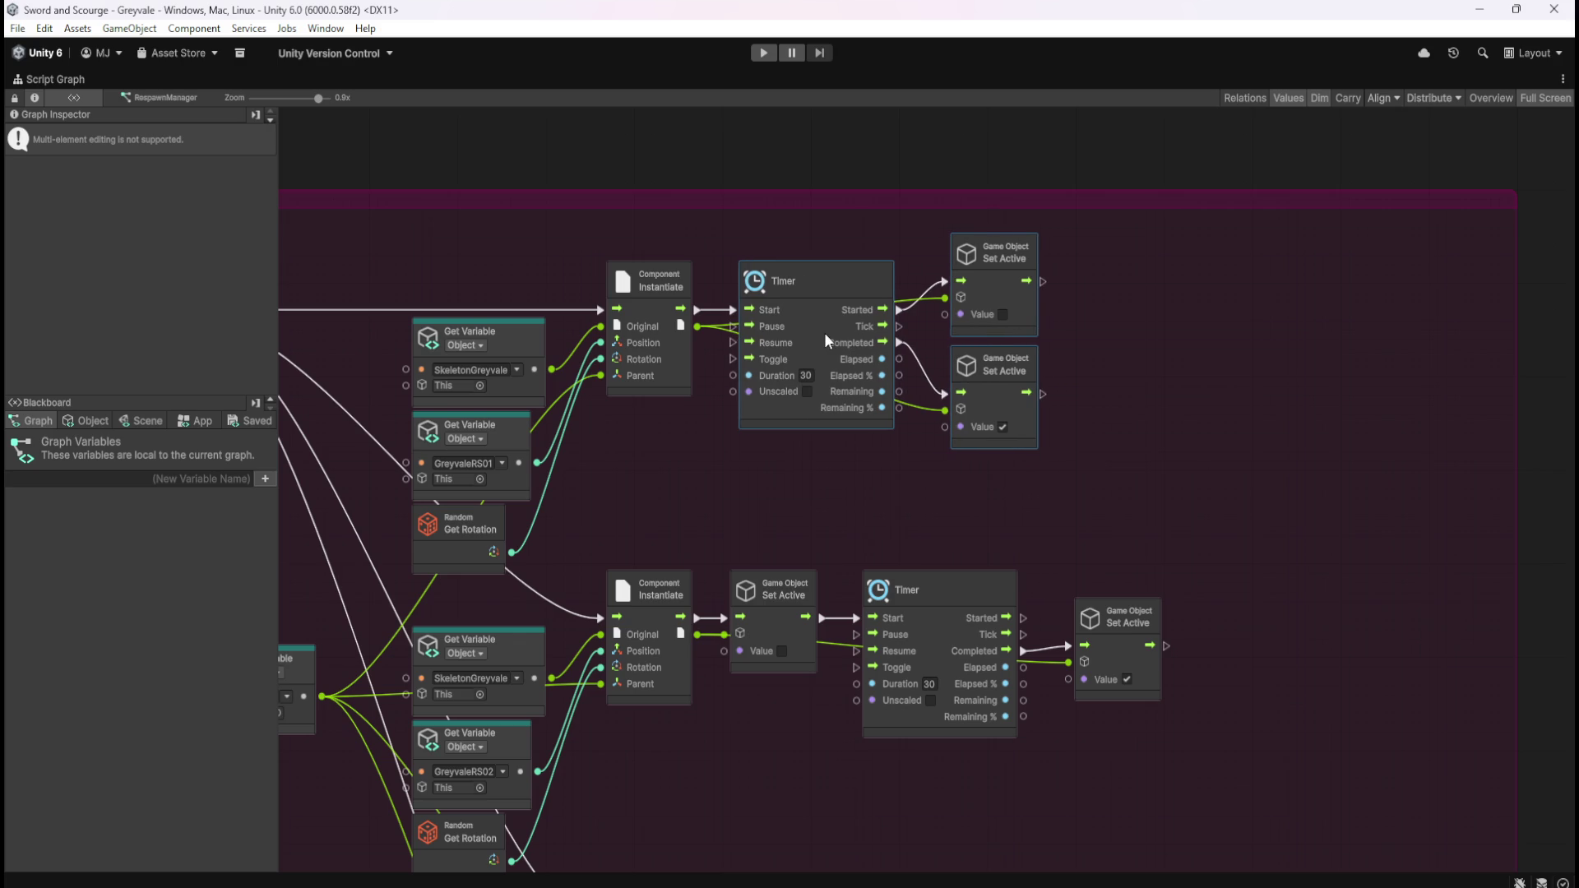
left_click_drag(1089, 524, 1125, 387)
left_click(877, 428)
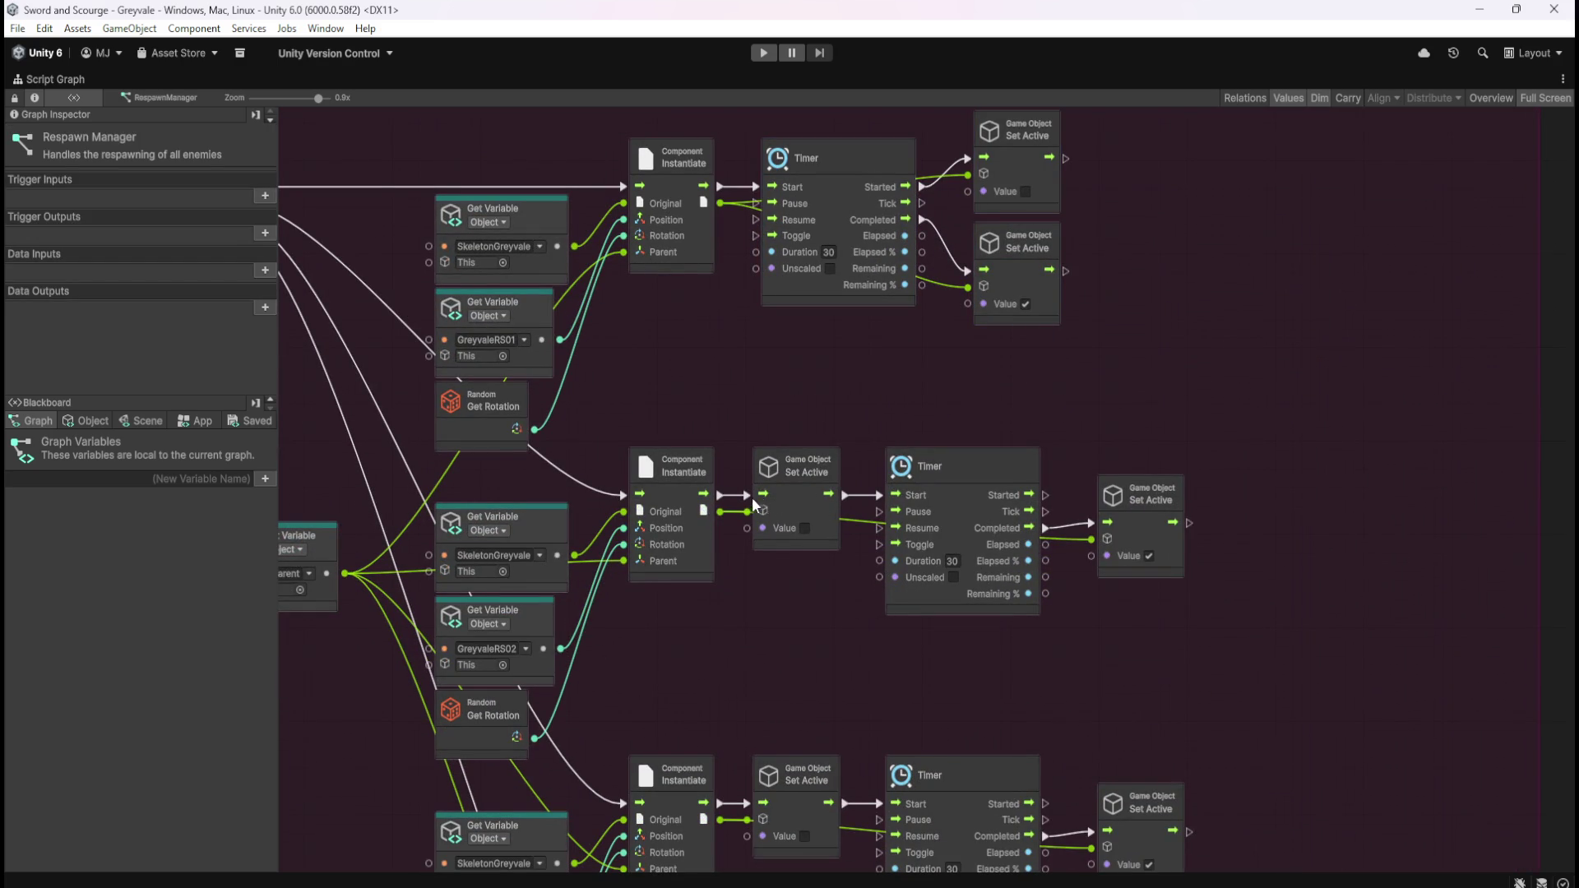
mouse_move(834, 505)
left_mouse_down()
mouse_move(856, 514)
mouse_move(1181, 434)
left_mouse_up()
left_click_drag(1245, 380, 1092, 511)
left_click_drag(1166, 445, 1160, 518)
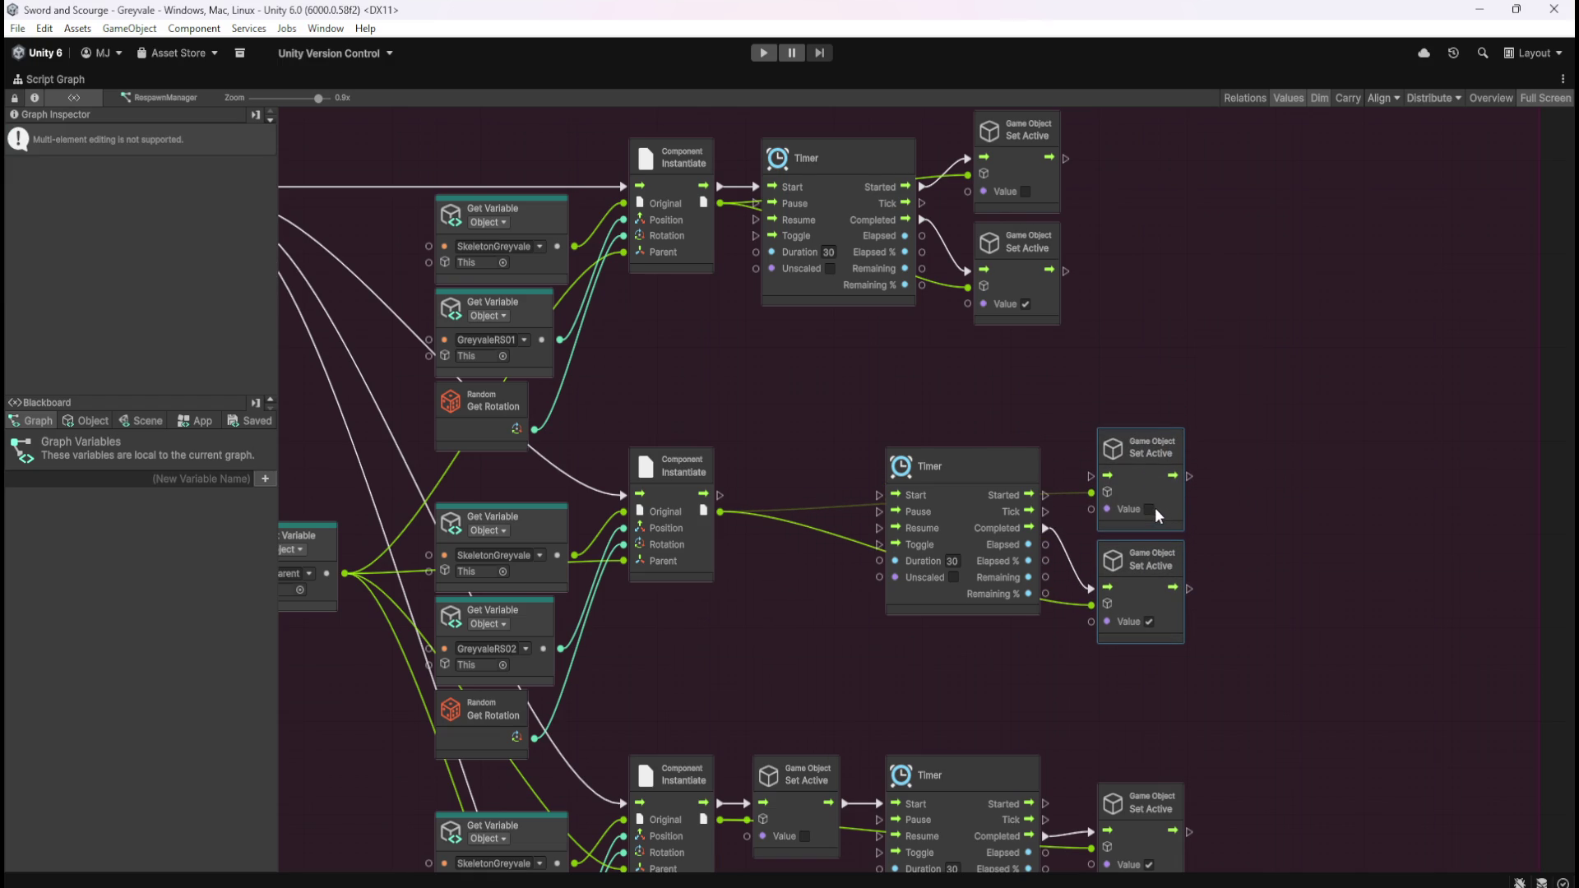
left_click(1230, 530)
left_click_drag(1045, 495, 1092, 476)
left_click_drag(877, 494, 721, 496)
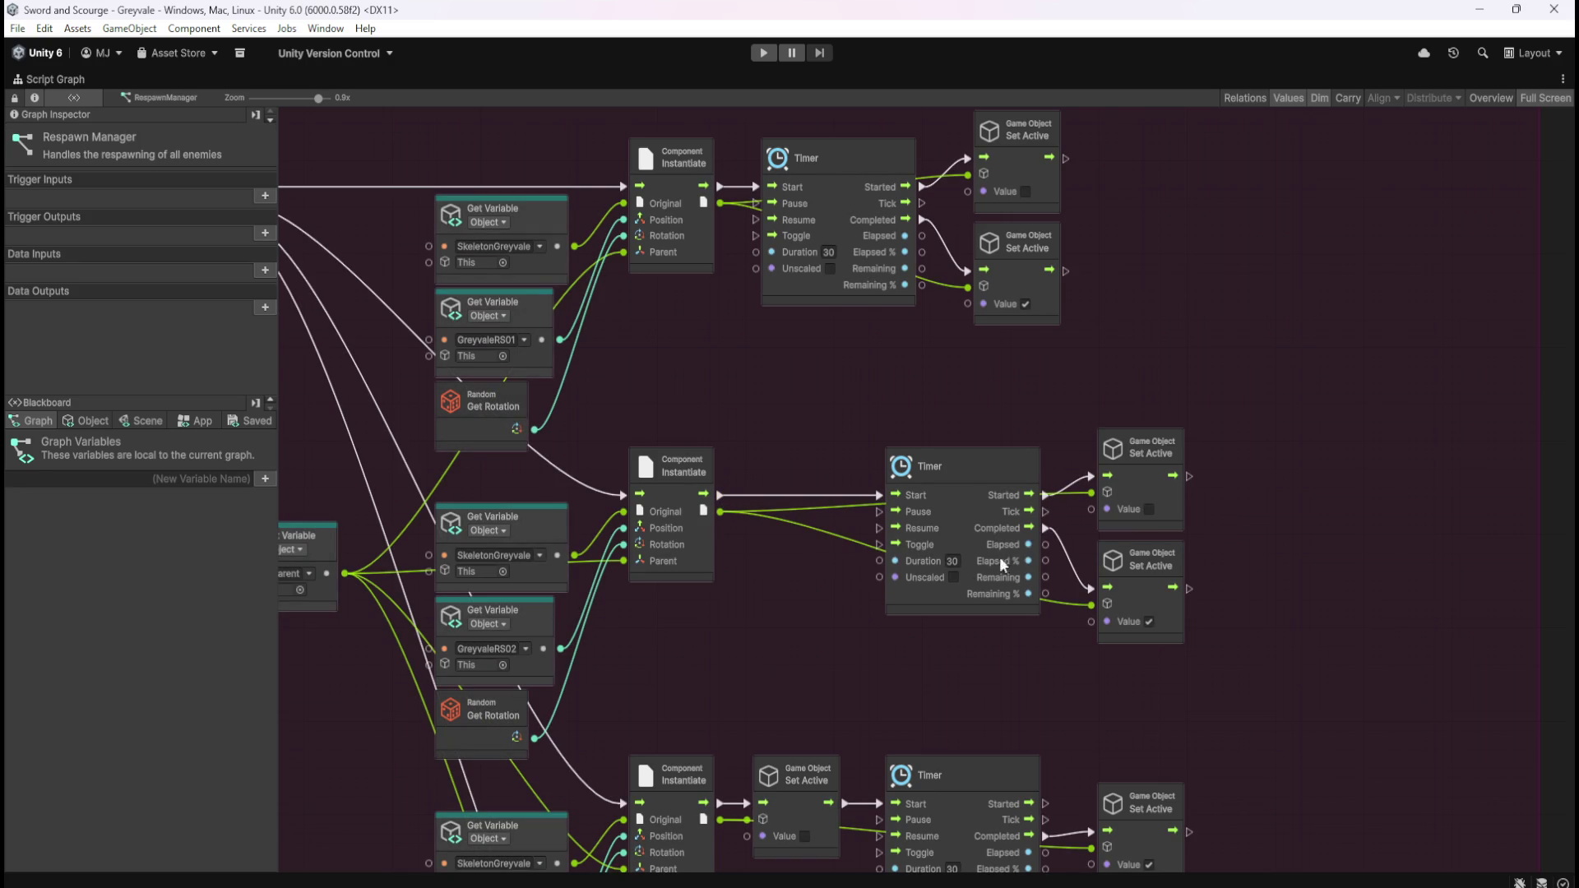
left_click_drag(972, 422, 1192, 648)
left_click_drag(983, 481, 861, 483)
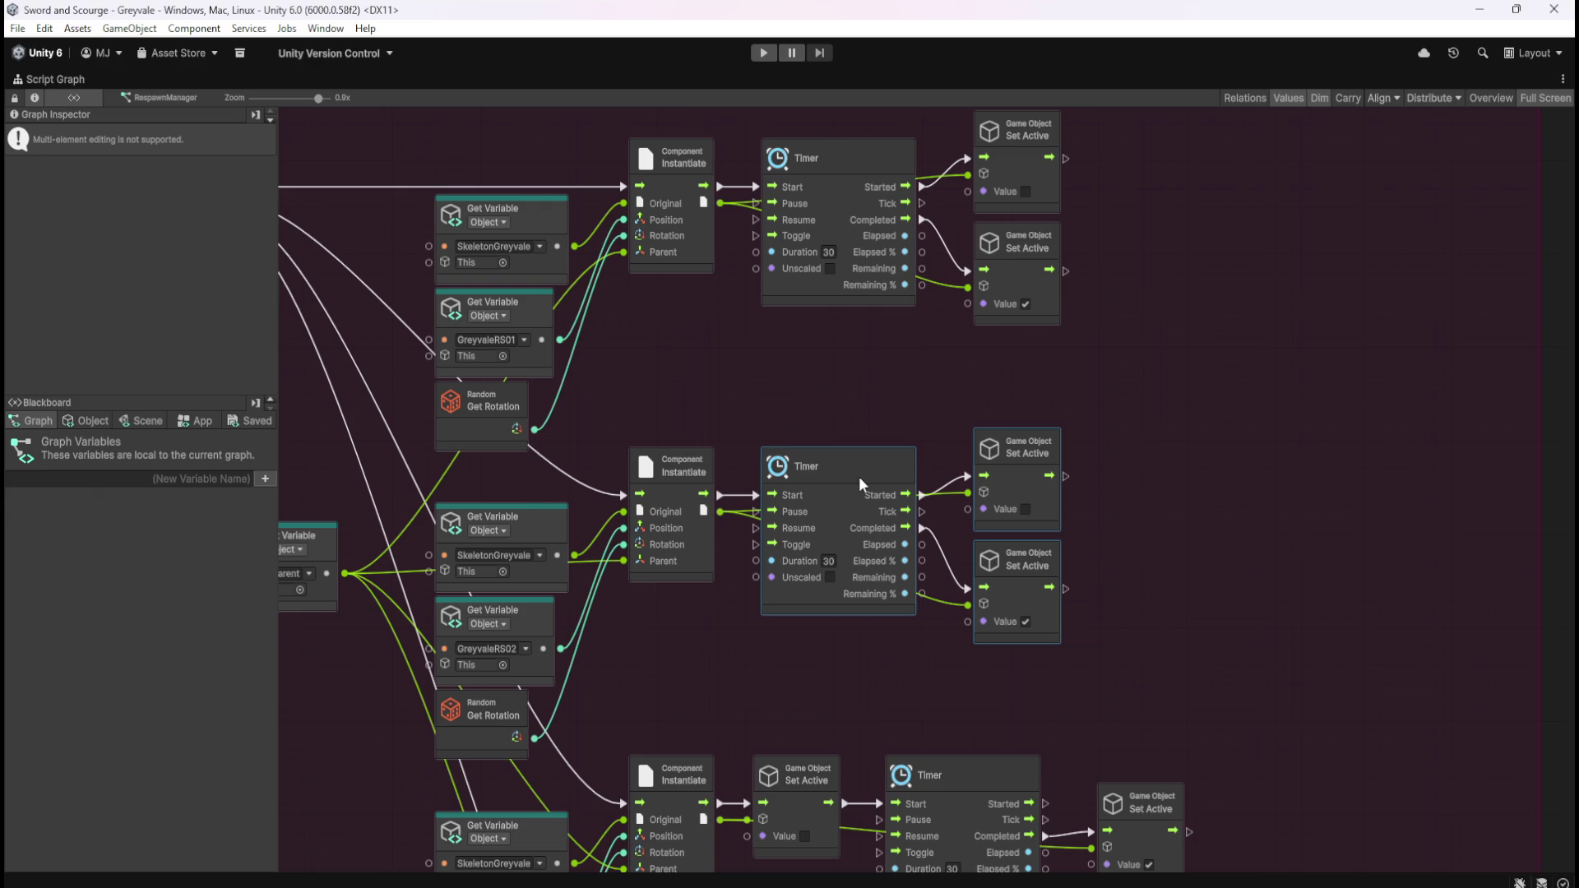
scroll(1192, 550, "down", 5)
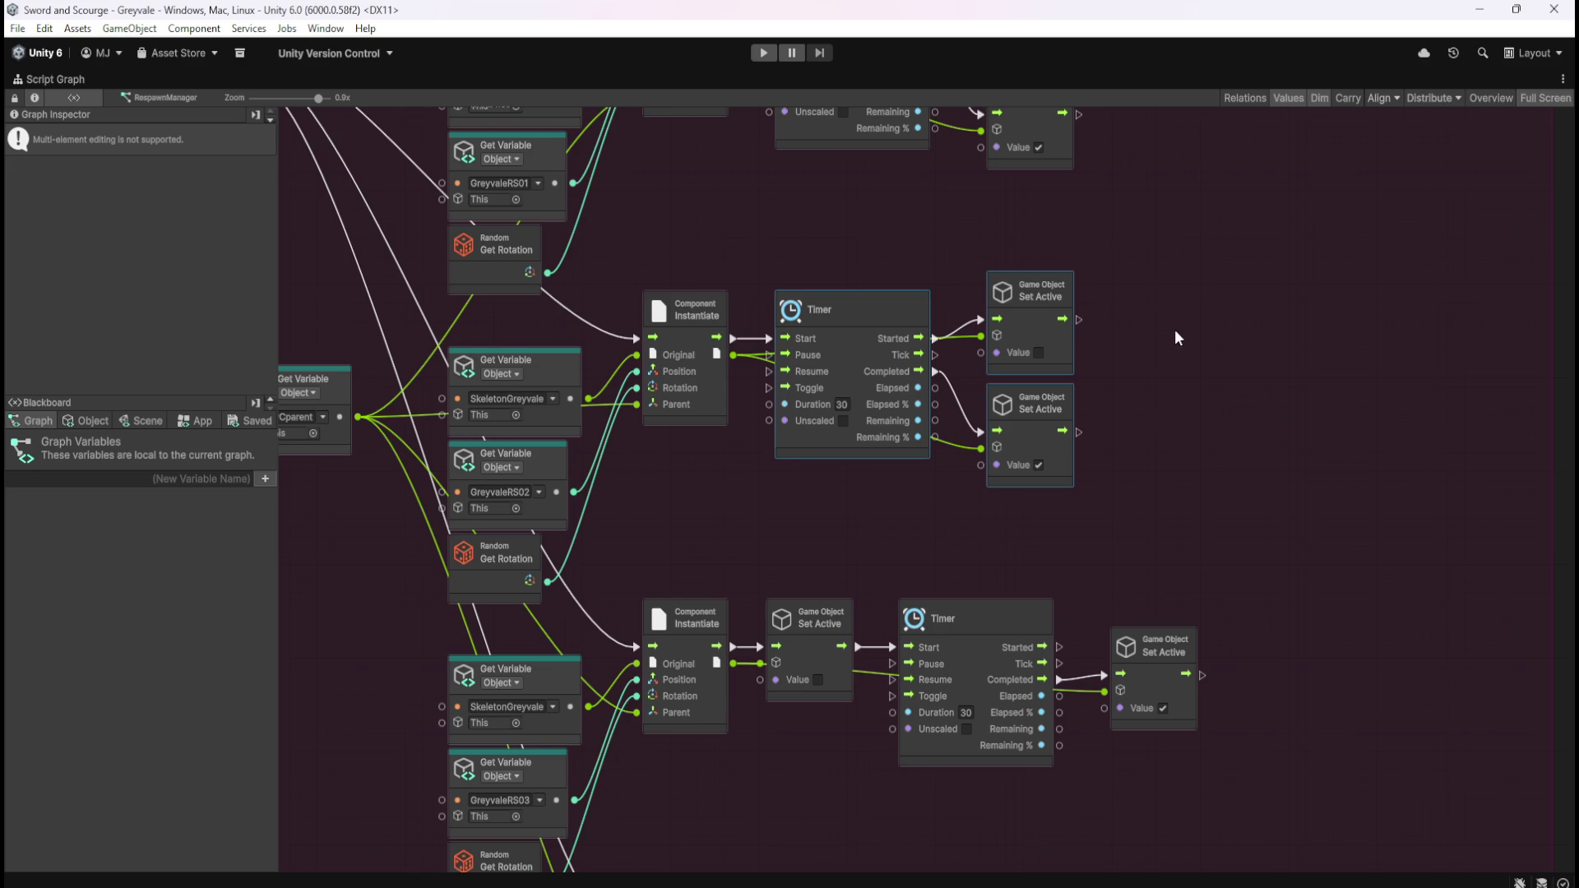
- Rewire row 3: Instantiate into Timer Start, Timer Started into the deactivate Set Active, nodes realigned
scroll(1173, 329, "down", 5)
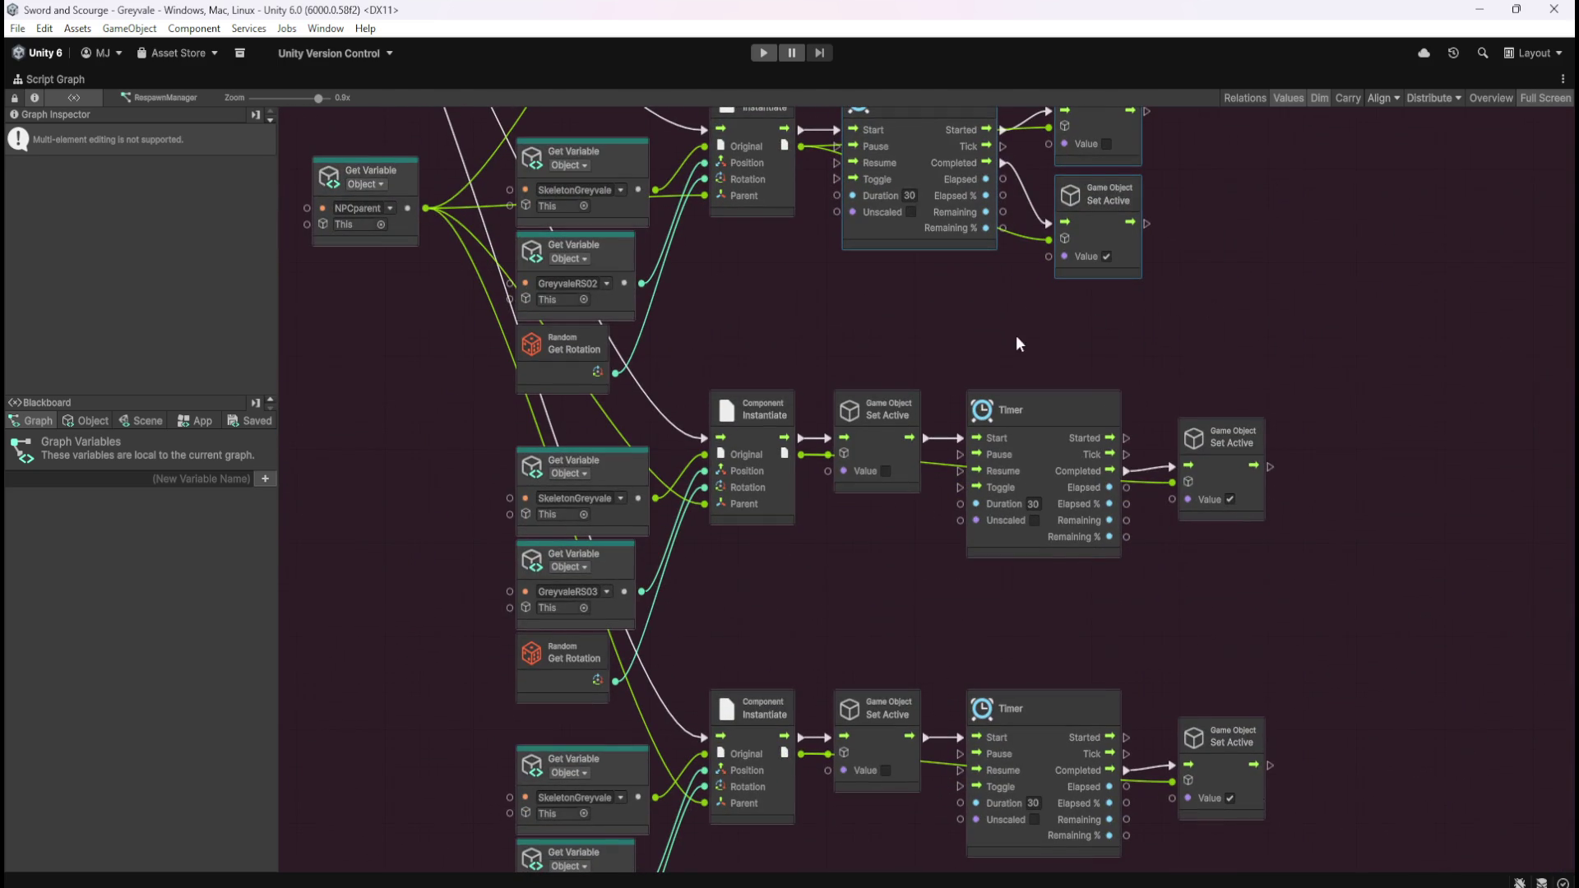
right_click(821, 446)
left_click(942, 437)
mouse_move(915, 456)
left_mouse_down()
mouse_move(1284, 370)
mouse_move(1241, 507)
left_mouse_up()
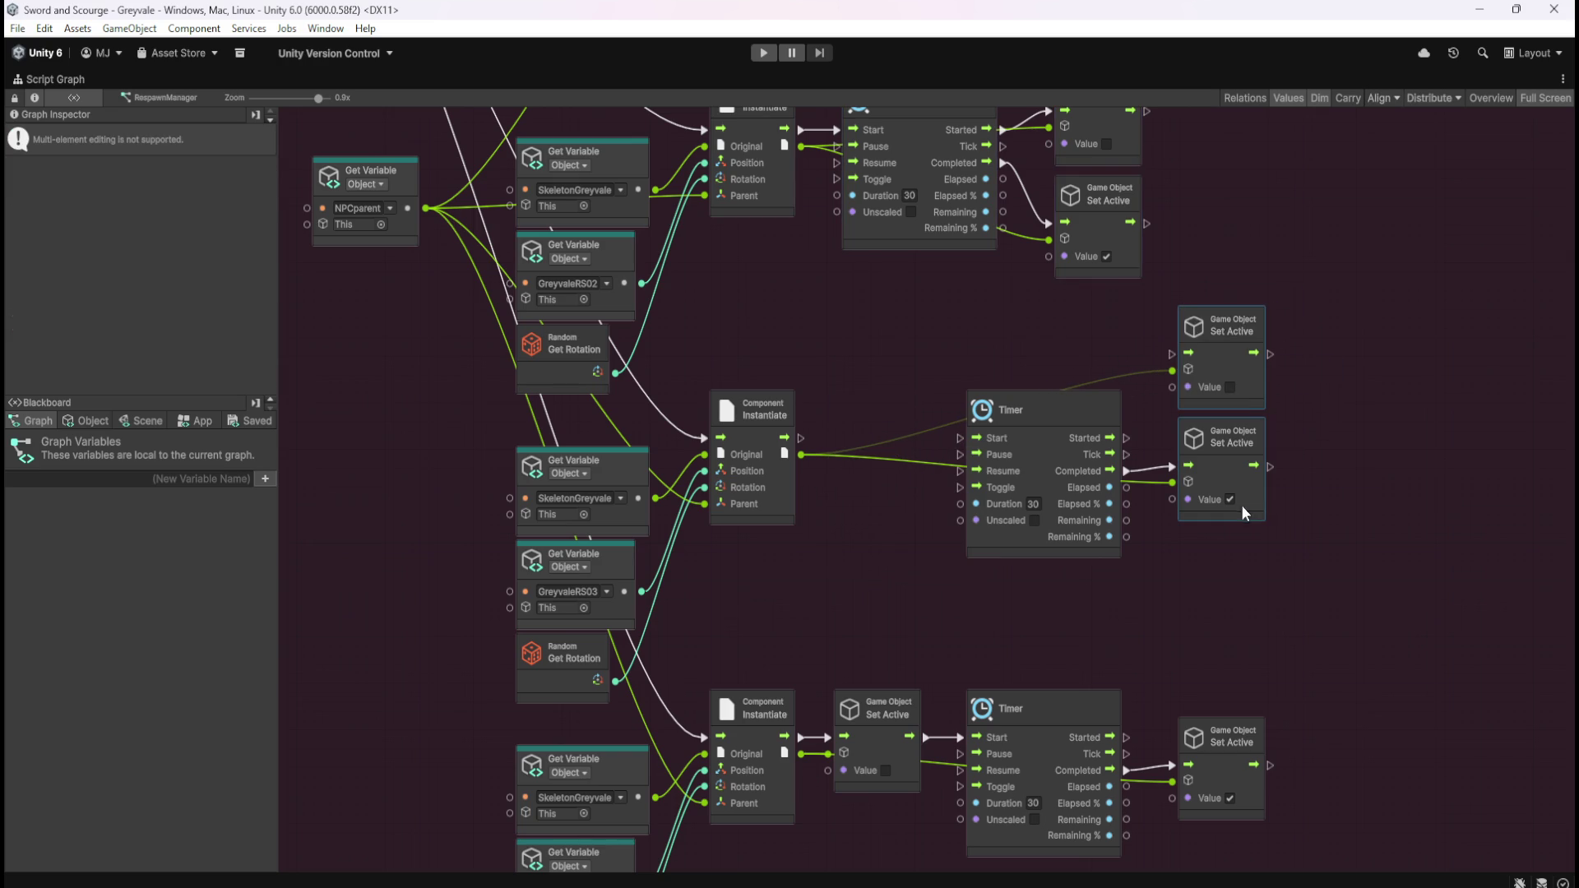
left_click_drag(1249, 388, 1239, 453)
left_click_drag(1126, 438, 1171, 421)
left_click_drag(801, 438, 965, 440)
mouse_move(988, 354)
left_mouse_down()
mouse_move(1107, 400)
mouse_move(1089, 427)
mouse_move(954, 428)
left_mouse_up()
left_click(1228, 511)
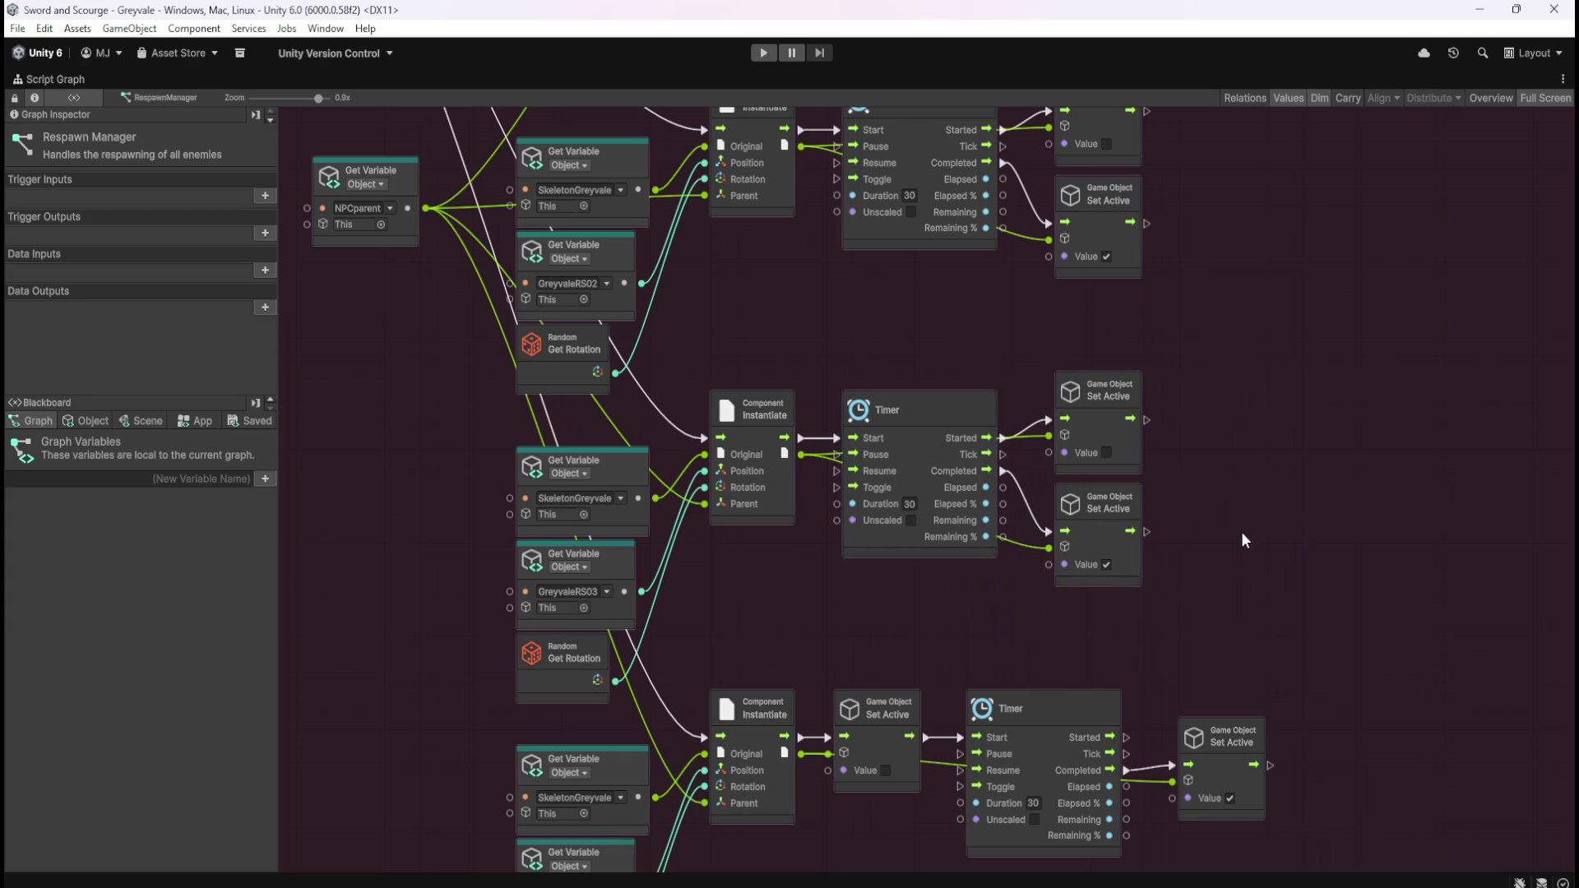
- Rewire row 4 the same way, removing its old flow link and realigning the timer and Set Active nodes
scroll(1234, 428, "down", 5)
mouse_move(859, 514)
left_mouse_down()
mouse_move(837, 512)
mouse_move(923, 533)
mouse_move(1268, 447)
left_mouse_up()
left_click(842, 487)
left_click_drag(1355, 375, 1234, 588)
left_click_drag(1274, 479, 1258, 539)
left_click(1259, 559)
left_click_drag(1123, 511, 1186, 492)
left_click_drag(815, 512, 974, 512)
left_click_drag(1083, 445, 1272, 615)
mouse_move(1086, 490)
left_mouse_down()
mouse_move(941, 495)
mouse_move(964, 496)
left_mouse_up()
left_click(1069, 436)
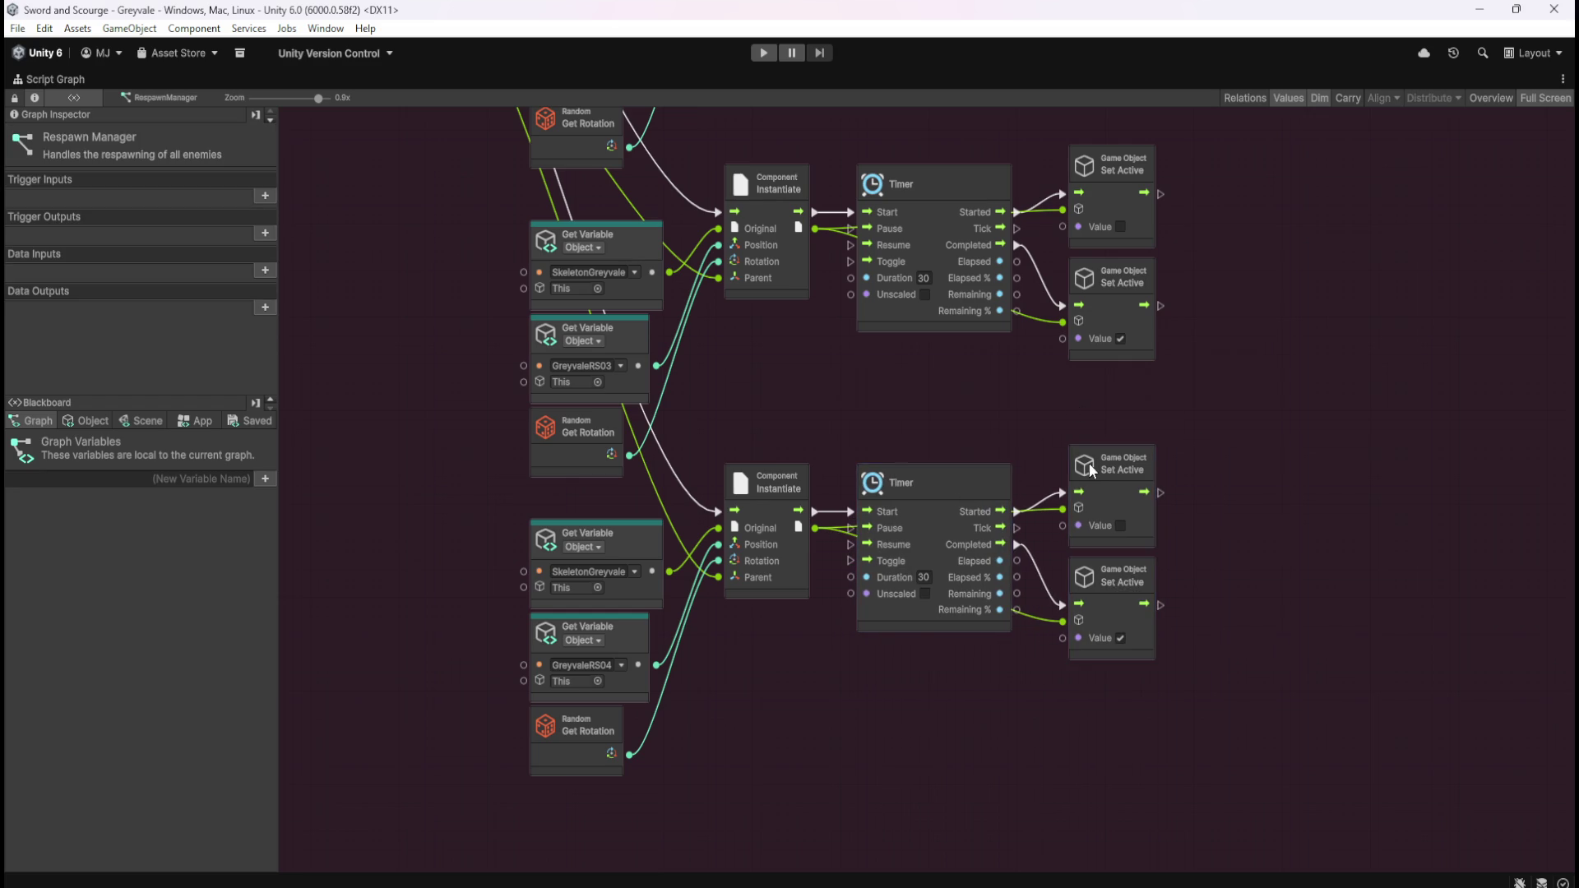
scroll(1078, 446, "down", 4)
scroll(1079, 363, "up", 5)
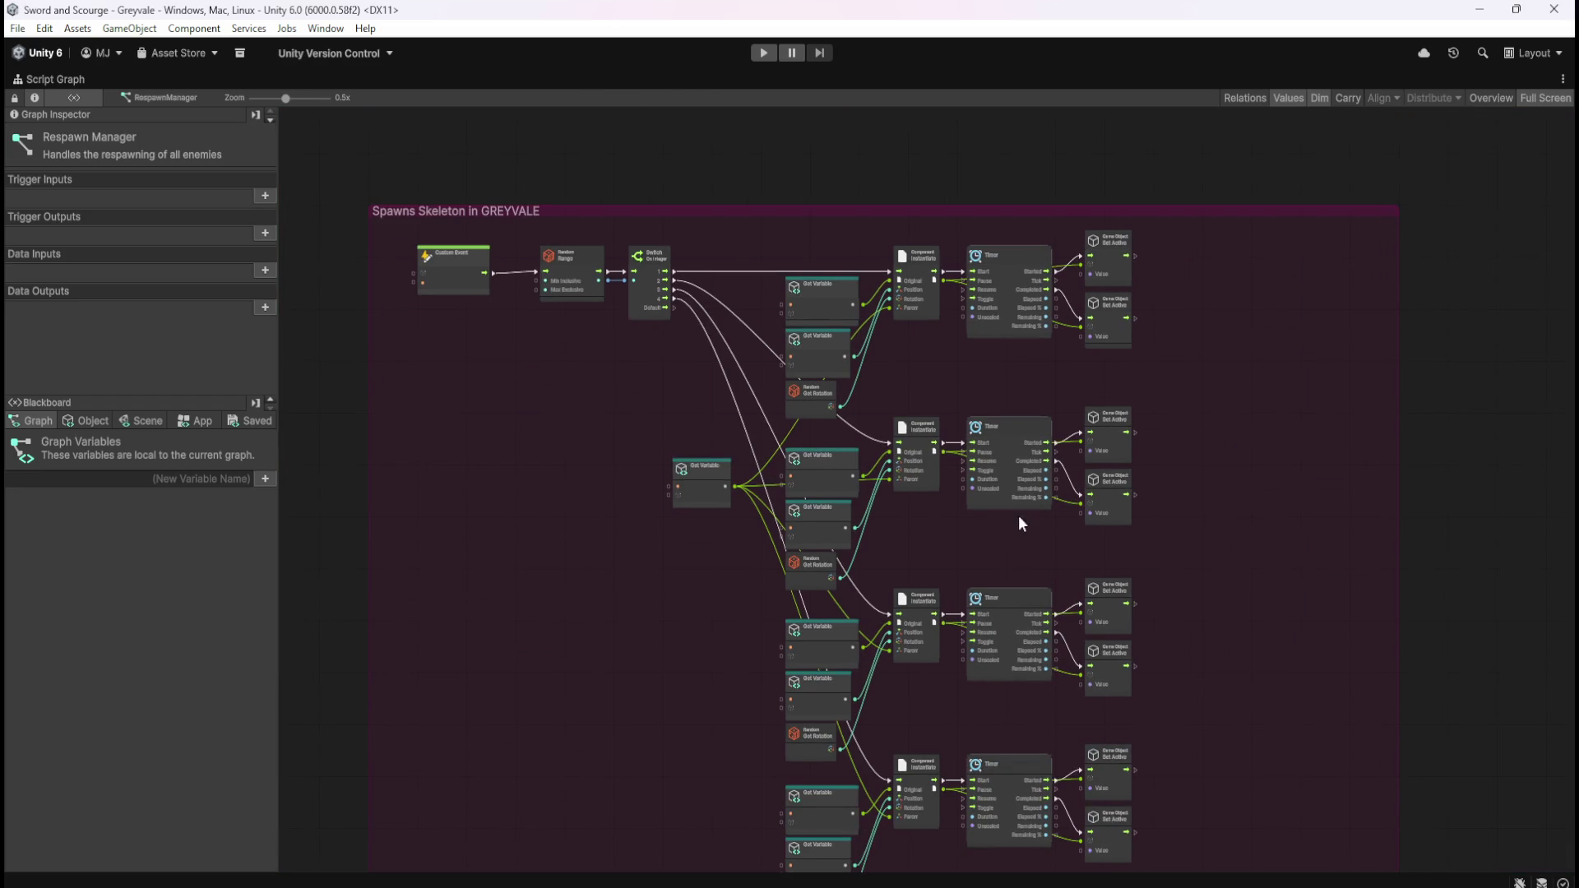
- Pan and zoom across all four spawn rows to check the wiring, then un-maximize the graph
scroll(1036, 360, "up", 5)
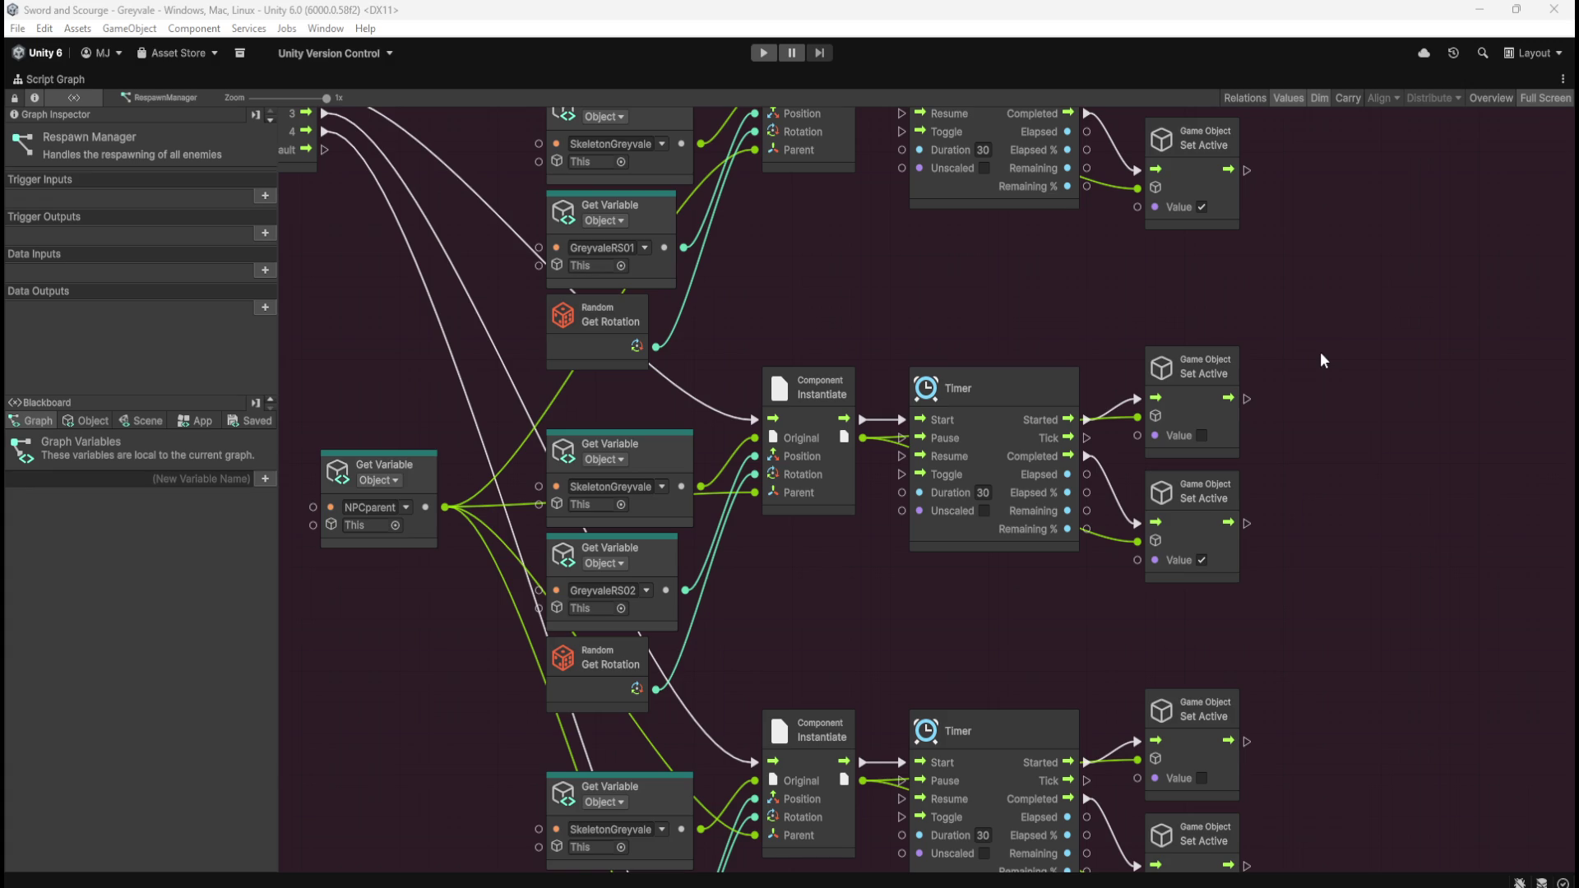
scroll(1341, 329, "down", 3)
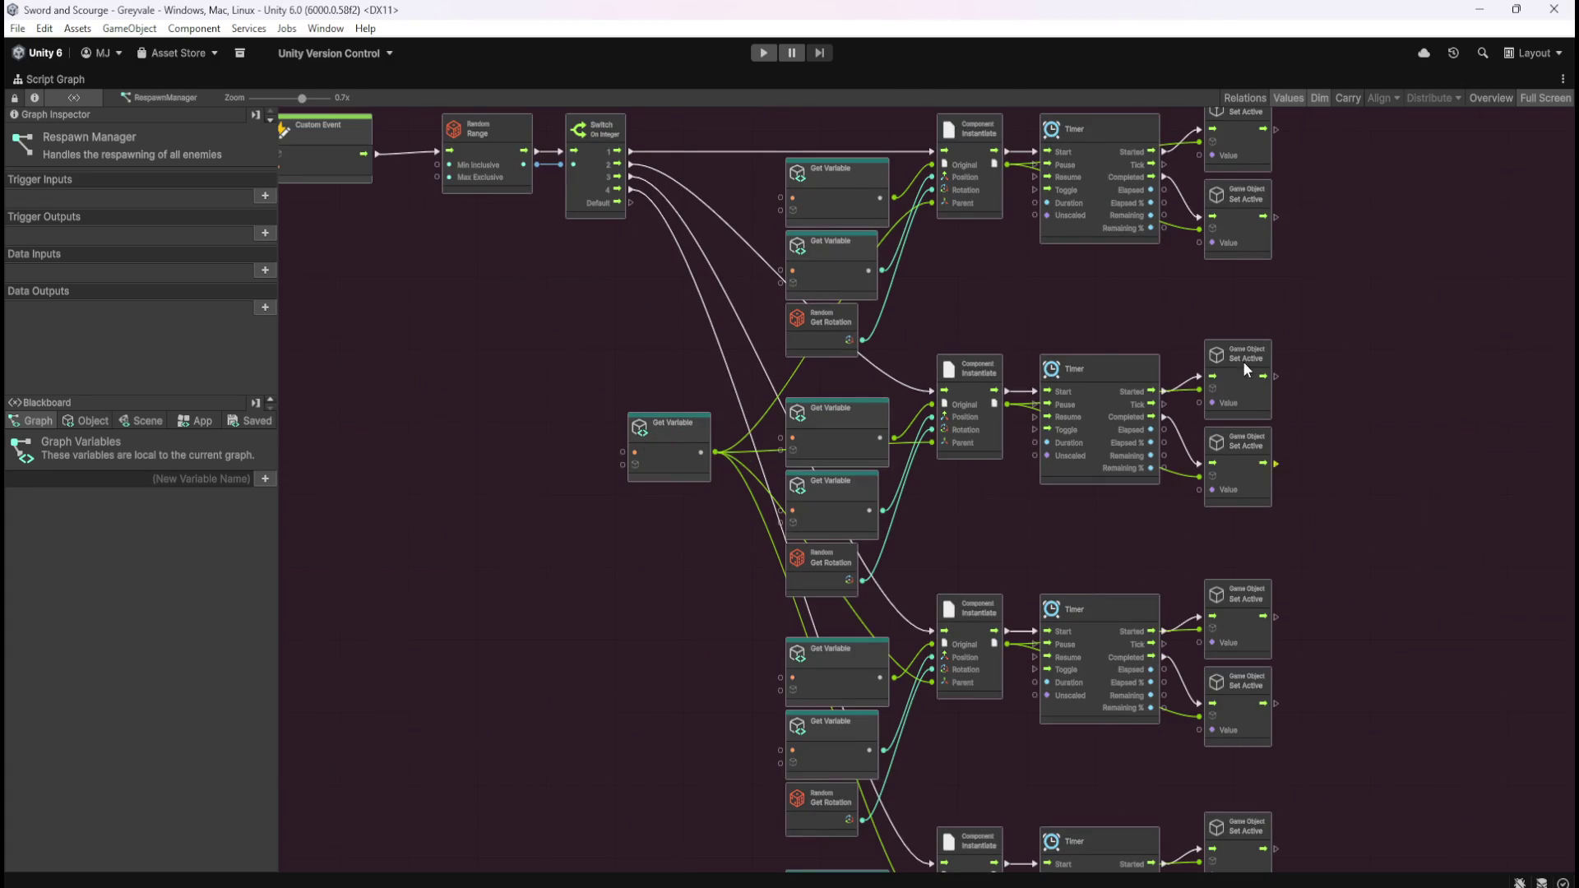
scroll(1308, 382, "up", 3)
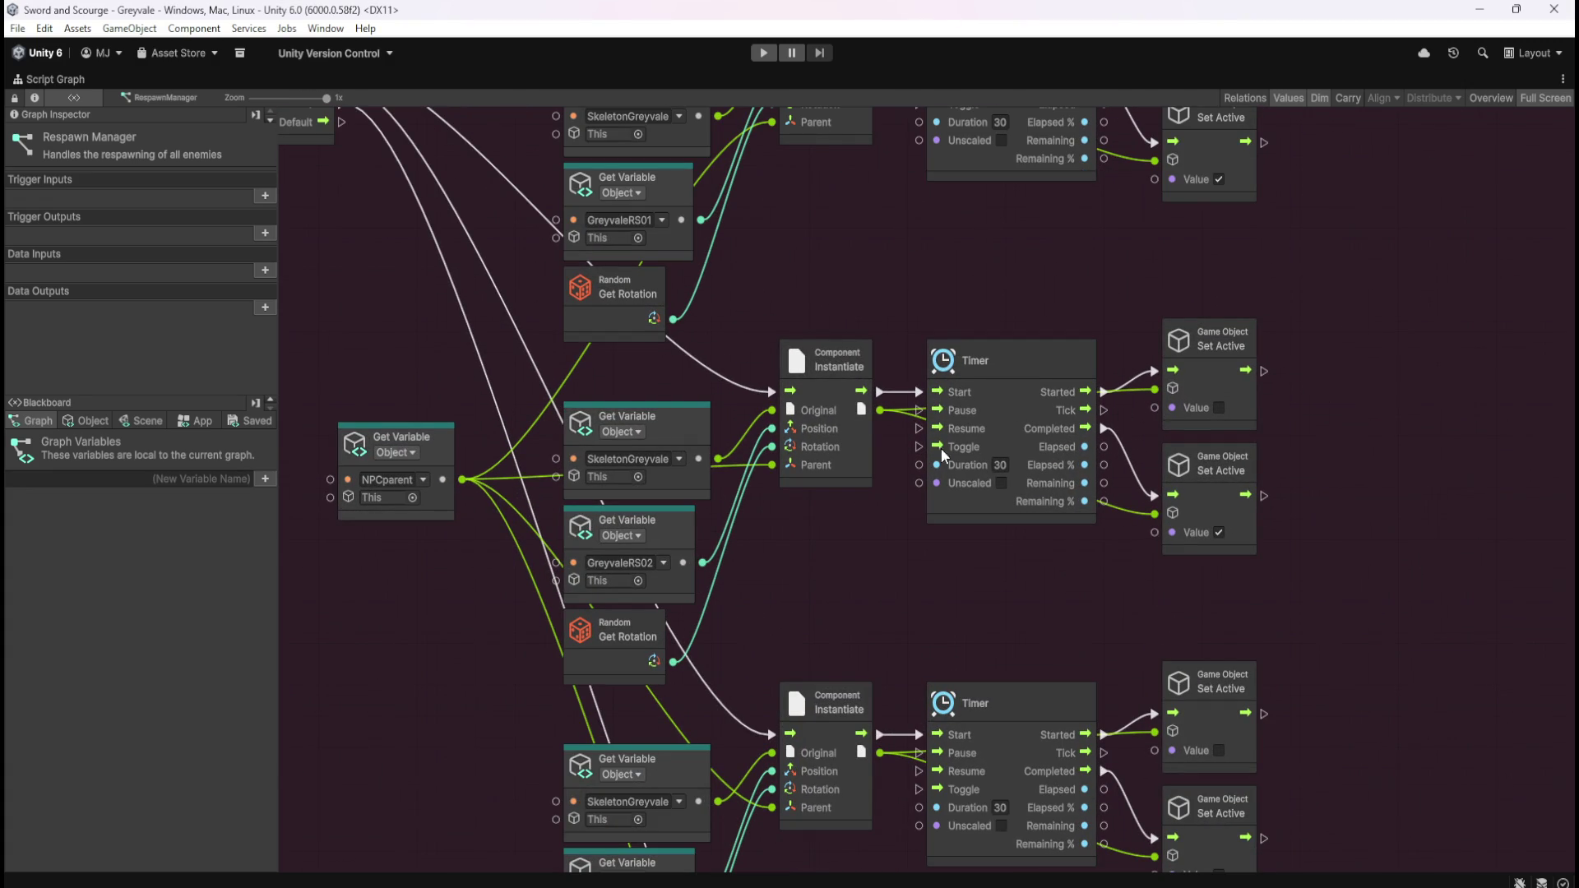
mouse_move(861, 318)
left_mouse_down()
mouse_move(902, 298)
mouse_move(1065, 499)
mouse_move(1137, 431)
mouse_move(1265, 417)
mouse_move(857, 306)
mouse_move(839, 393)
left_mouse_up()
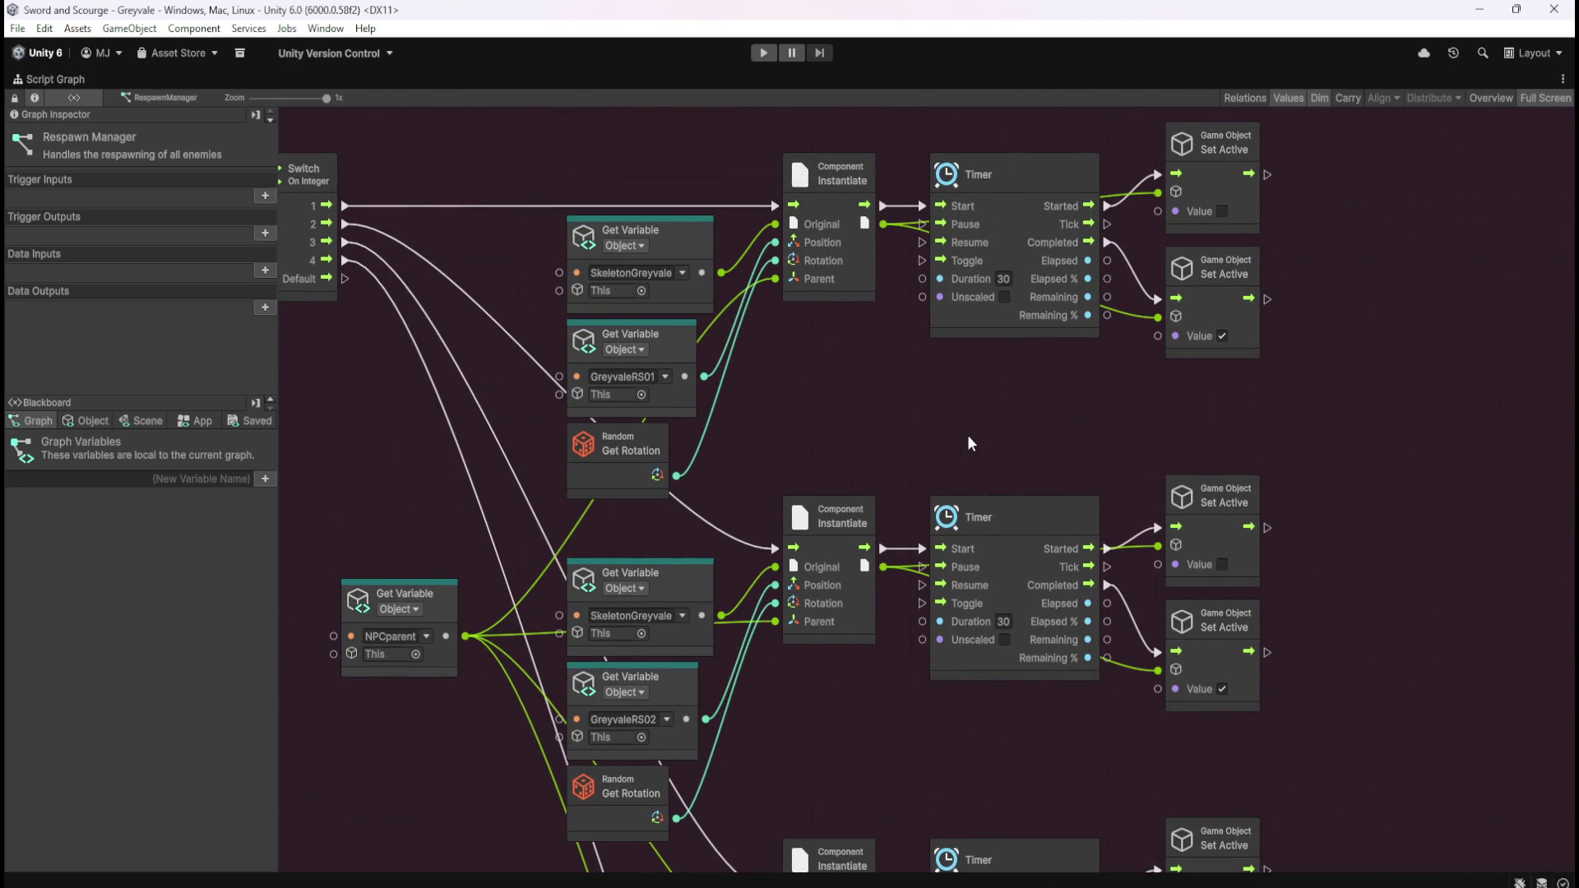
mouse_move(911, 471)
left_mouse_down()
mouse_move(991, 268)
mouse_move(913, 444)
left_mouse_up()
left_click(943, 505)
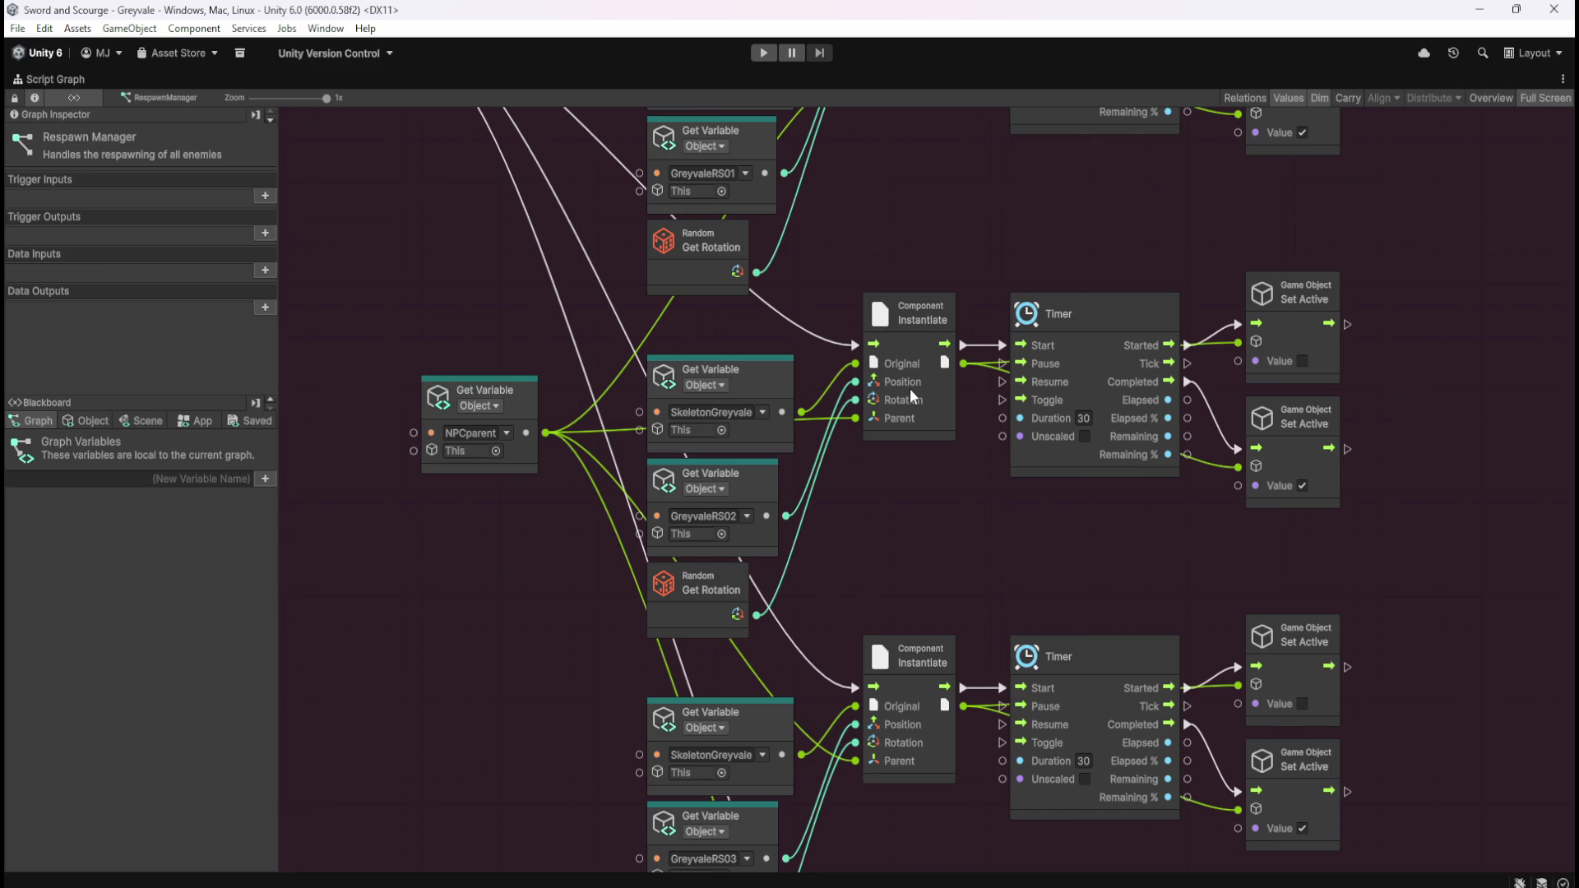
scroll(945, 239, "up", 5)
scroll(927, 492, "left", 5)
scroll(751, 201, "down", 1)
scroll(797, 265, "right", 7)
scroll(797, 264, "down", 2)
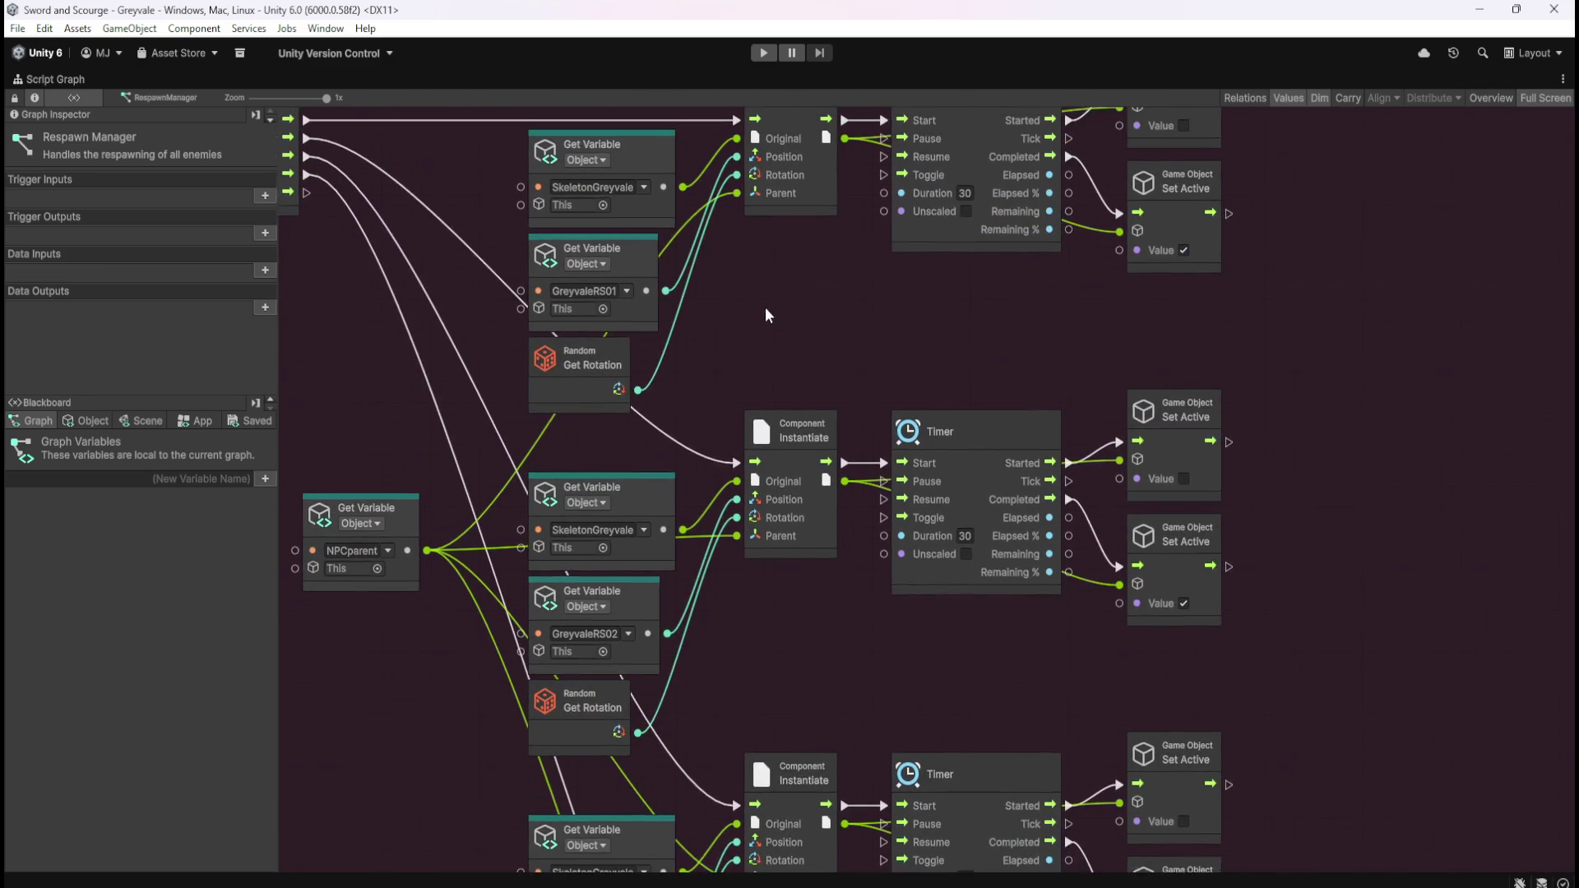
scroll(765, 315, "up", 1)
key("shift+space")
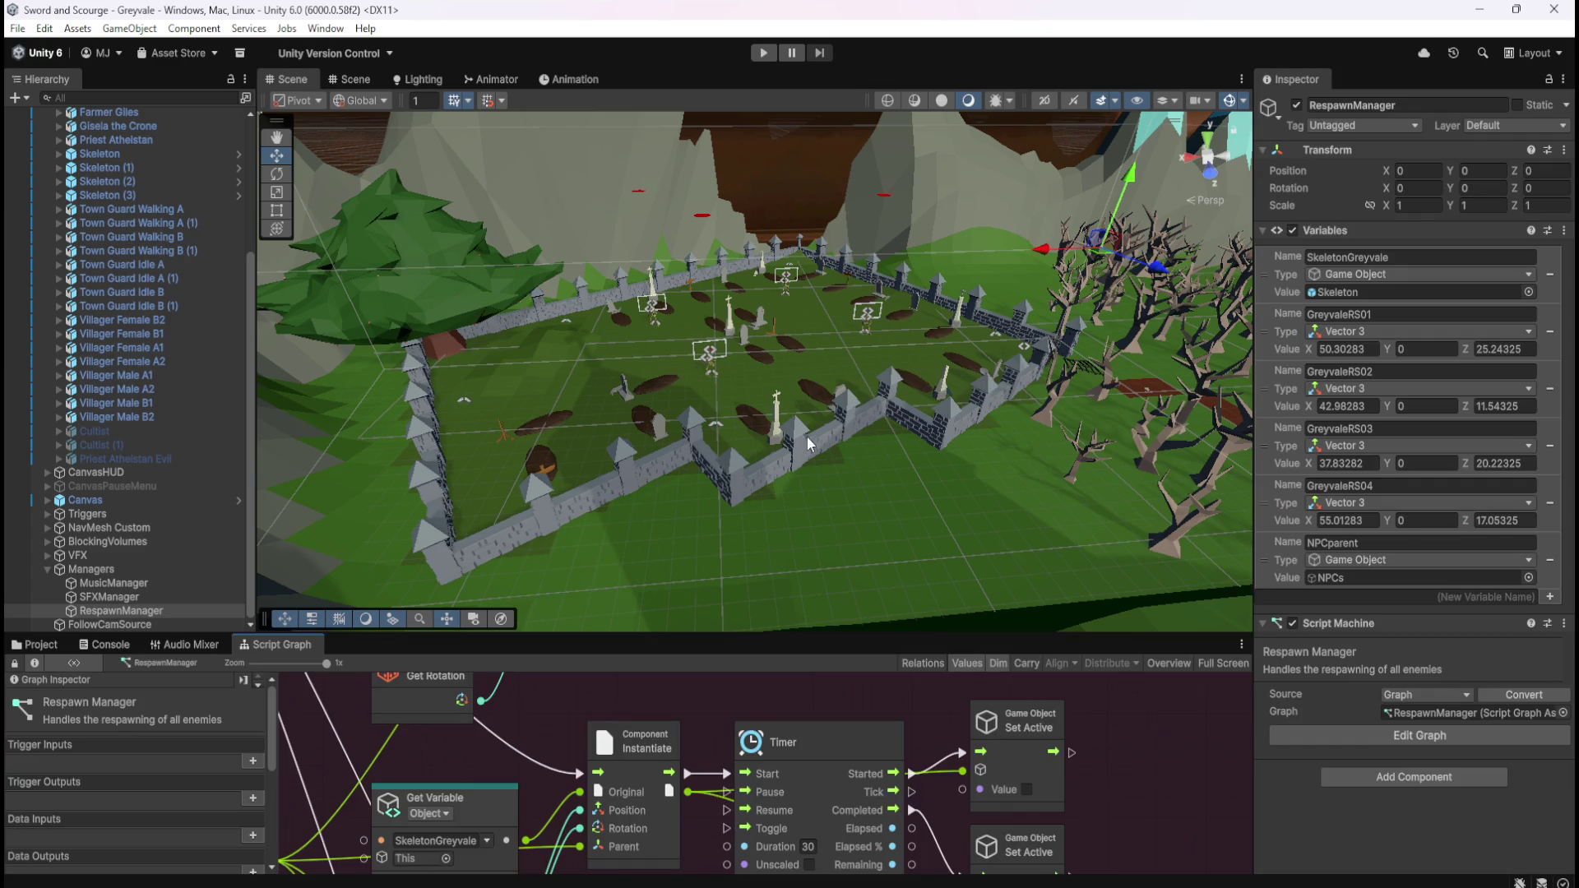
- Widen the Inspector, open a floating Game window with Ctrl+2, and enter Play mode
left_click_drag(1255, 479, 895, 556)
key("ctrl+2")
mouse_move(1221, 312)
left_mouse_down()
mouse_move(1225, 283)
mouse_move(1207, 262)
left_mouse_up()
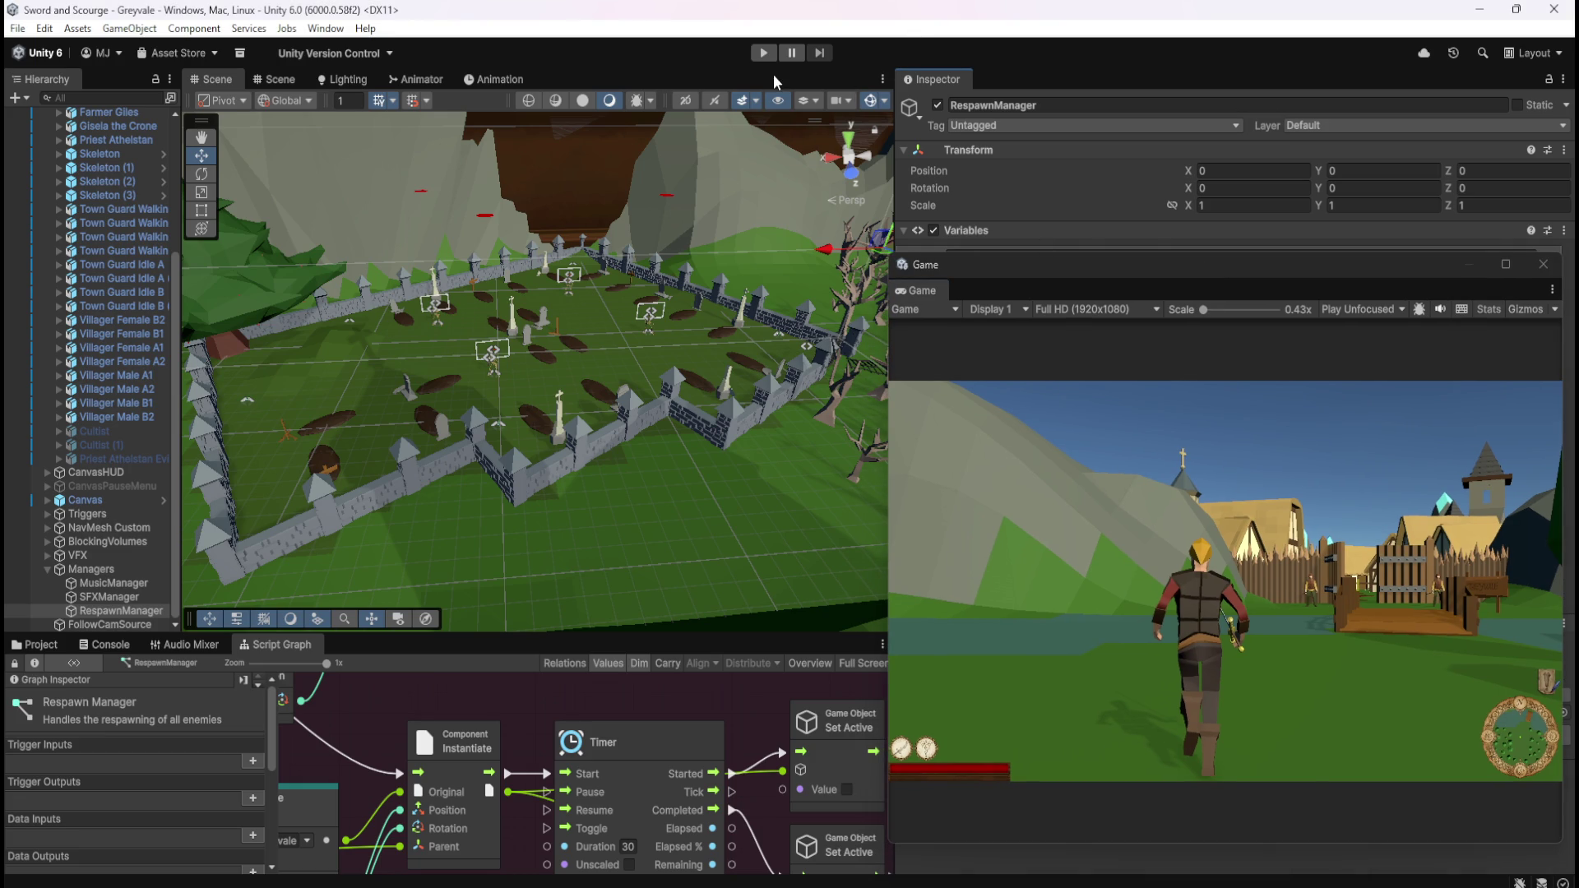
scroll(133, 353, "up", 3)
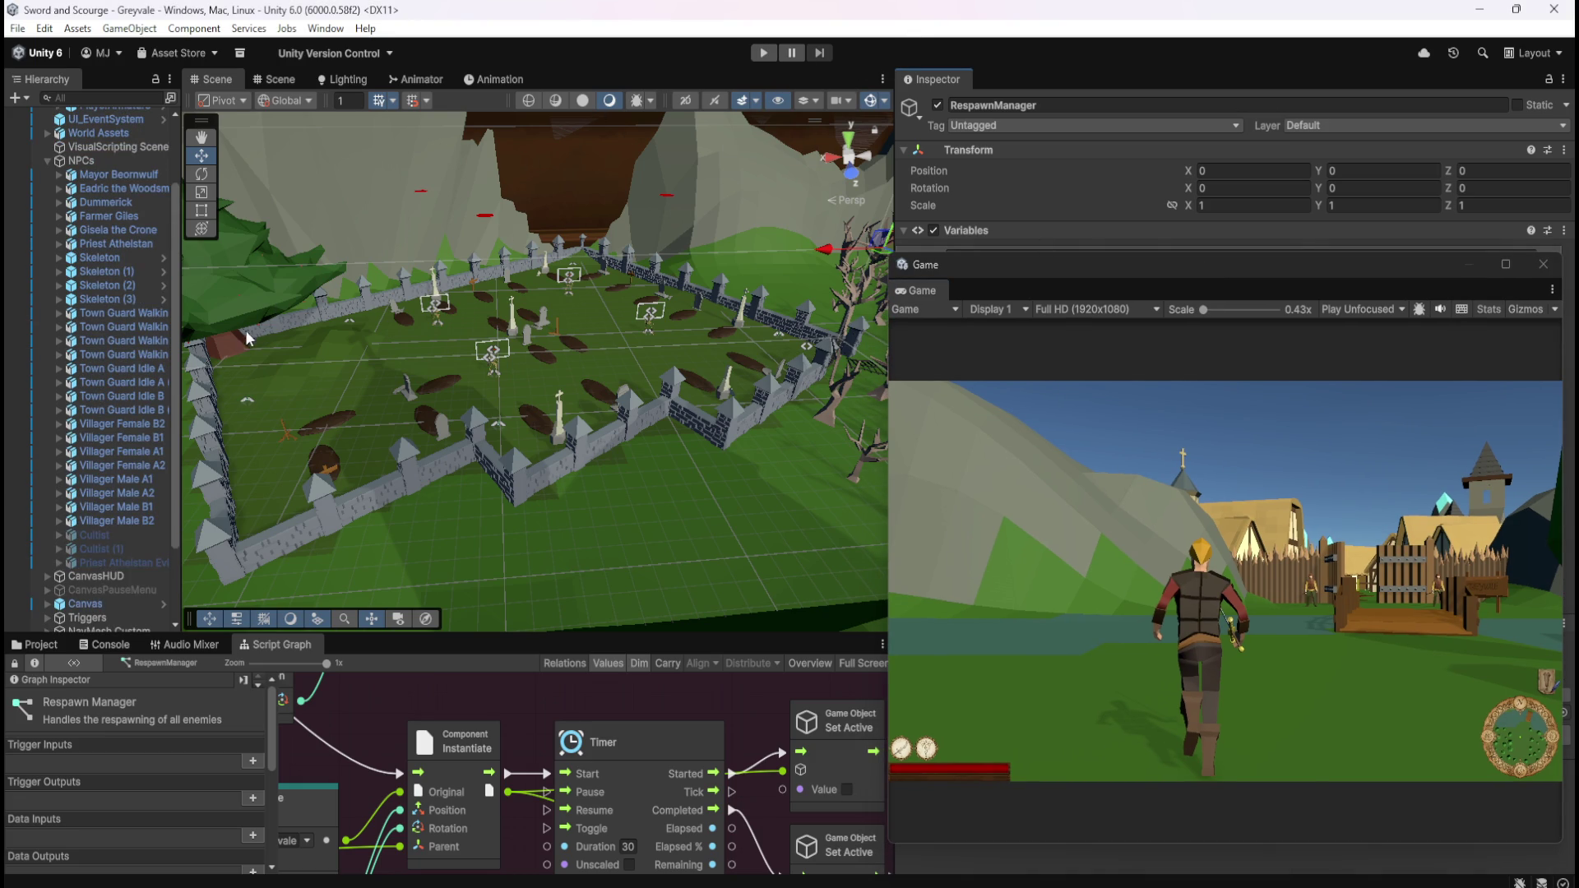
scroll(175, 423, "down", 2)
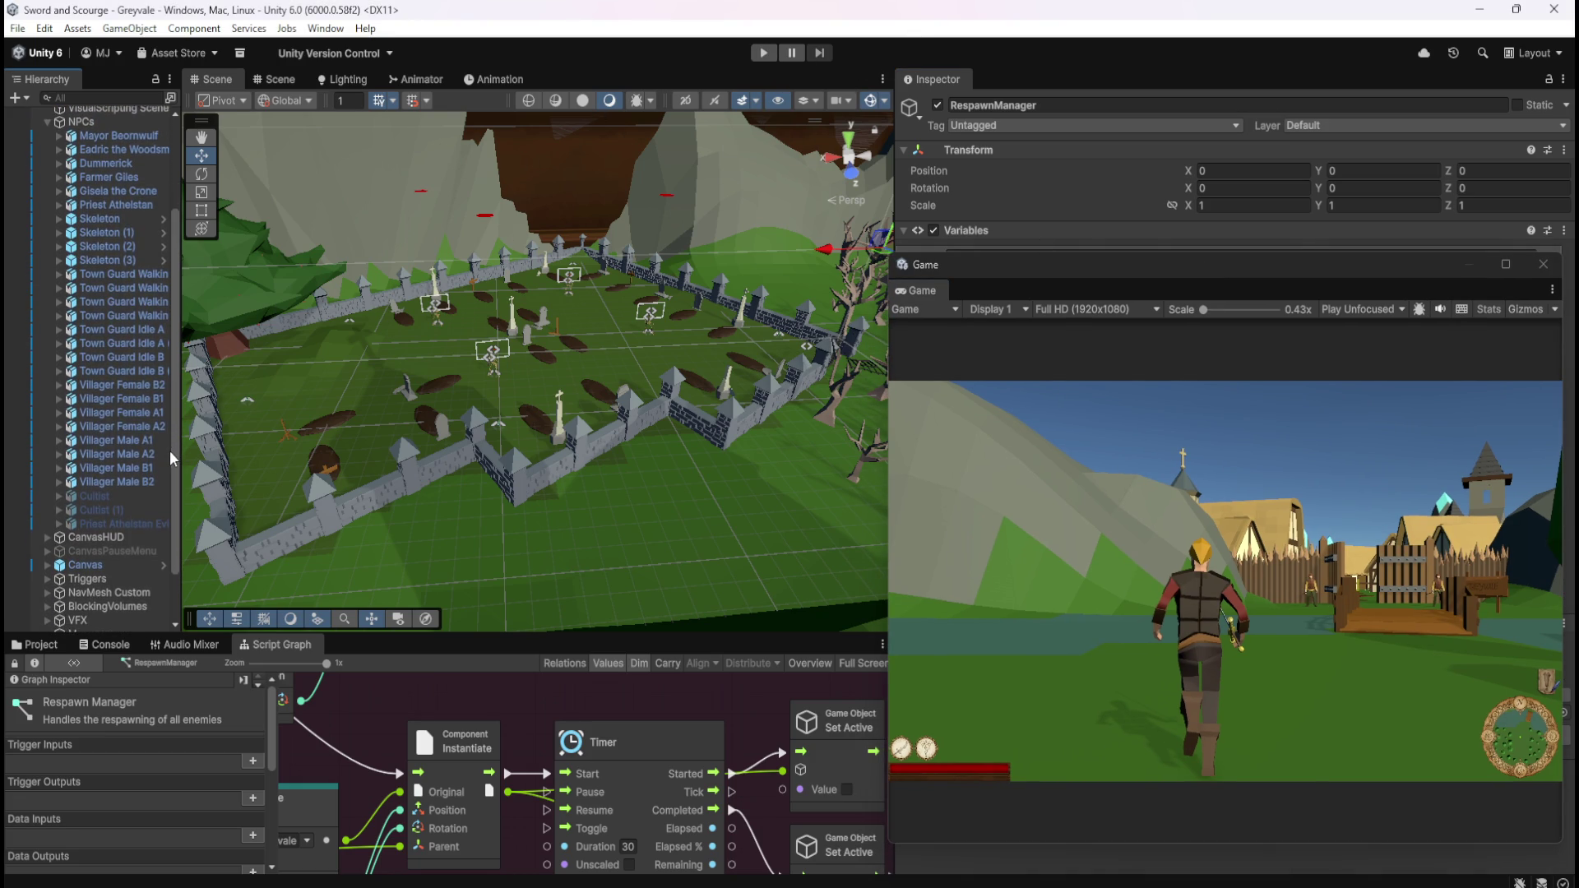
left_click(764, 52)
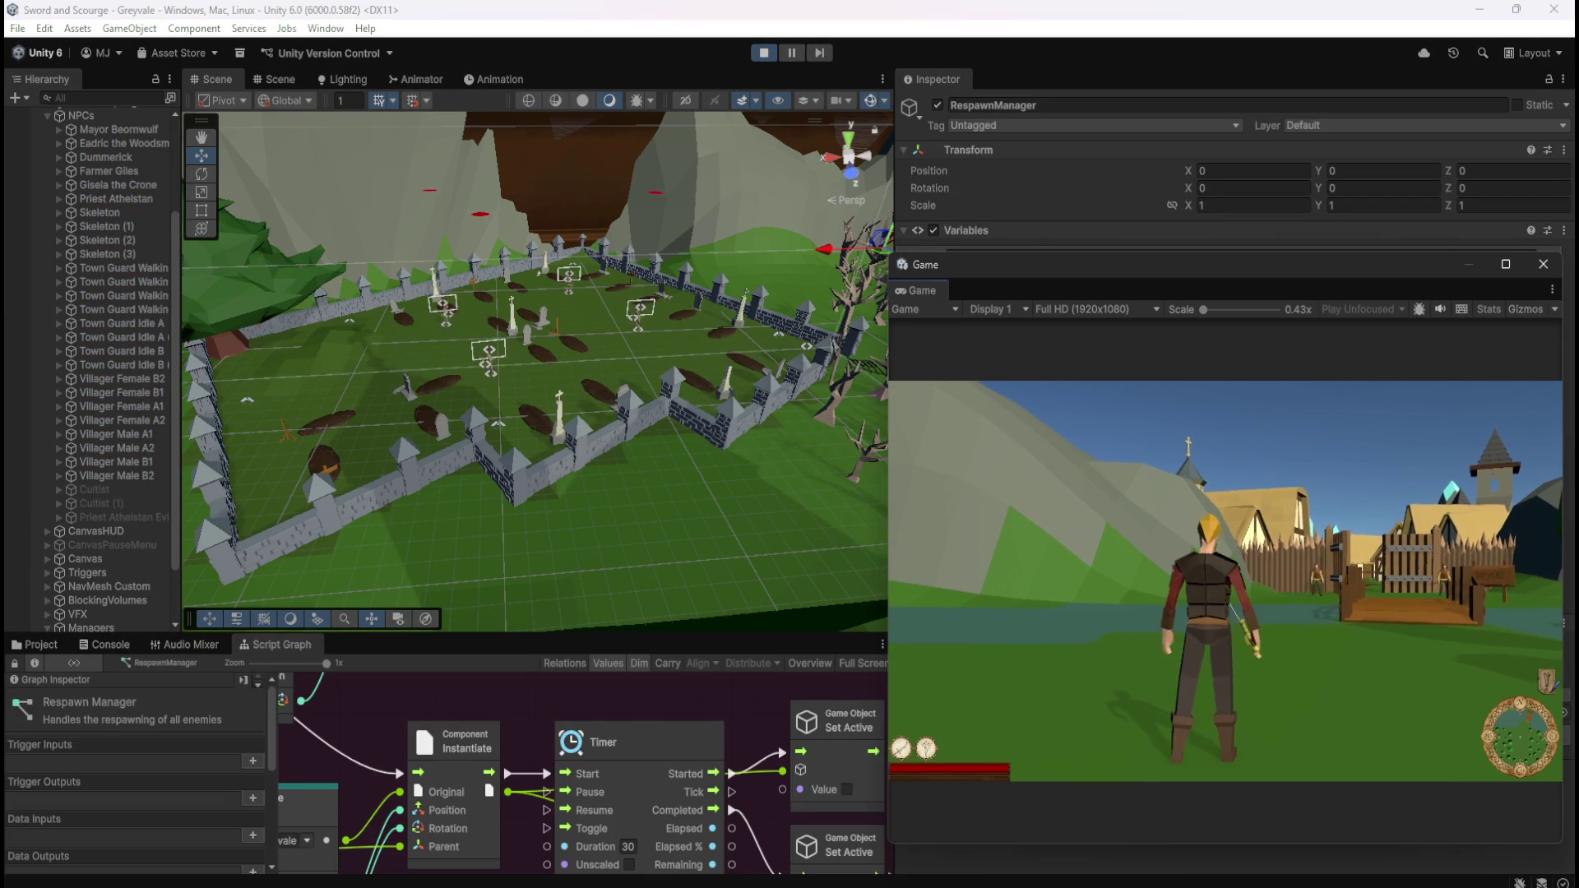
- Run the player from the bridge through the village and meadow into the graveyard
key("w")
key("w")
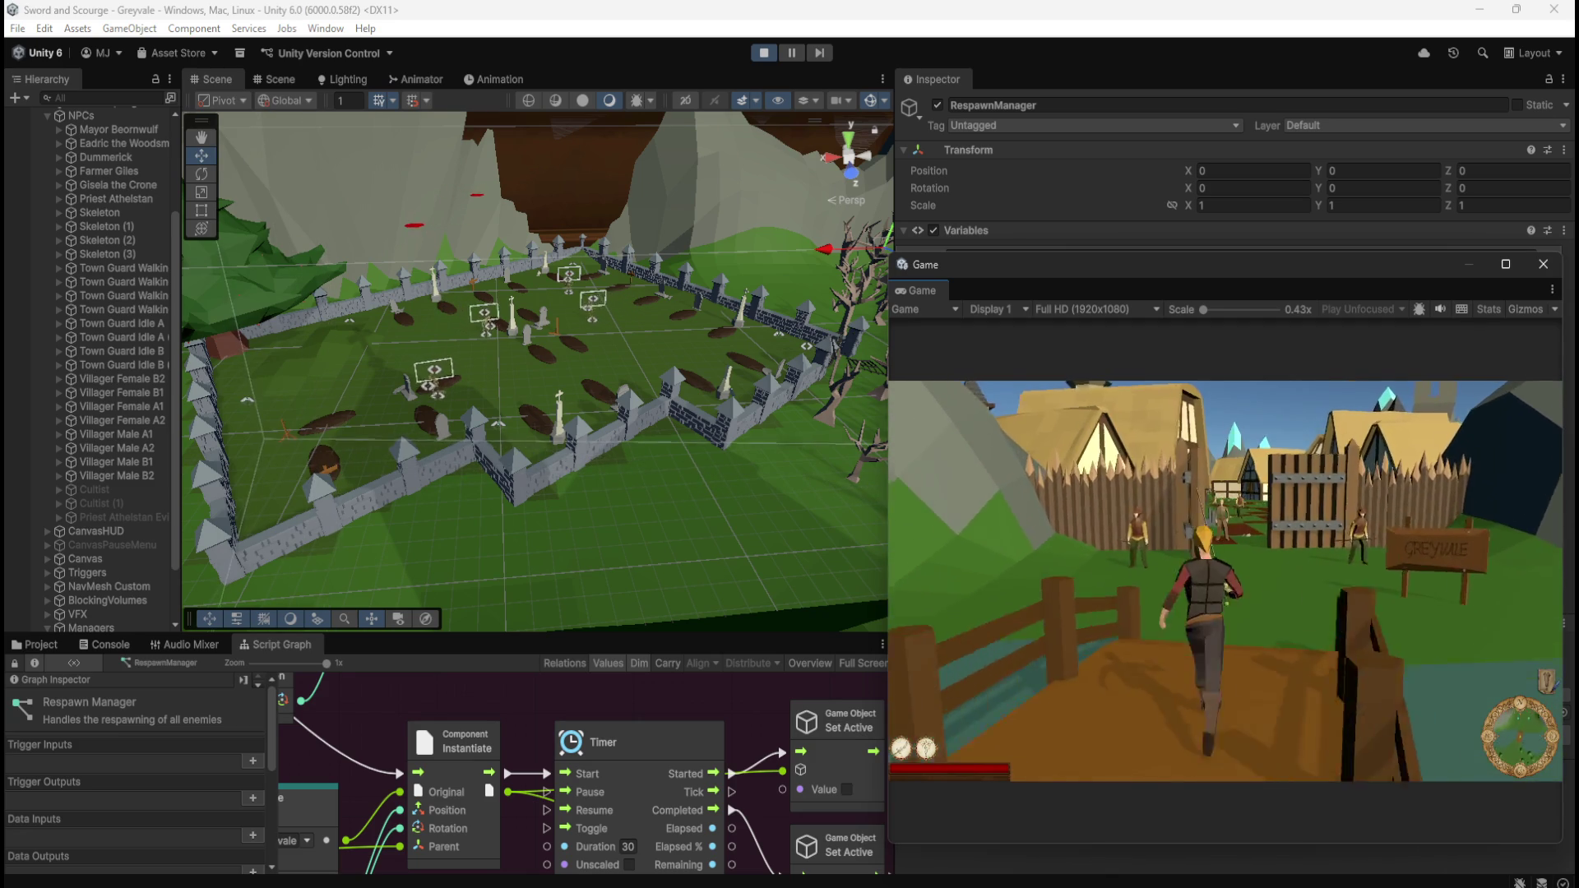
key("w")
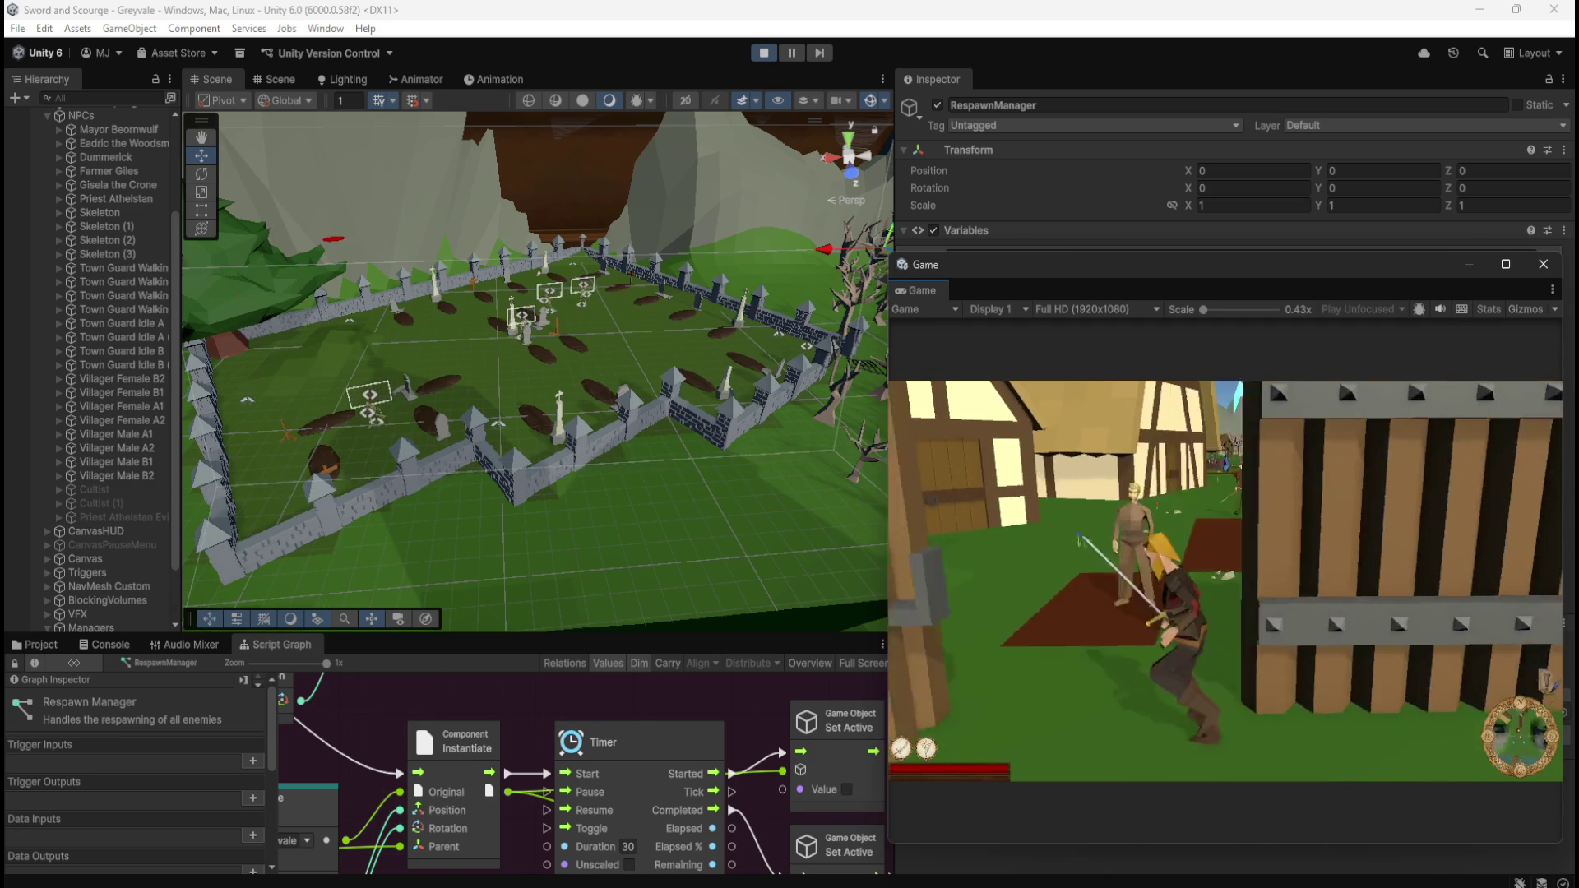
key("w")
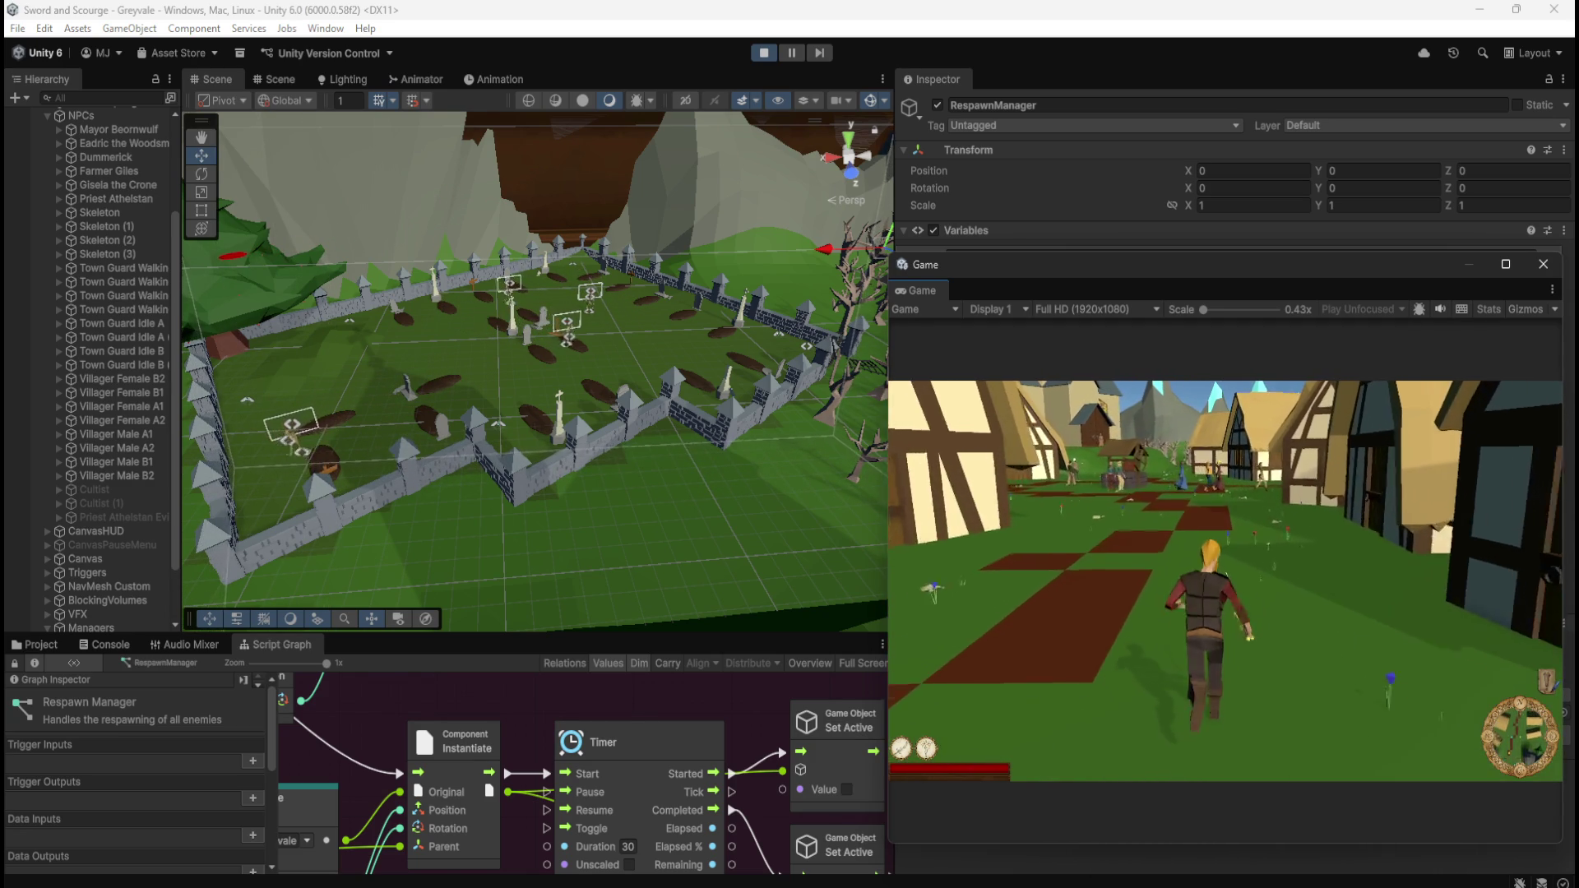
key("w")
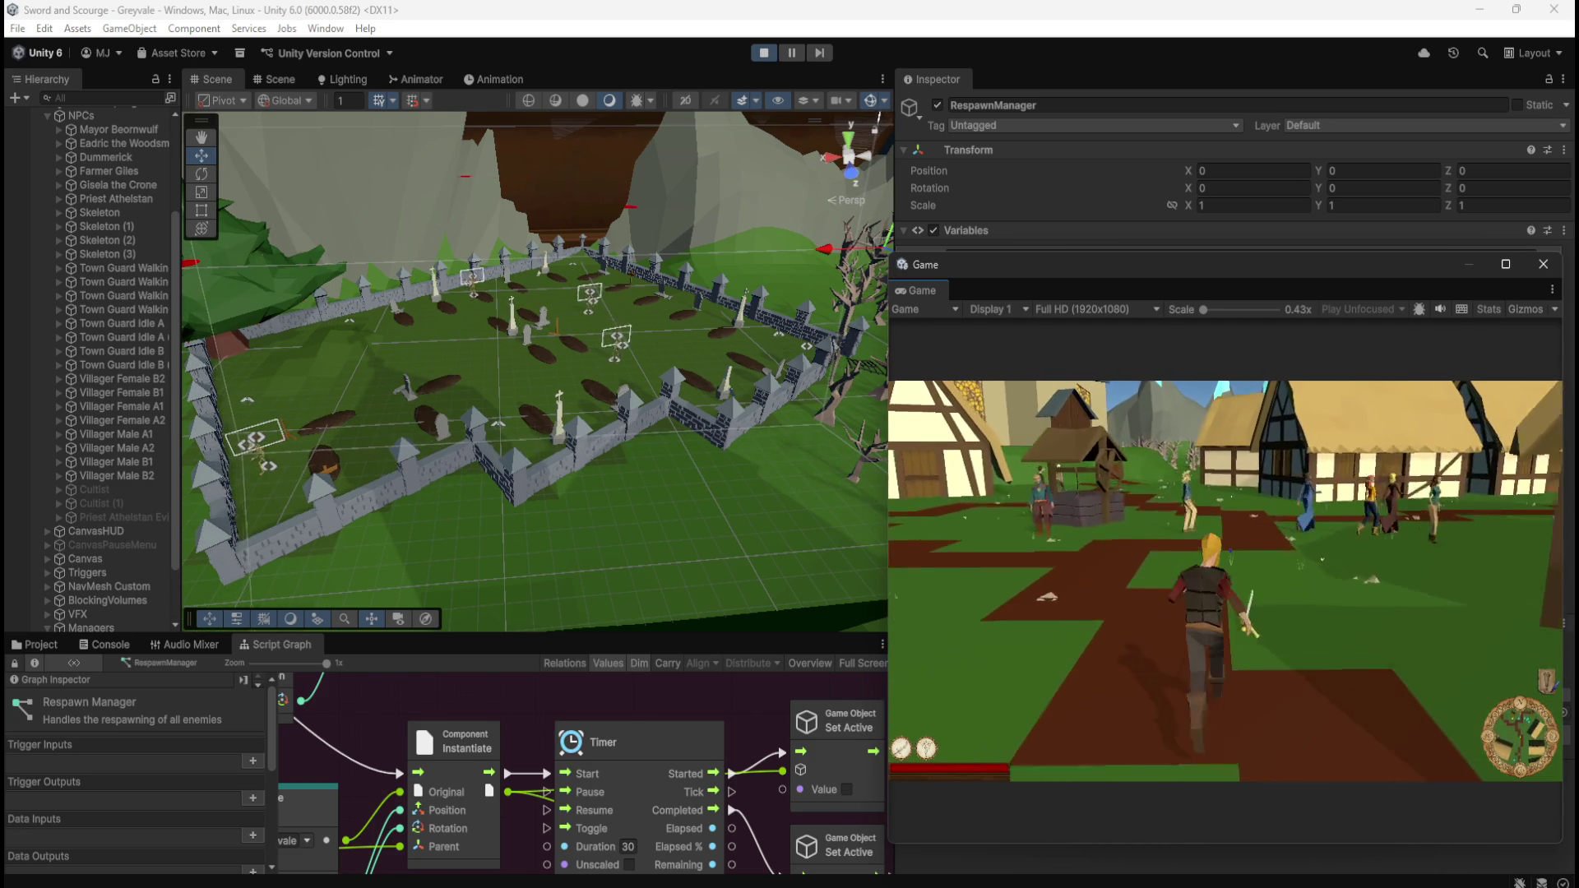
key("w")
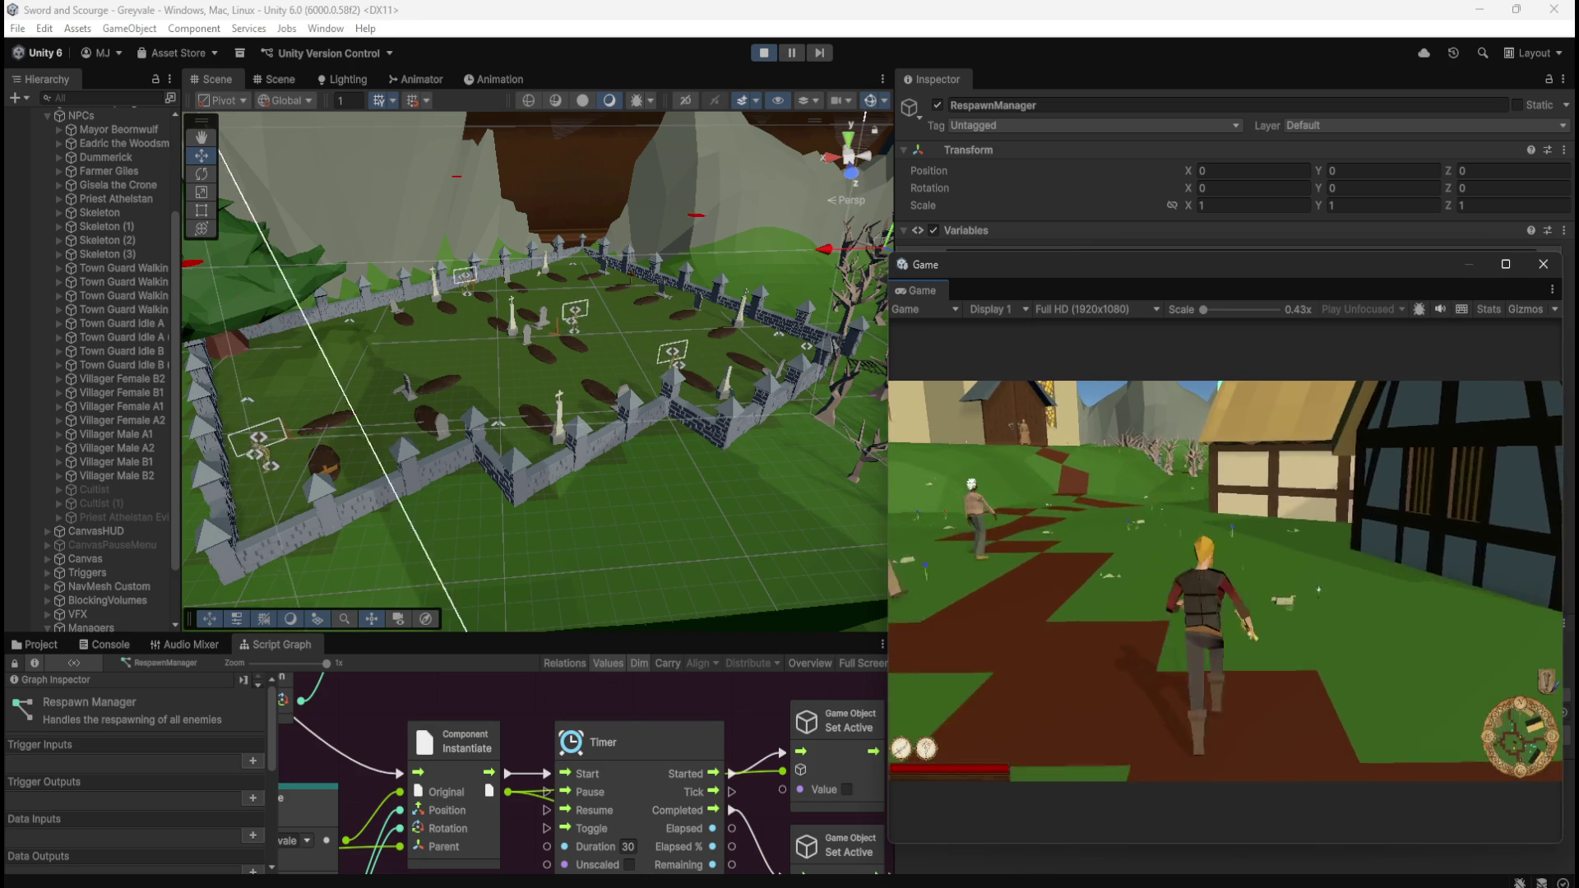
key("w")
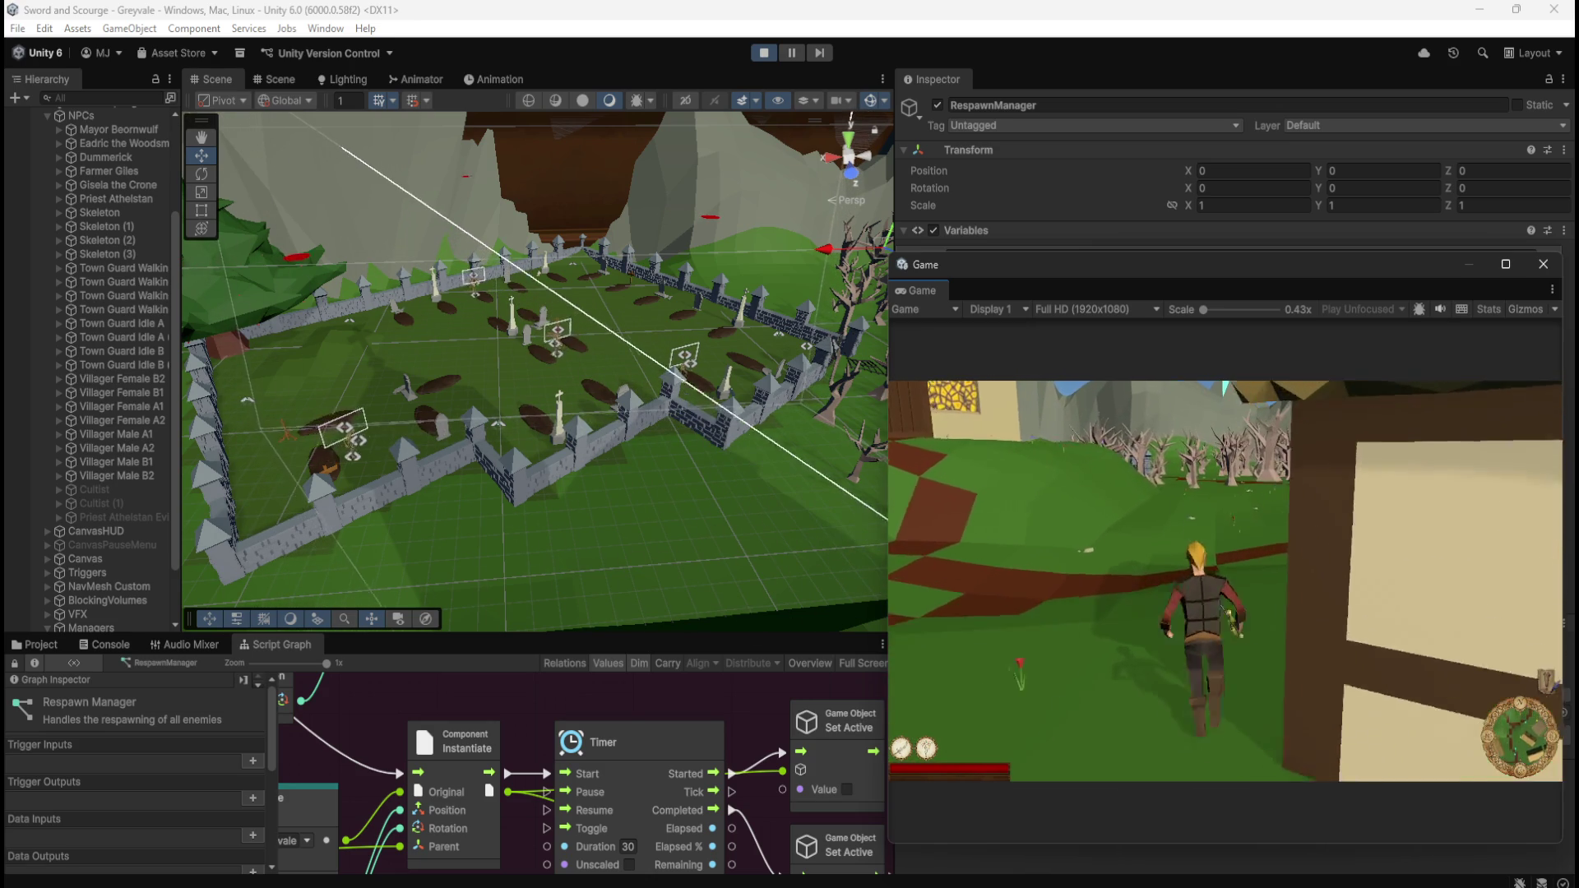
key("w")
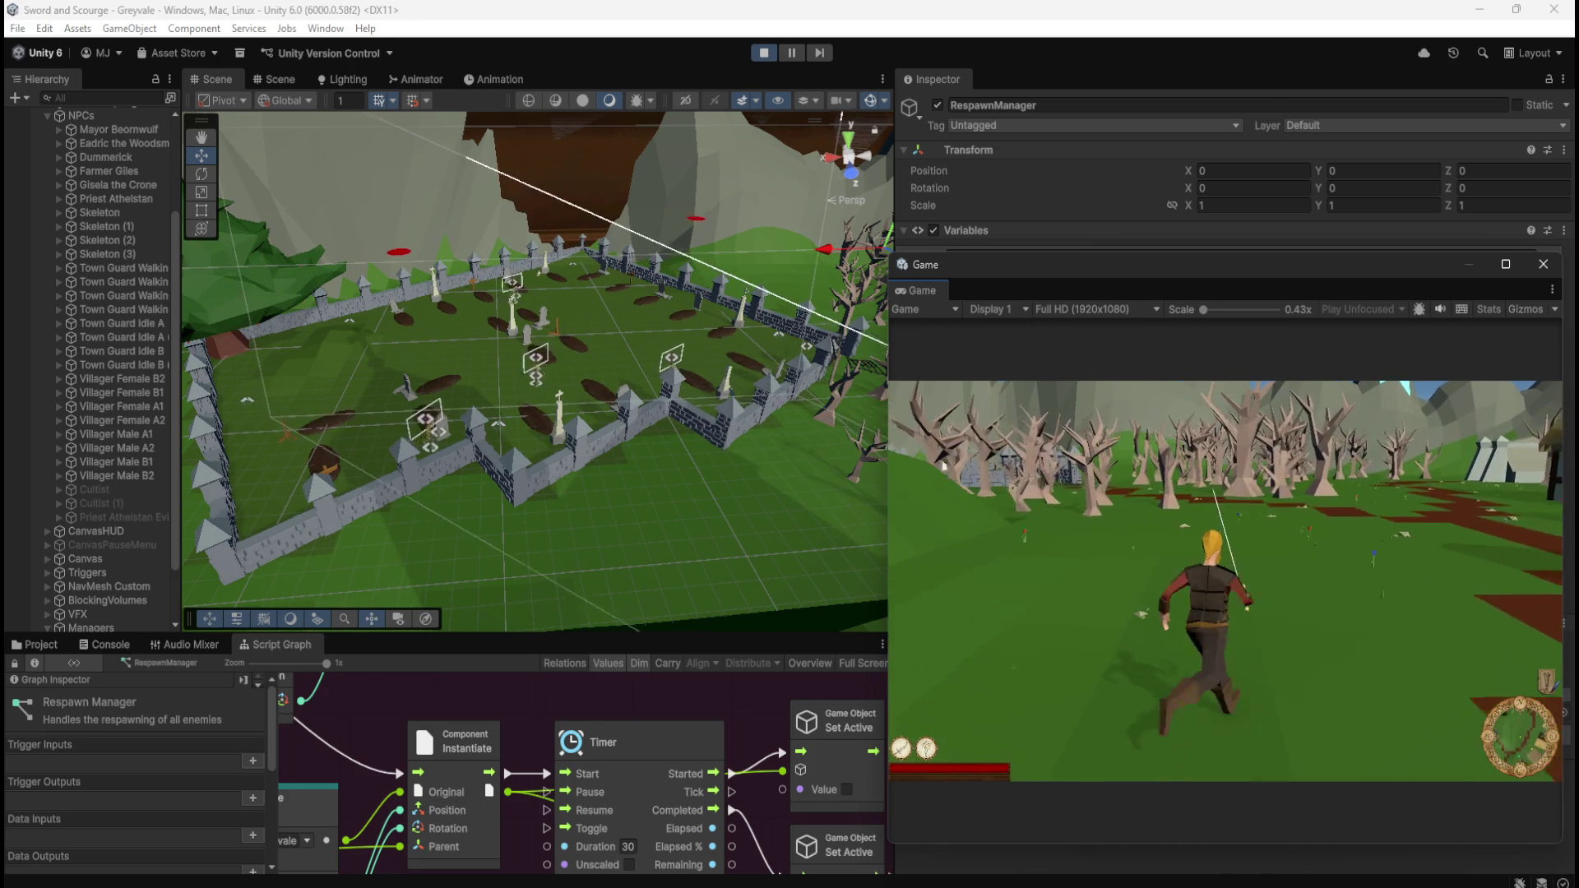
key("w")
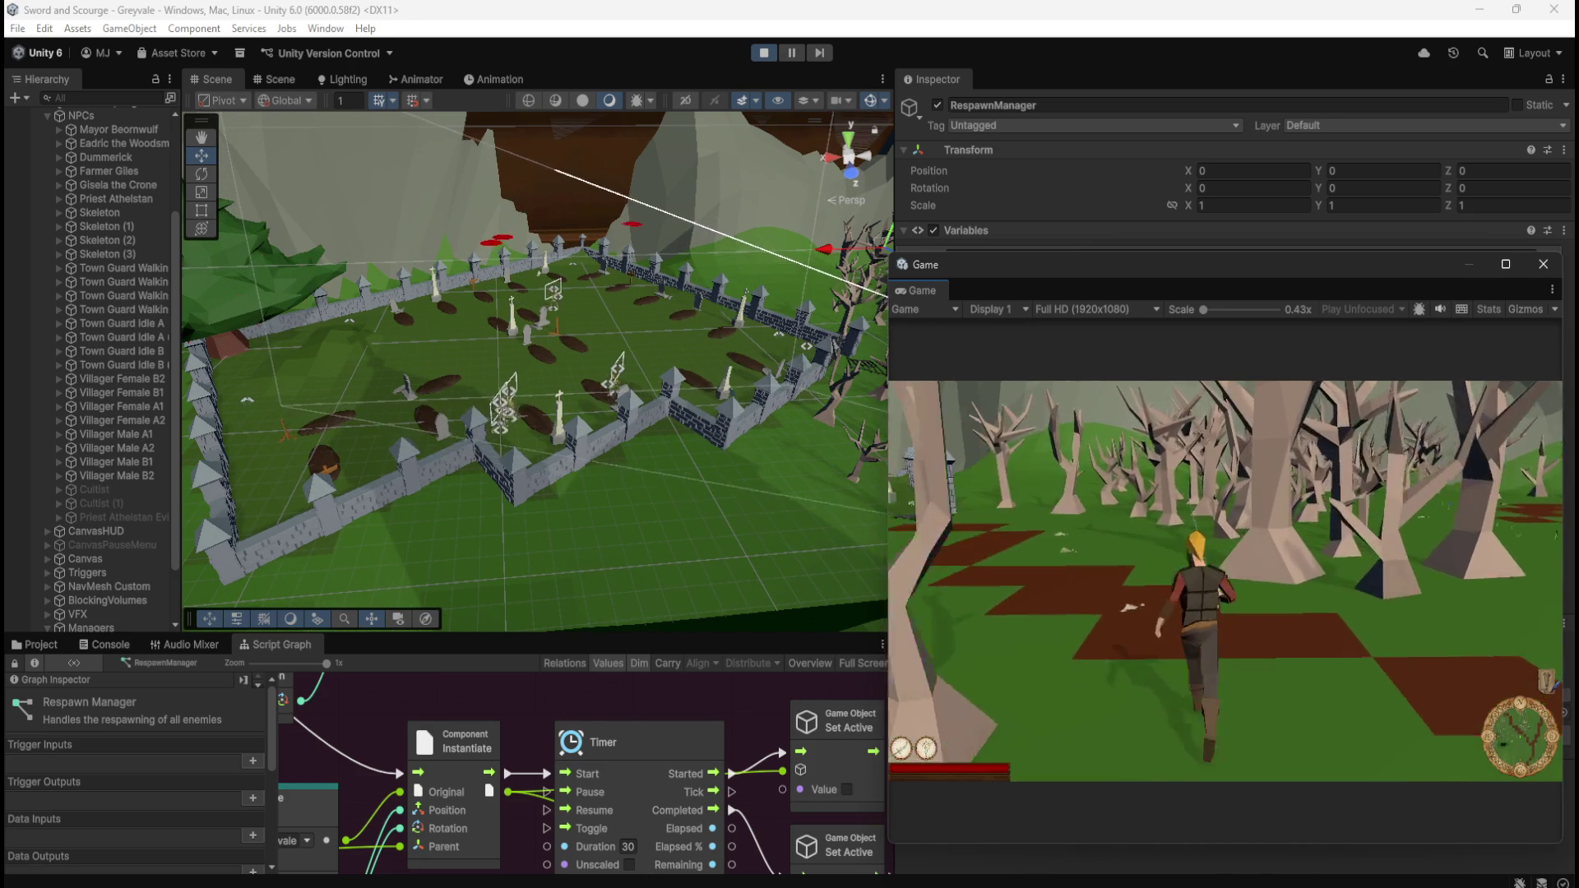
key("w")
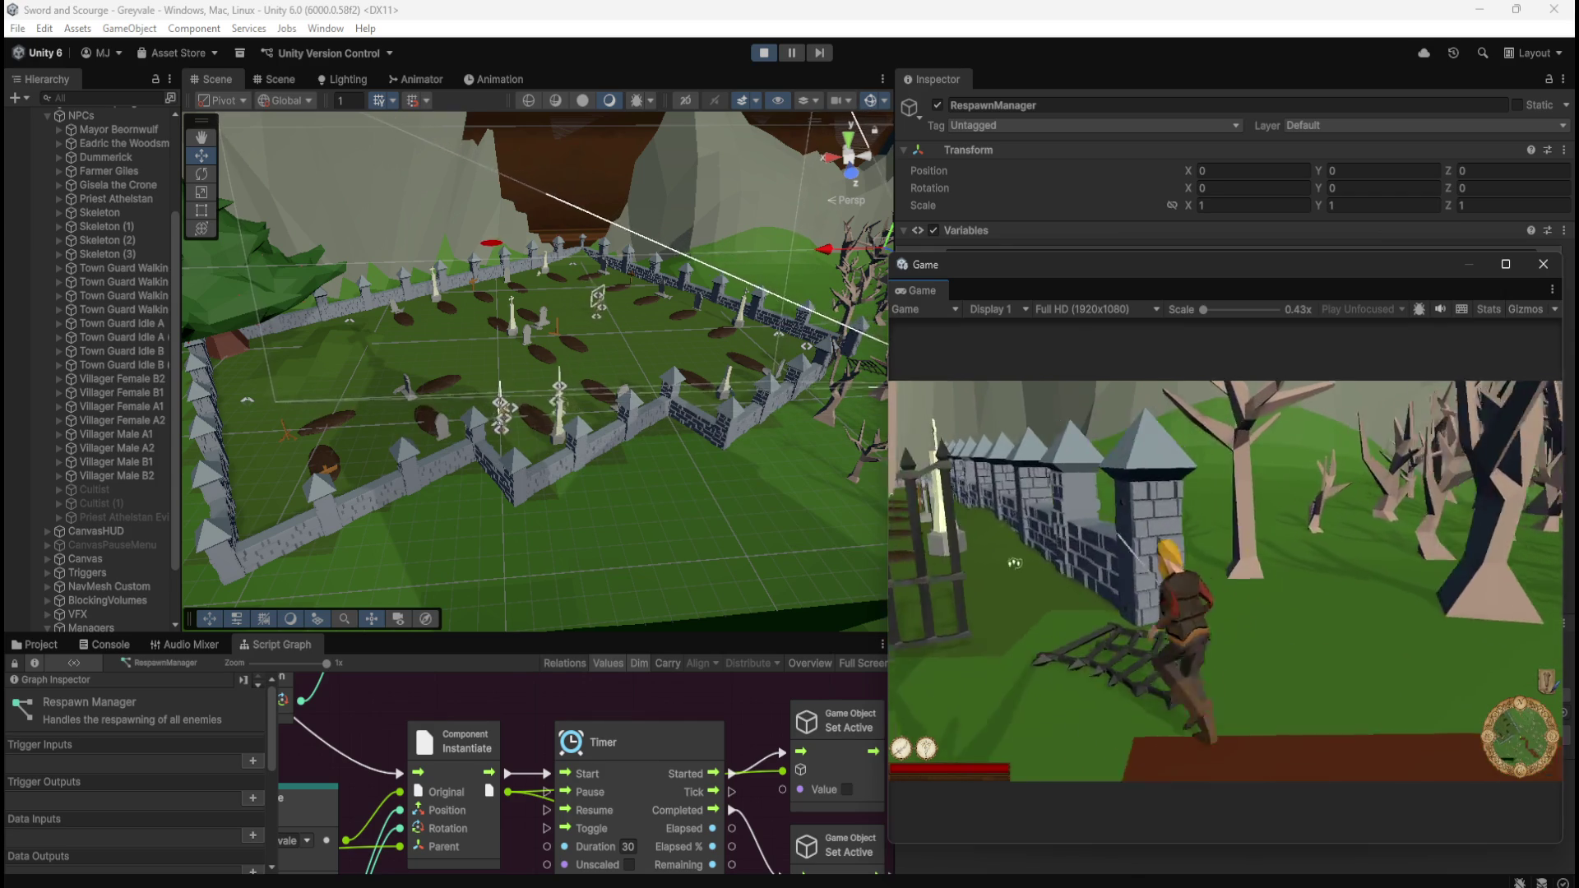
- Charge the graveyard skeleton and keep swinging the sword until it collapses
key("w")
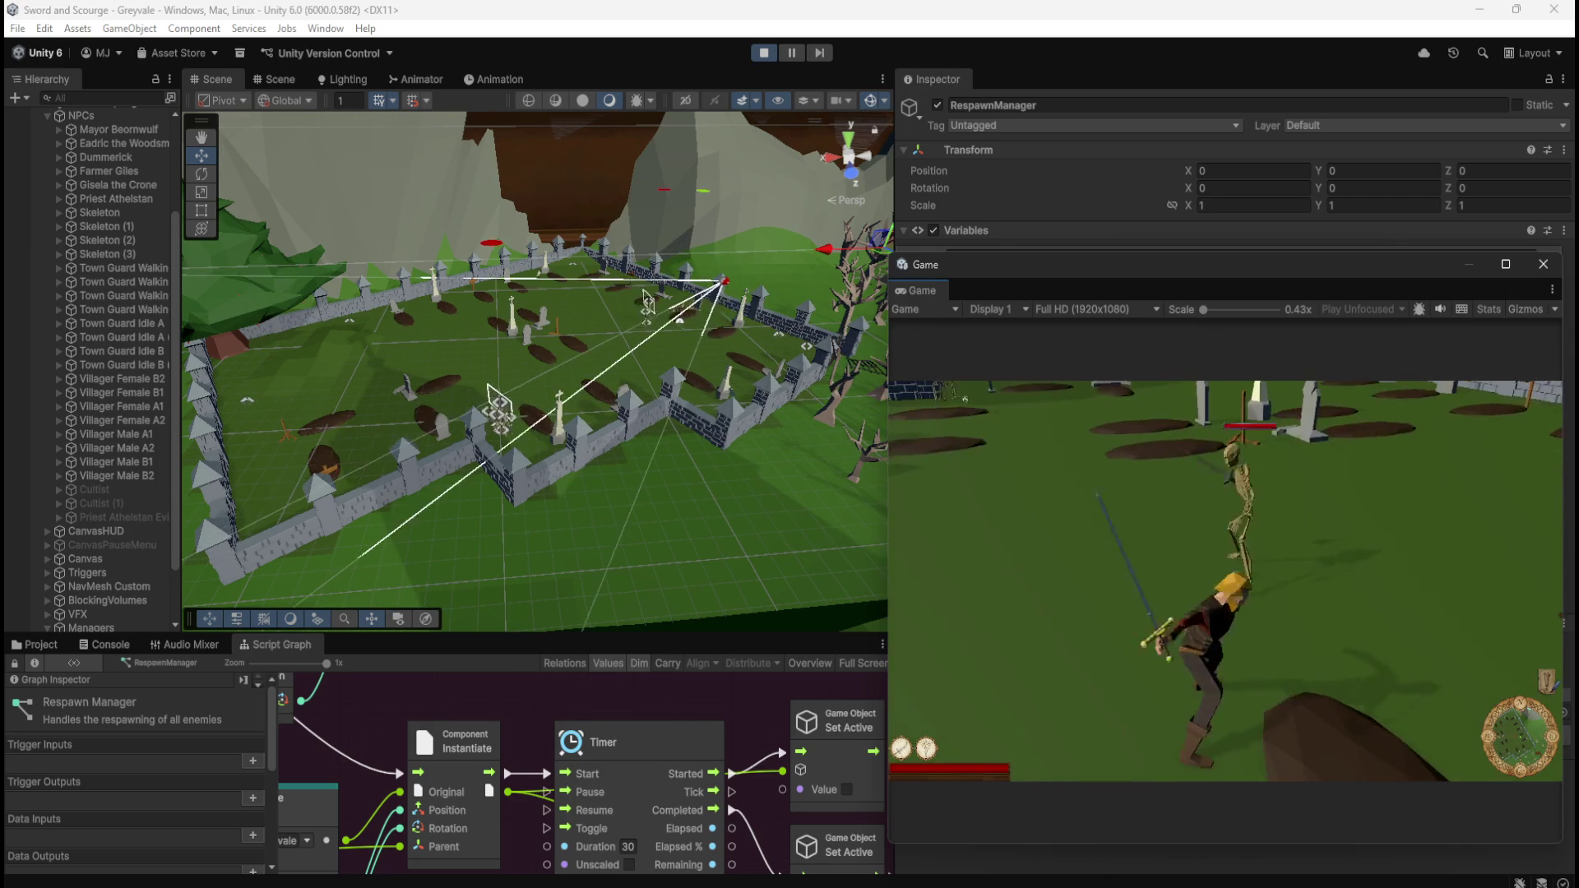
key("w")
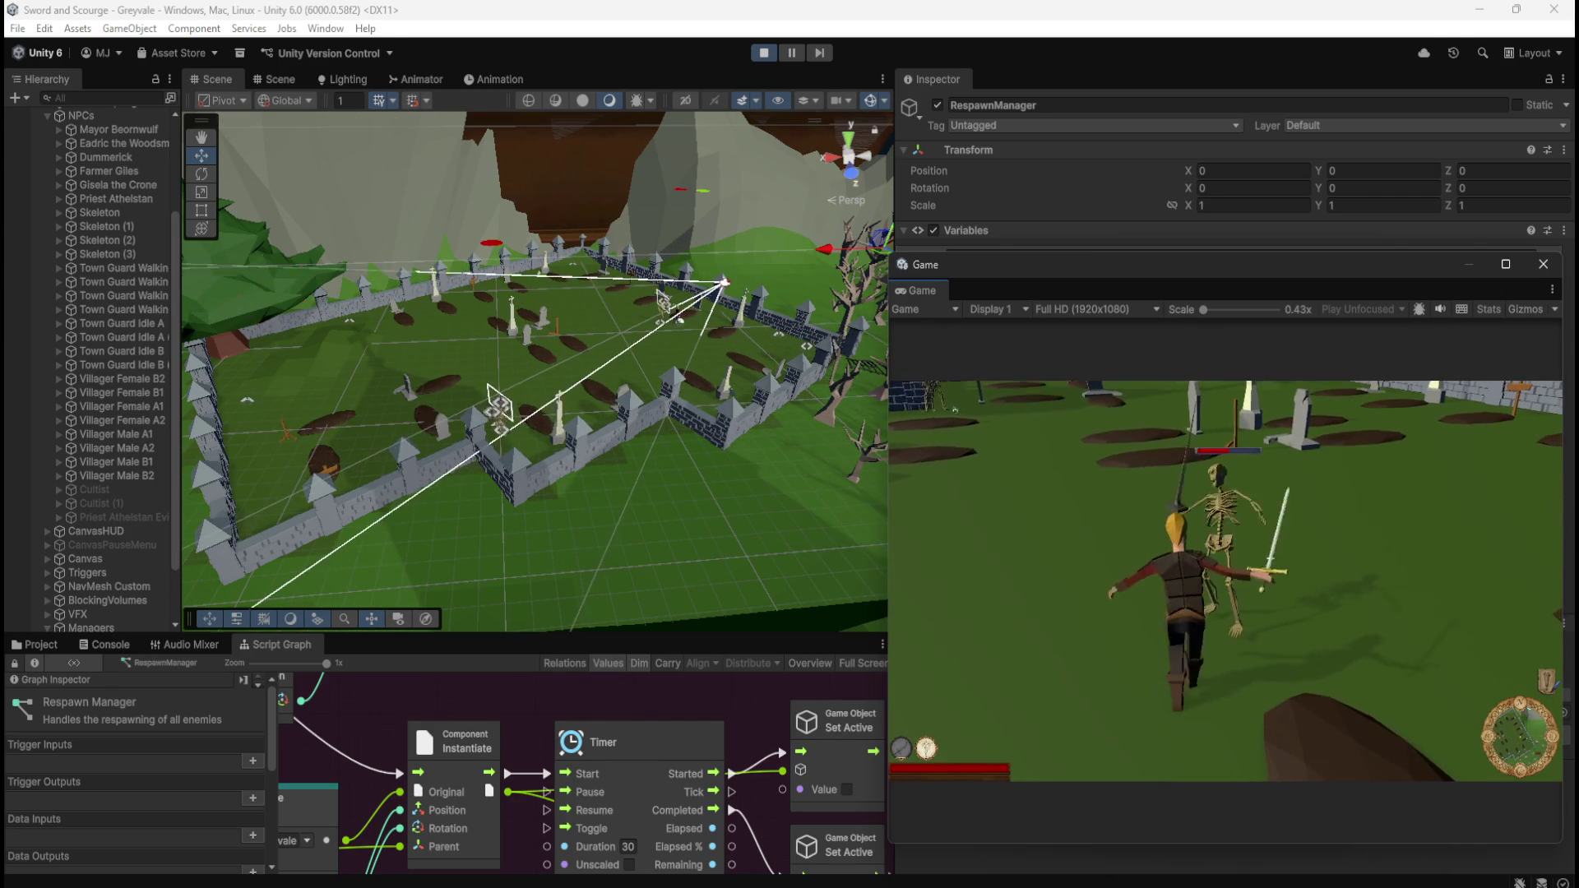
key("w")
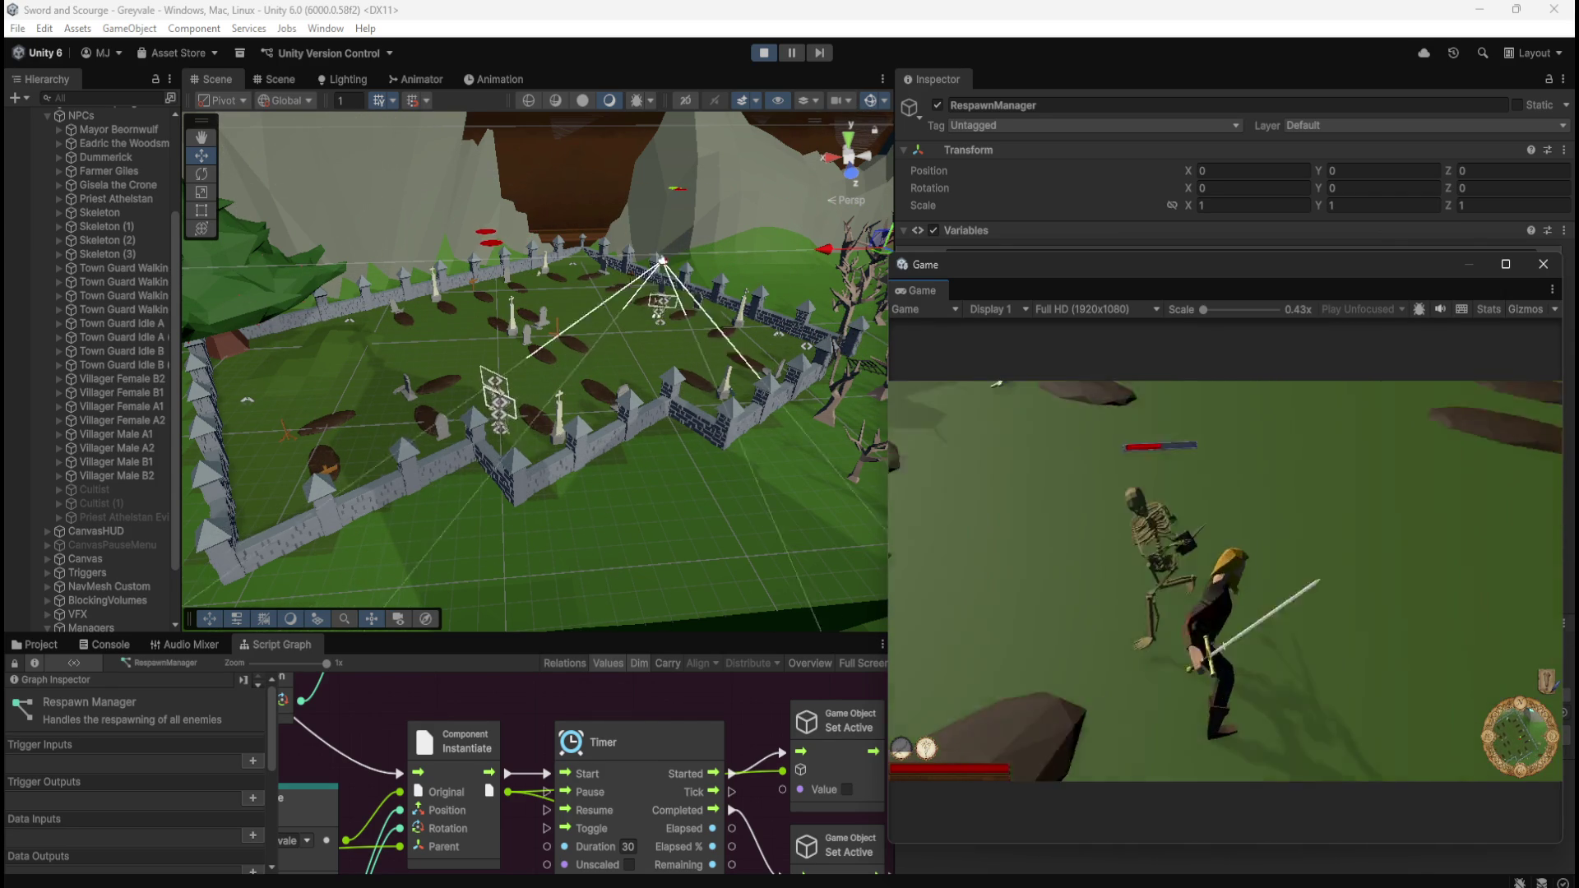
key("w")
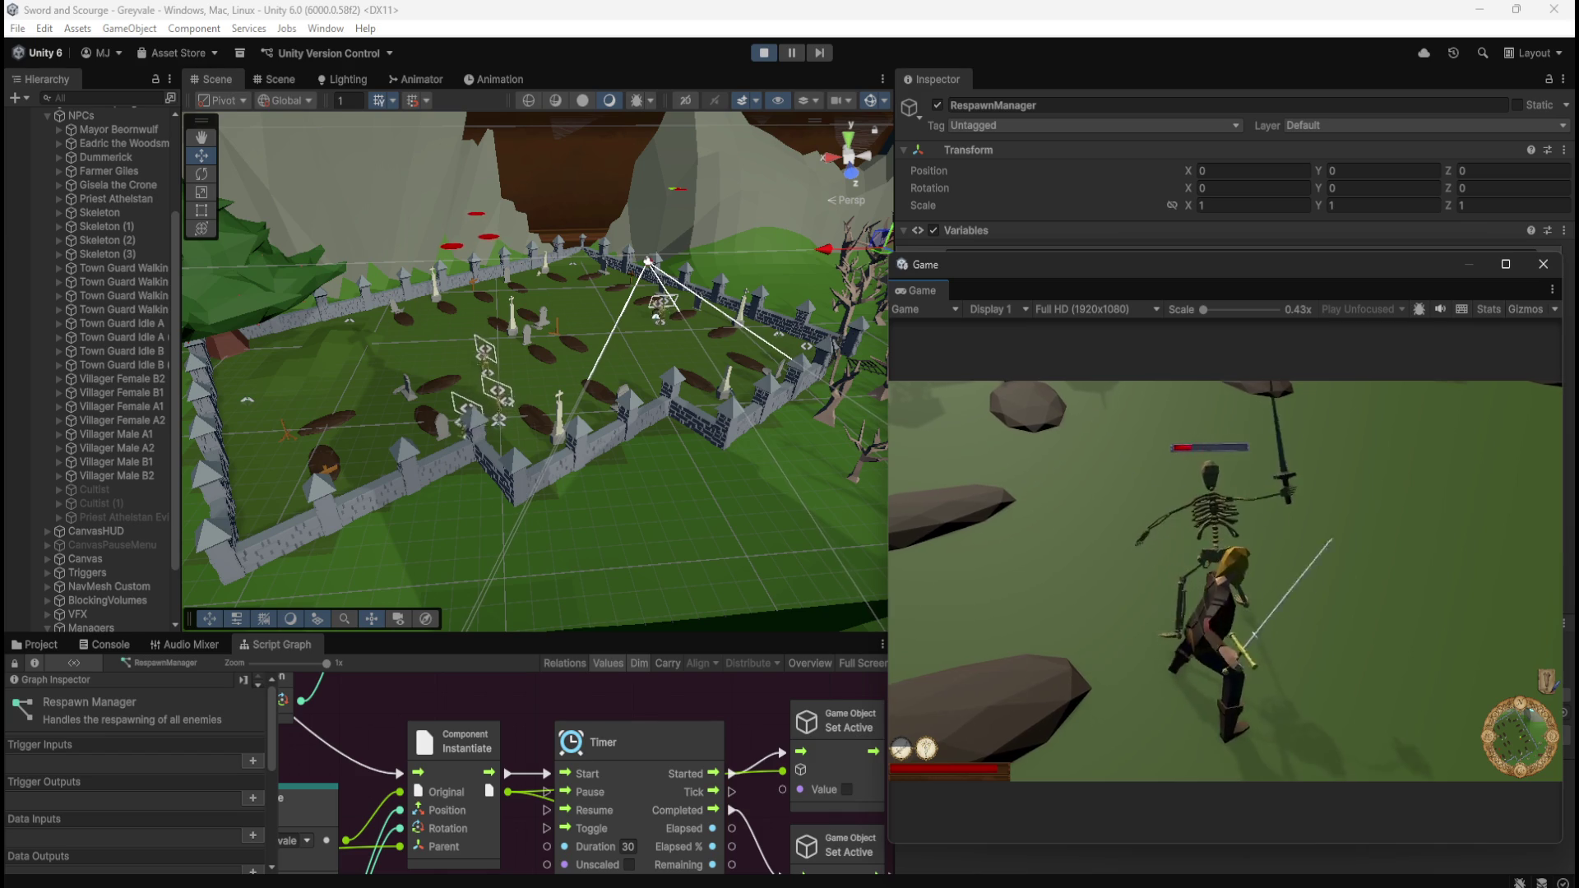
key("w")
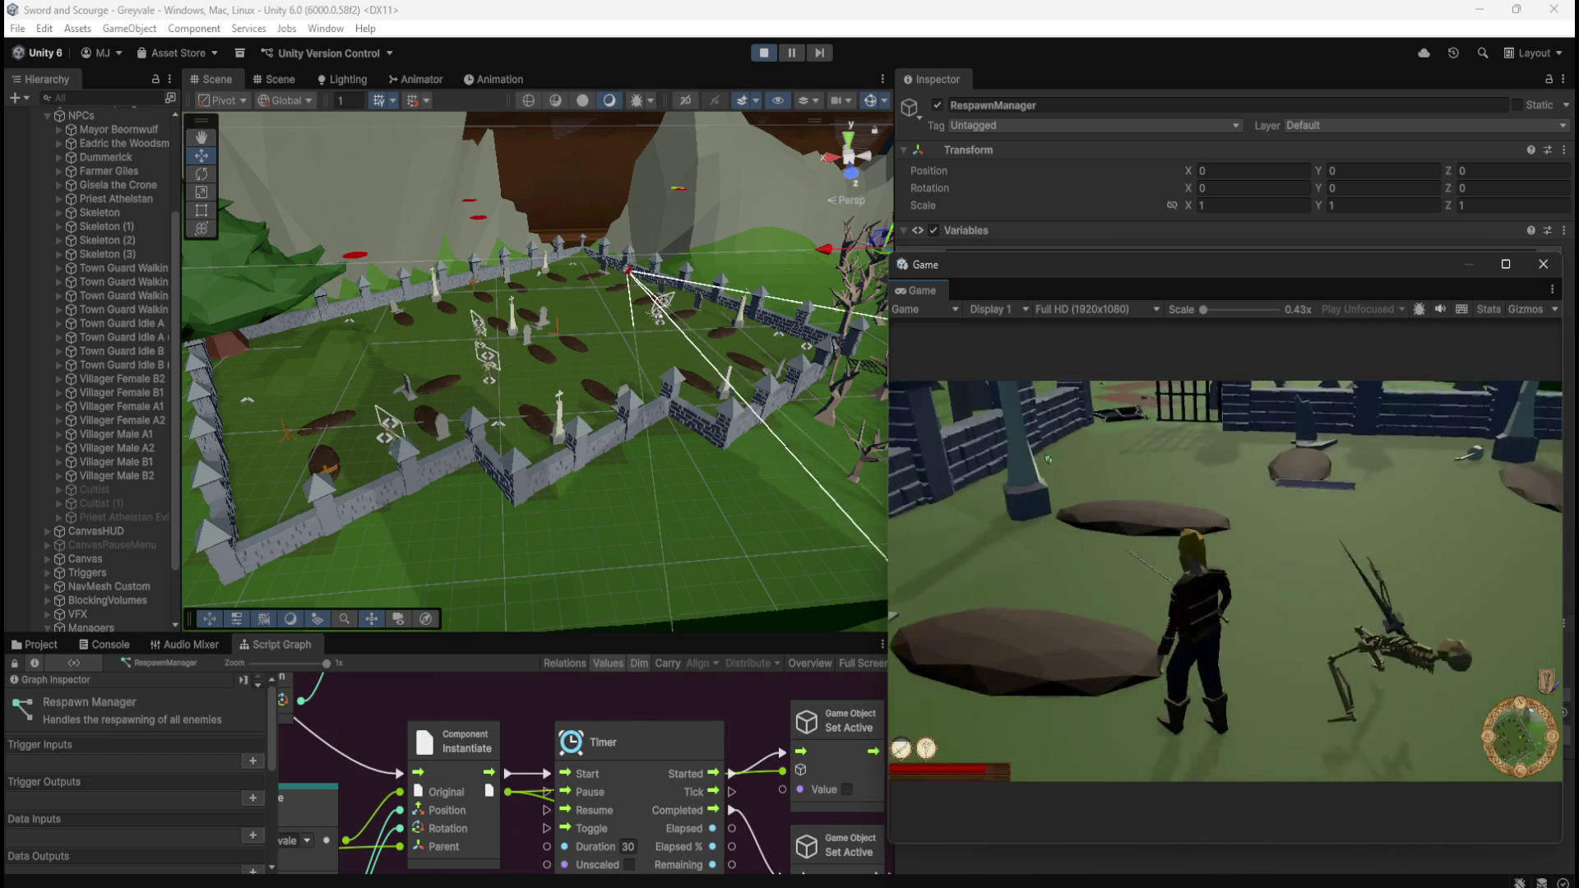
key("w")
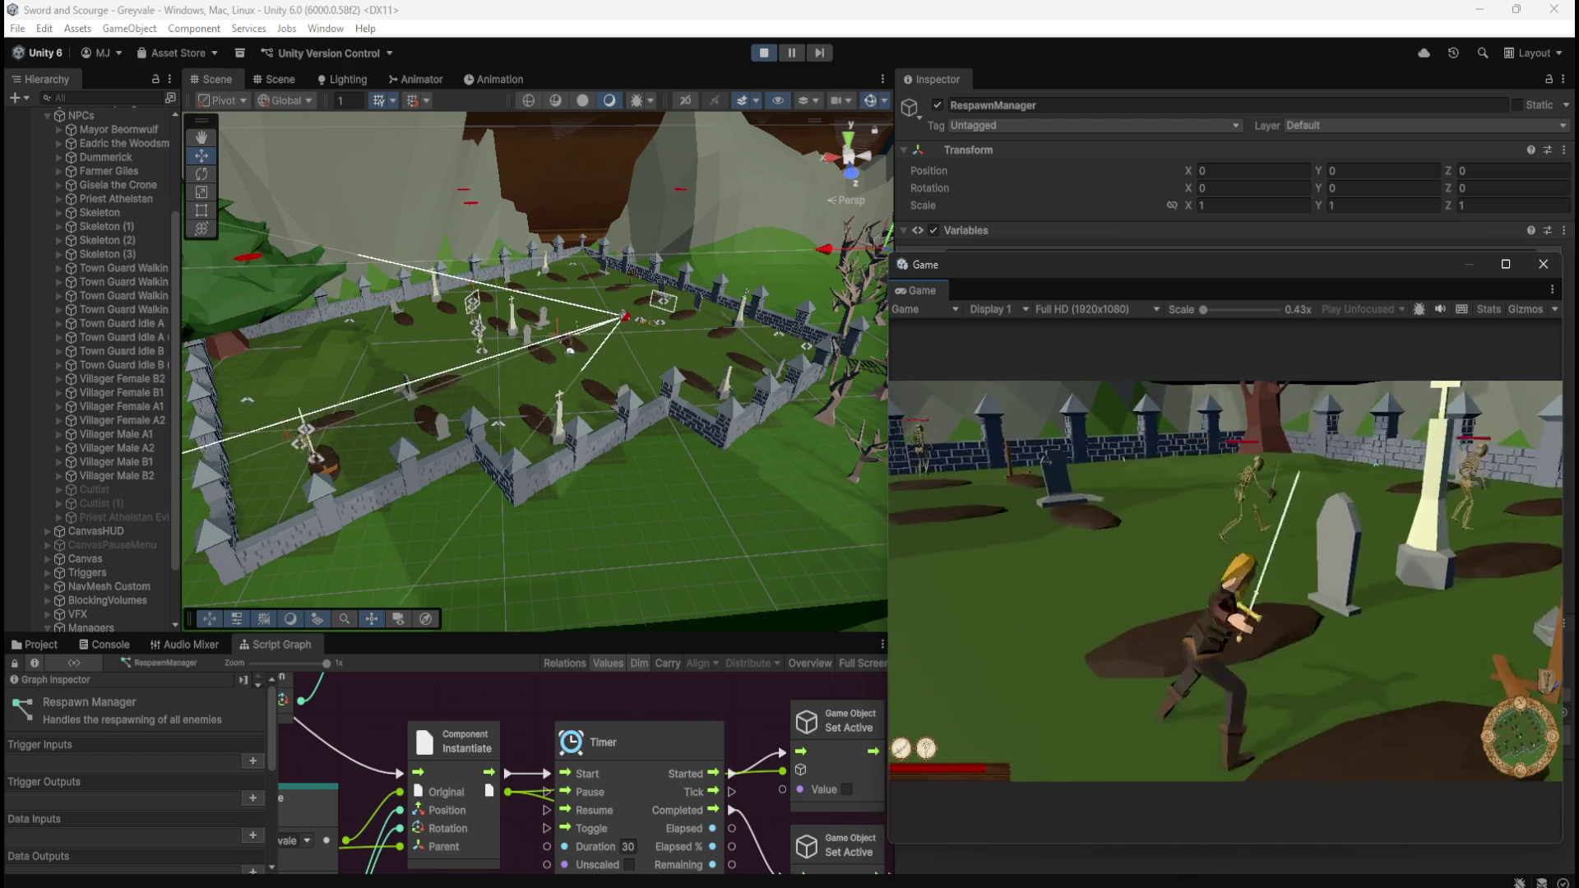
key("w")
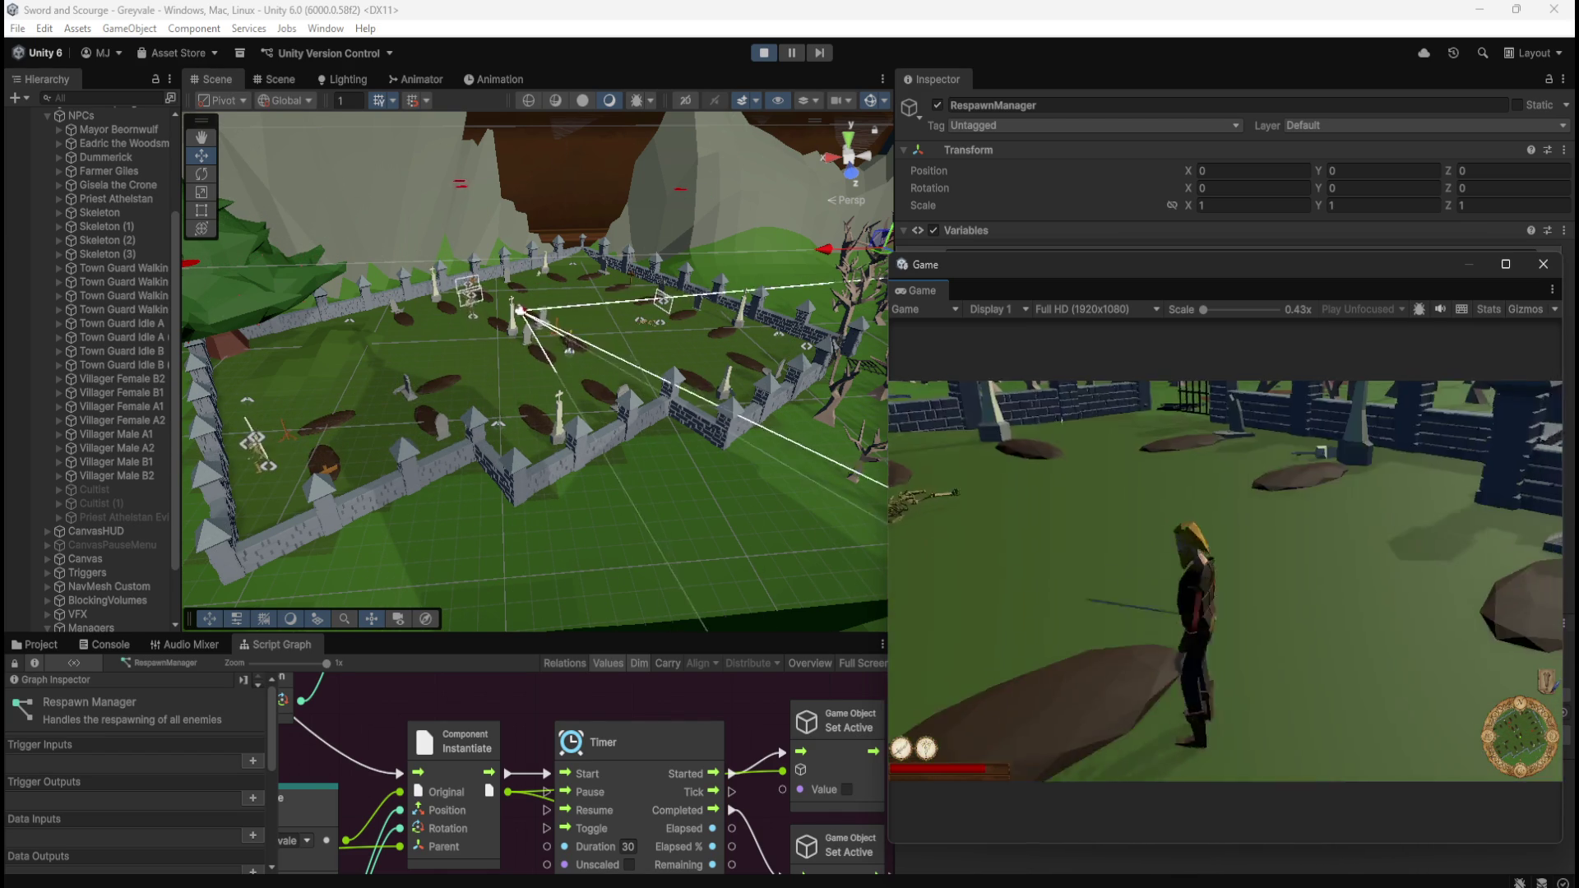
key("w")
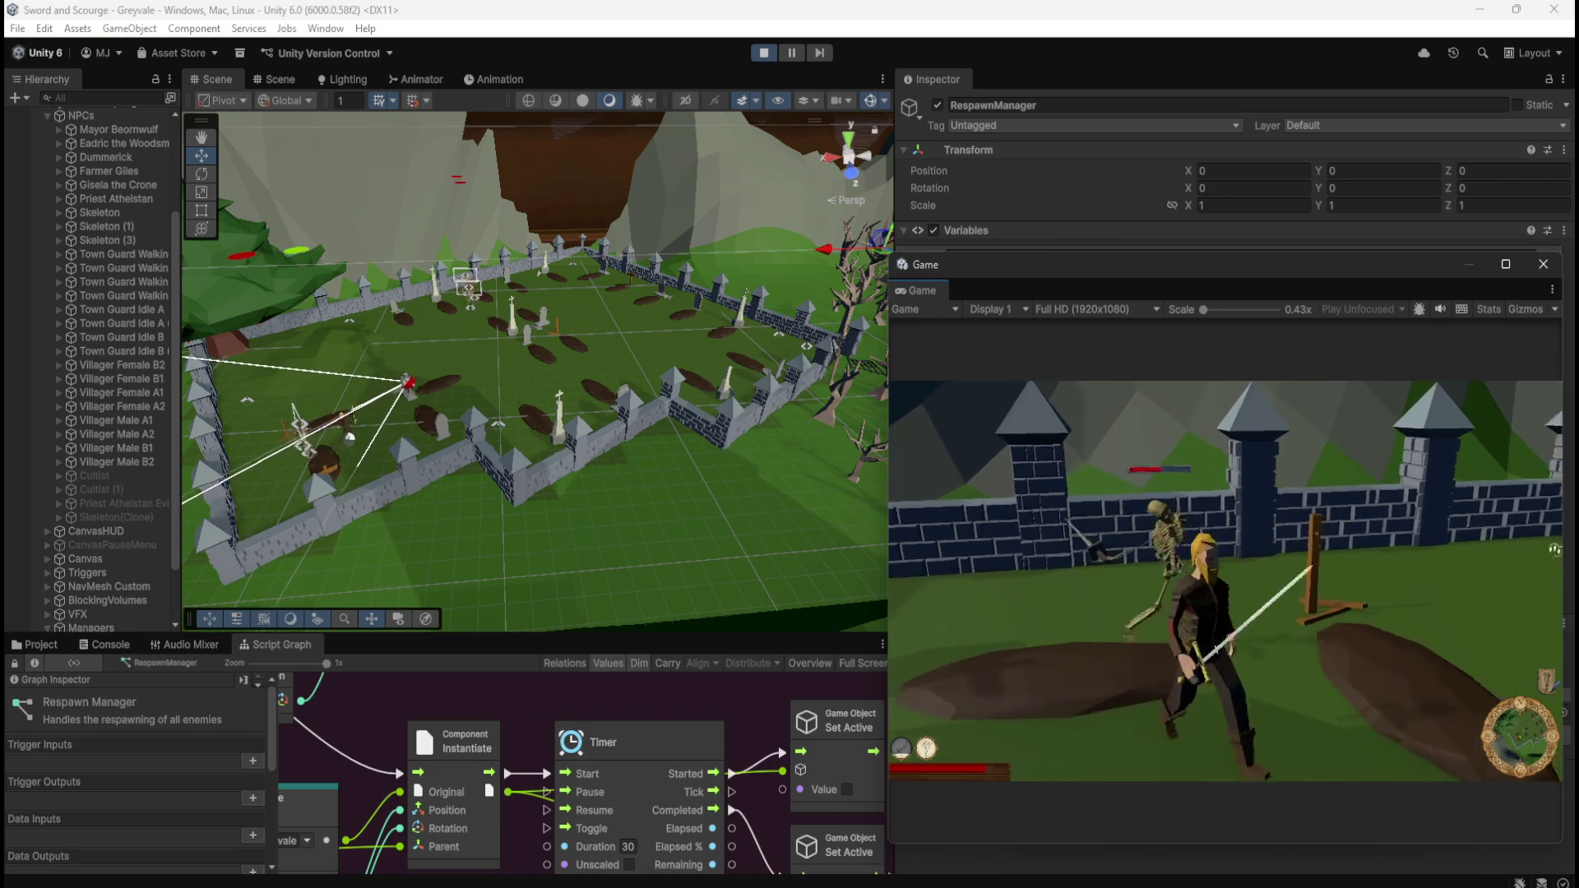
key("w")
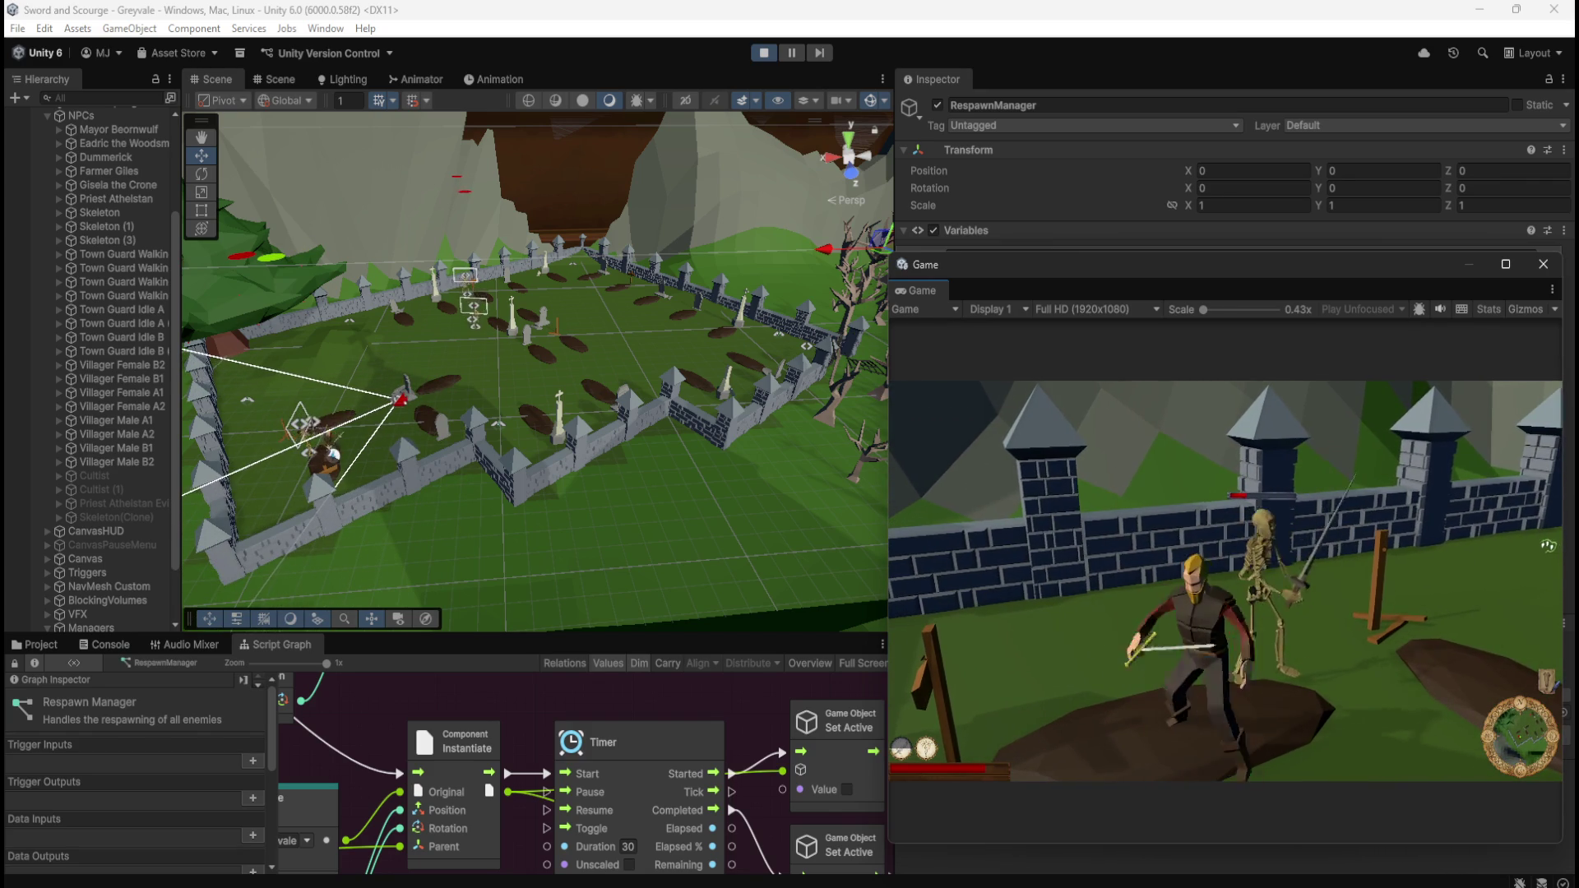
key("w")
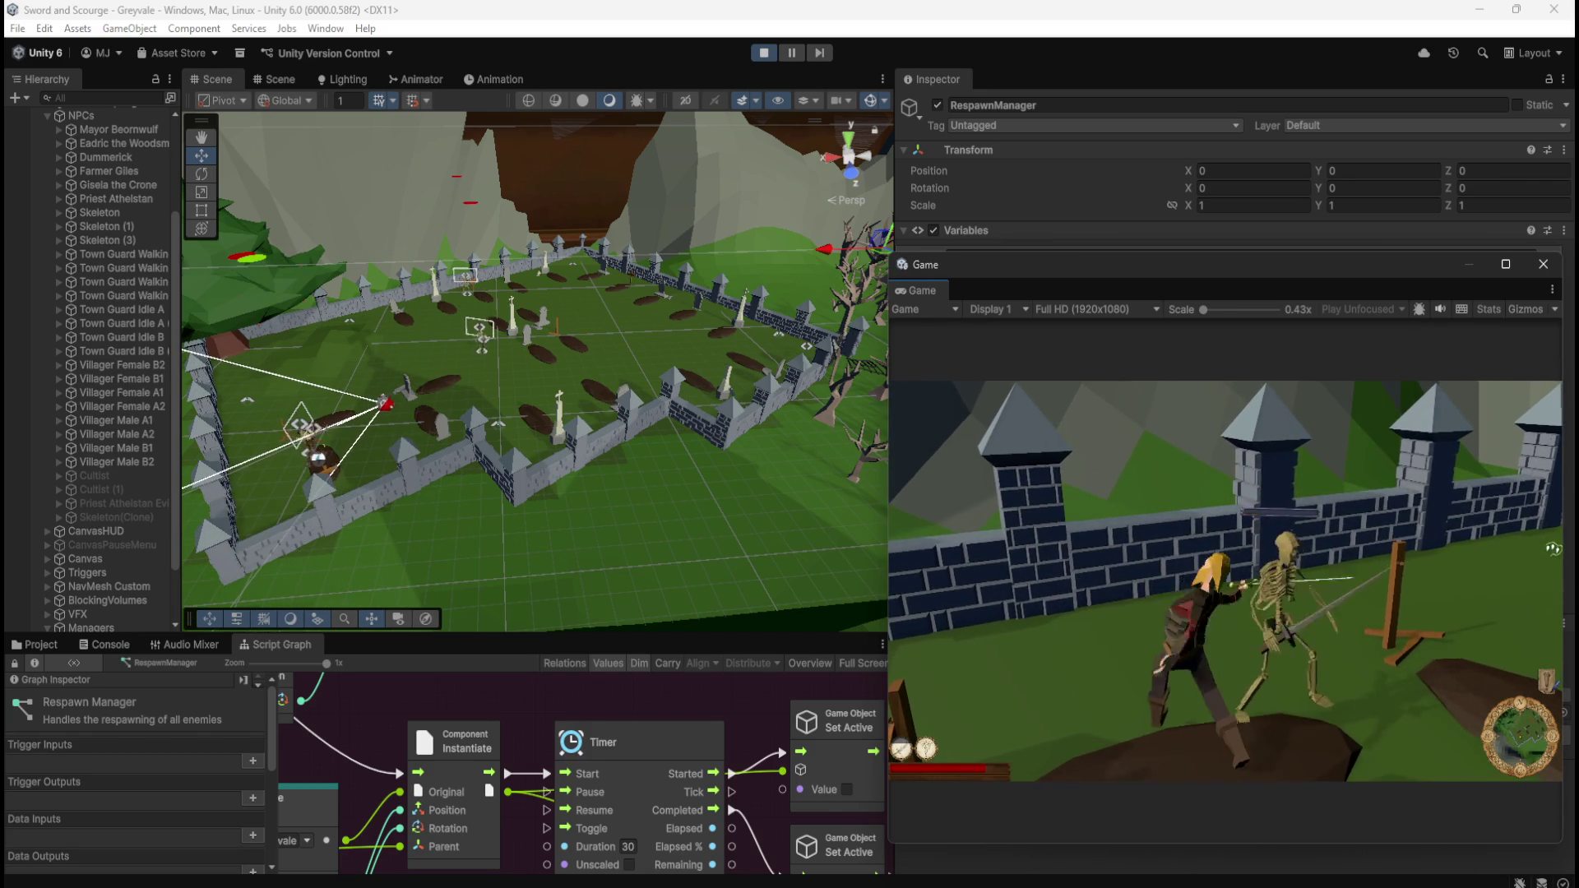
key("w")
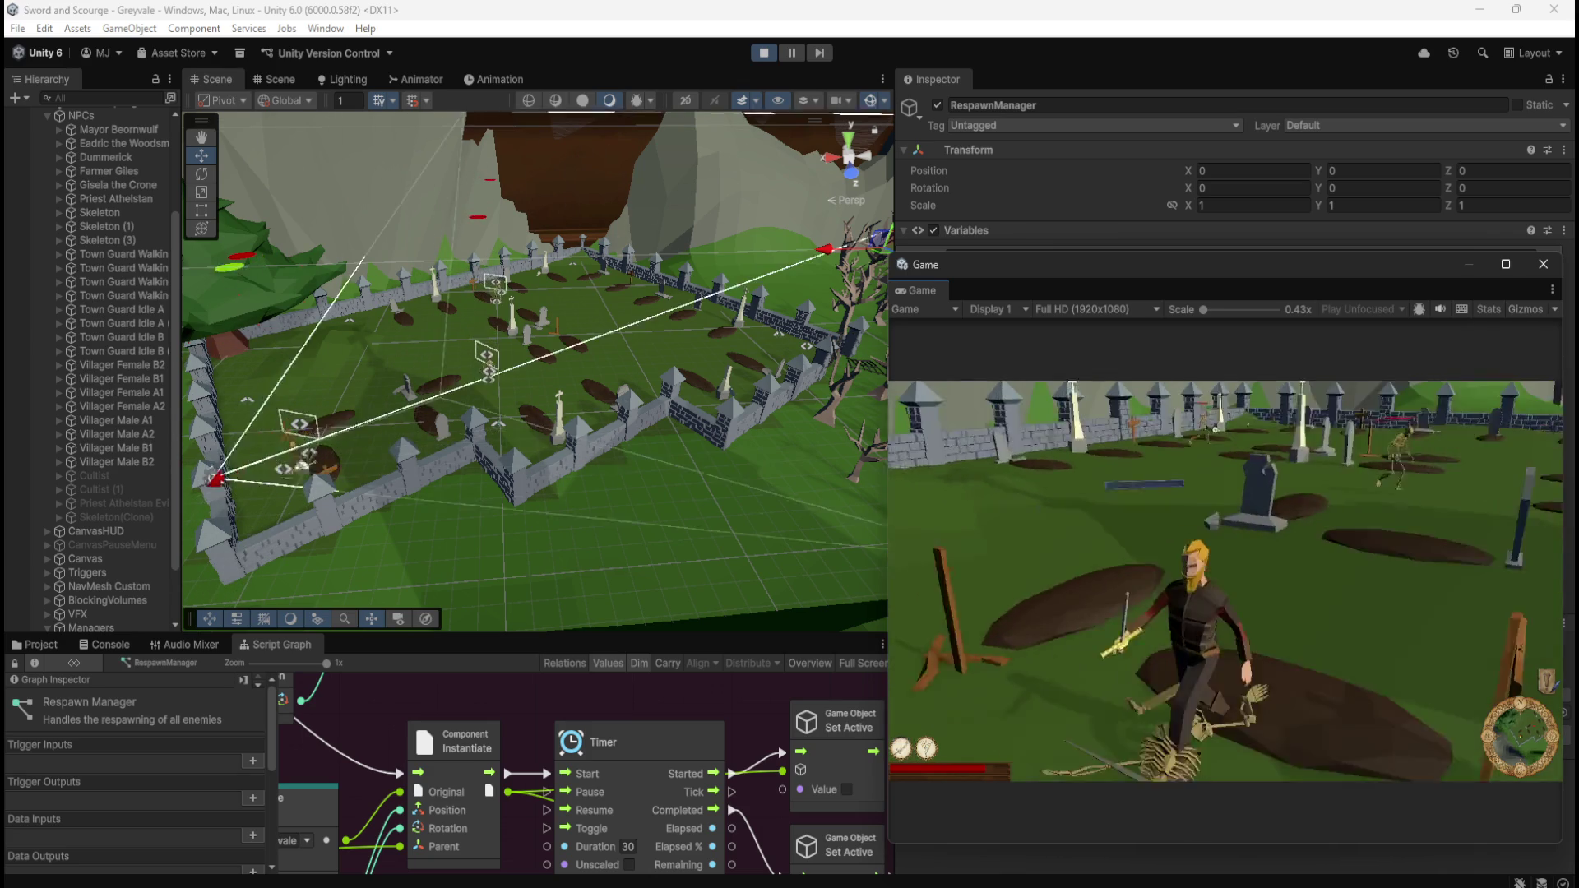
key("w")
key("w")
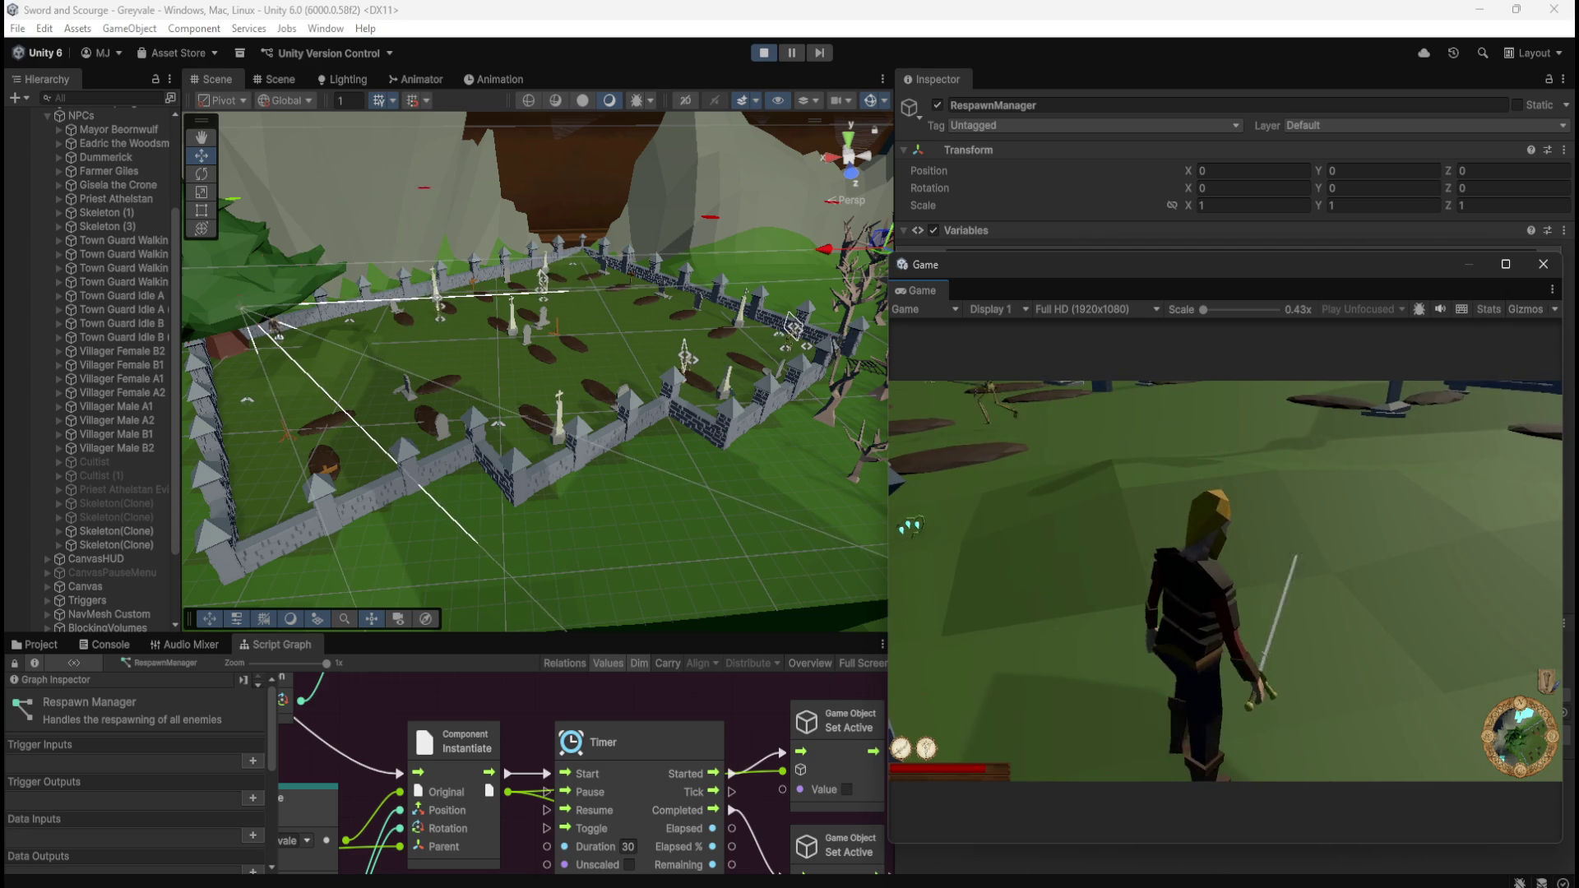
- Pause the game, select both Skeleton(Clone) objects in the Hierarchy, then resume play
key("Escape")
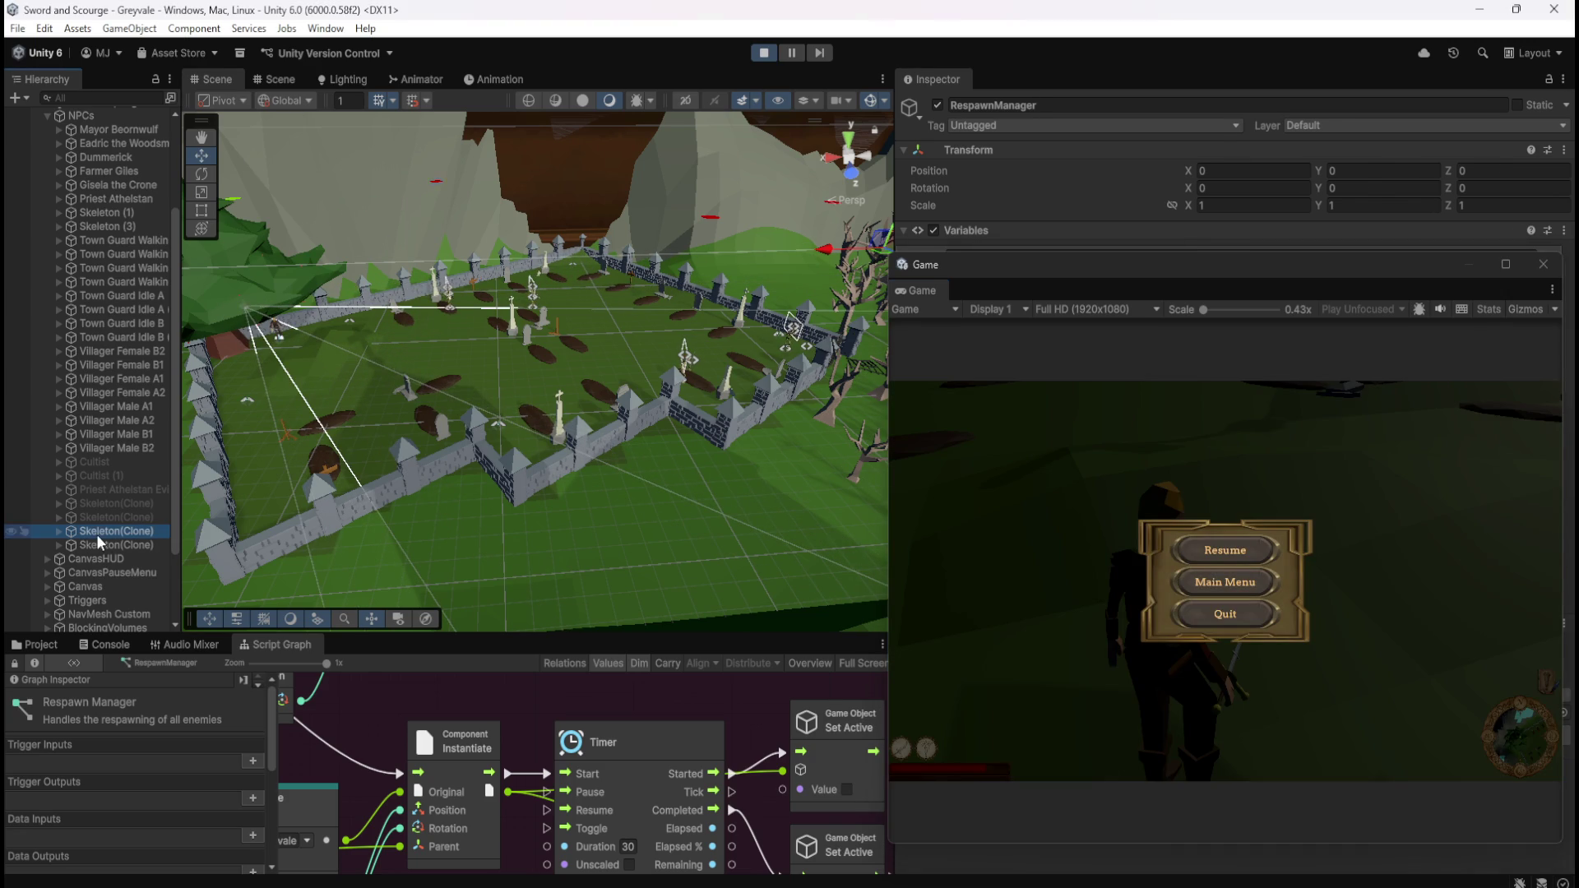
left_click(115, 530)
left_click(115, 545, "shift")
left_click(1070, 461)
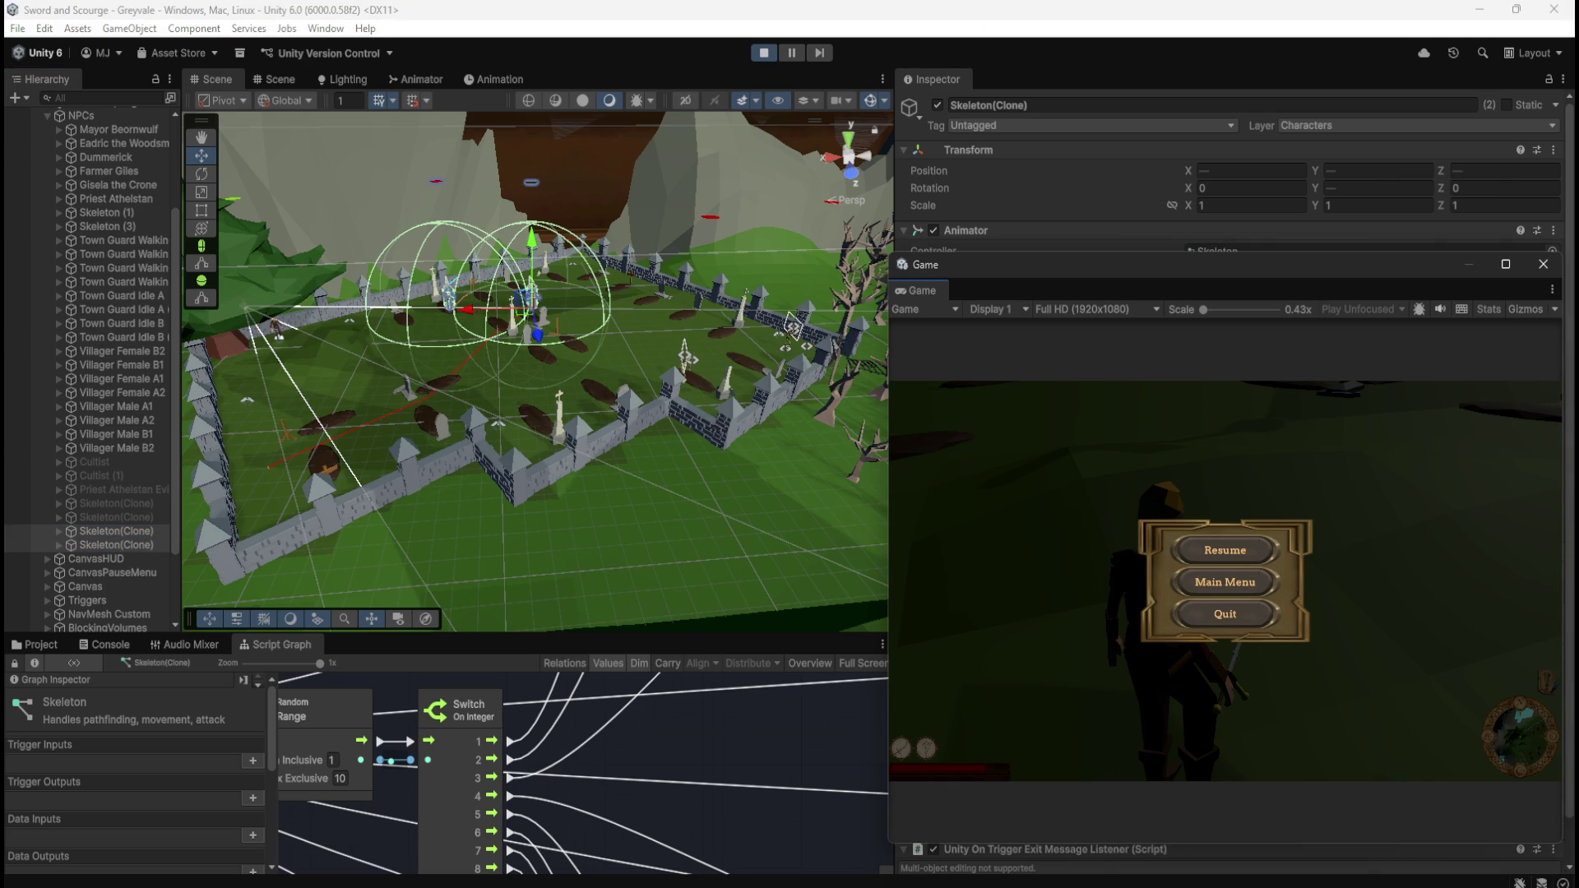
left_click(1225, 549)
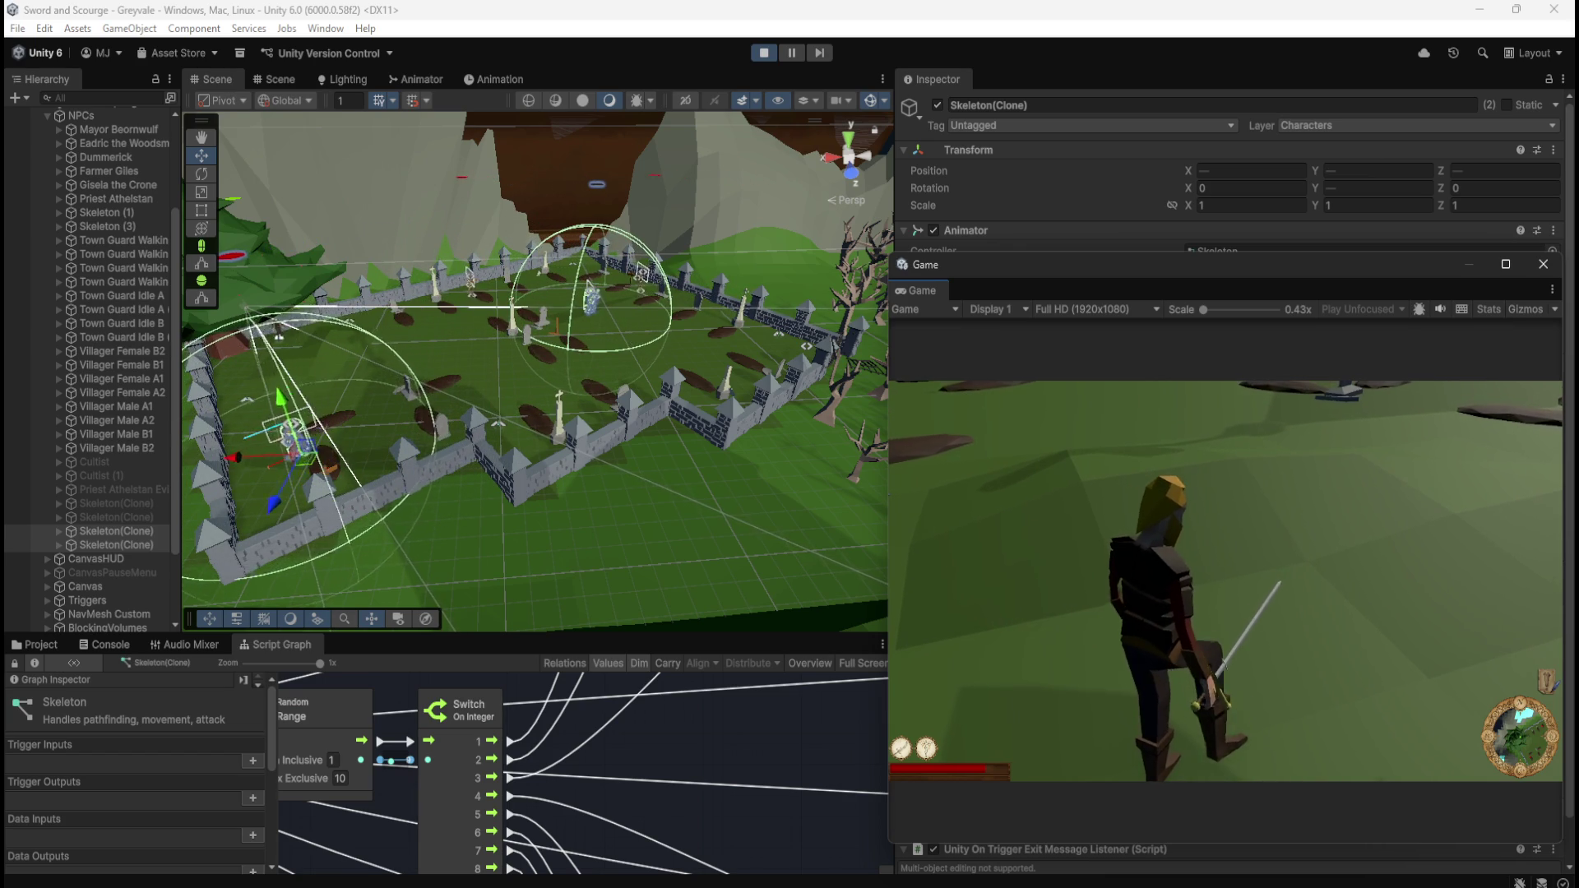
- Run around the graveyard attacking the respawned skeletons with the sword
key("w")
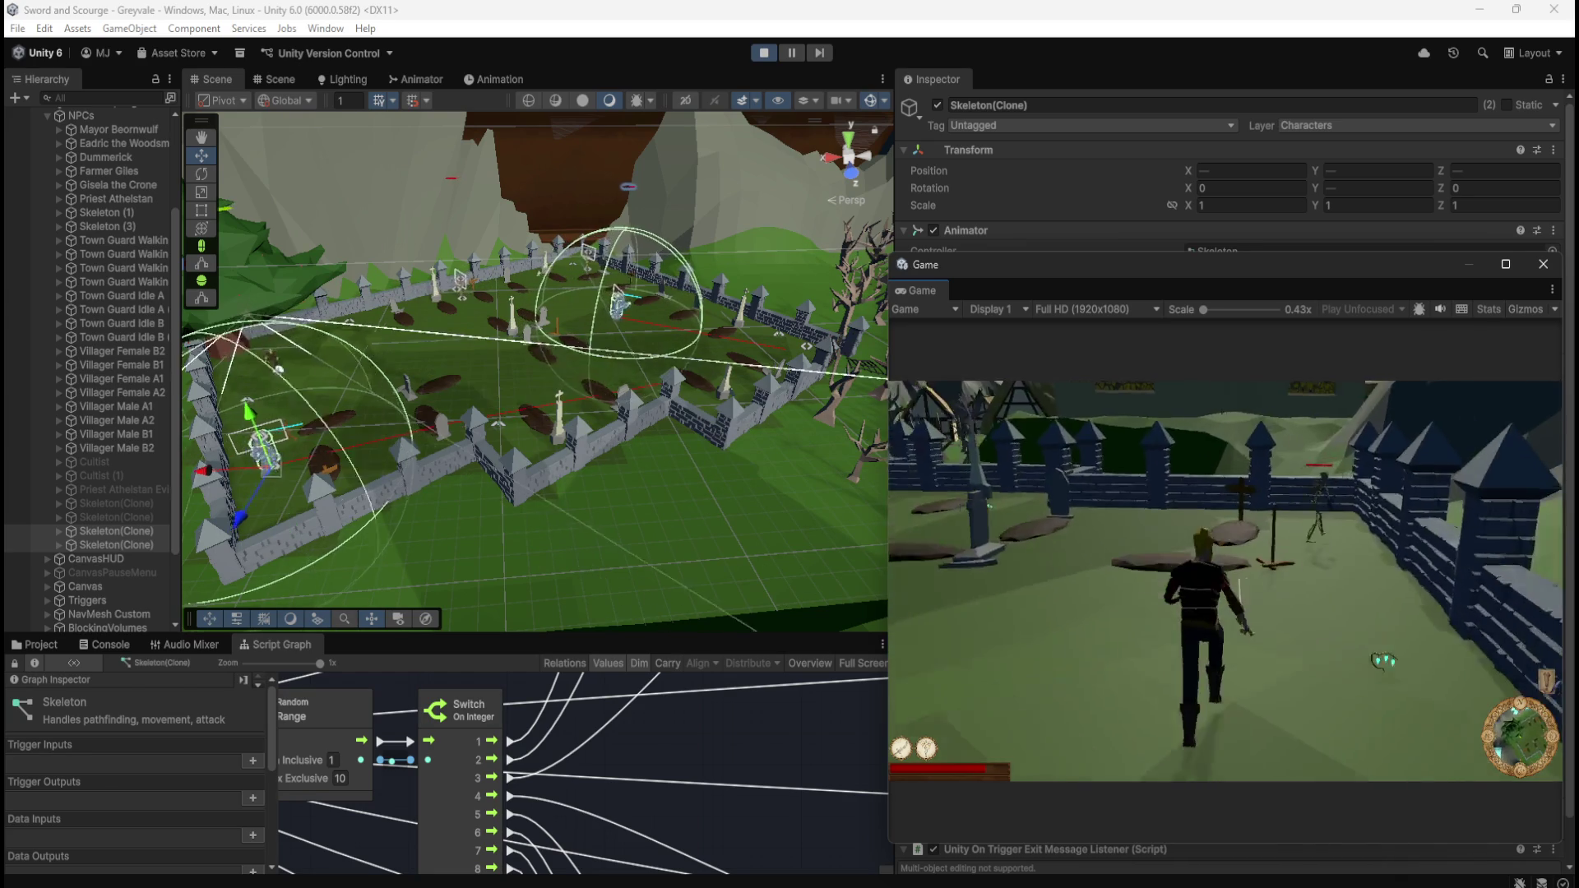
key("1")
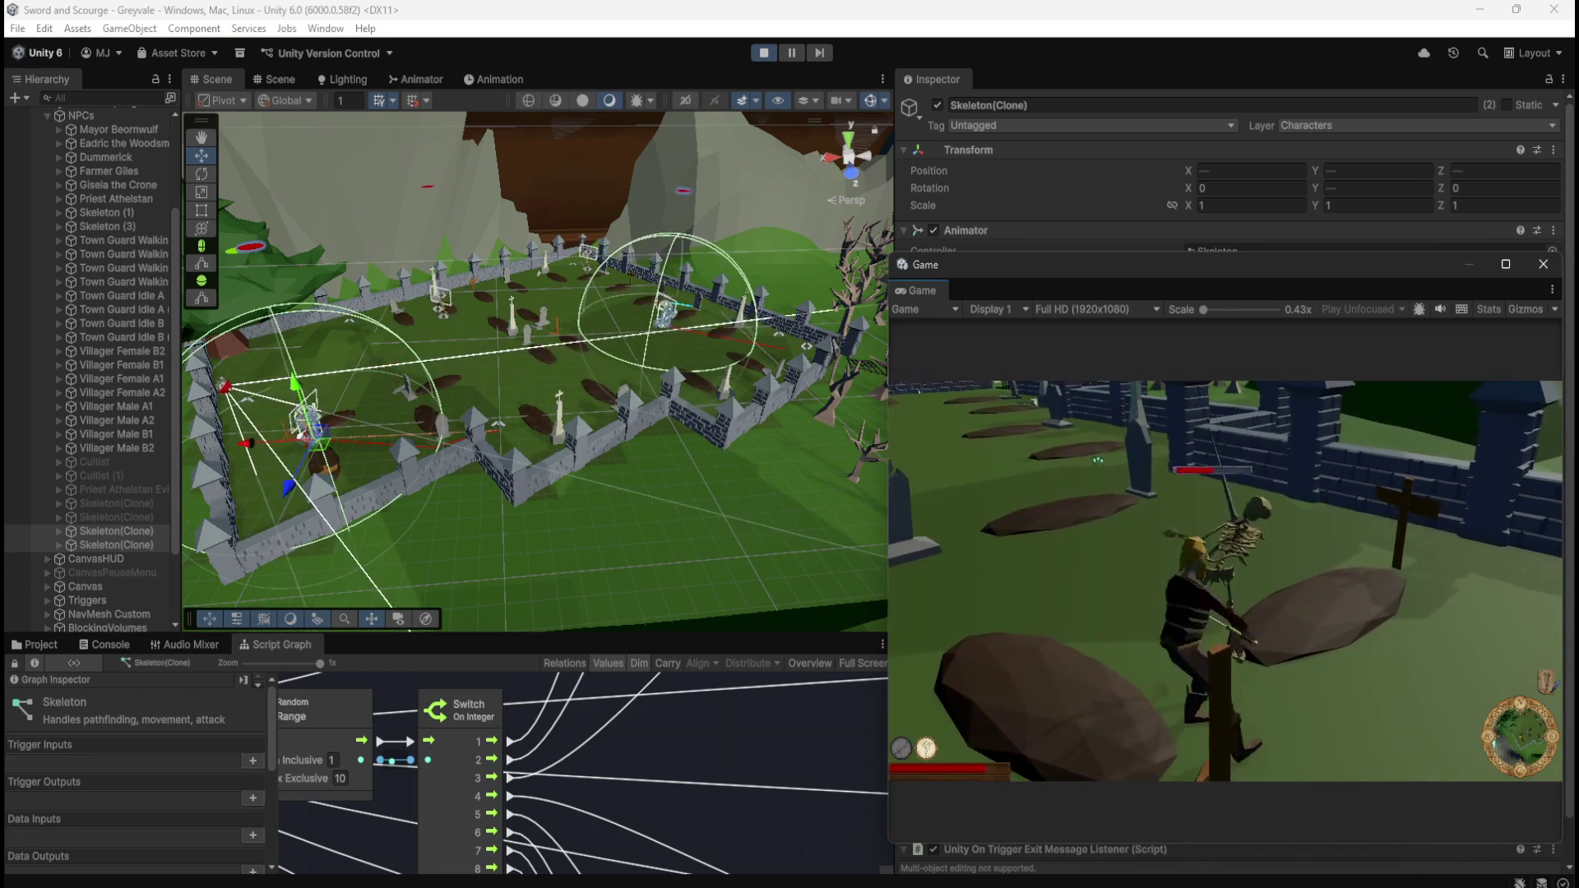
key("w")
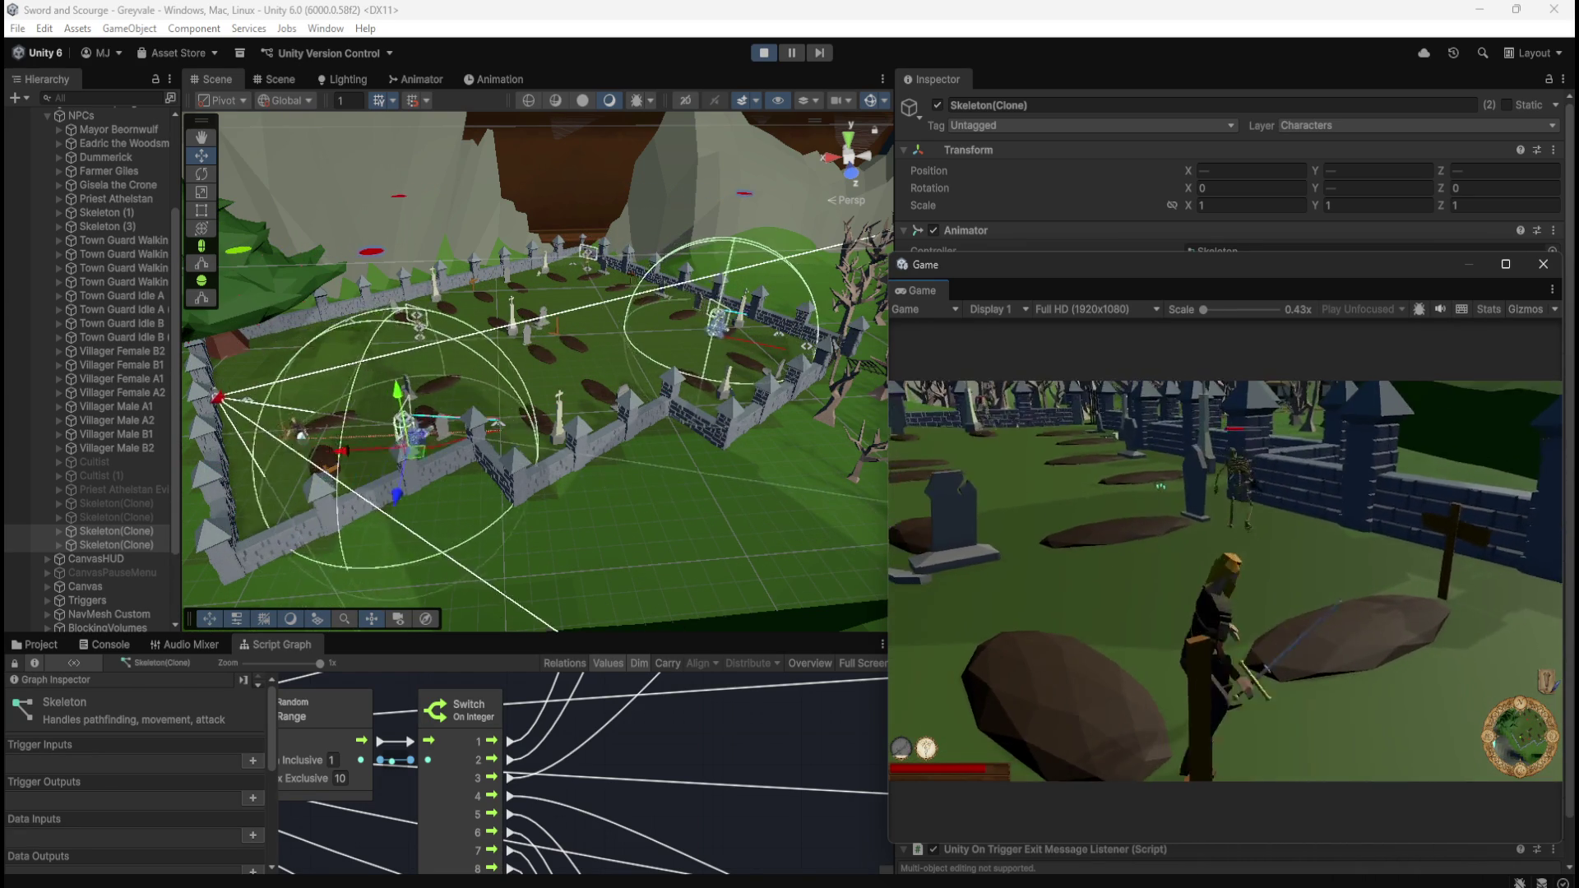
left_click(1091, 757)
key("w")
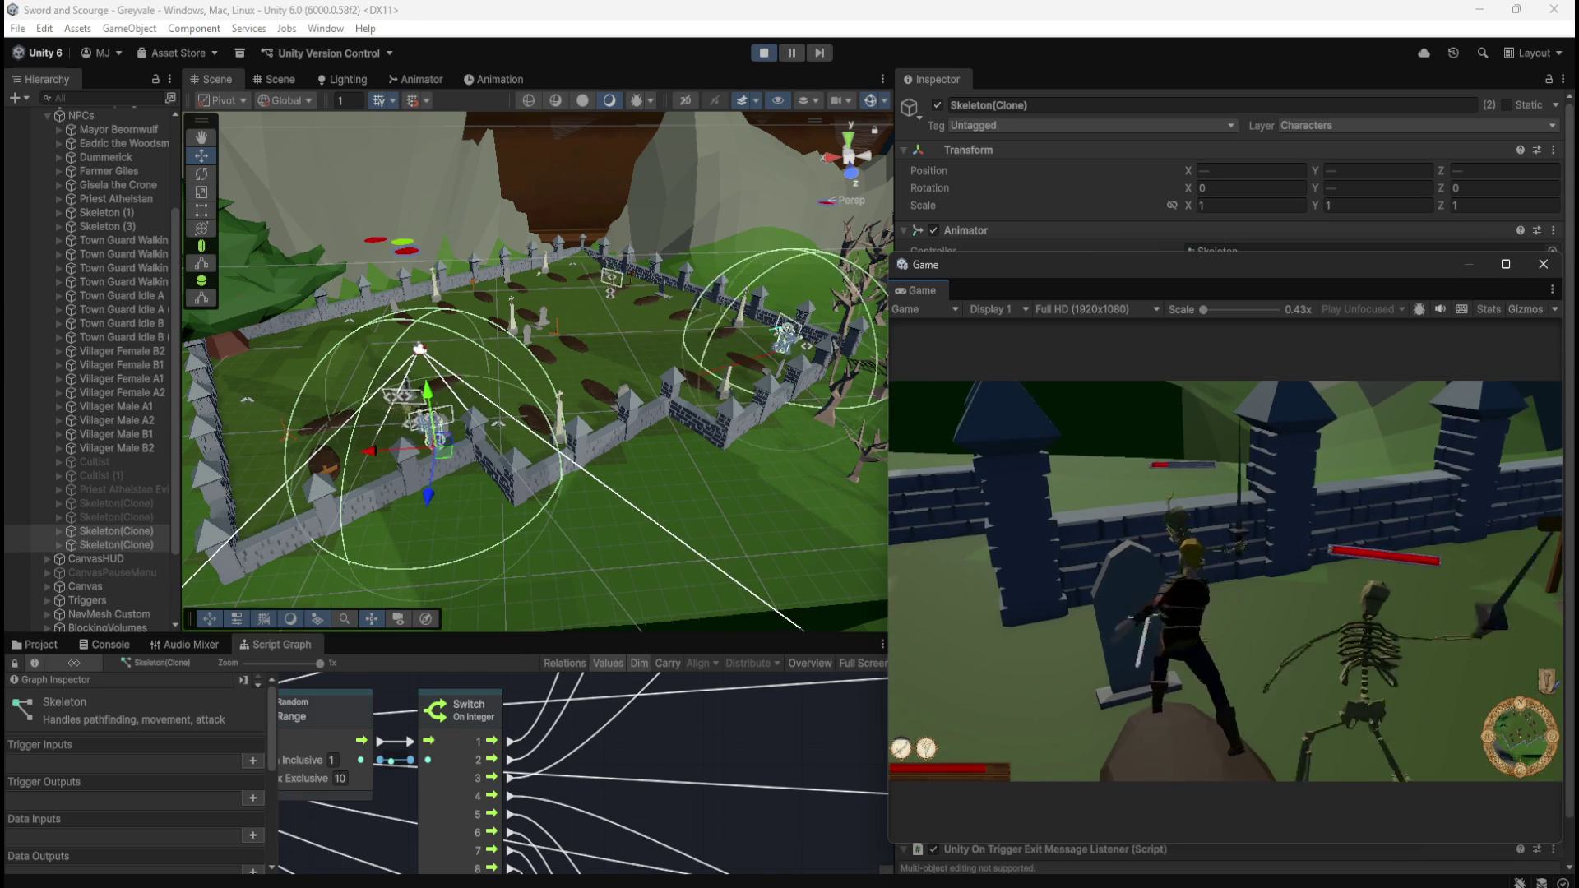
key("w")
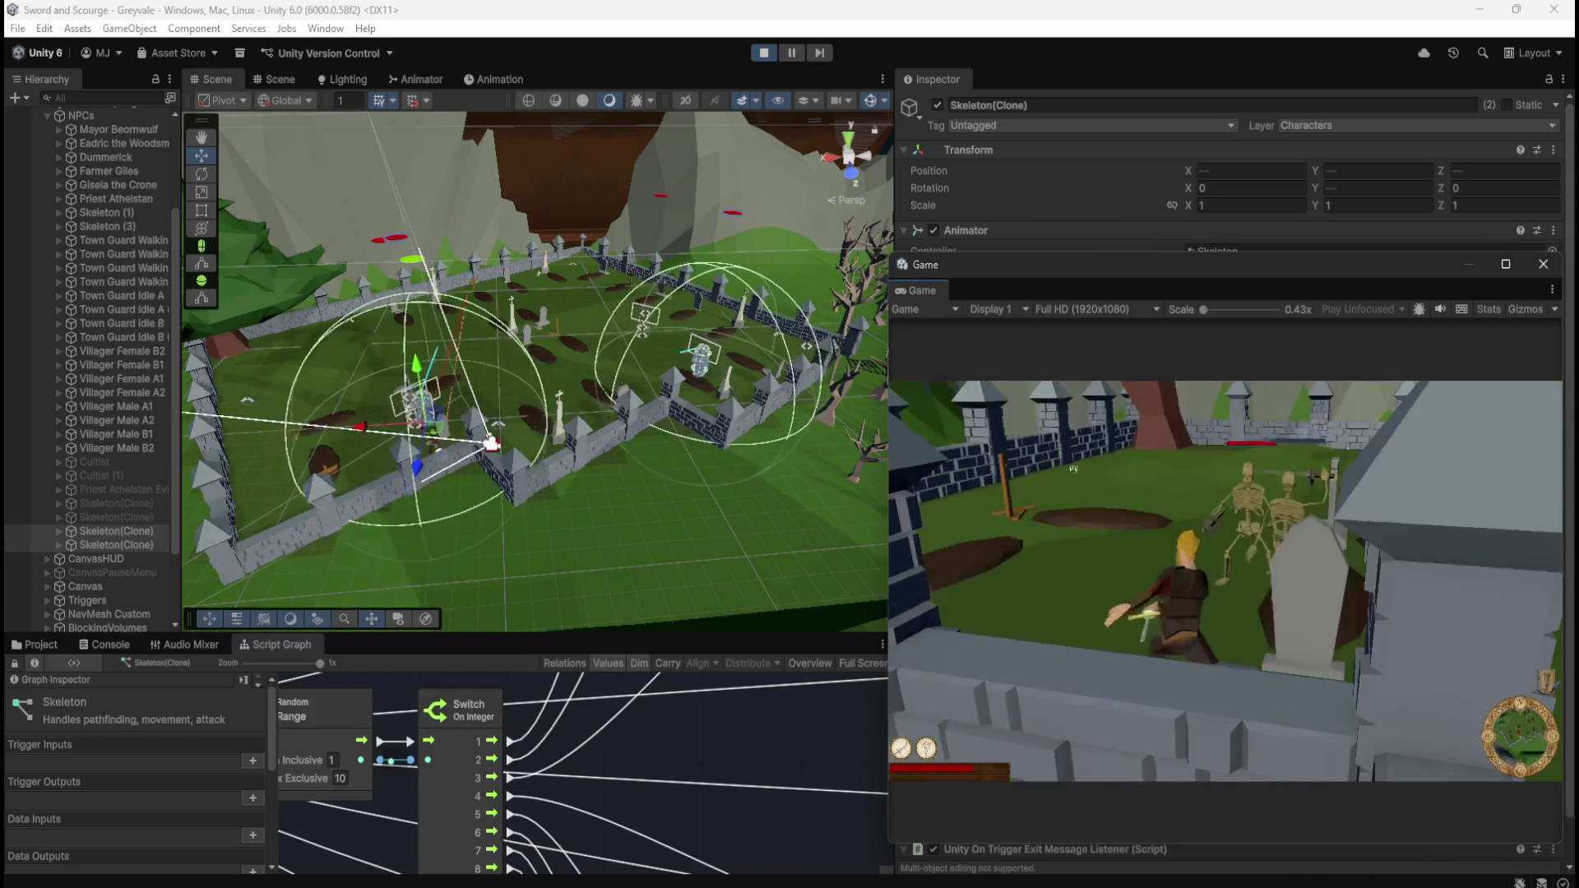
key("w")
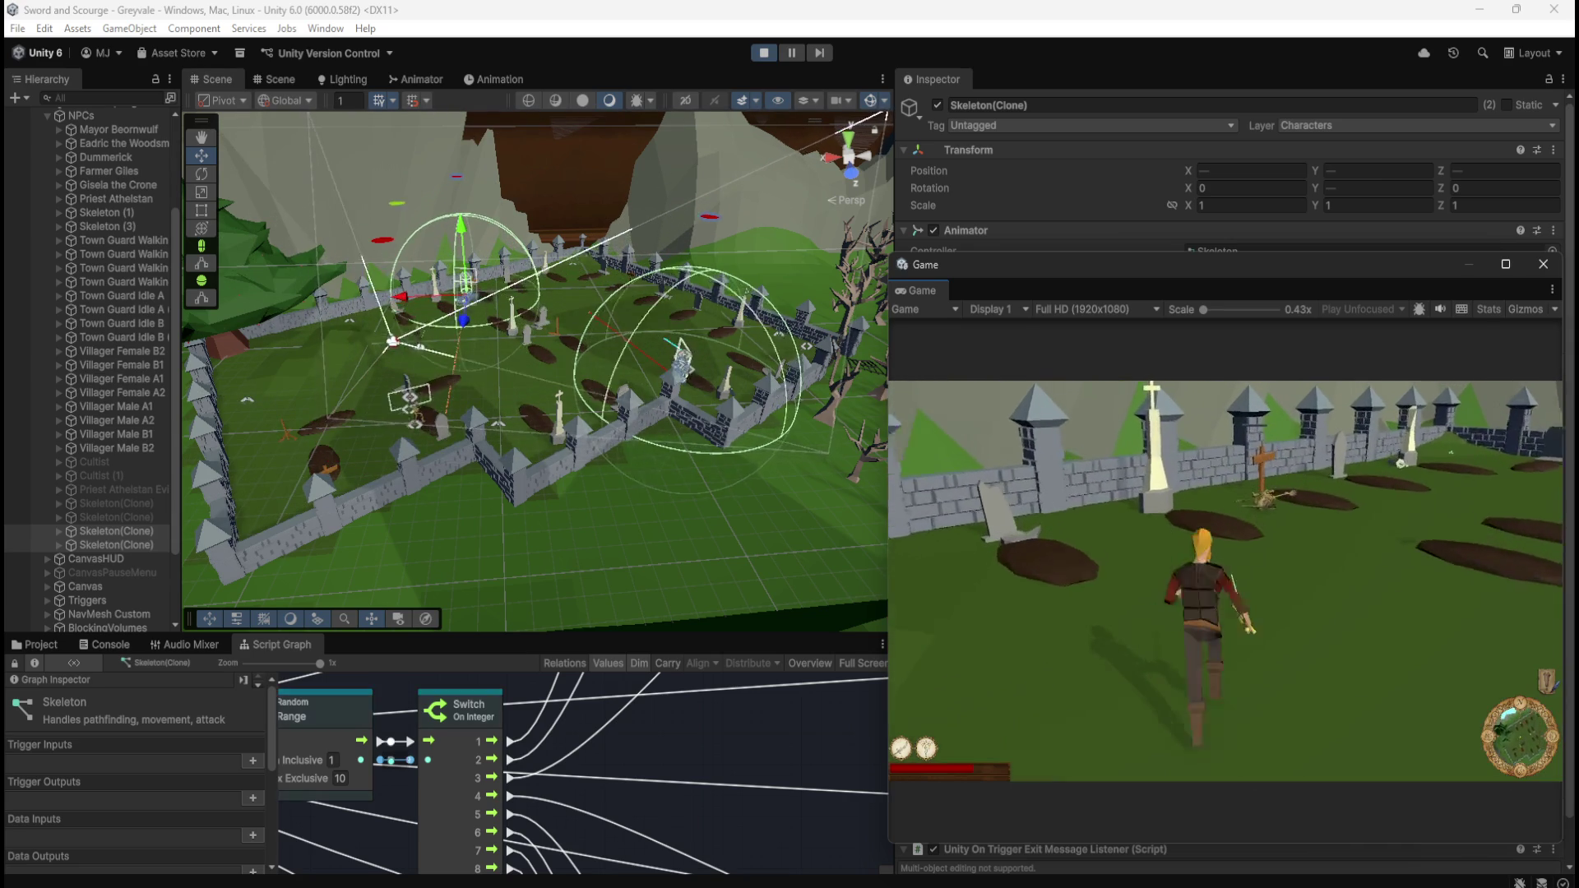
key("s")
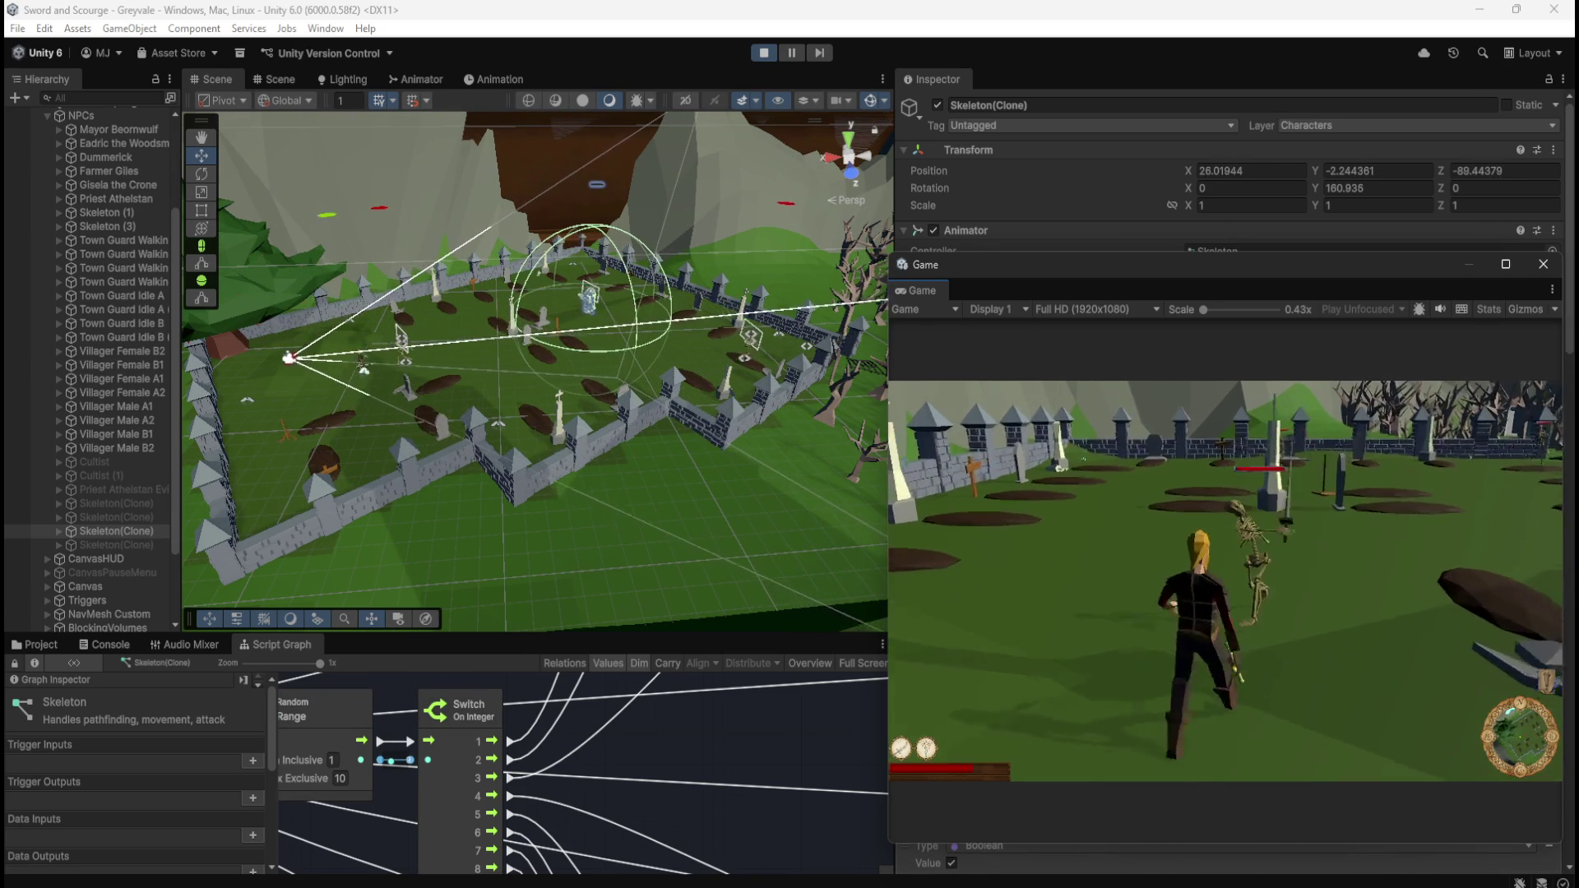
key("w")
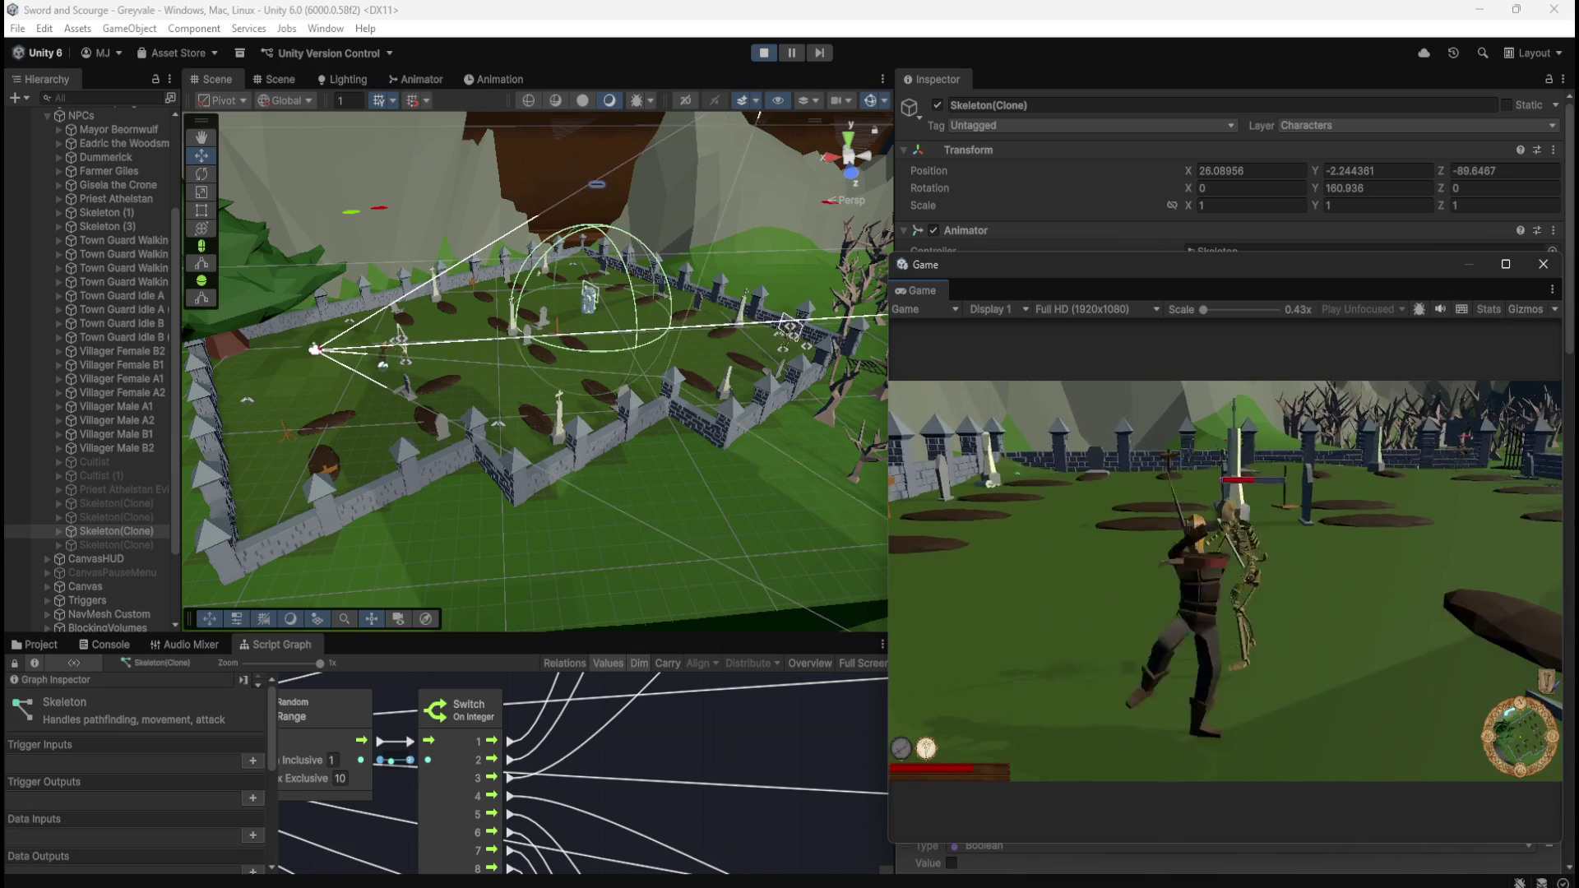
key("w")
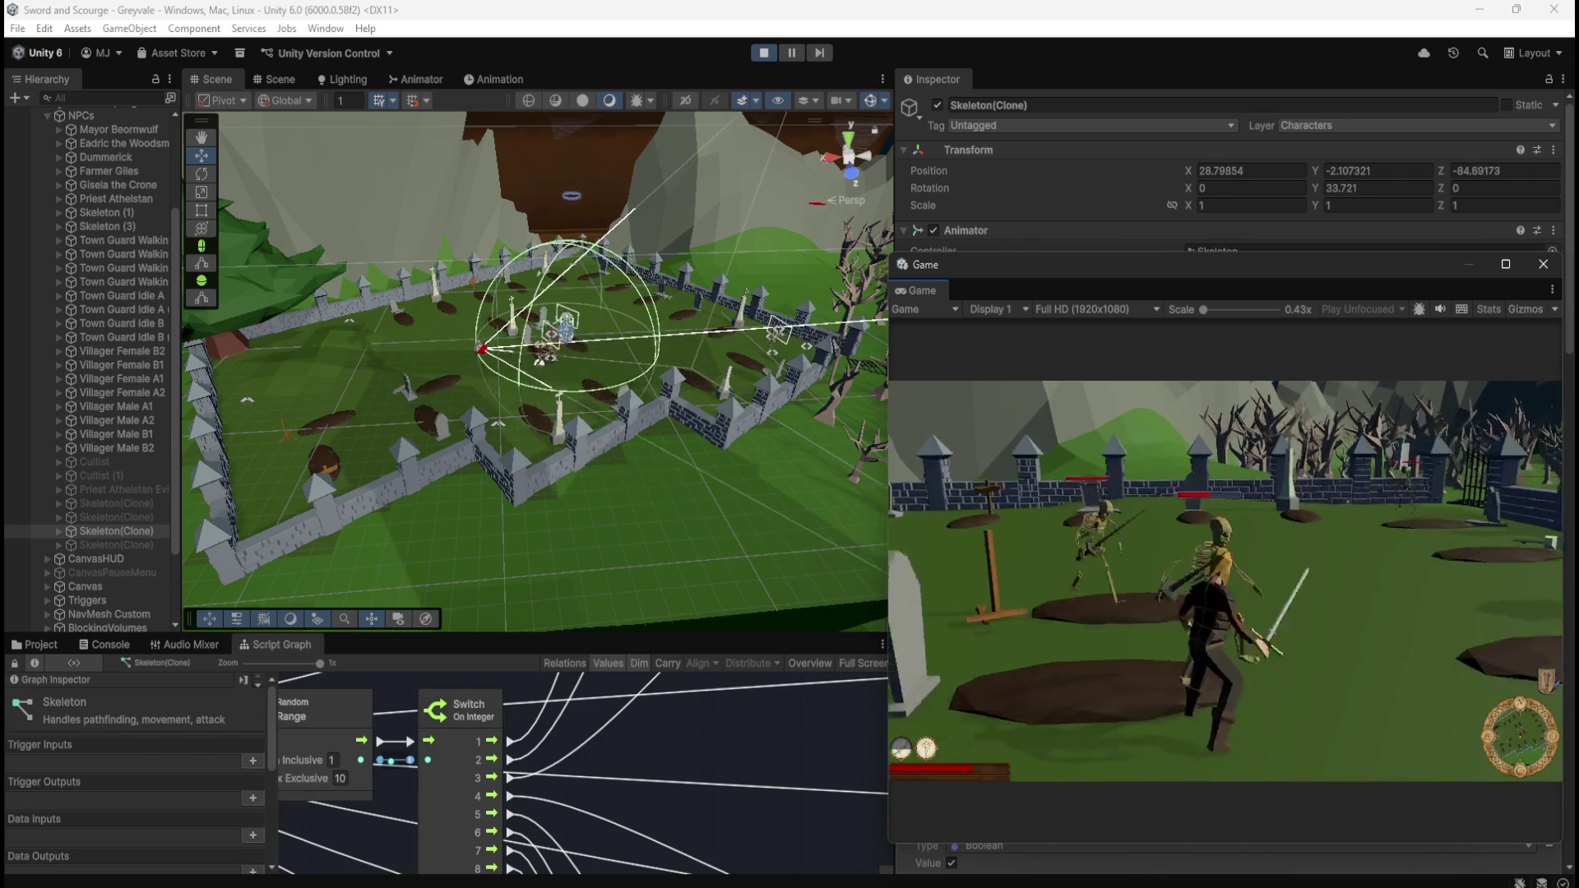
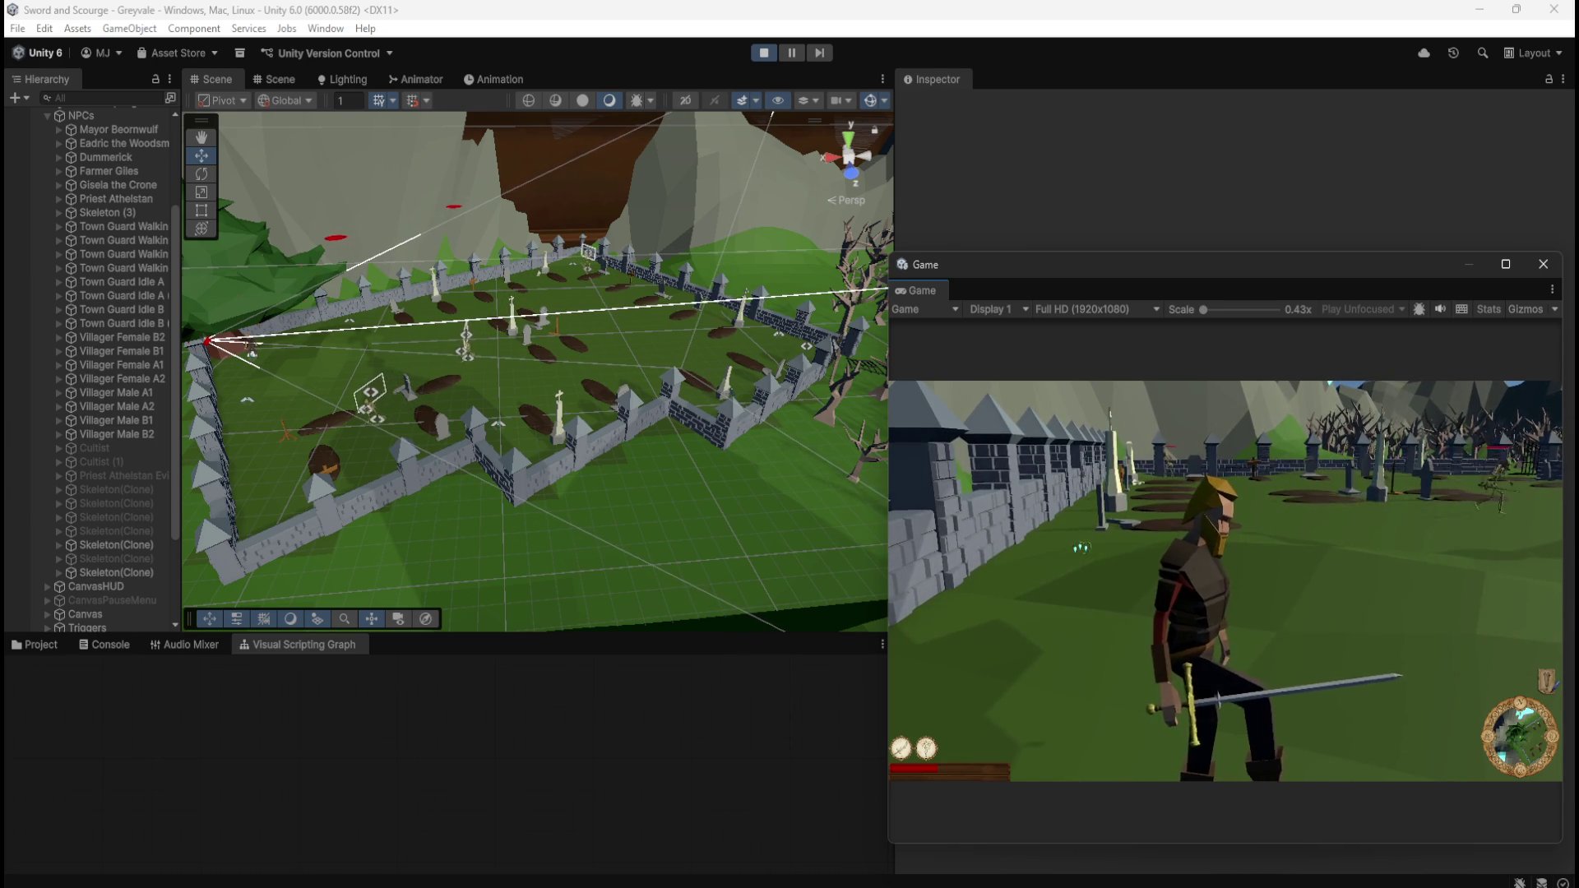
- Stop the play test and move the floating Game view off screen
key("Escape")
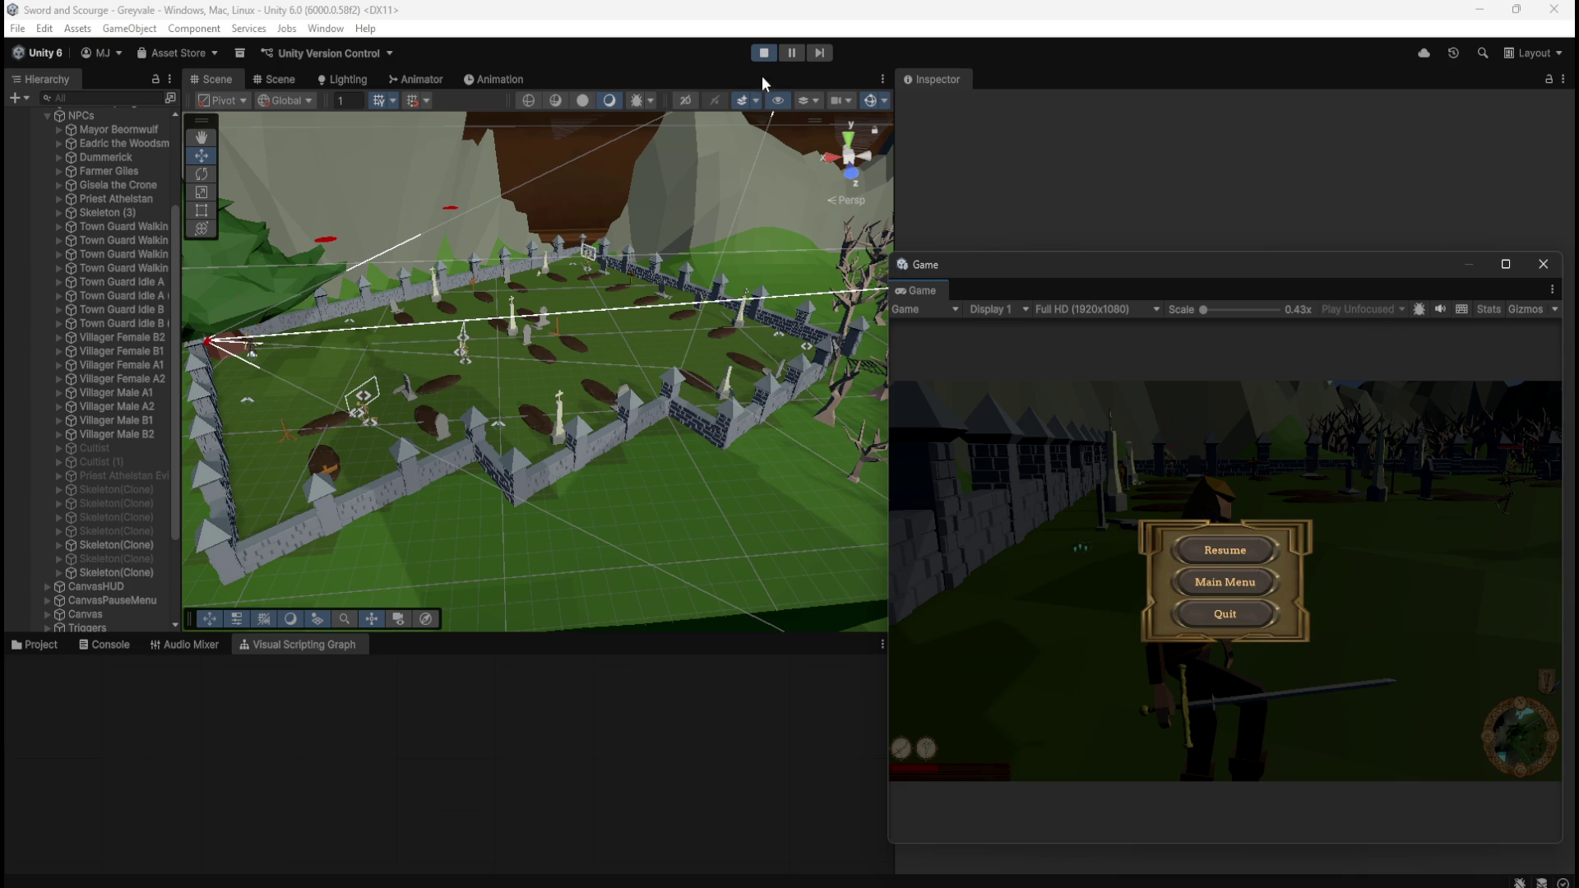
left_click(767, 54)
left_click_drag(1323, 268, 1578, 284)
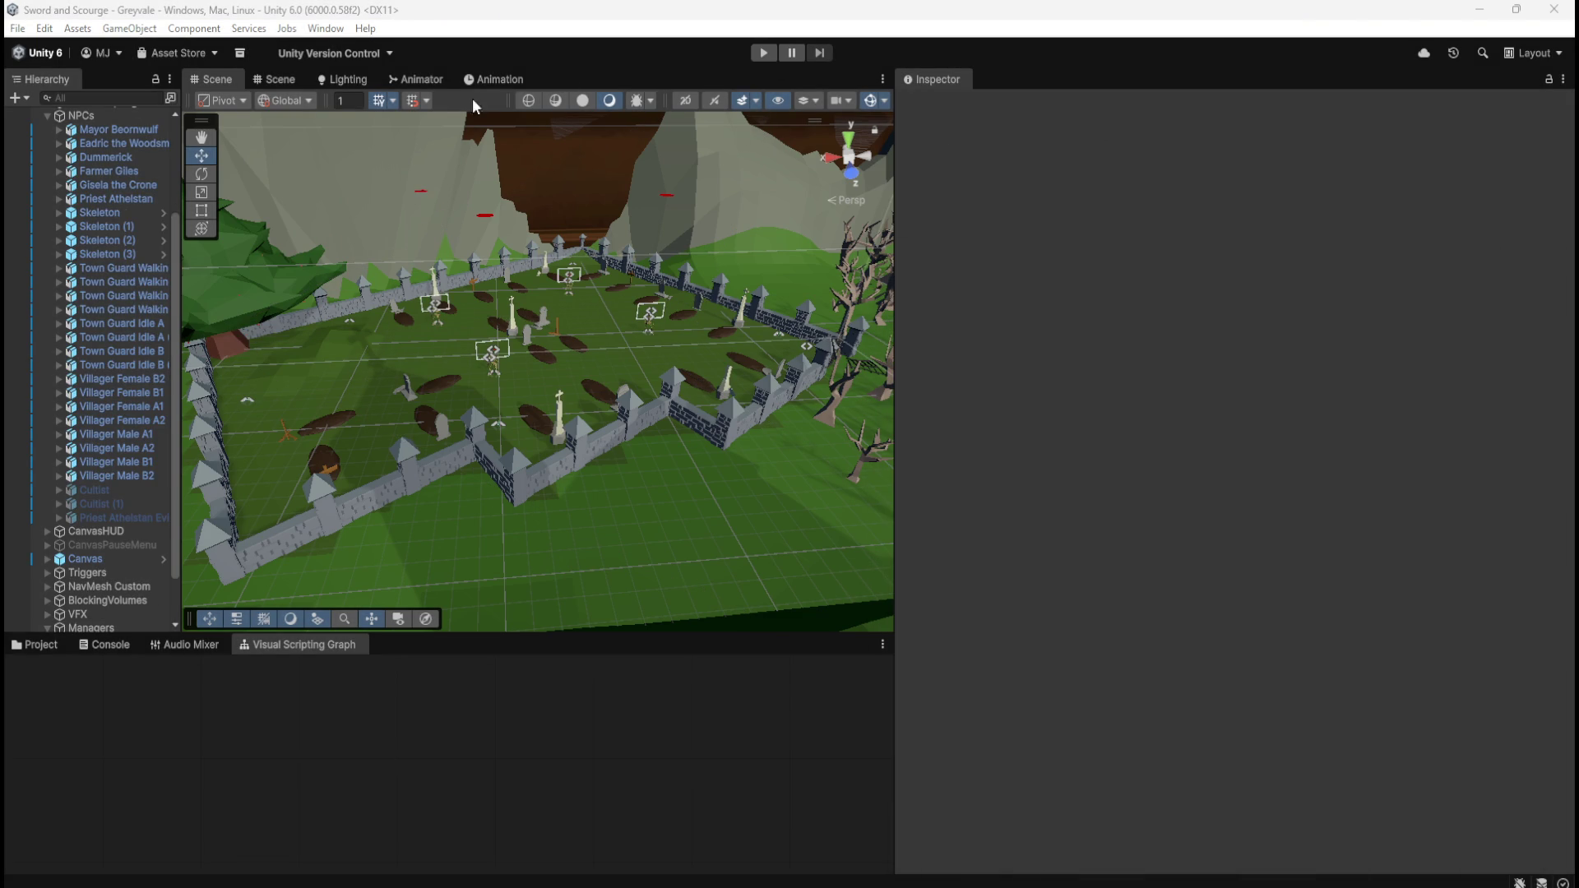
- Widen the Scene view against the Inspector and select RespawnManager under Managers
left_click_drag(897, 186, 1080, 190)
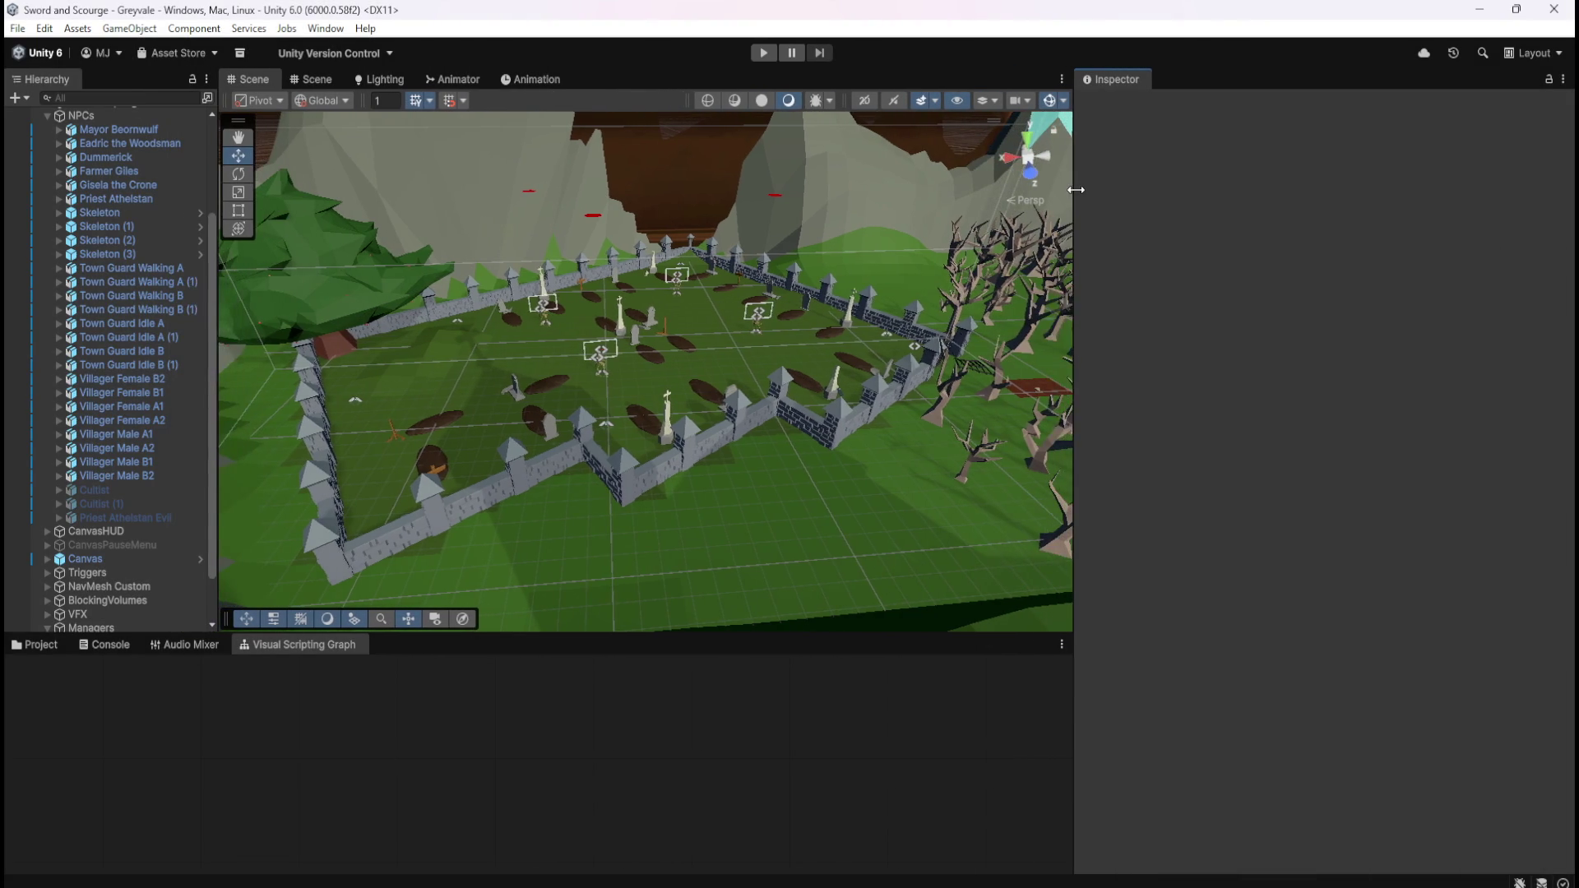
left_click_drag(1081, 281, 1082, 281)
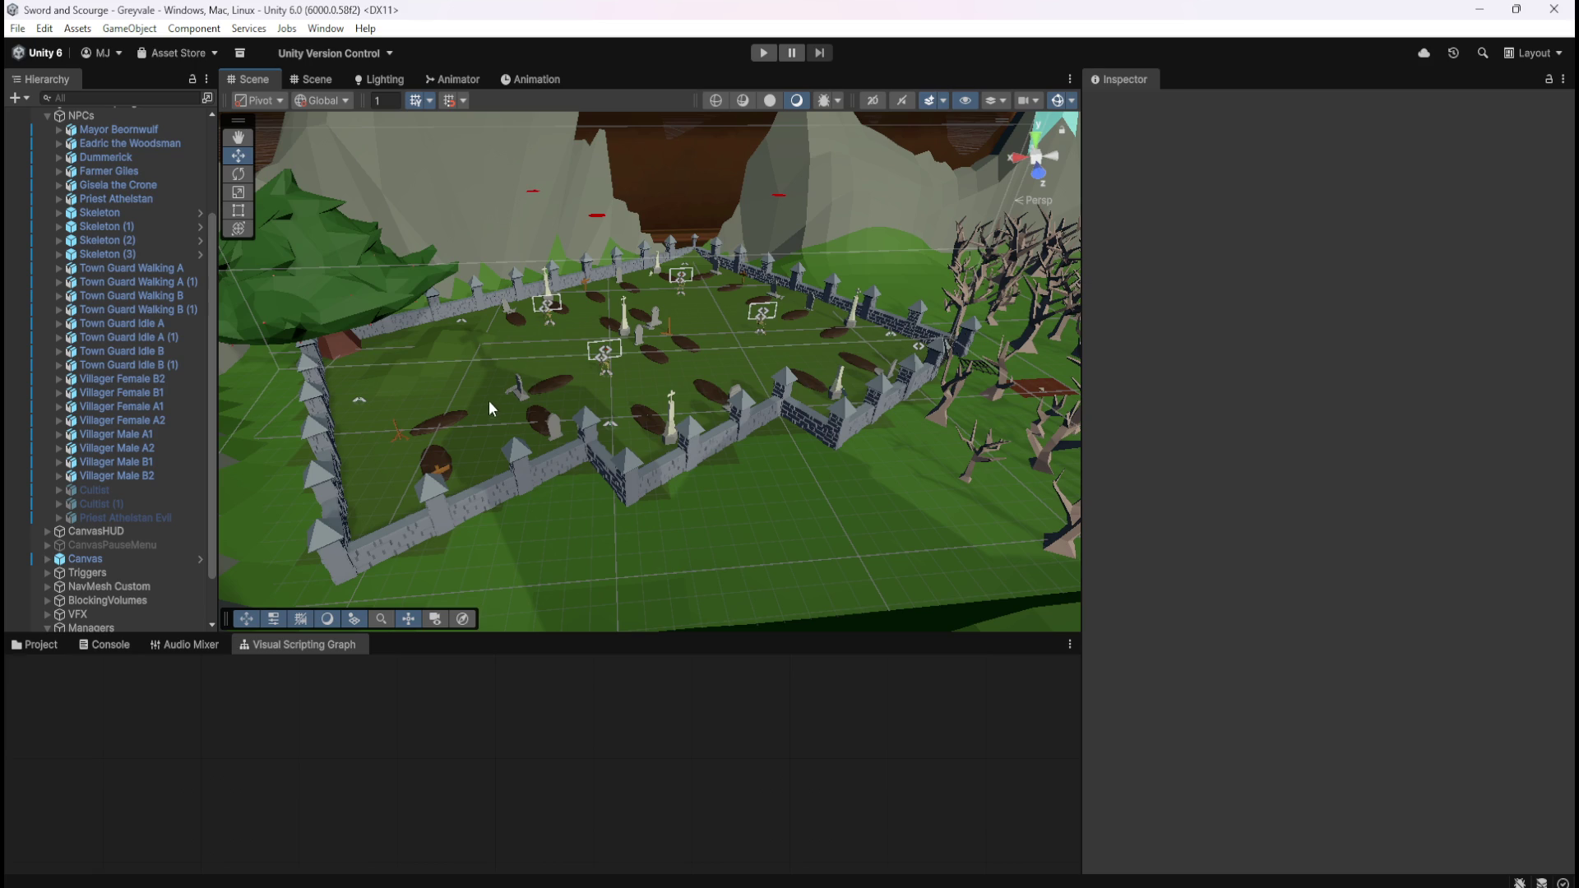
scroll(122, 538, "down", 2)
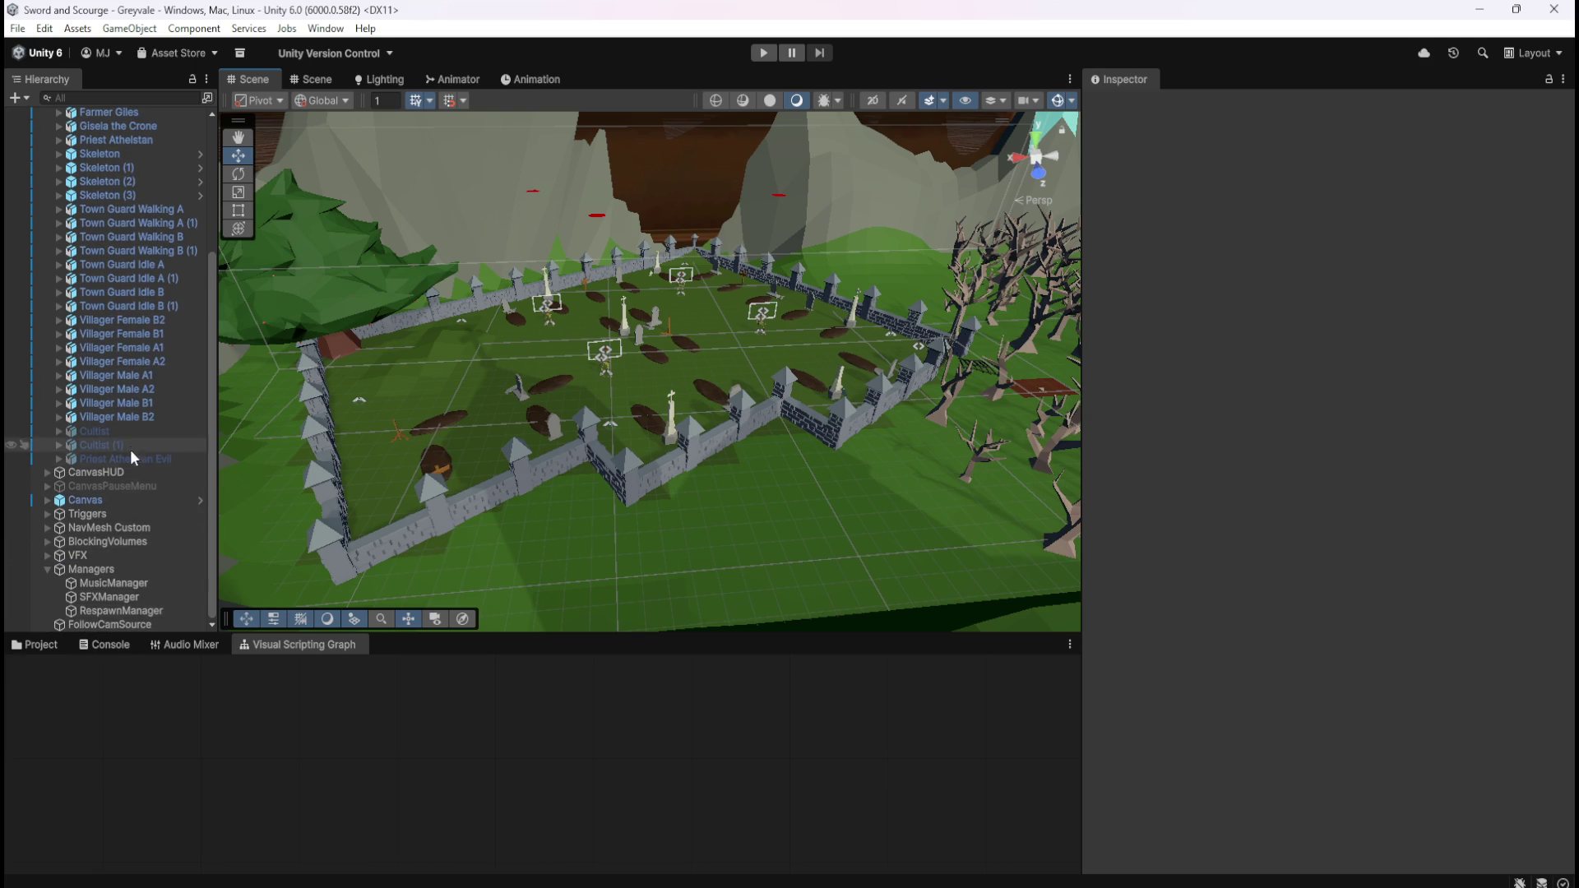
left_click(123, 611)
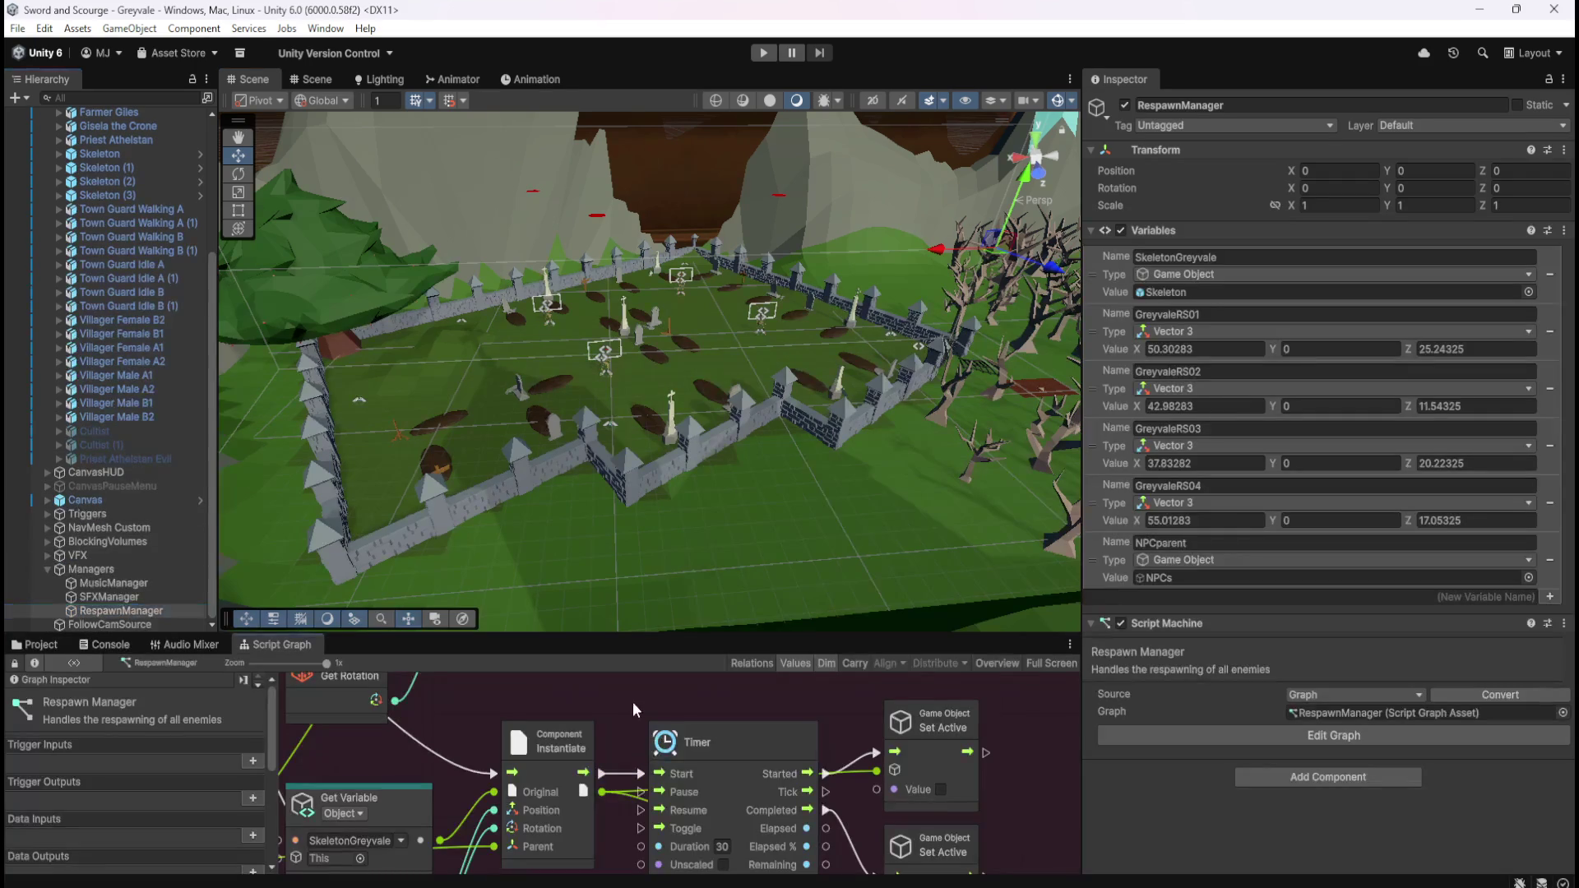
- Maximize the RespawnManager graph, pan to the Set Active nodes, and inspect the Instantiate node
key("shift+space")
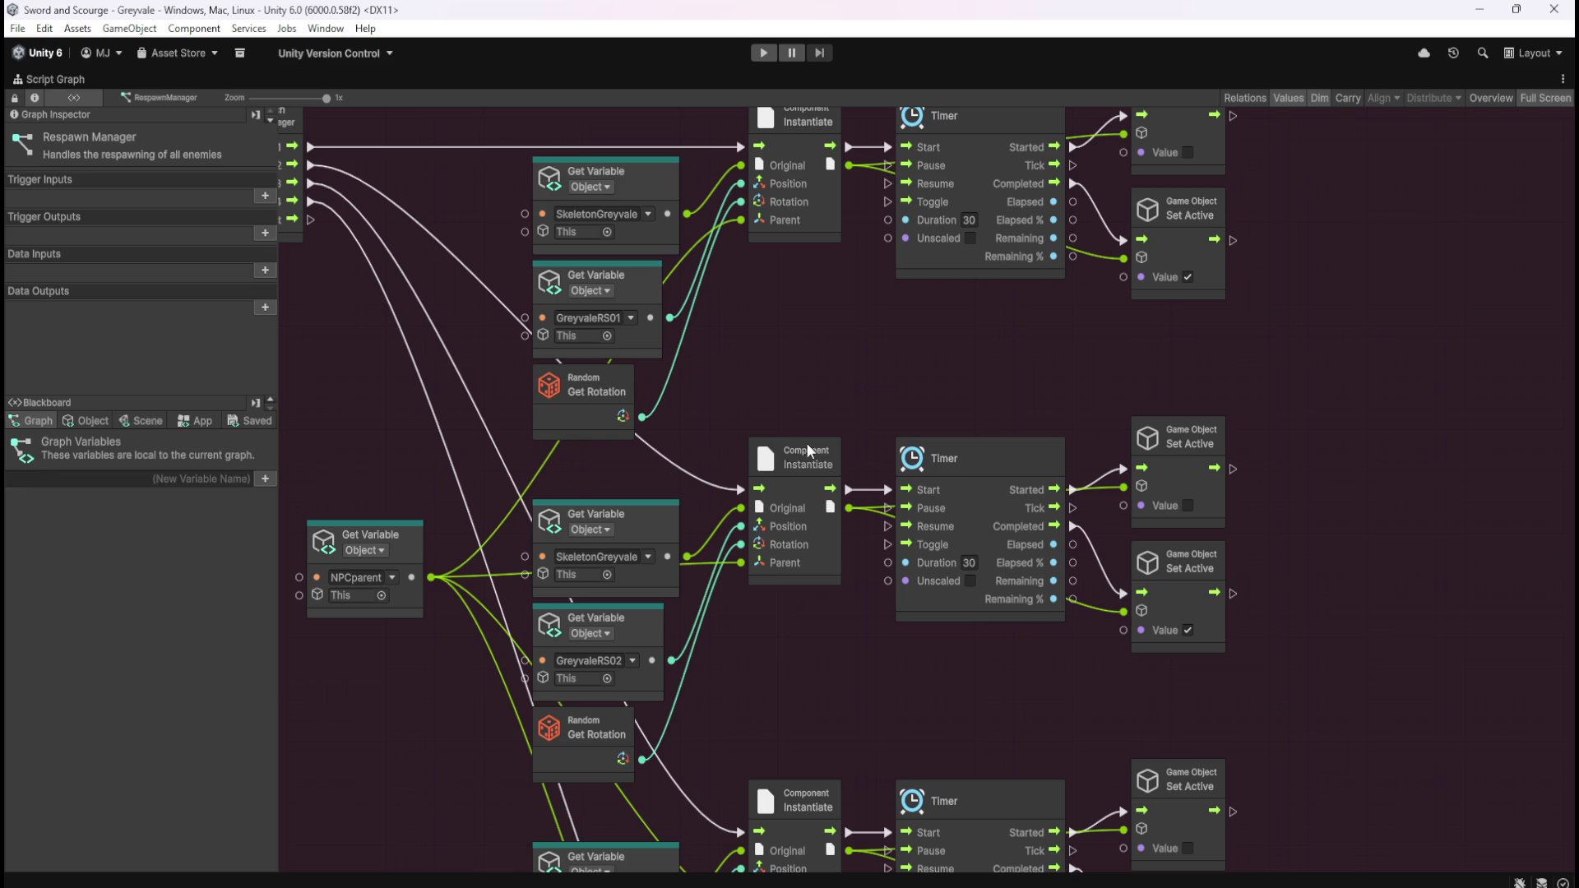
key("Home")
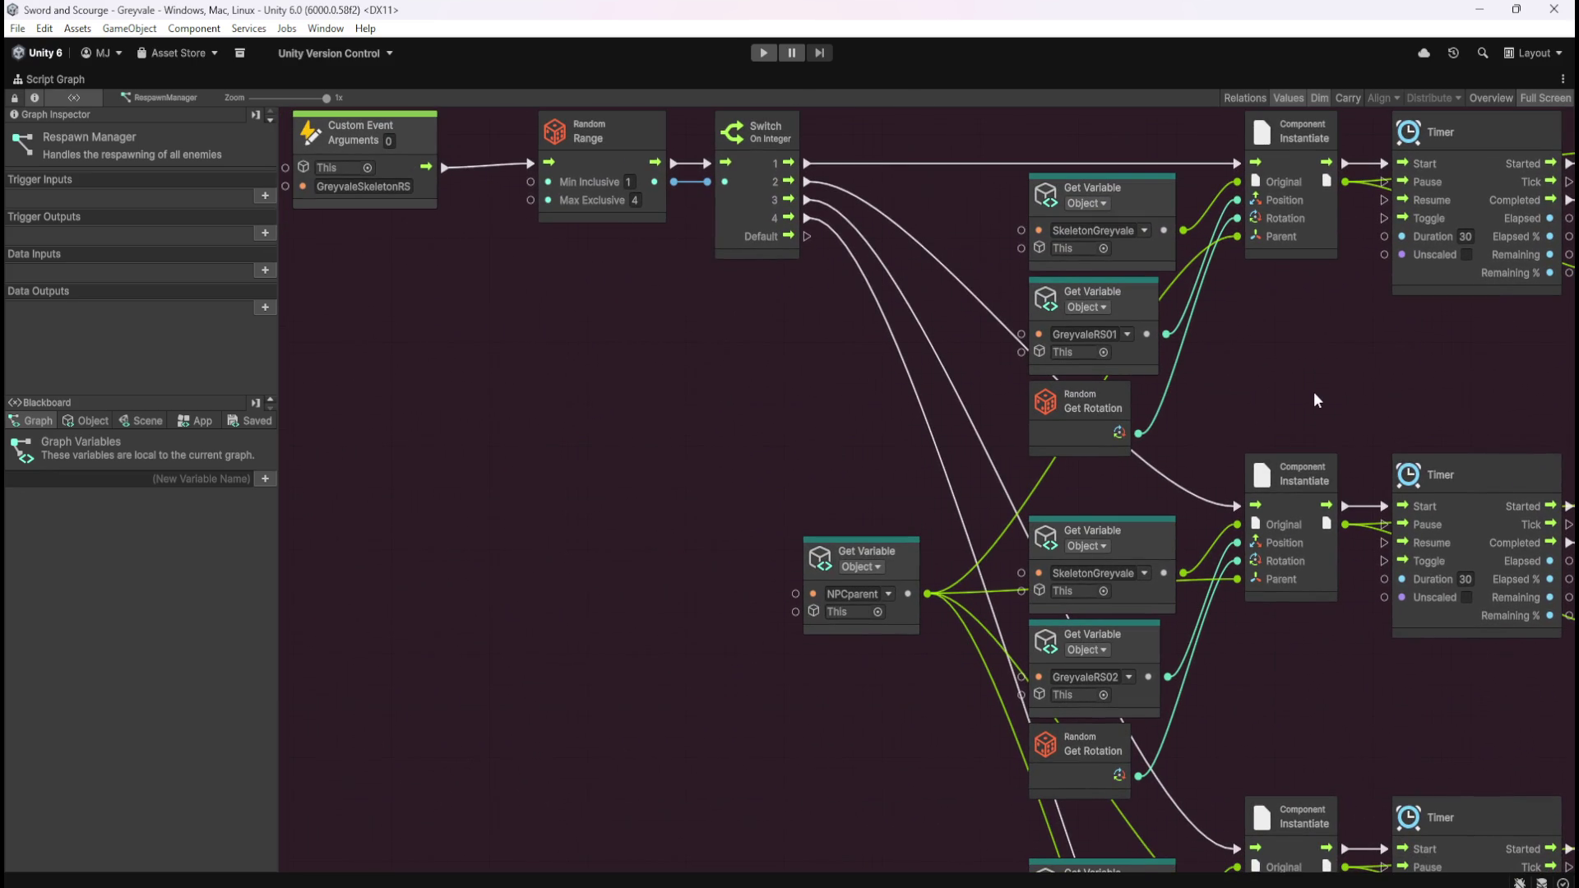
left_click_drag(1311, 398, 968, 452)
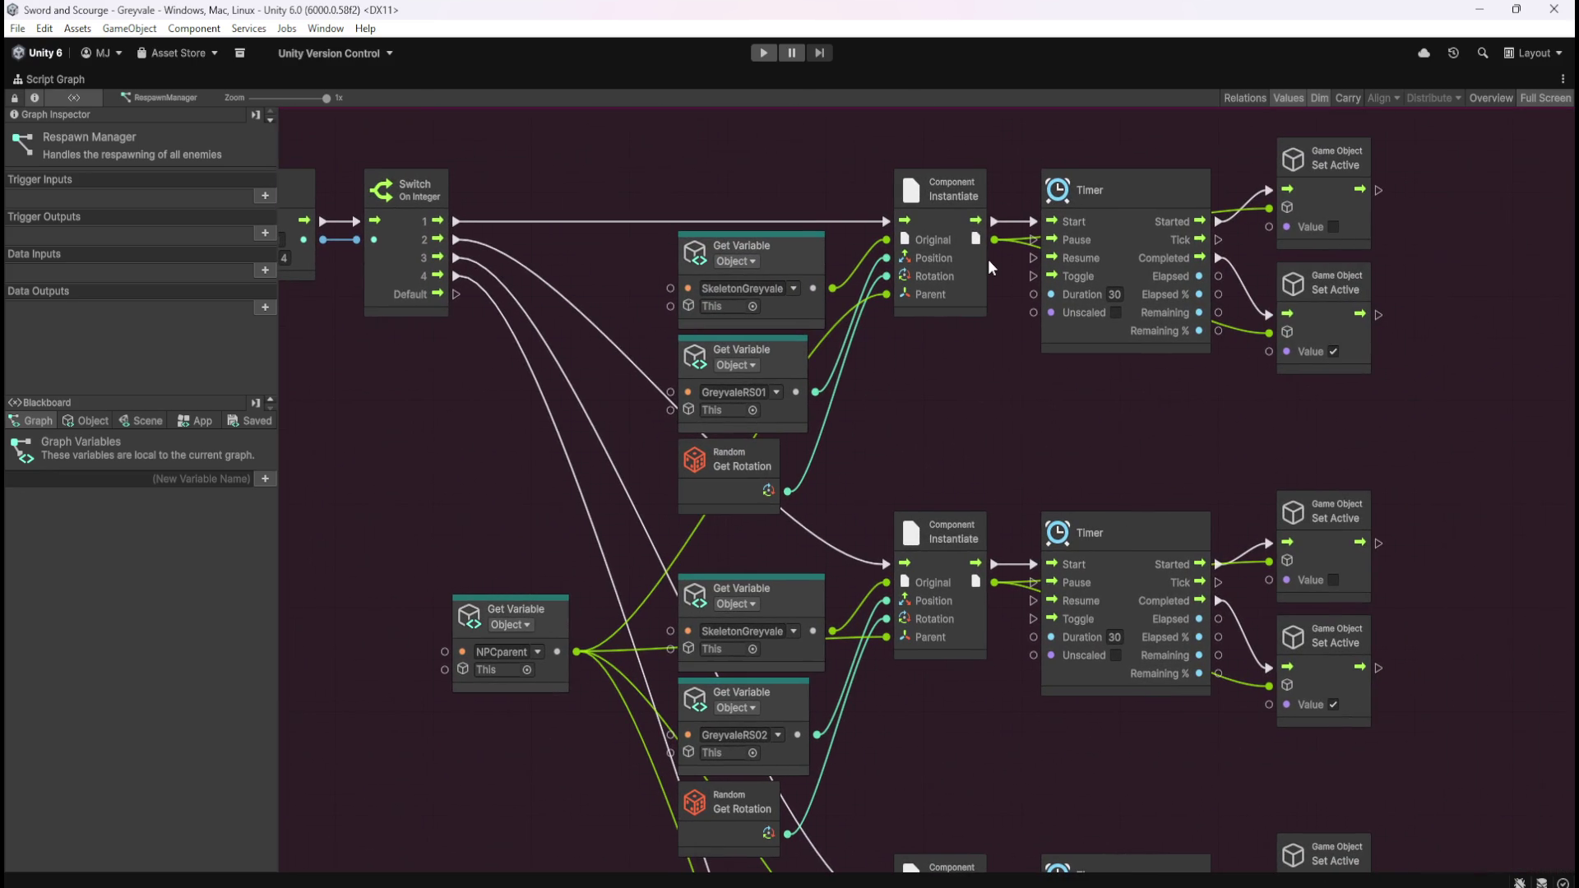
left_click(961, 210)
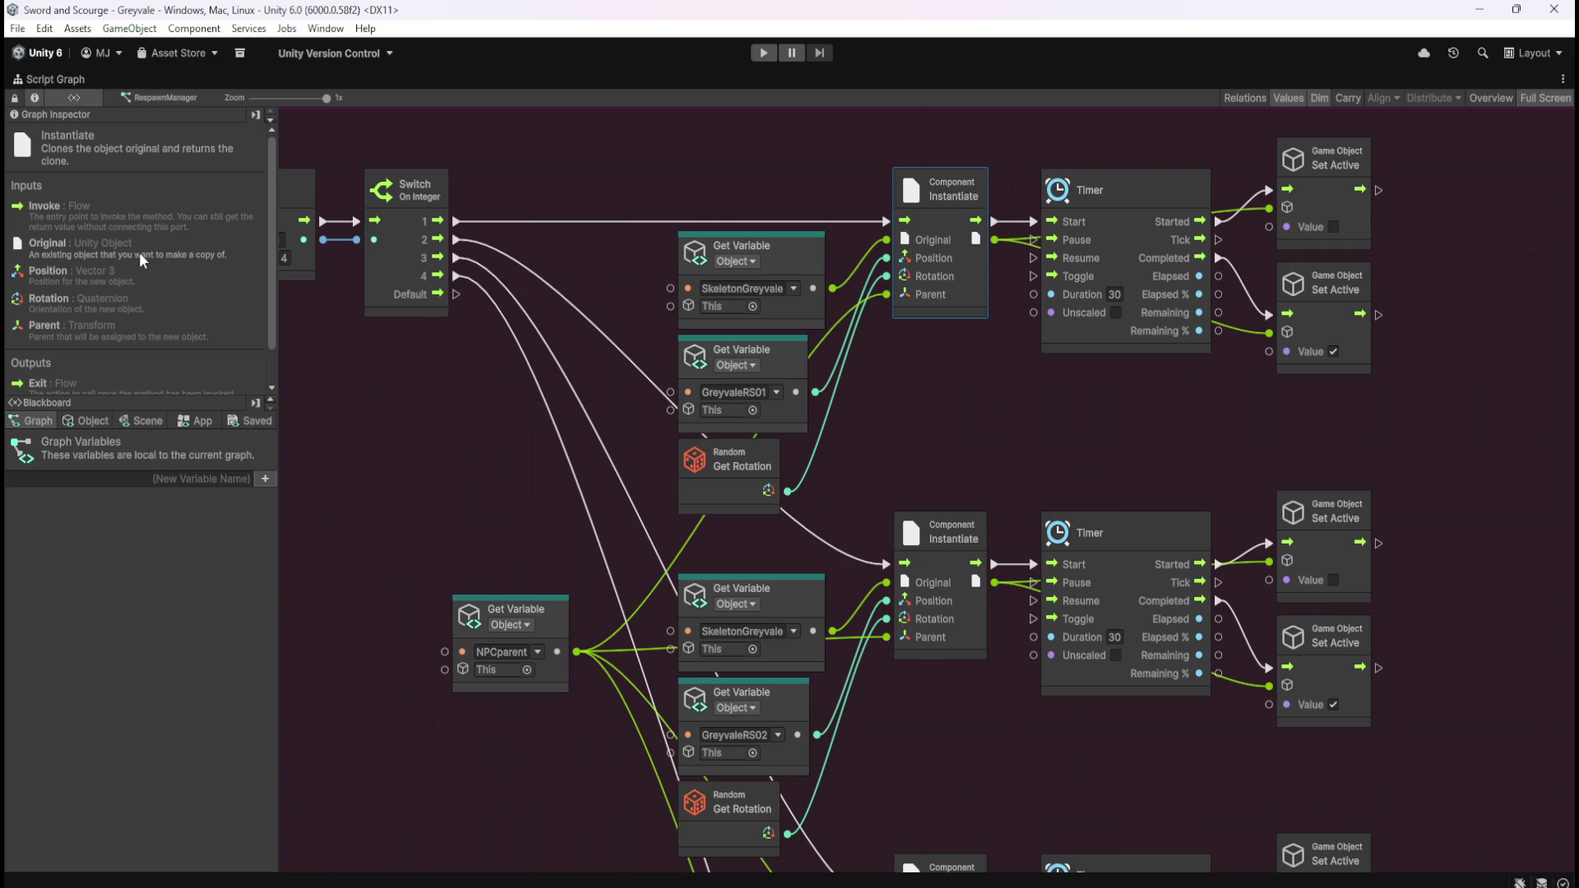
scroll(212, 277, "down", 1)
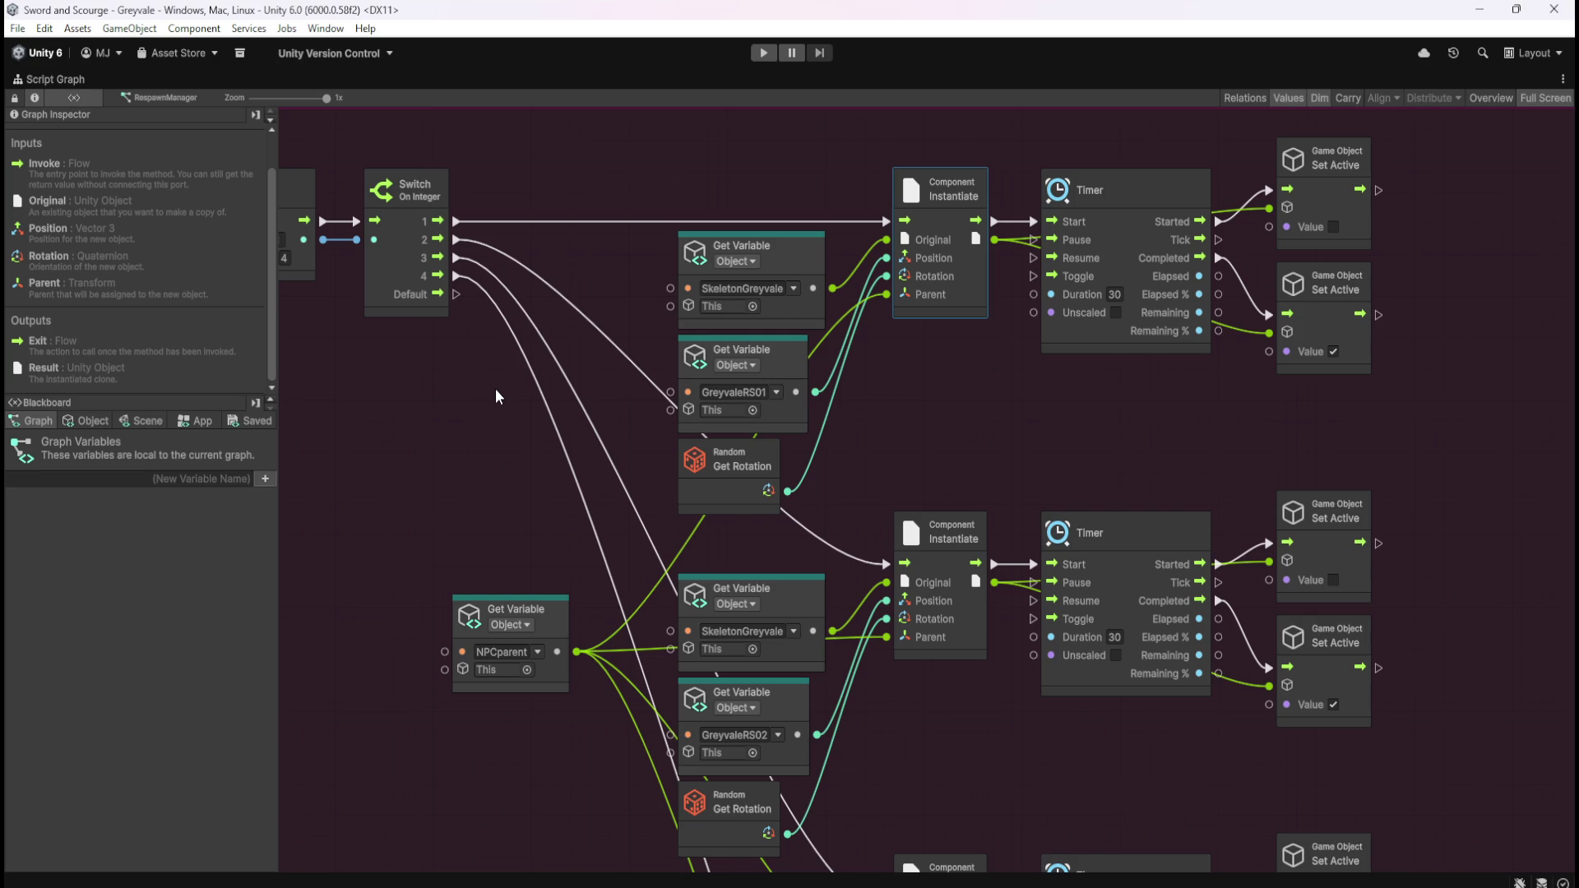
mouse_move(456, 383)
left_mouse_down()
mouse_move(1092, 474)
mouse_move(777, 415)
mouse_move(947, 468)
mouse_move(562, 469)
left_mouse_up()
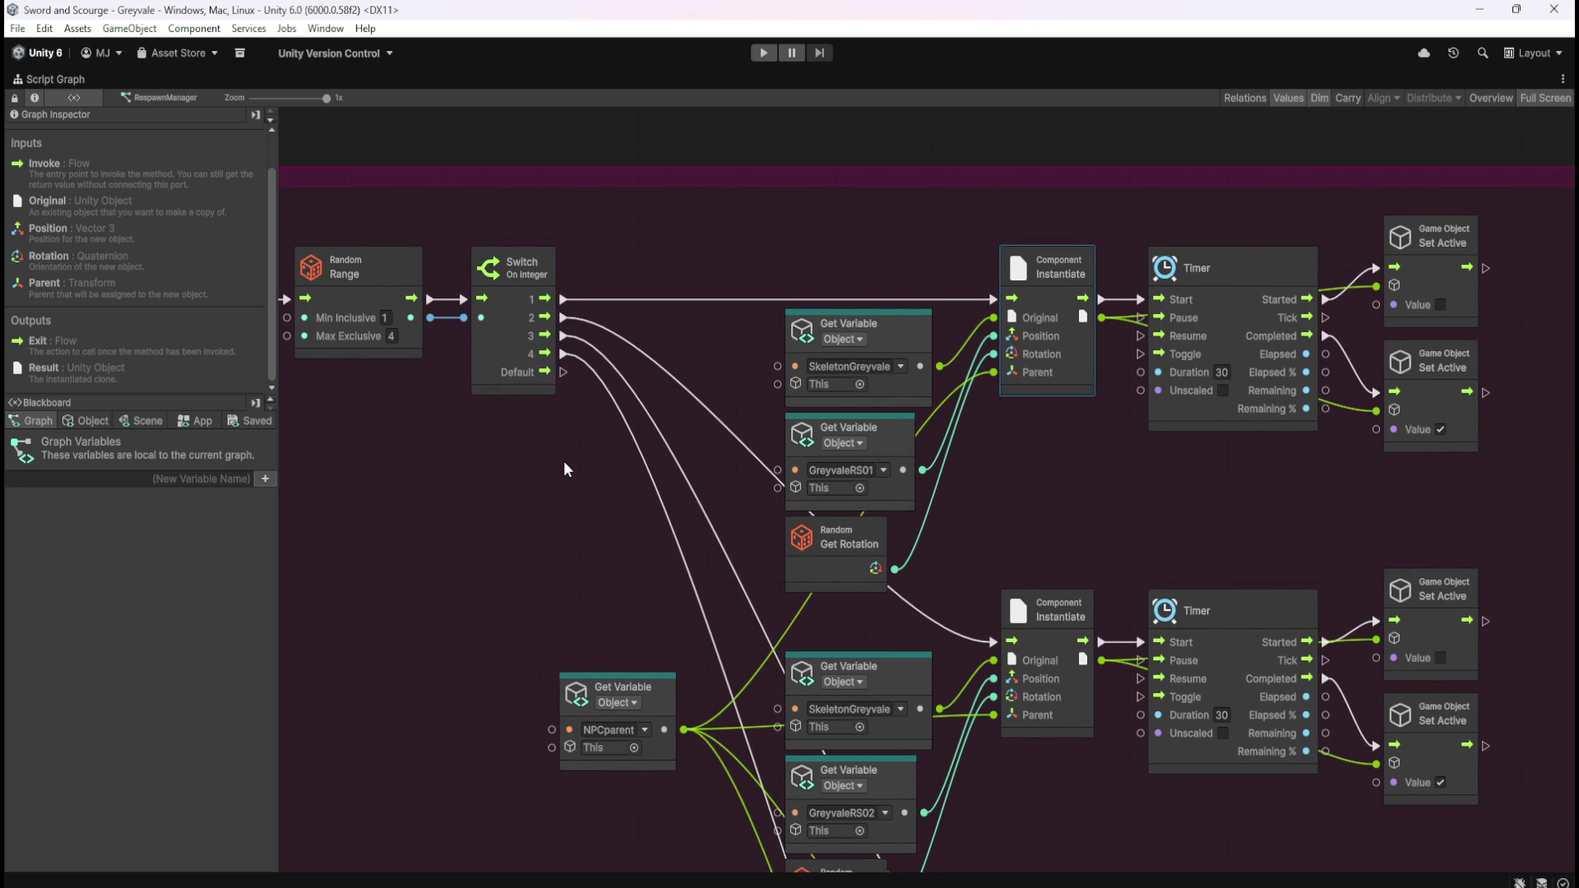
mouse_move(757, 252)
left_mouse_down()
mouse_move(948, 360)
mouse_move(1034, 361)
left_mouse_up()
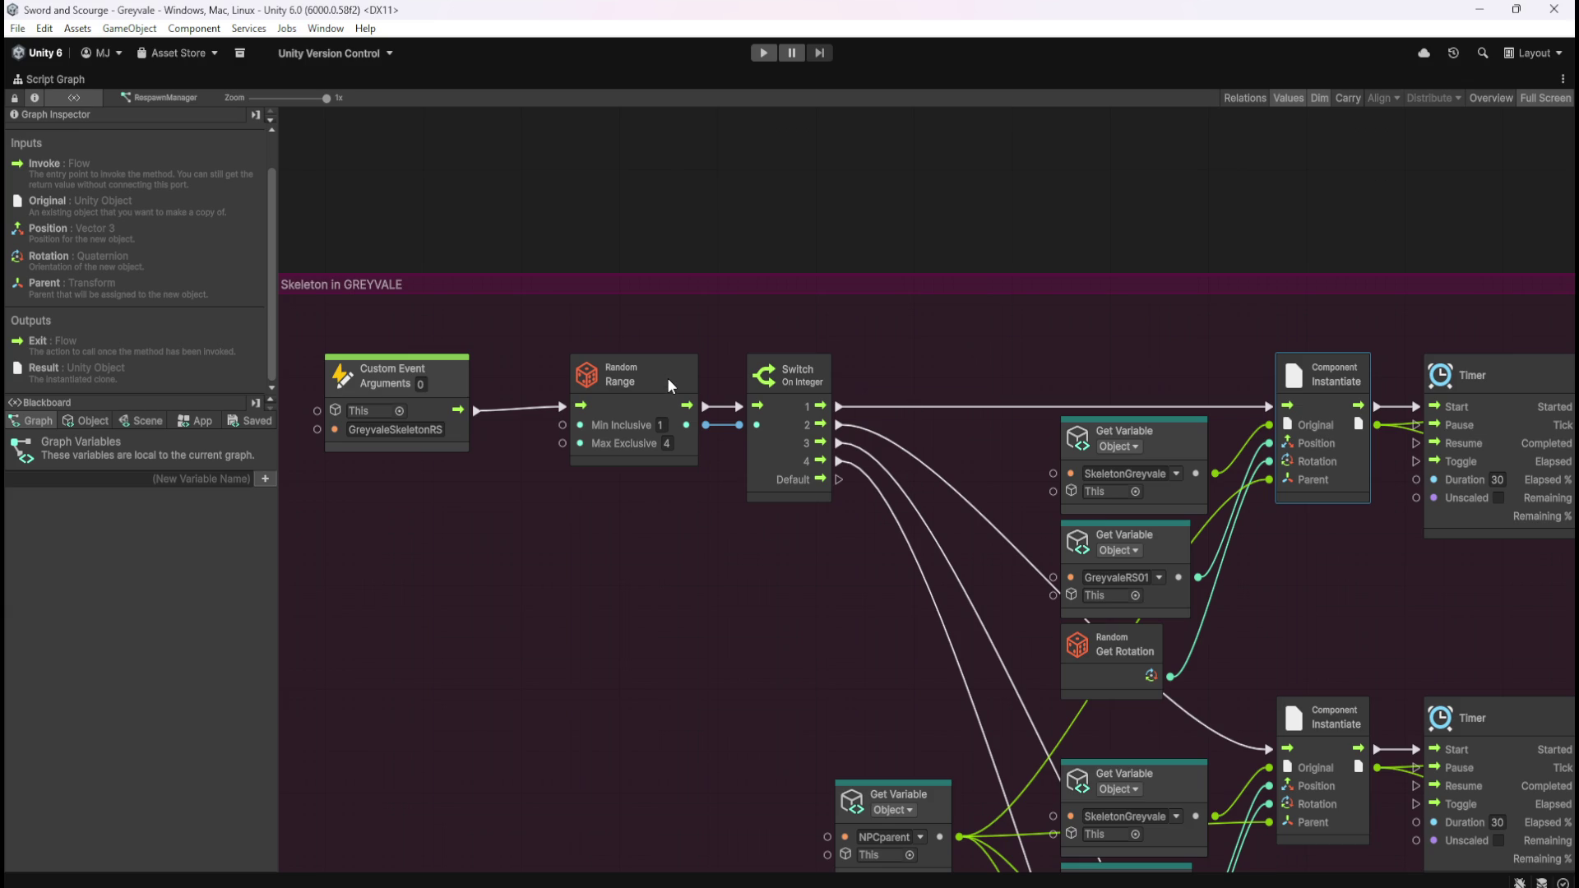
- Review the Instantiate, Timer and Random Range nodes, then deselect and restore the normal layout
mouse_move(1360, 641)
left_mouse_down()
mouse_move(1180, 486)
mouse_move(944, 451)
left_mouse_up()
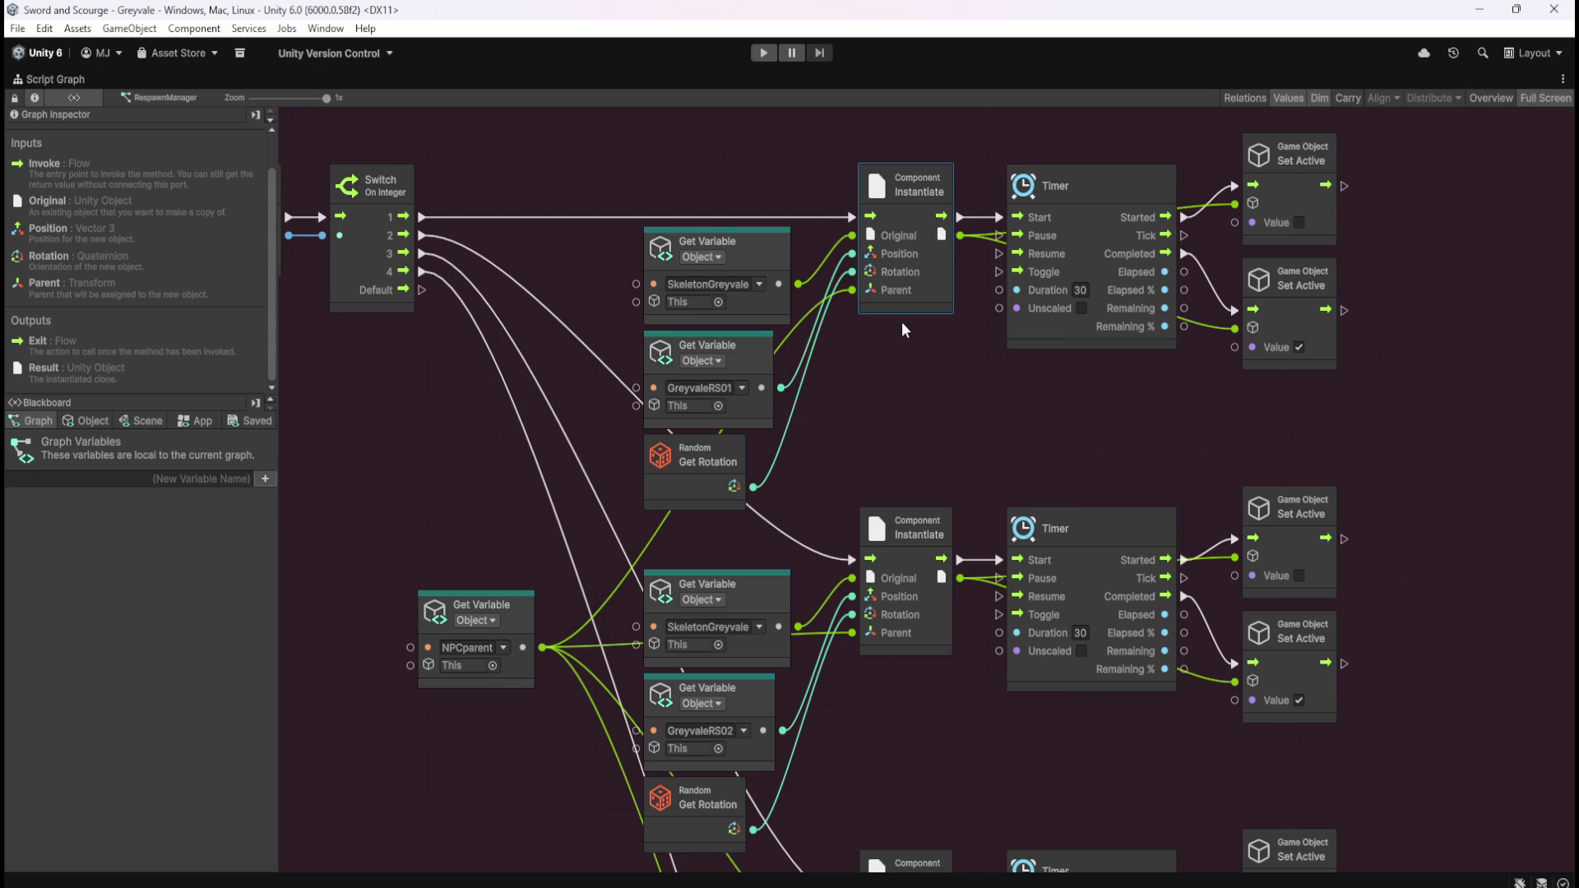
key("Home")
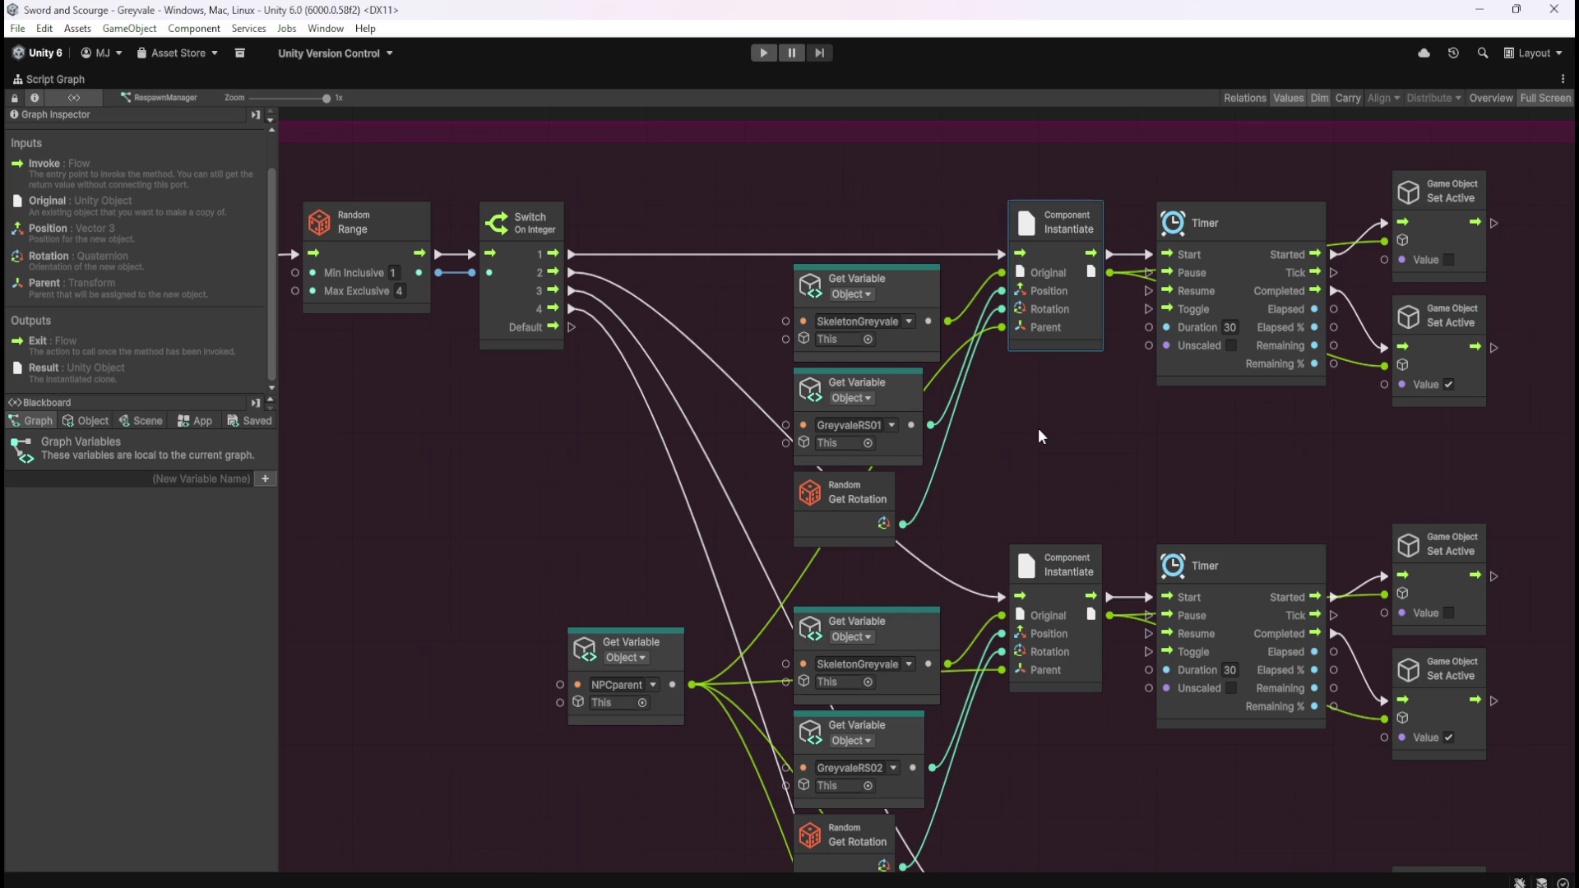
left_click(1070, 427)
key("shift+space")
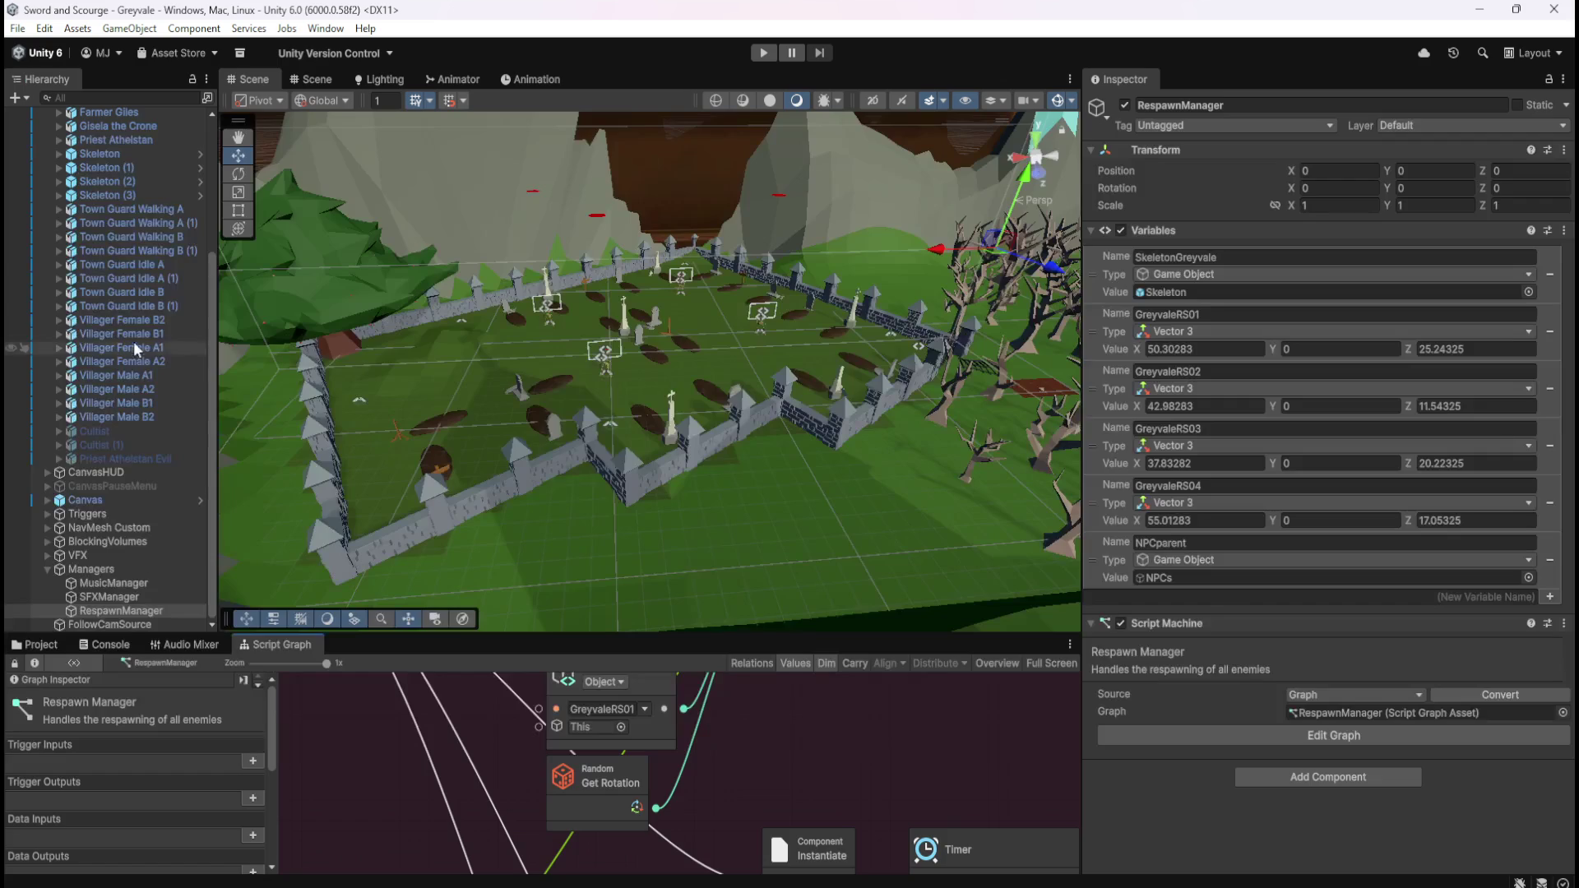
- Open the Skeleton's graph full-size and inspect its If, SkeletonDeath, damage and On Start nodes
left_click(132, 257)
key("shift+space")
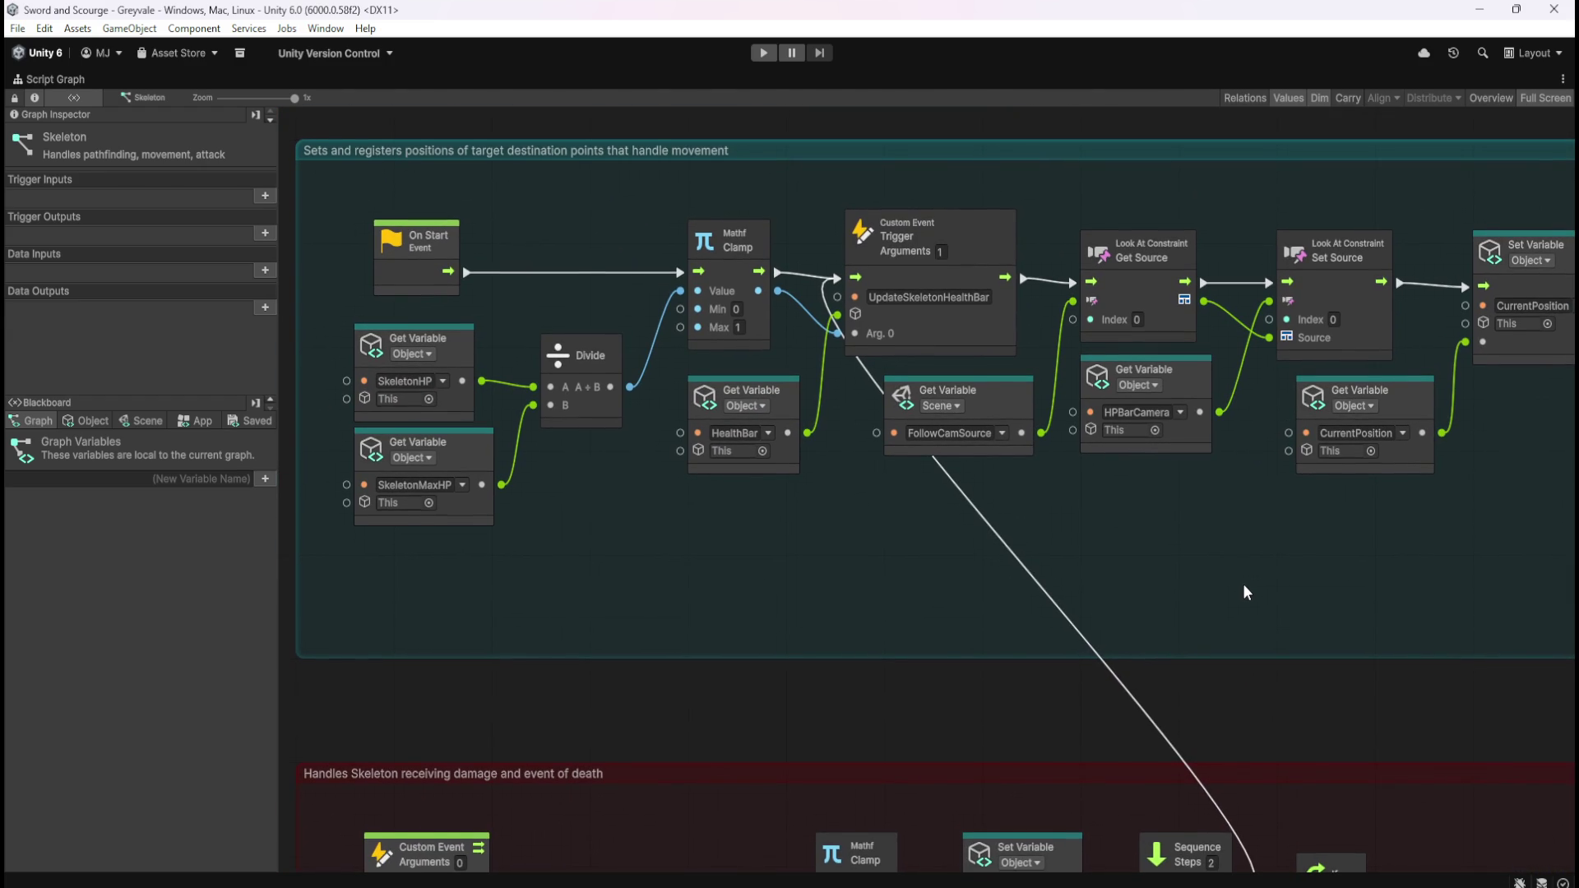
mouse_move(1241, 579)
left_mouse_down()
mouse_move(1197, 545)
mouse_move(948, 494)
left_mouse_up()
left_click_drag(1059, 524, 656, 244)
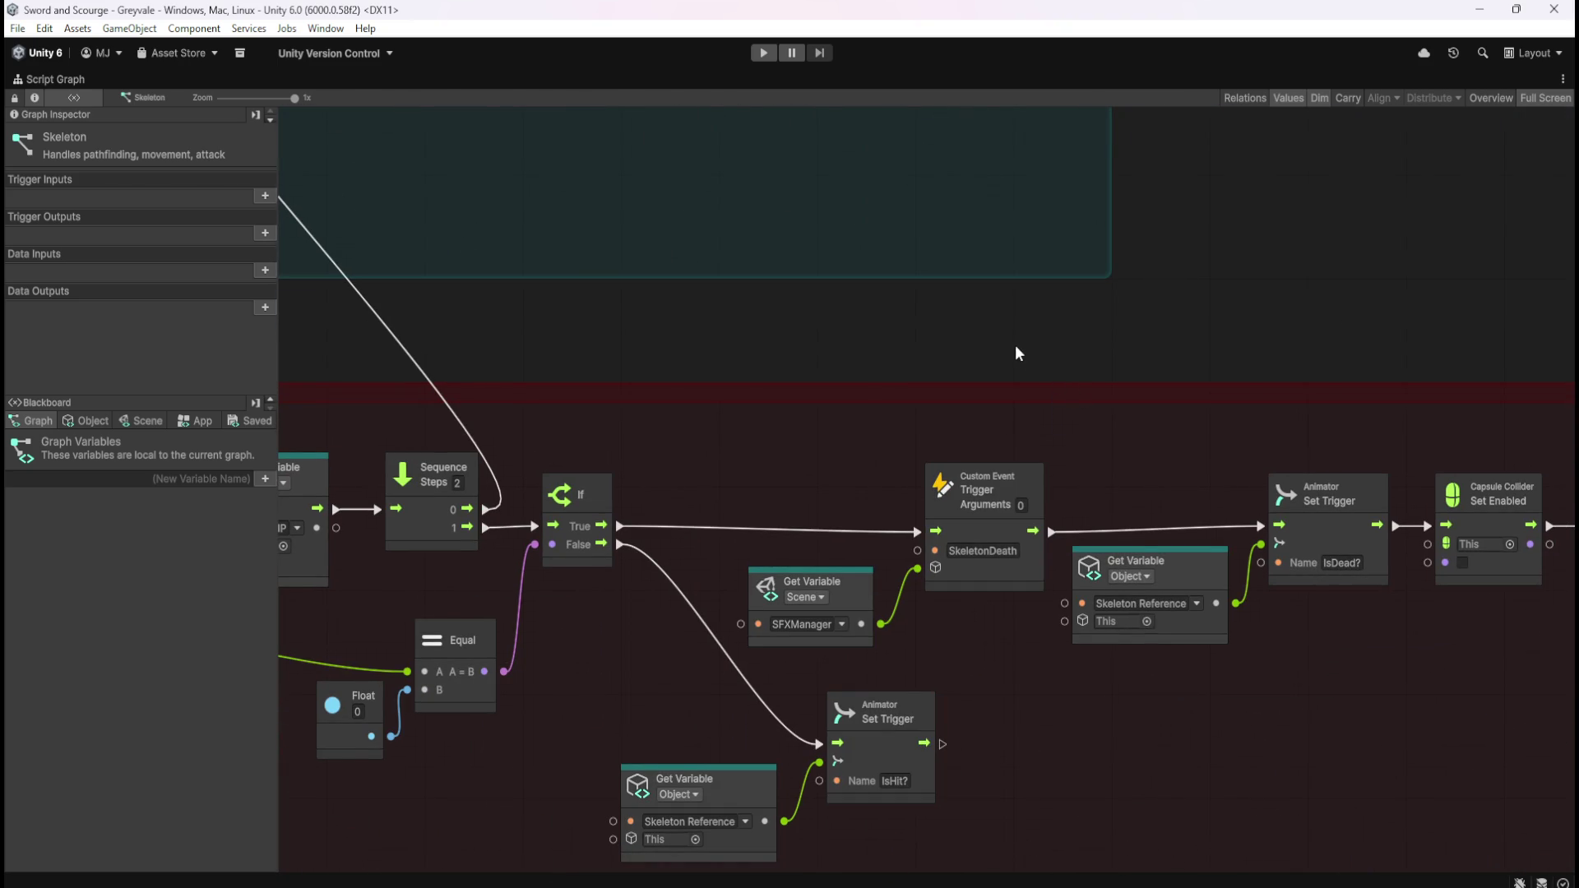
mouse_move(743, 347)
left_mouse_down()
mouse_move(1259, 335)
mouse_move(1341, 252)
mouse_move(864, 170)
mouse_move(994, 533)
left_mouse_up()
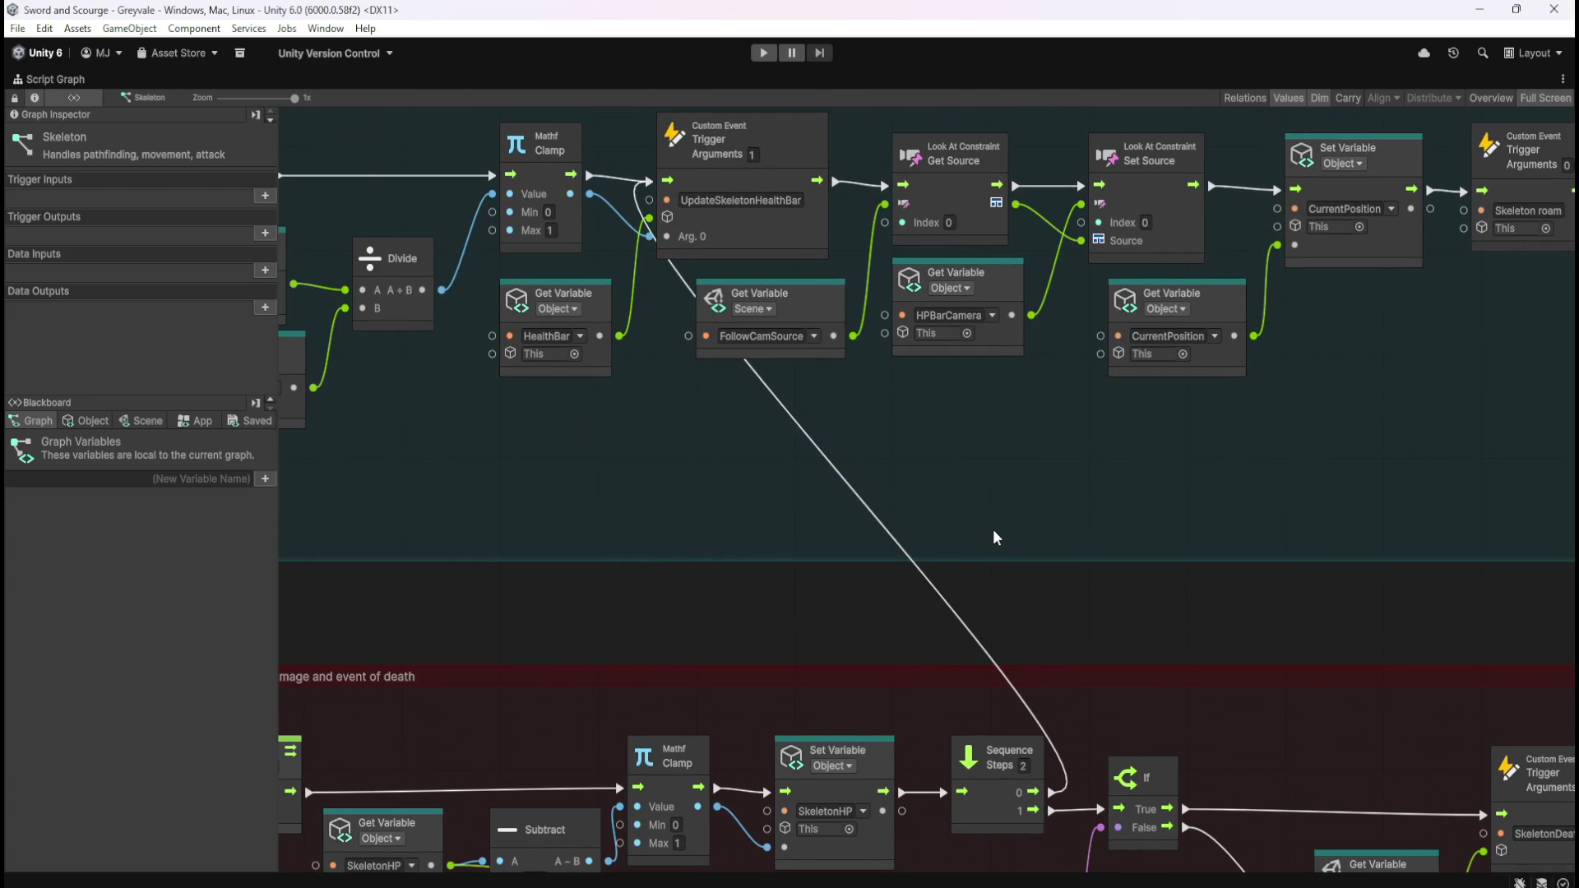
mouse_move(994, 532)
left_mouse_down()
mouse_move(1328, 662)
mouse_move(1038, 364)
mouse_move(1176, 396)
mouse_move(1177, 556)
mouse_move(808, 512)
mouse_move(852, 559)
left_mouse_up()
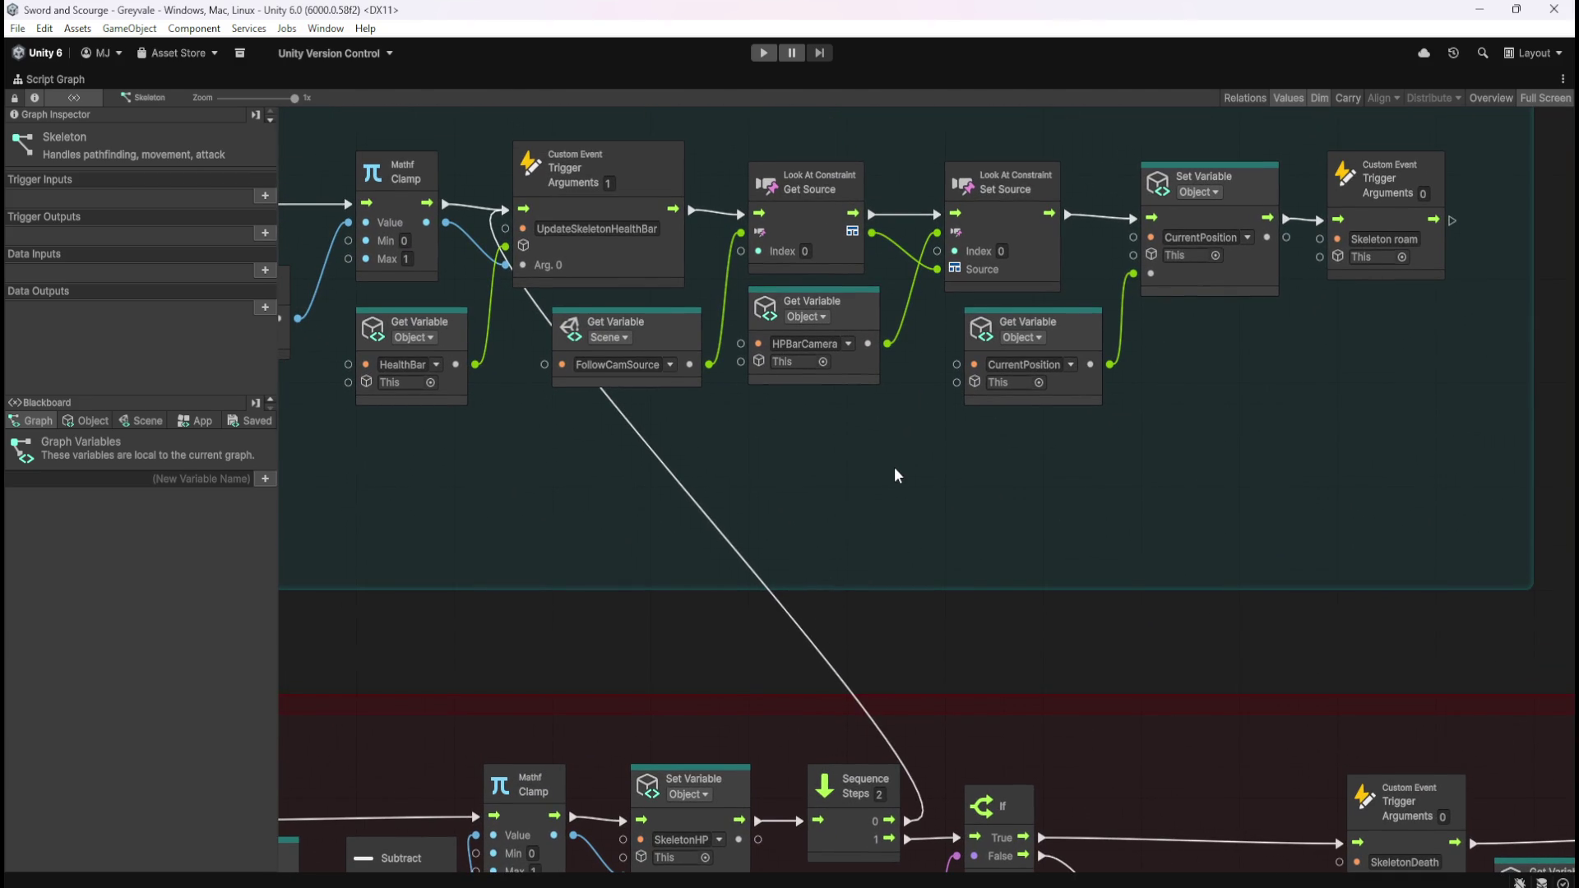
- Restore the layout, select RespawnManager and maximize its graph again
key("shift+space")
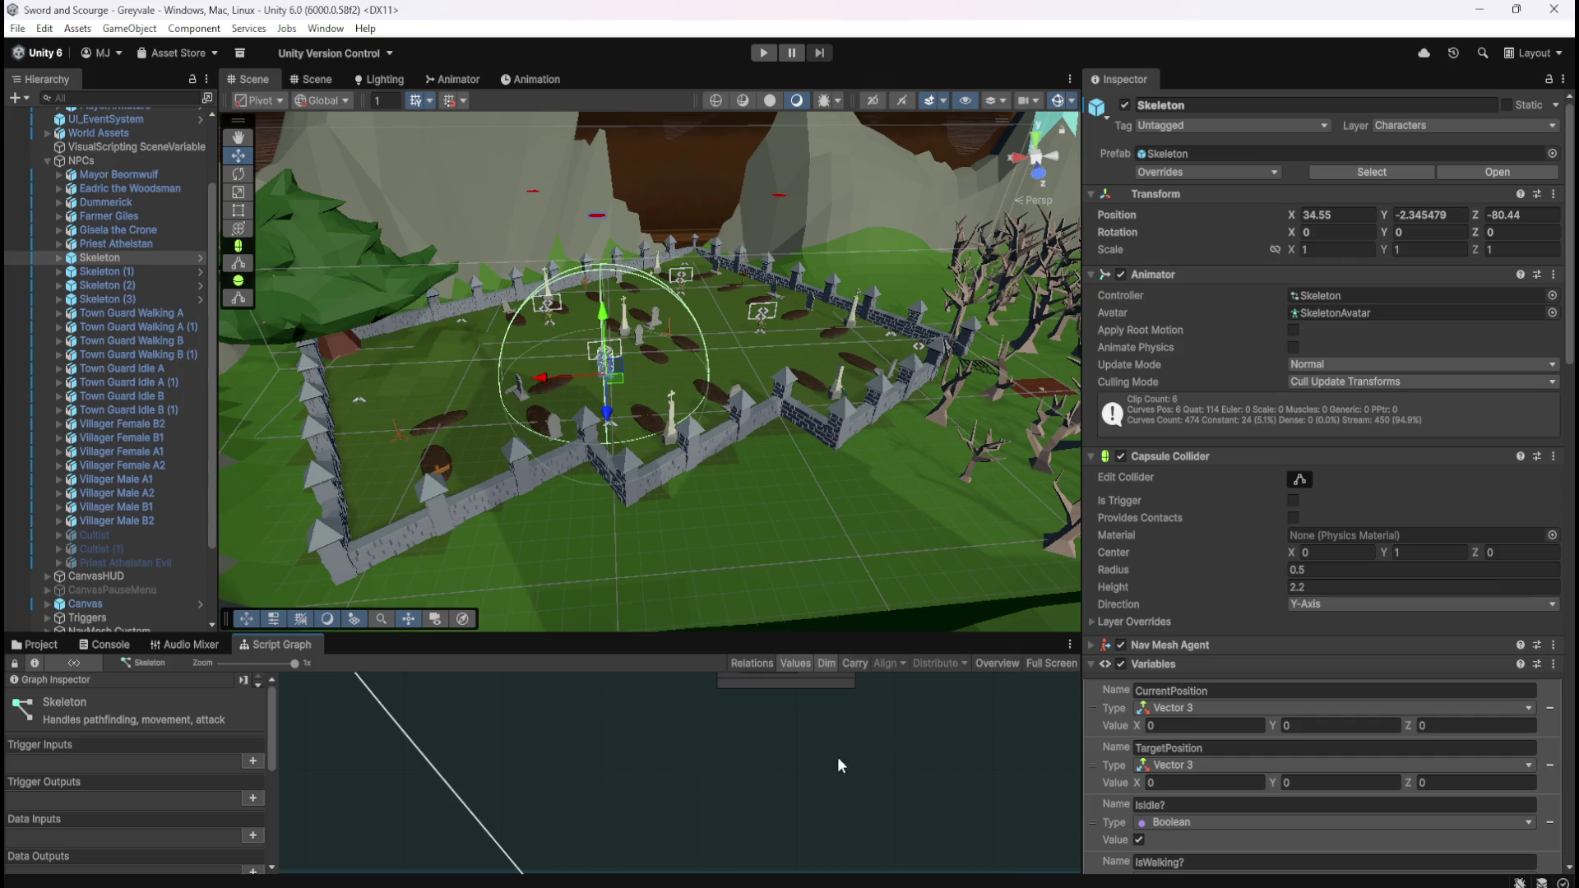
scroll(146, 516, "down", 3)
left_click(130, 612)
key("shift+space")
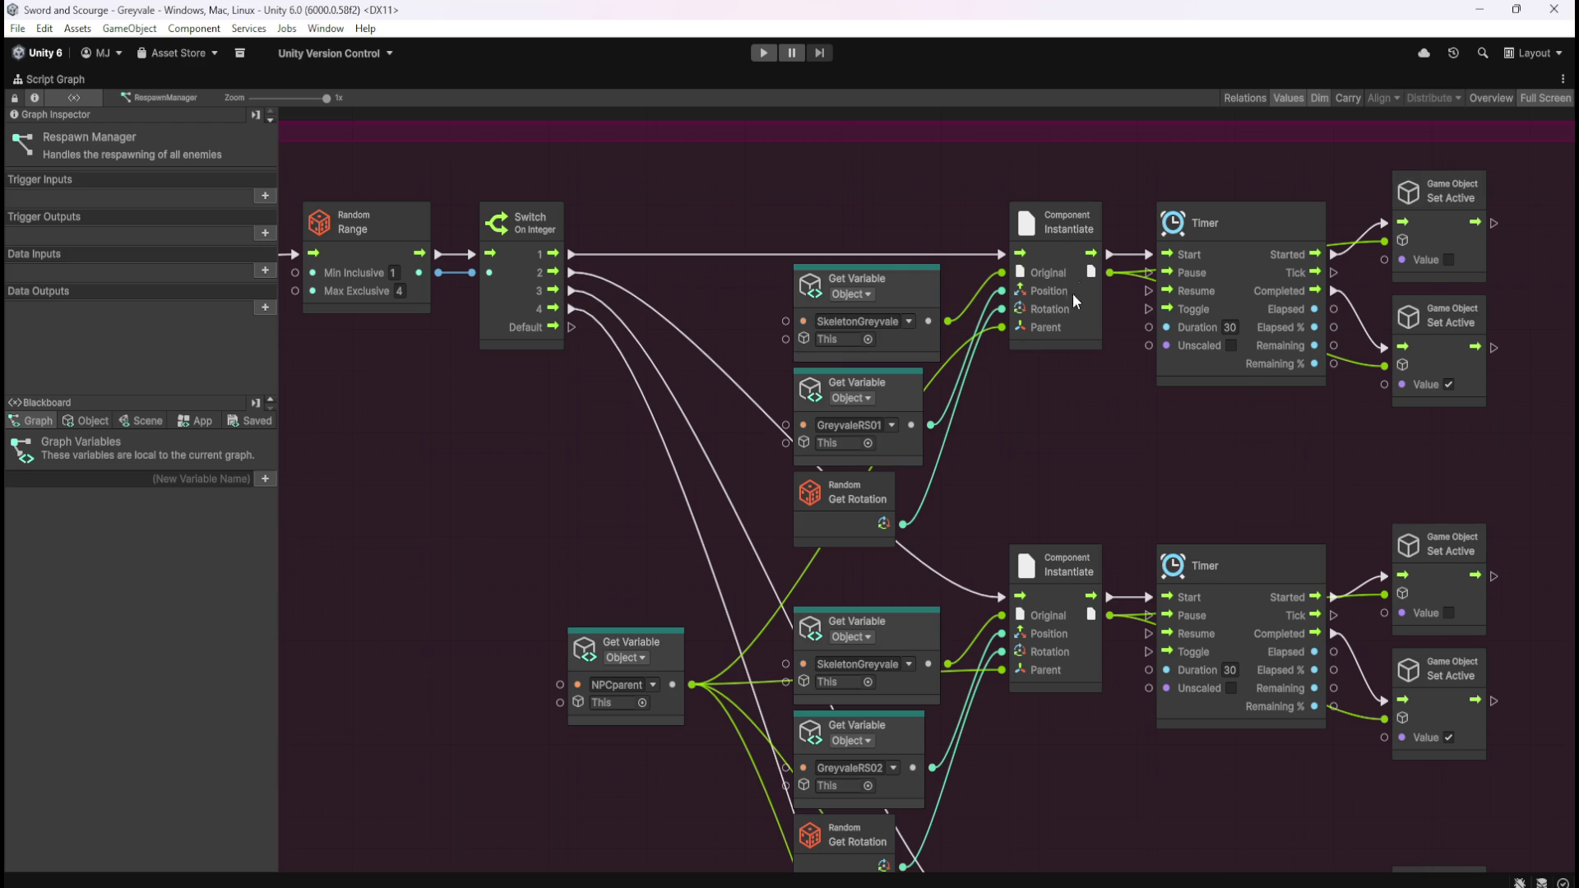
- Search the node finder for 'game' then 'instantiate' without adding a node, and restore the layout
right_click(1068, 449)
key("Escape")
right_click(1083, 439)
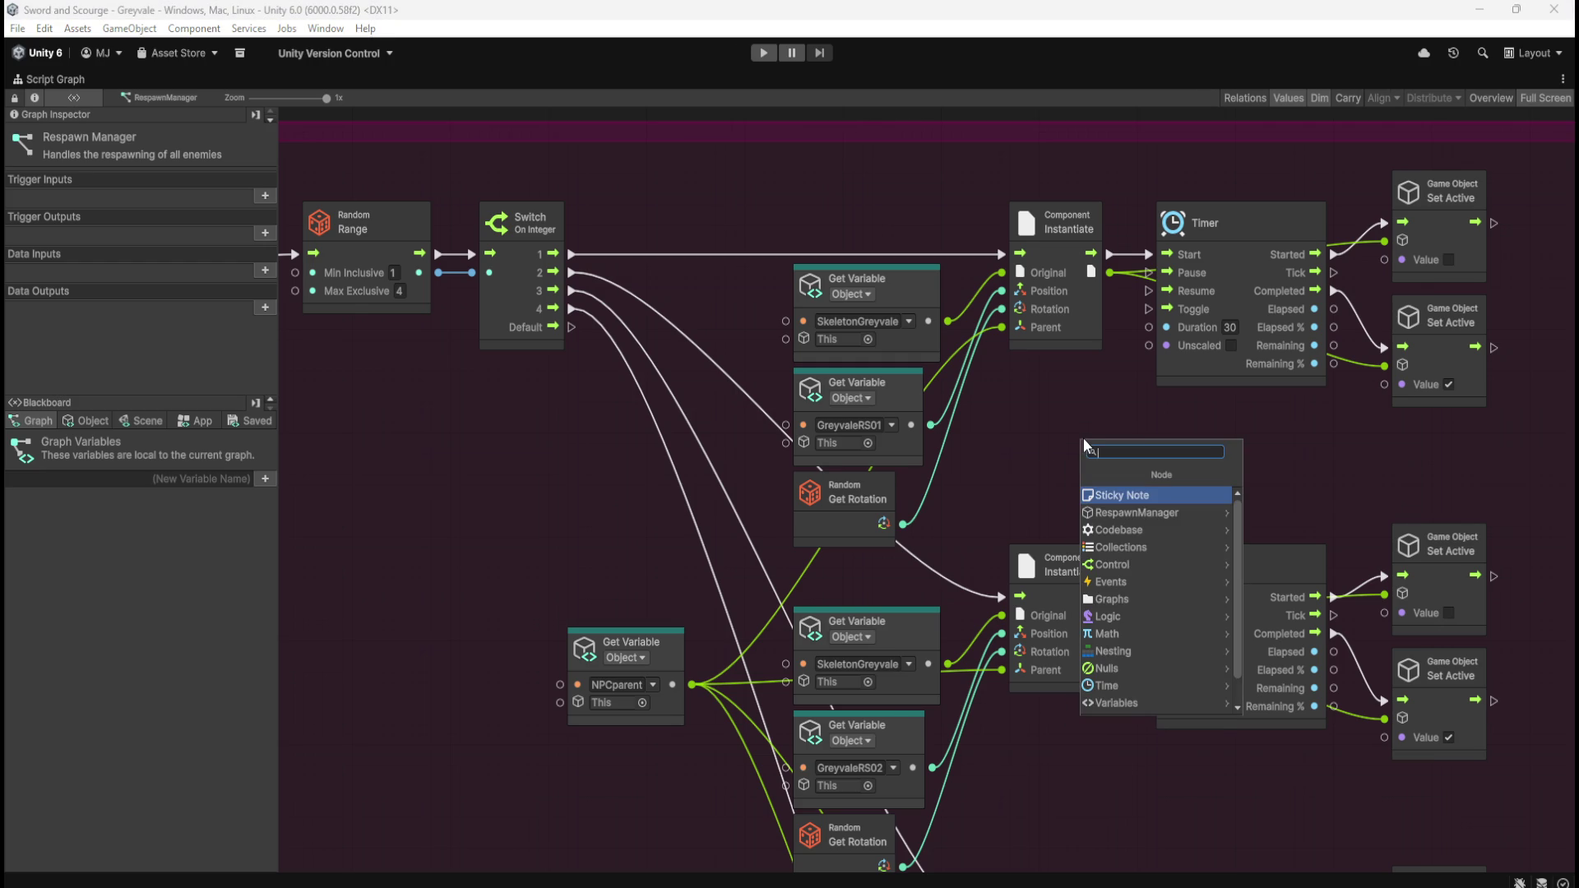
type("game")
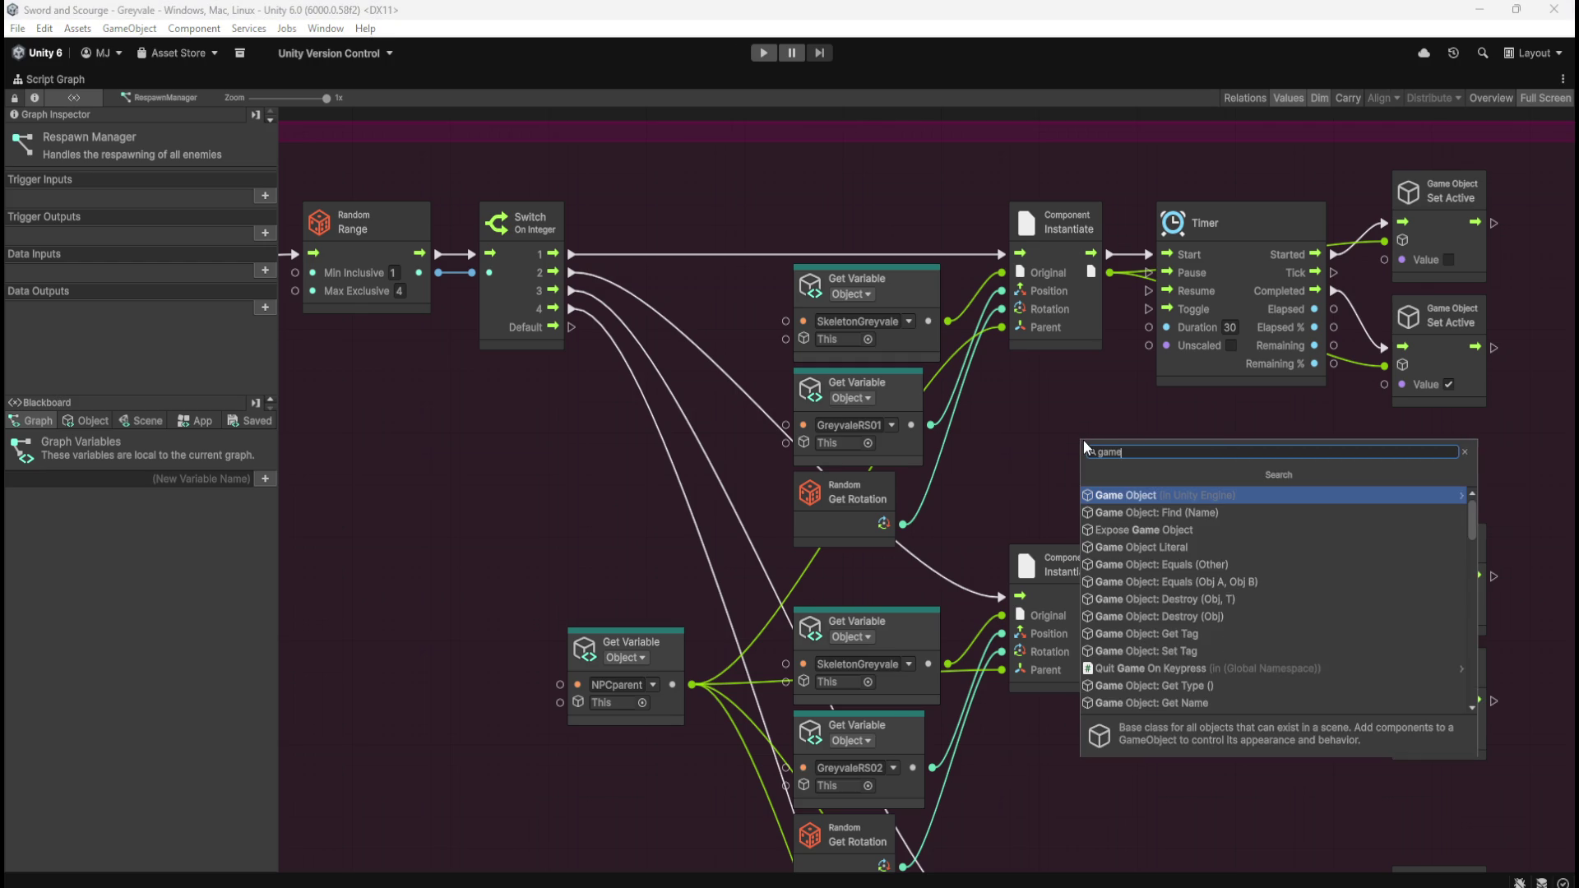
key("BackSpace")
key("BackSpace")
key("BackSpace")
type("instr")
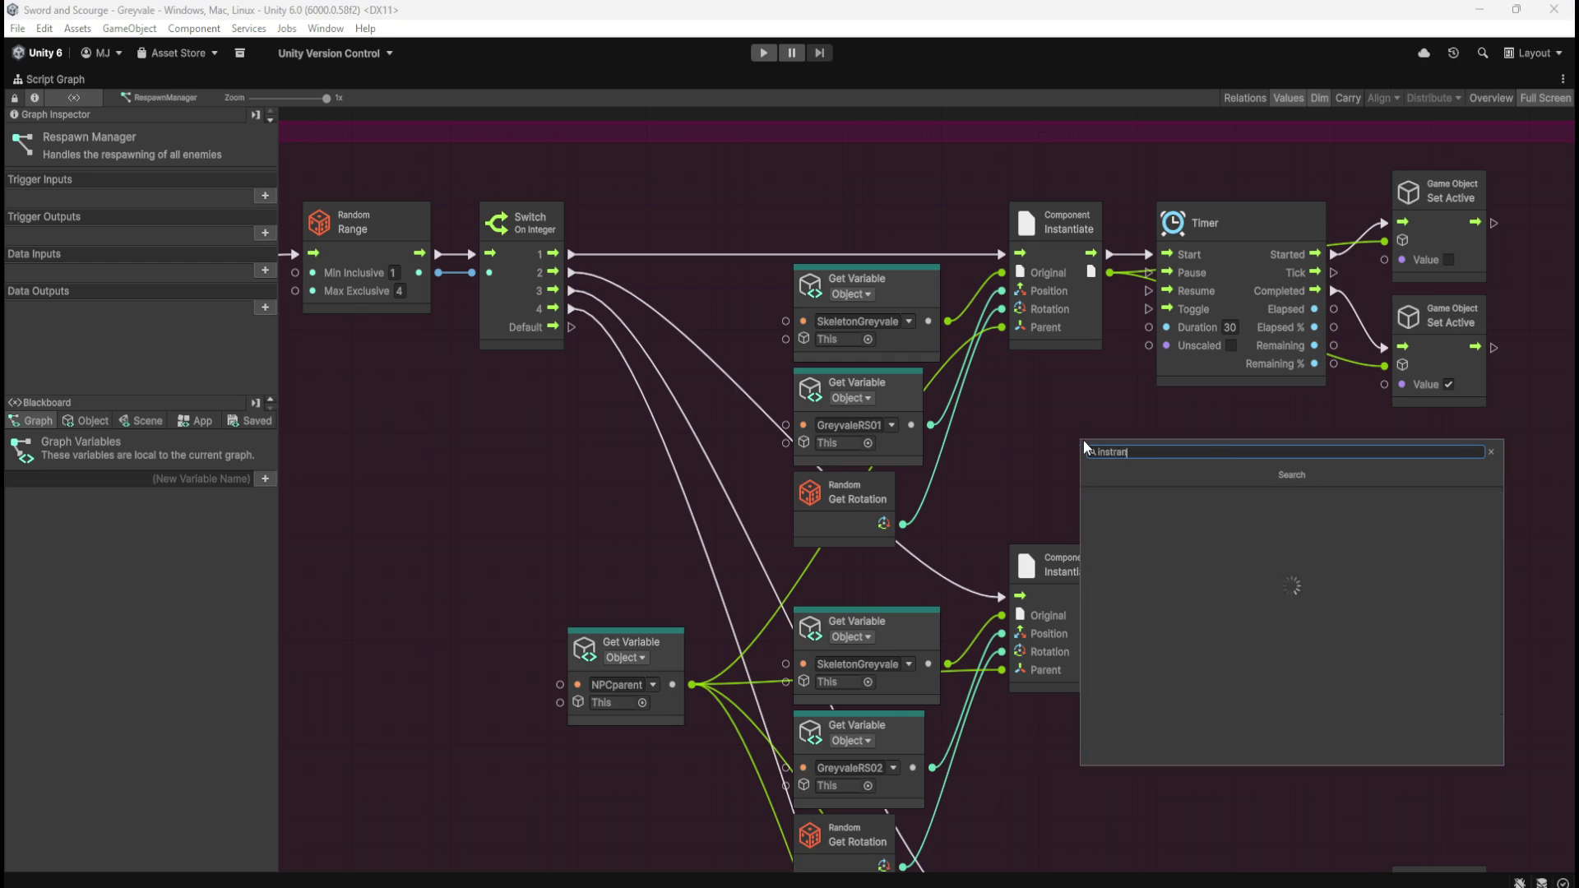
type("antiate")
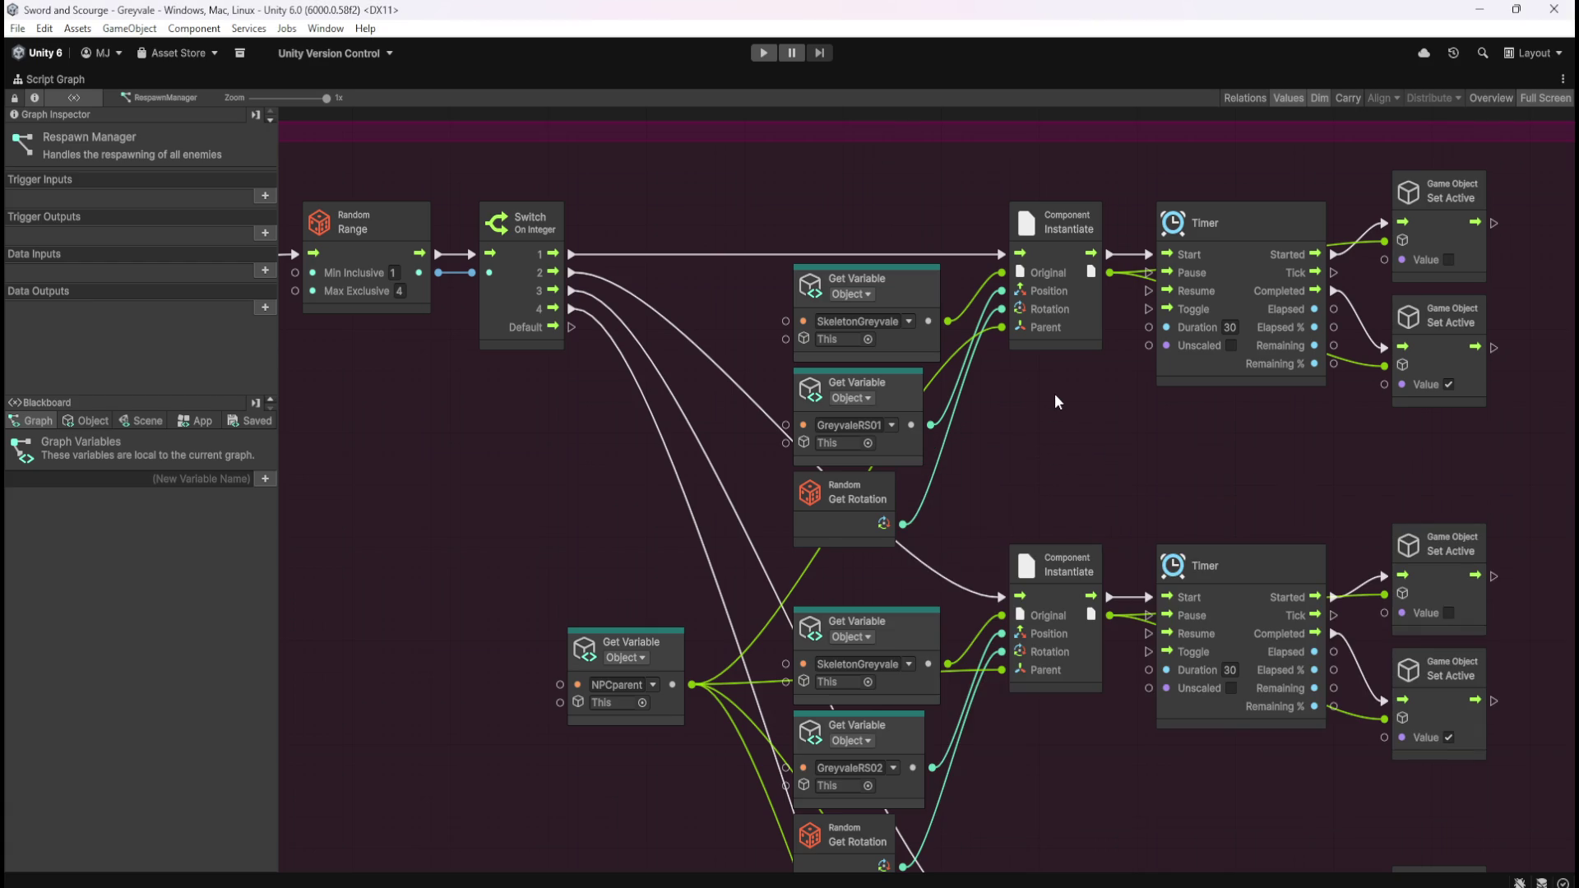
key("shift+space")
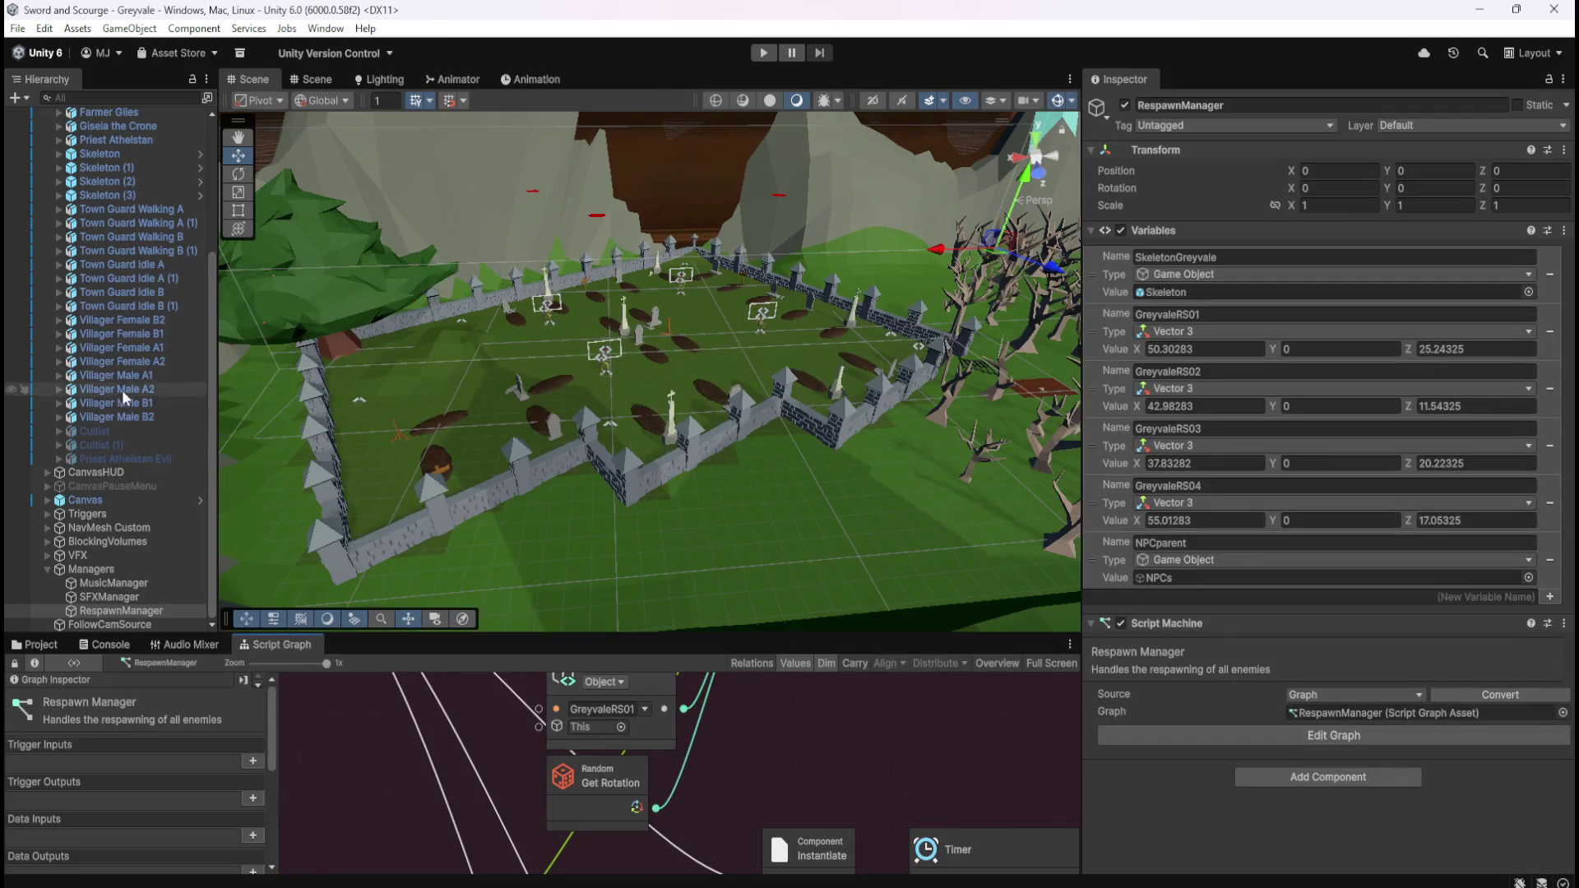
- Briefly view the Cultist's graph full-size, then restore the layout and select RespawnManager
left_click(87, 431)
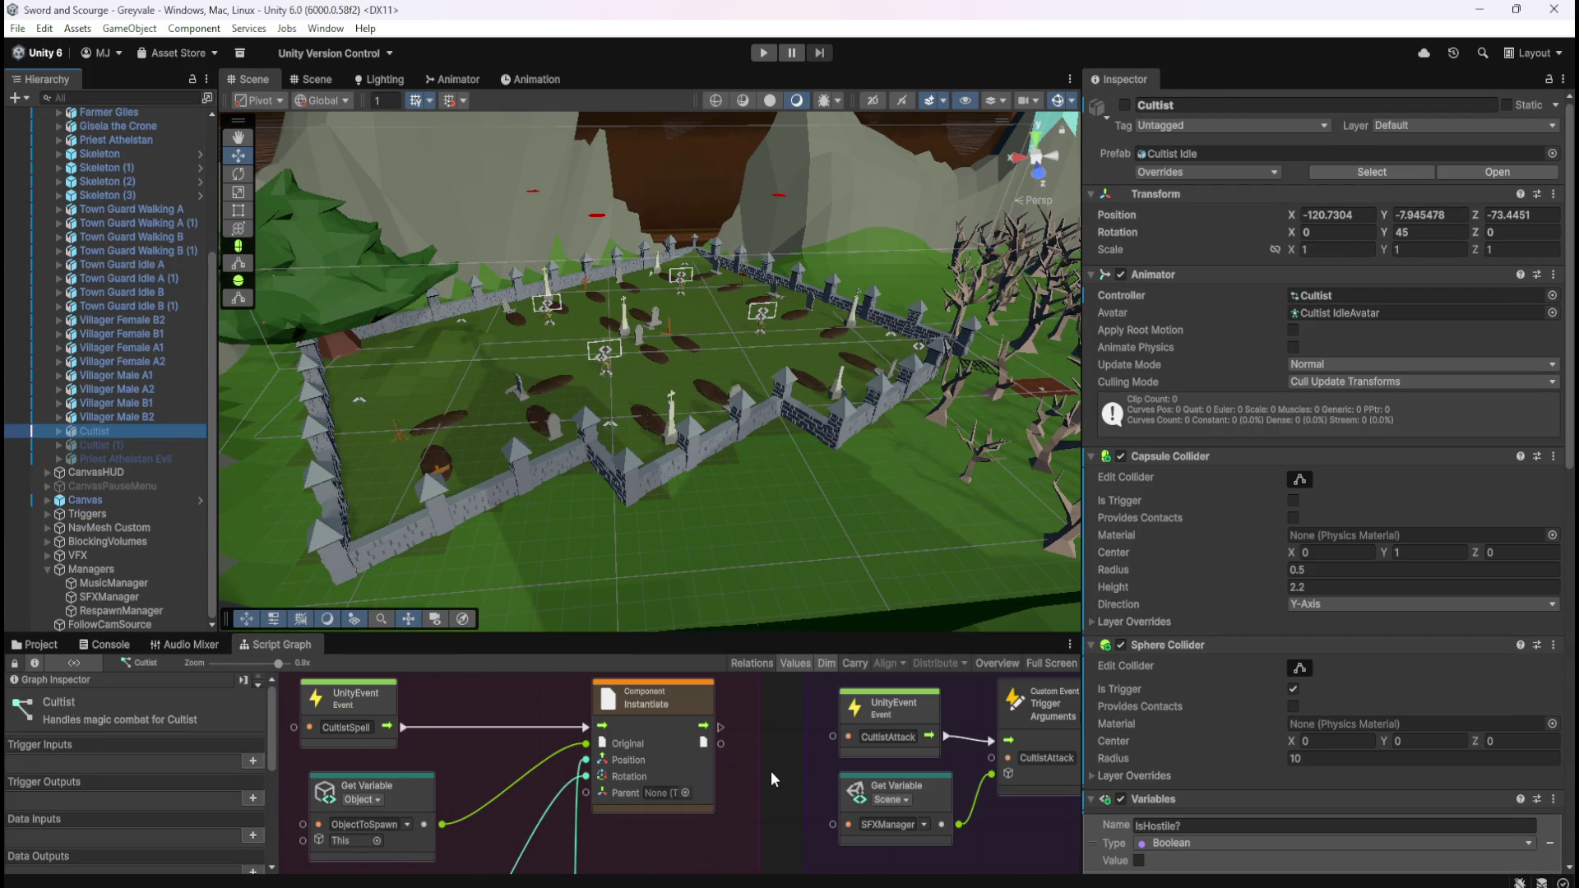
key("shift+space")
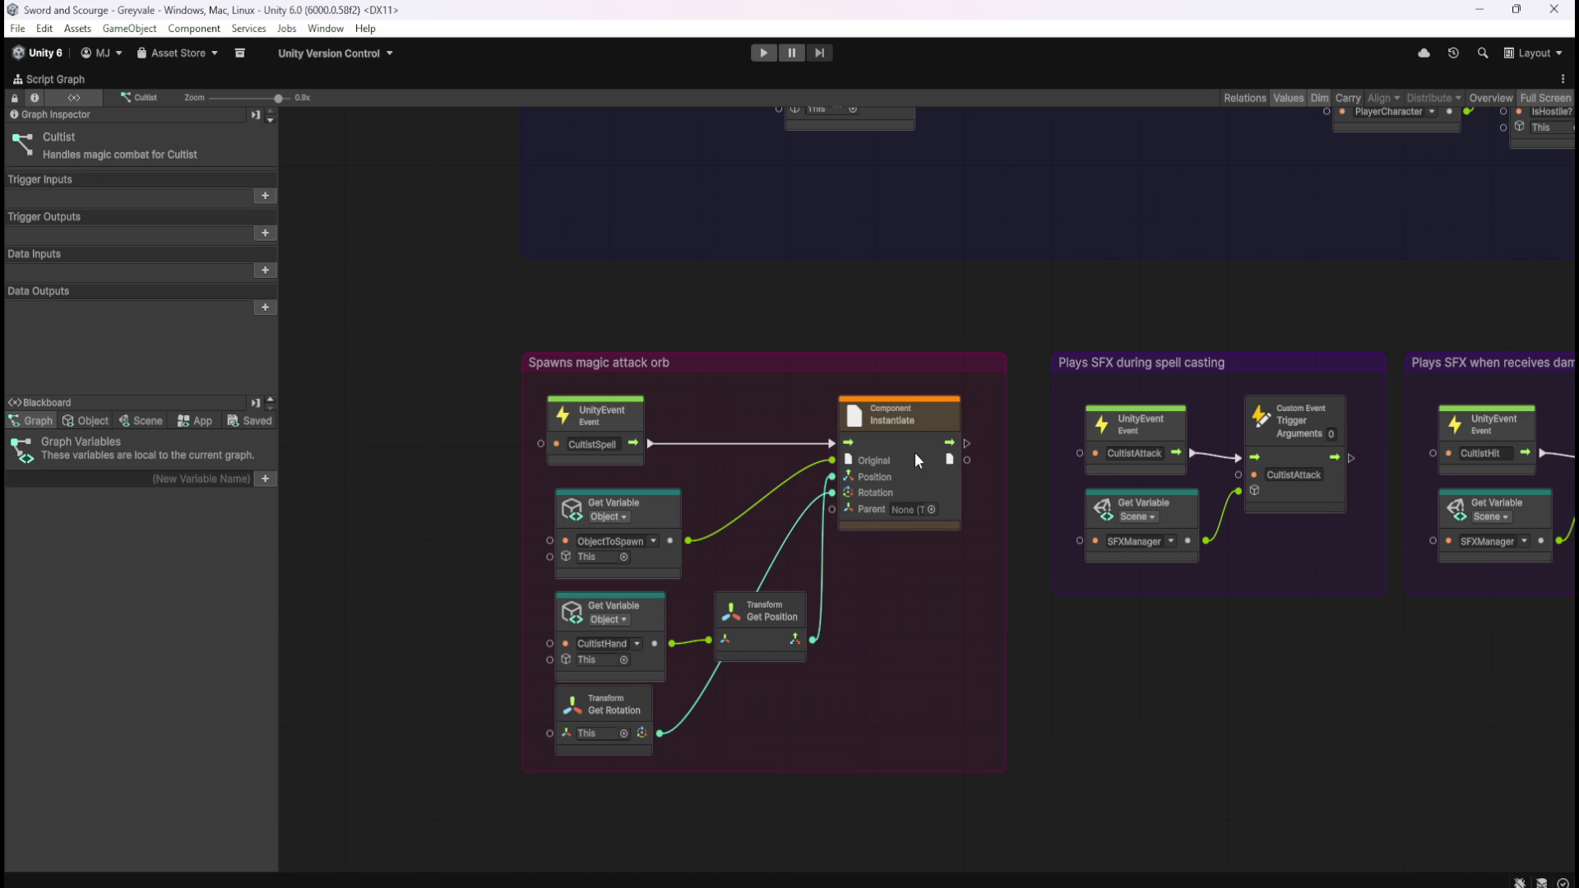
key("shift+space")
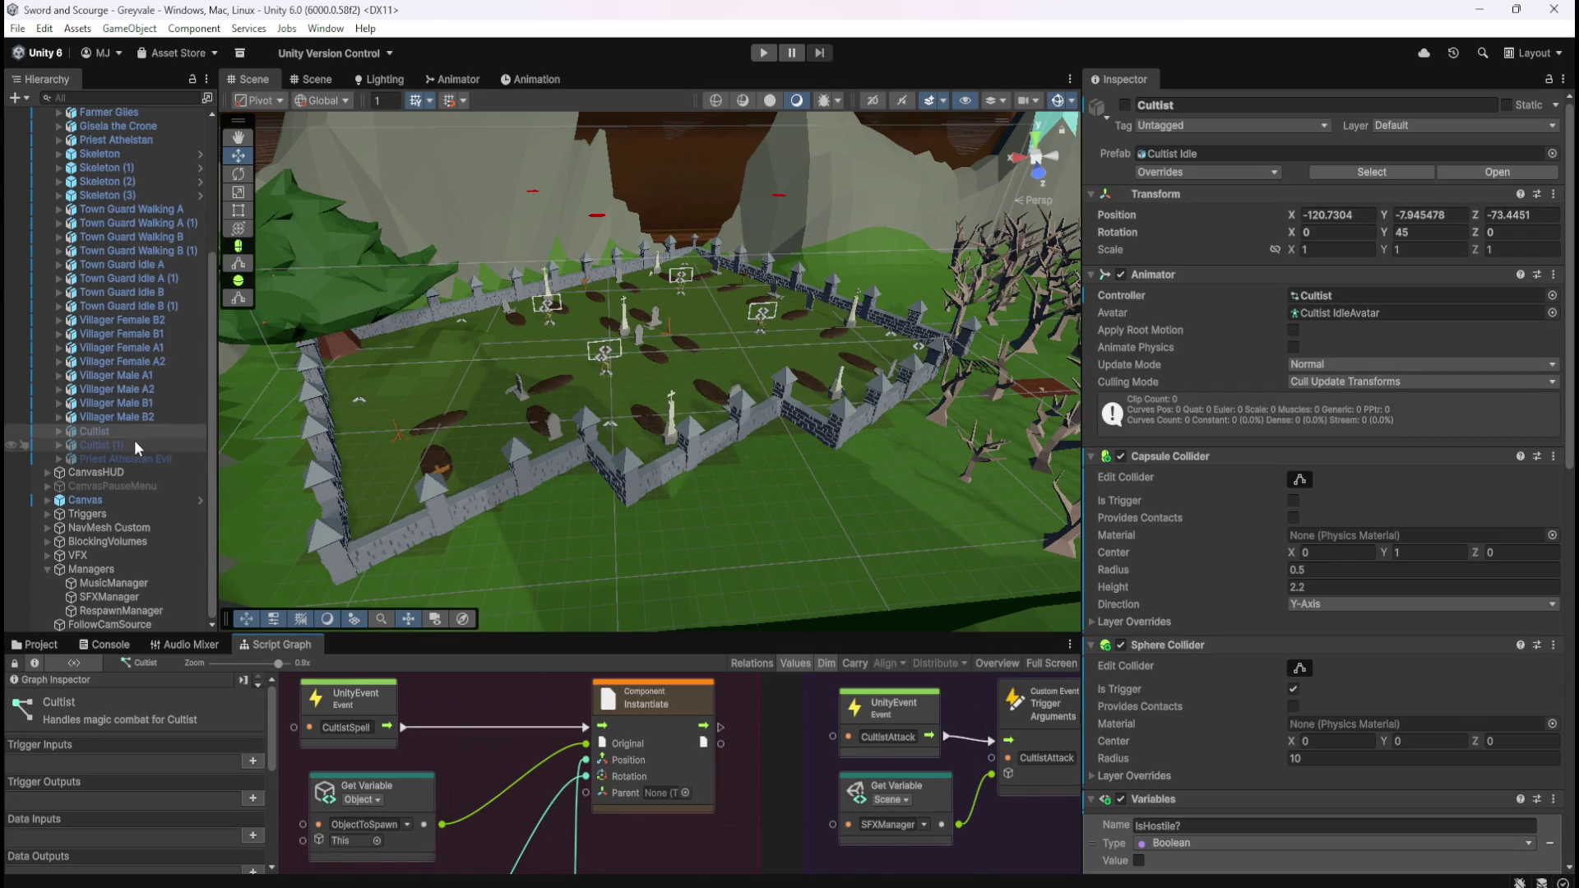
left_click(123, 611)
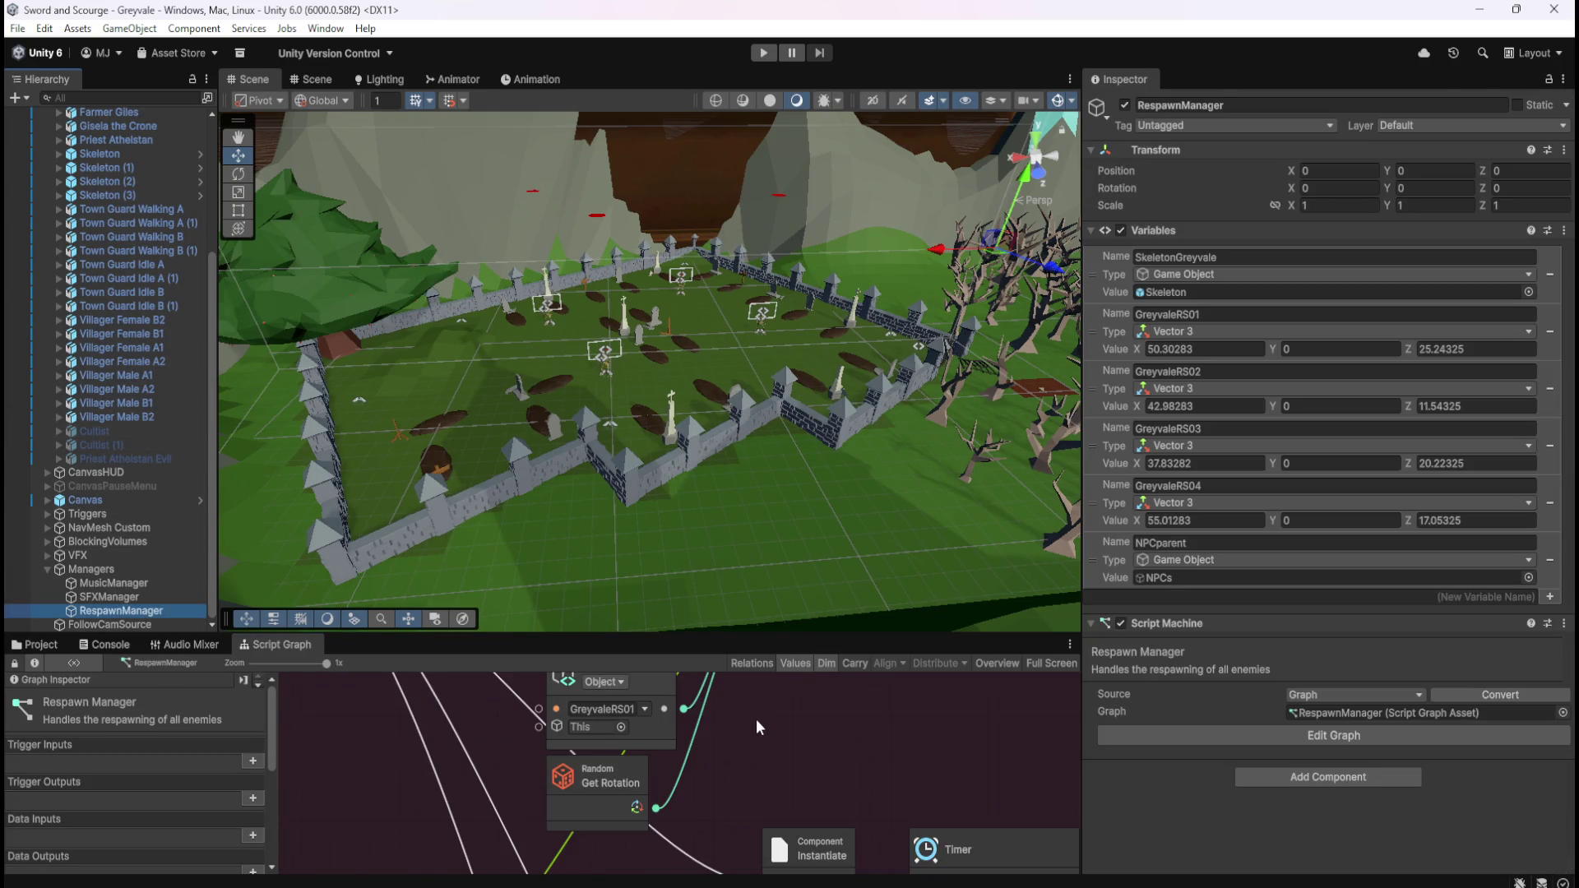
- Add a Game Object: Instantiate (Original, Position, Rotation, Parent) node below the first Instantiate
key("shift+space")
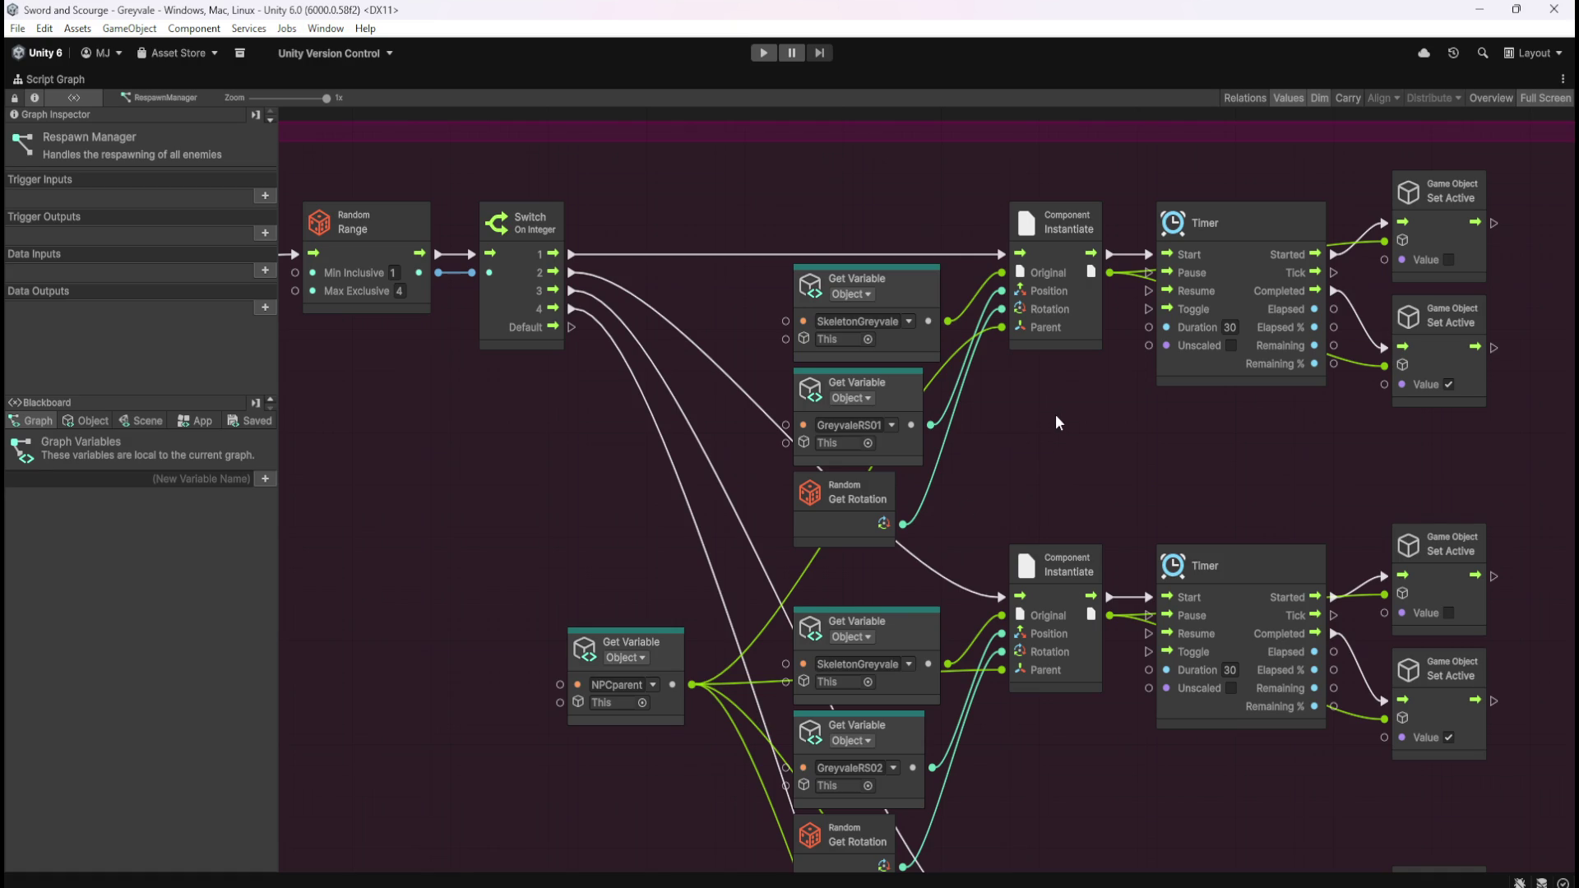
right_click(1069, 426)
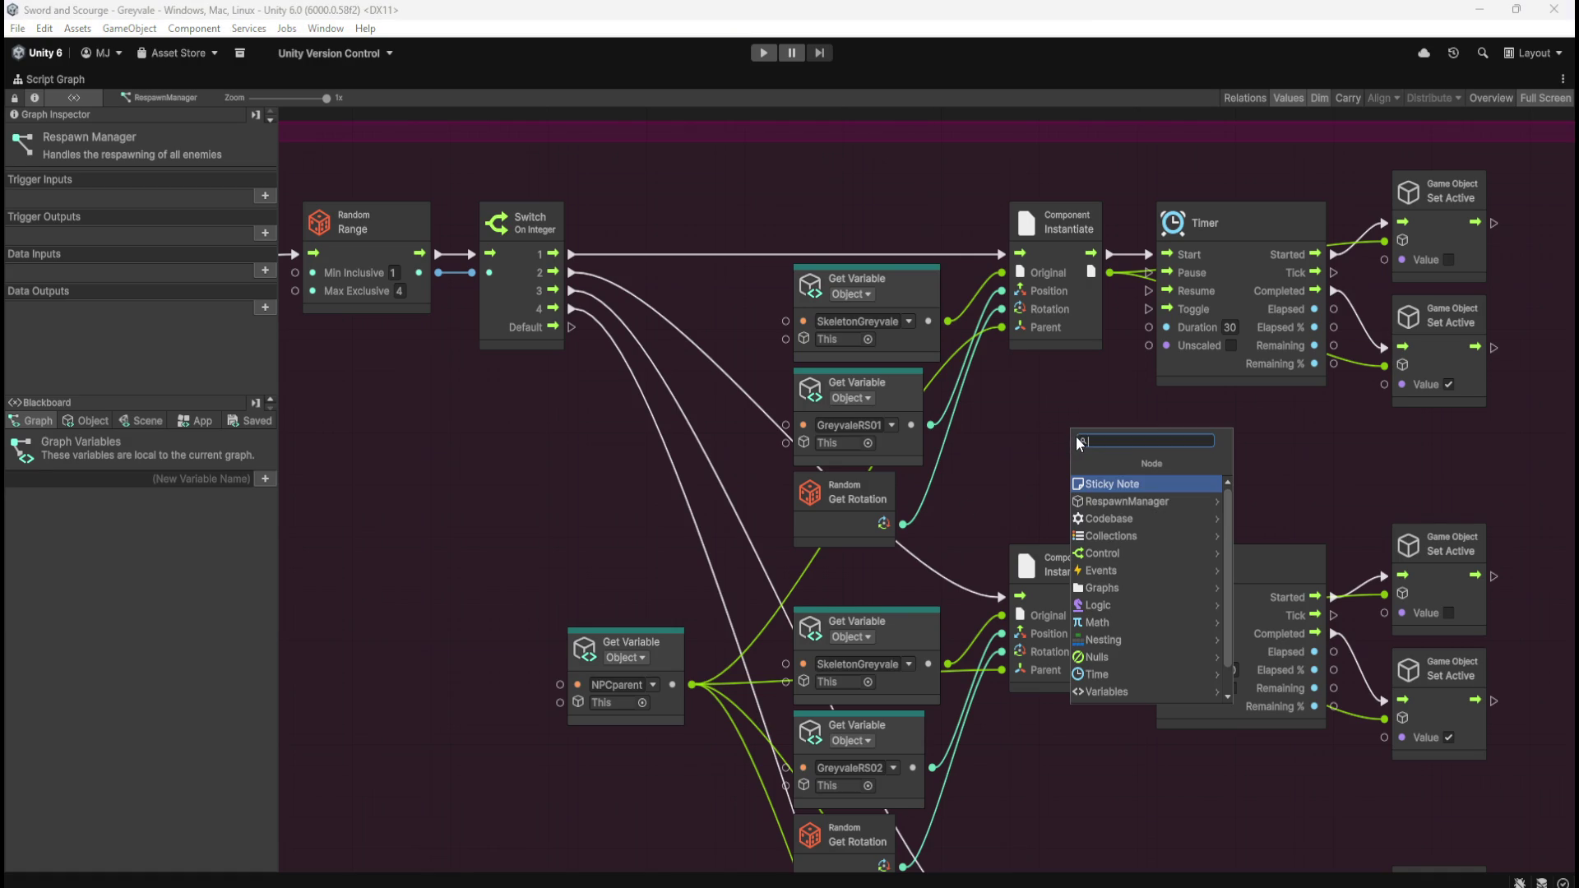
left_click(1013, 408)
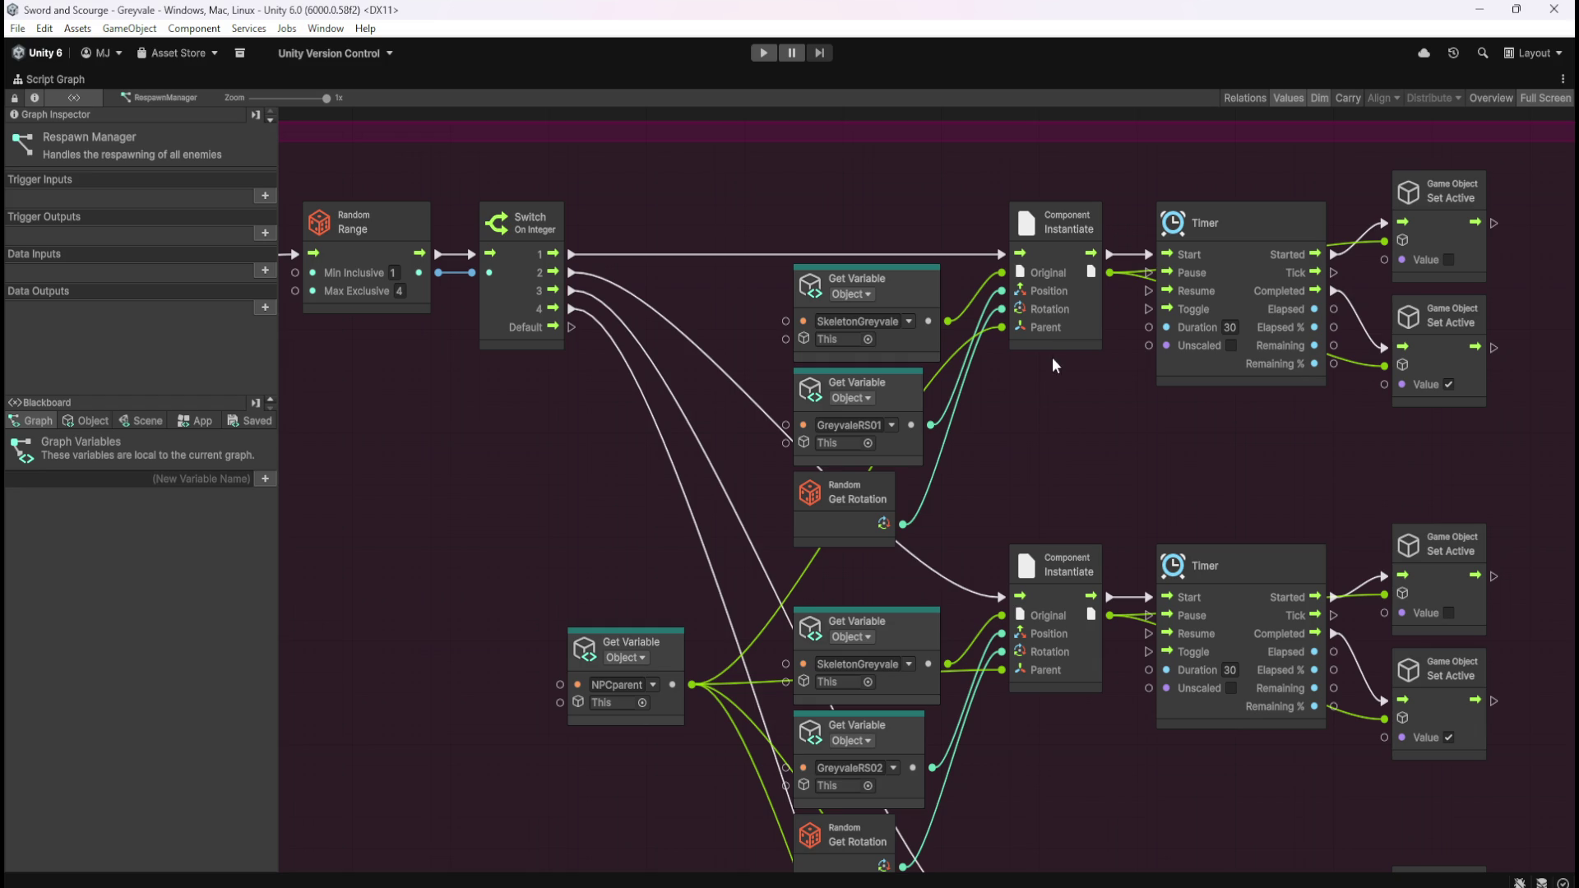
right_click(1022, 451)
type("g")
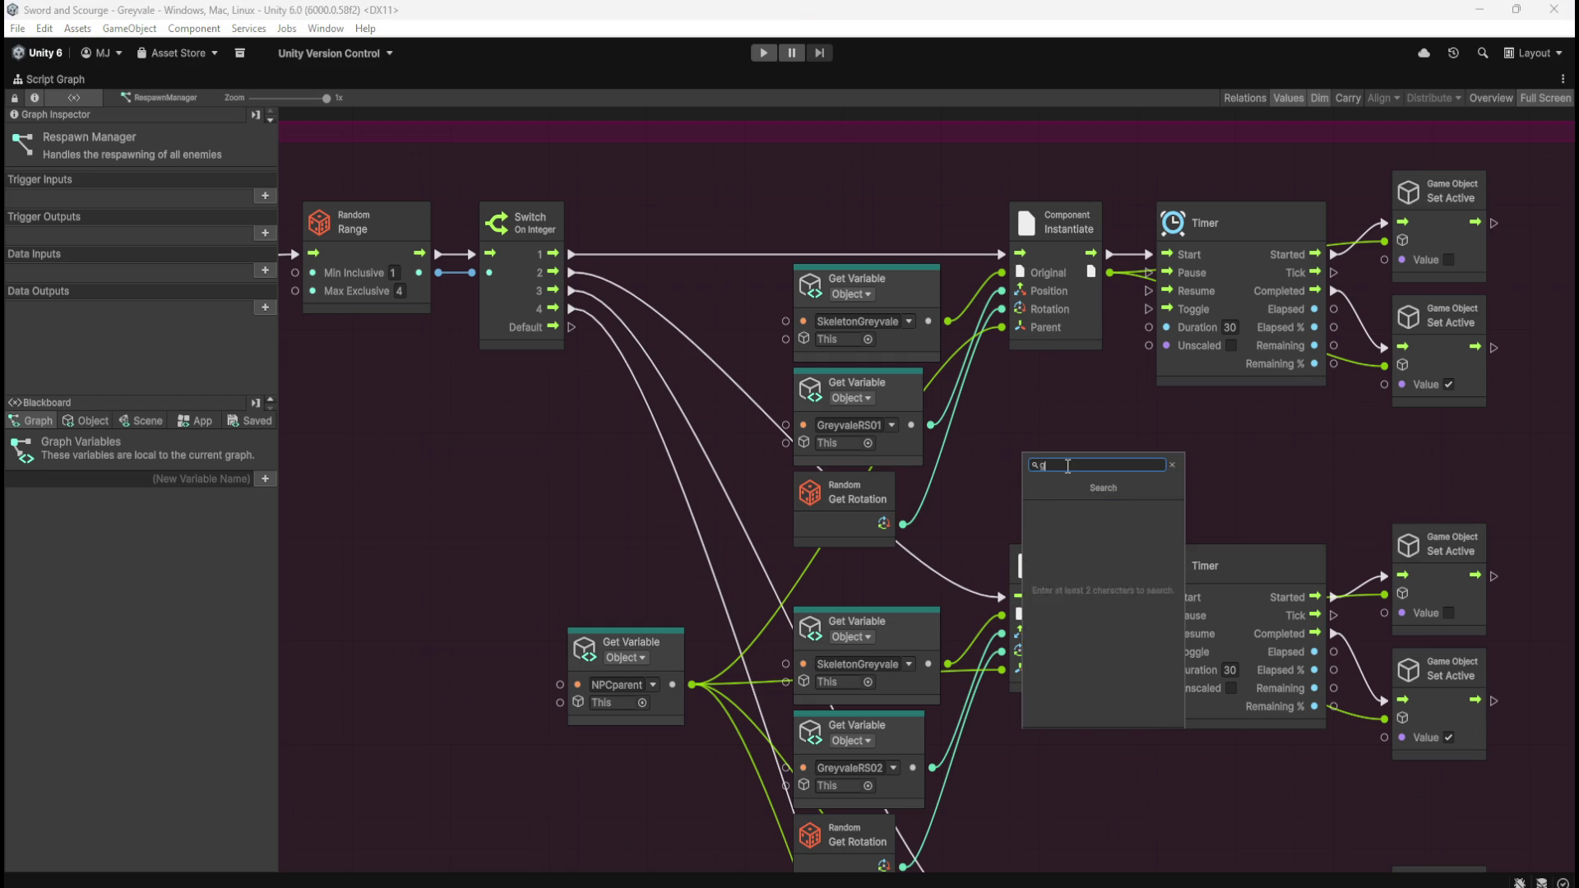
type("ame obinstantiat")
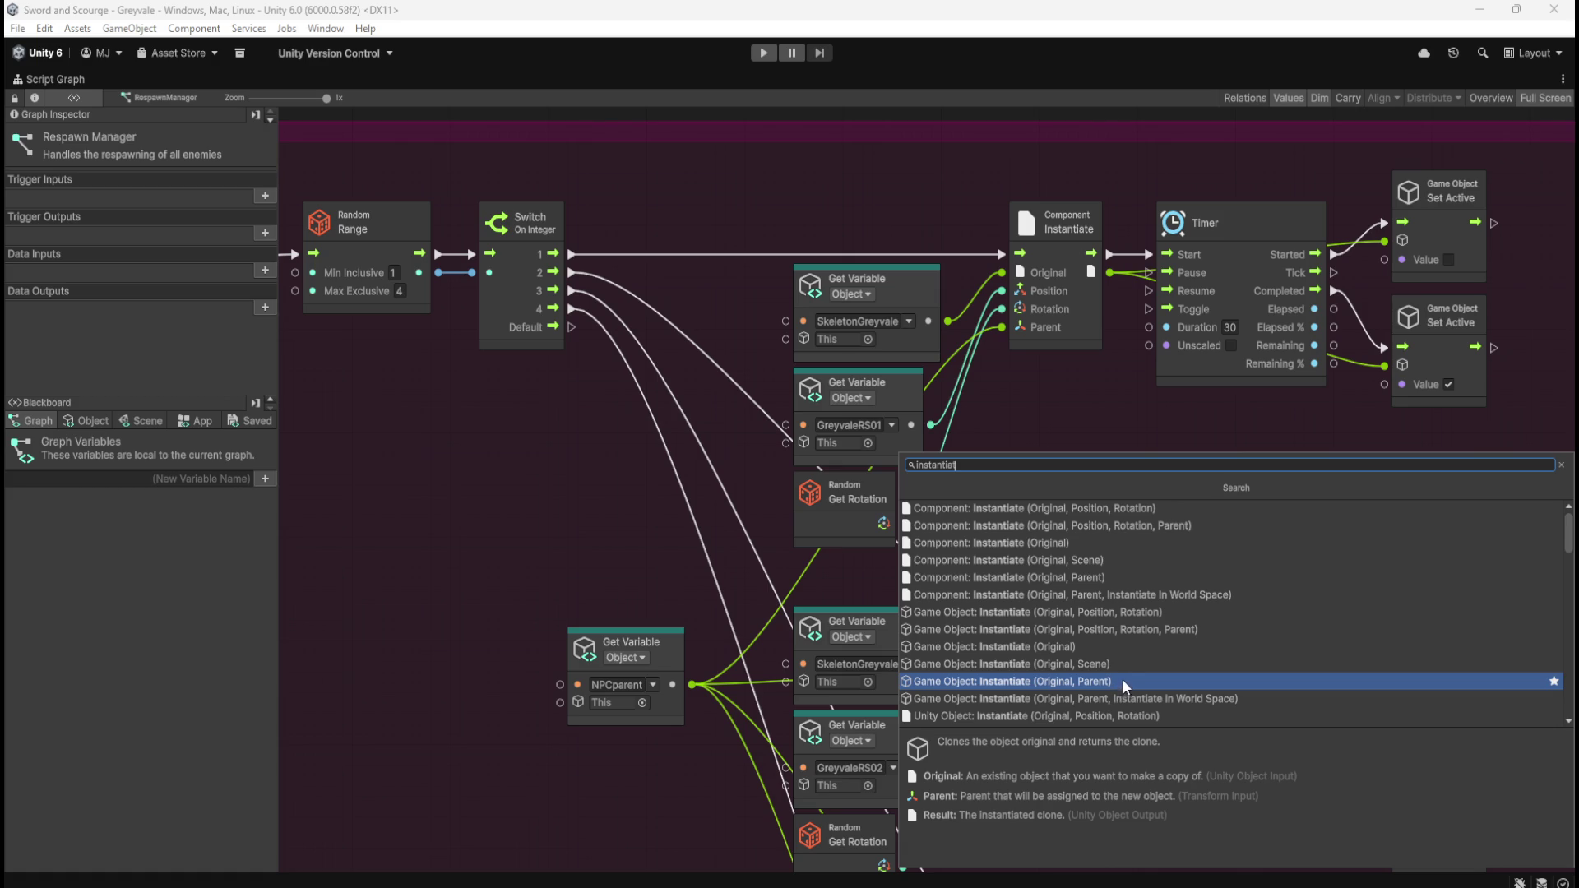
left_click(1162, 625)
left_click_drag(1140, 468, 1108, 382)
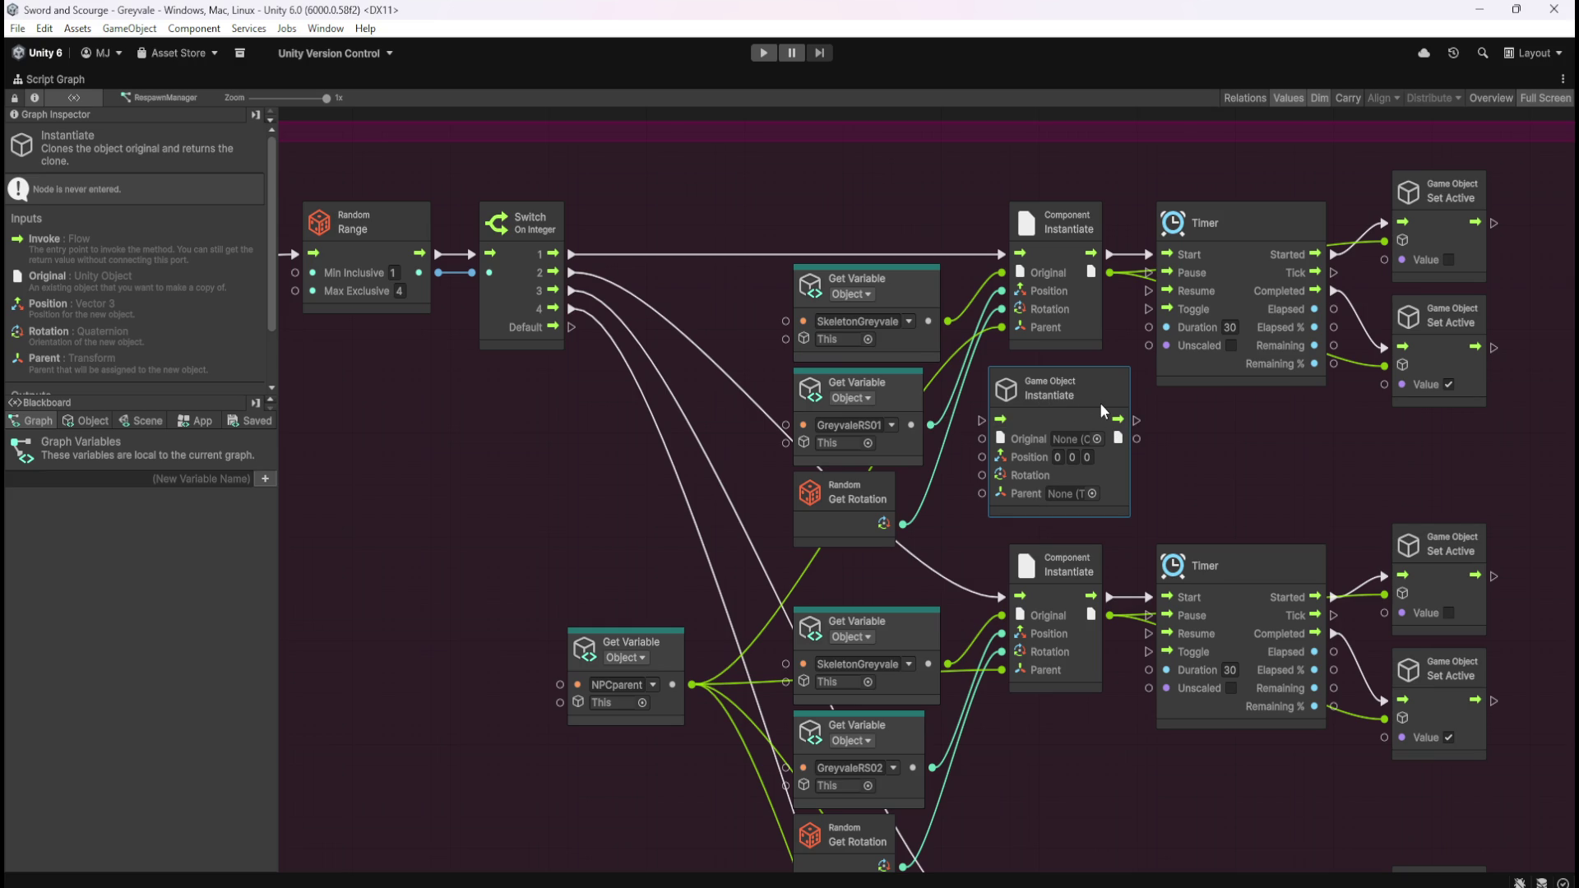
- Connect Switch case 1 into the new Instantiate node and its output to Timer Start
left_click_drag(1102, 409, 1127, 401)
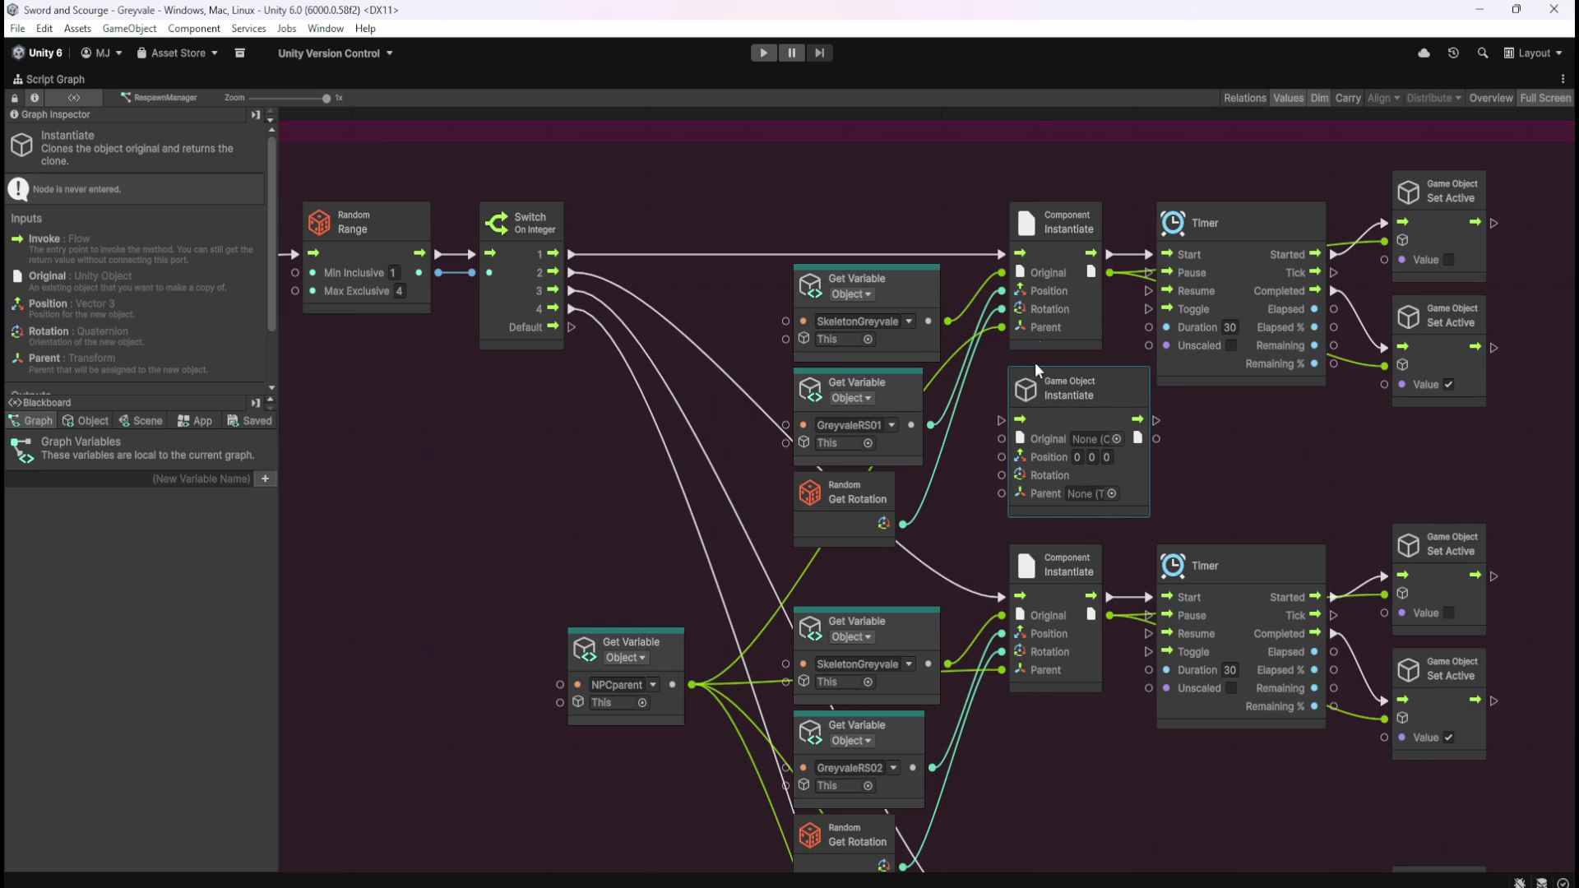
mouse_move(571, 255)
left_mouse_down()
mouse_move(952, 378)
mouse_move(998, 422)
left_mouse_up()
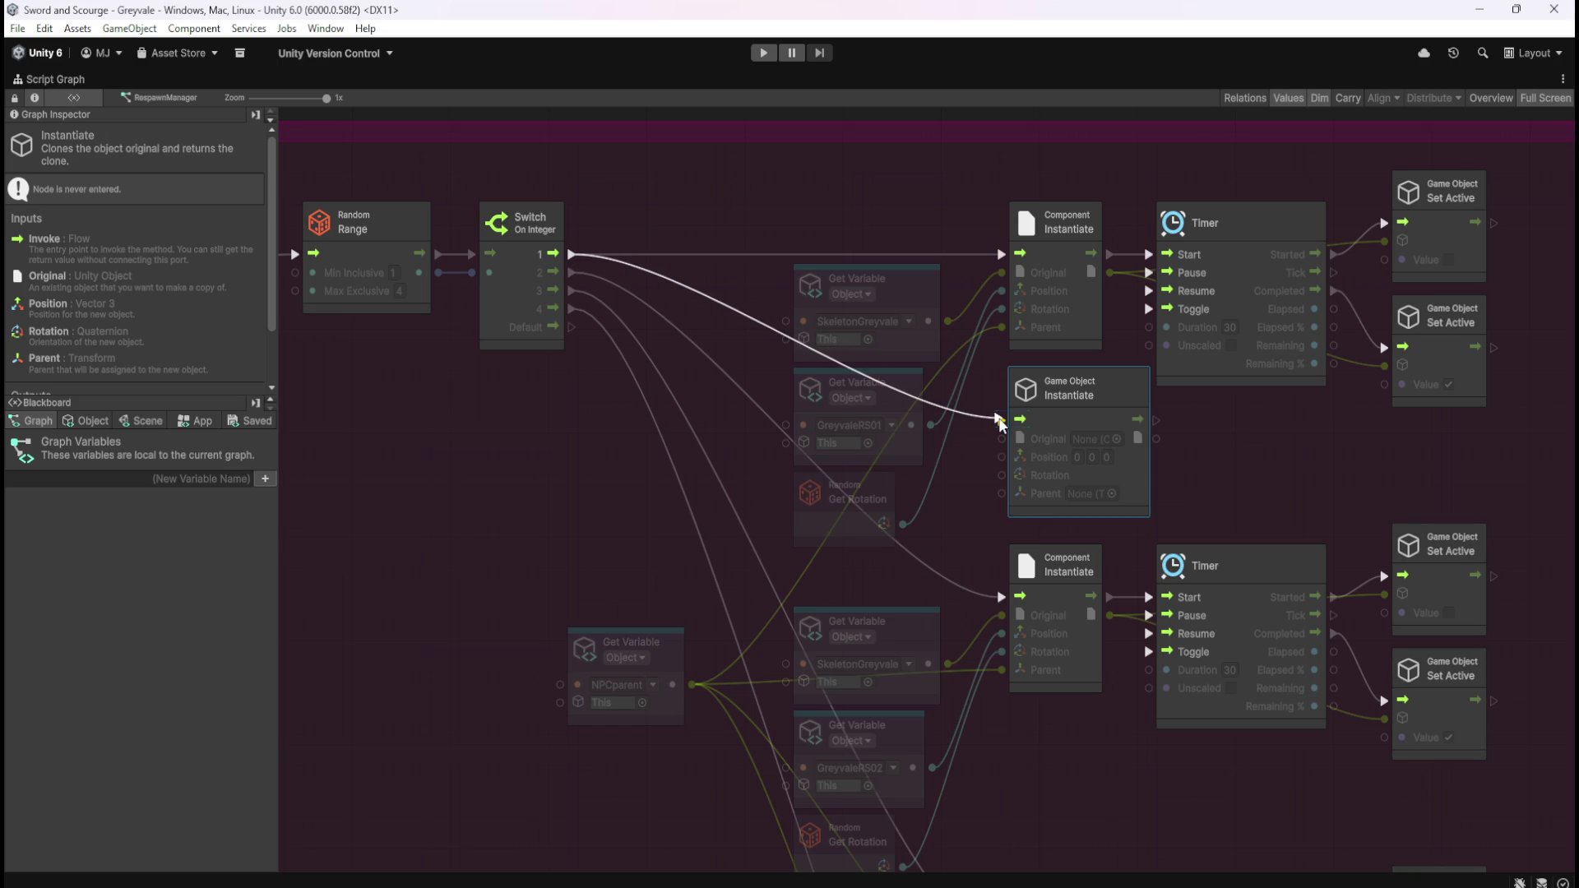
left_click_drag(999, 422, 1001, 420)
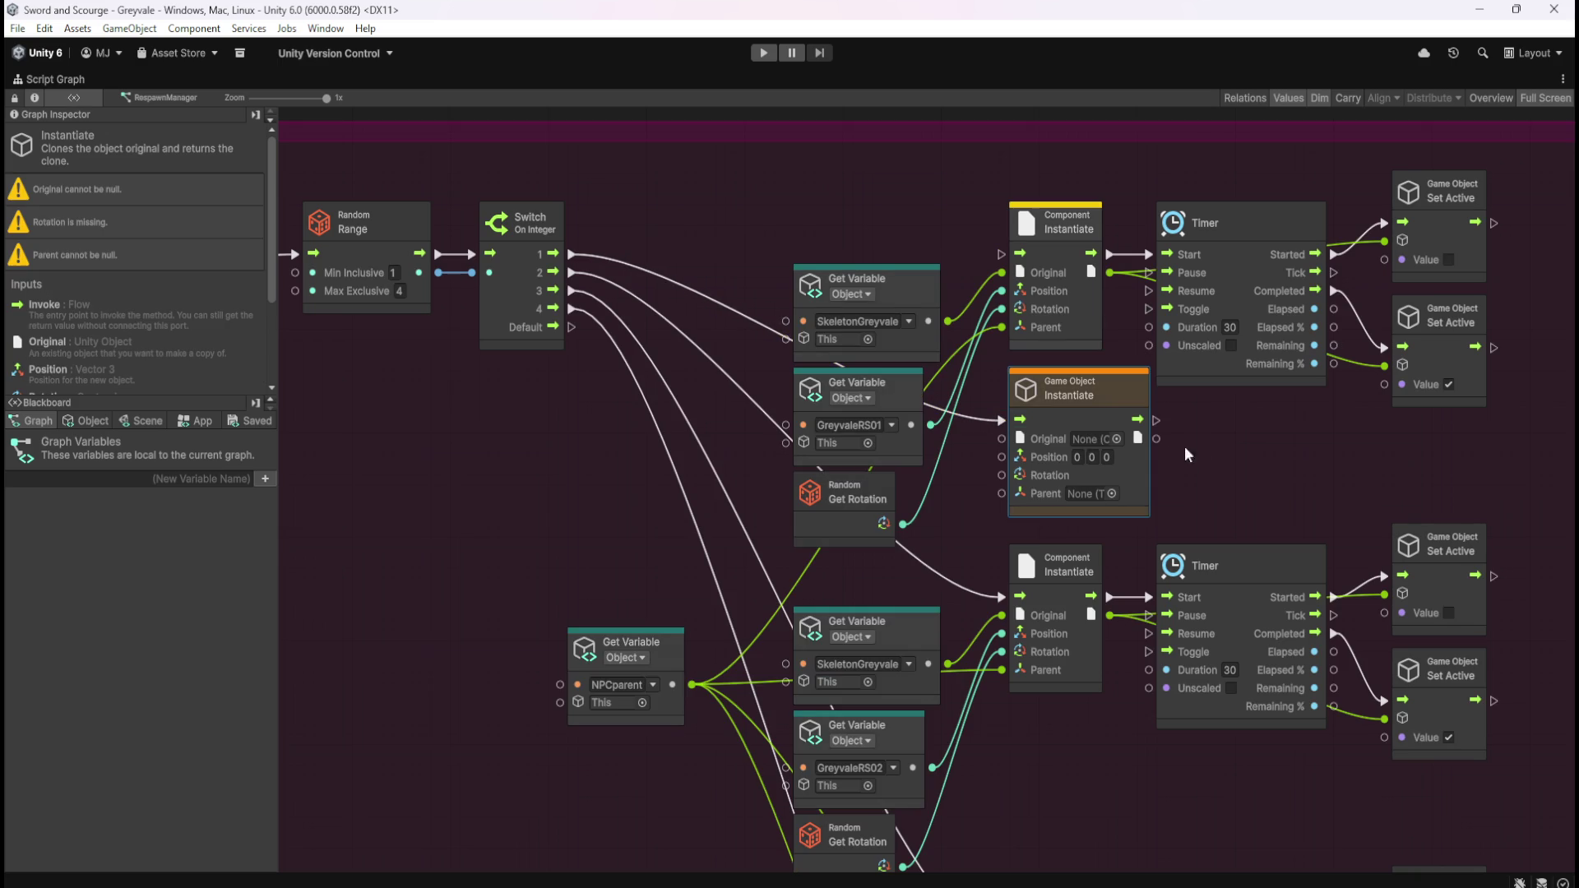
left_click_drag(1156, 420, 1149, 255)
- Feed SkeletonGreyvale, GreyvaleRS01, random rotation and NPCparent in, and send the clone to Set Active
left_click_drag(1004, 439, 950, 321)
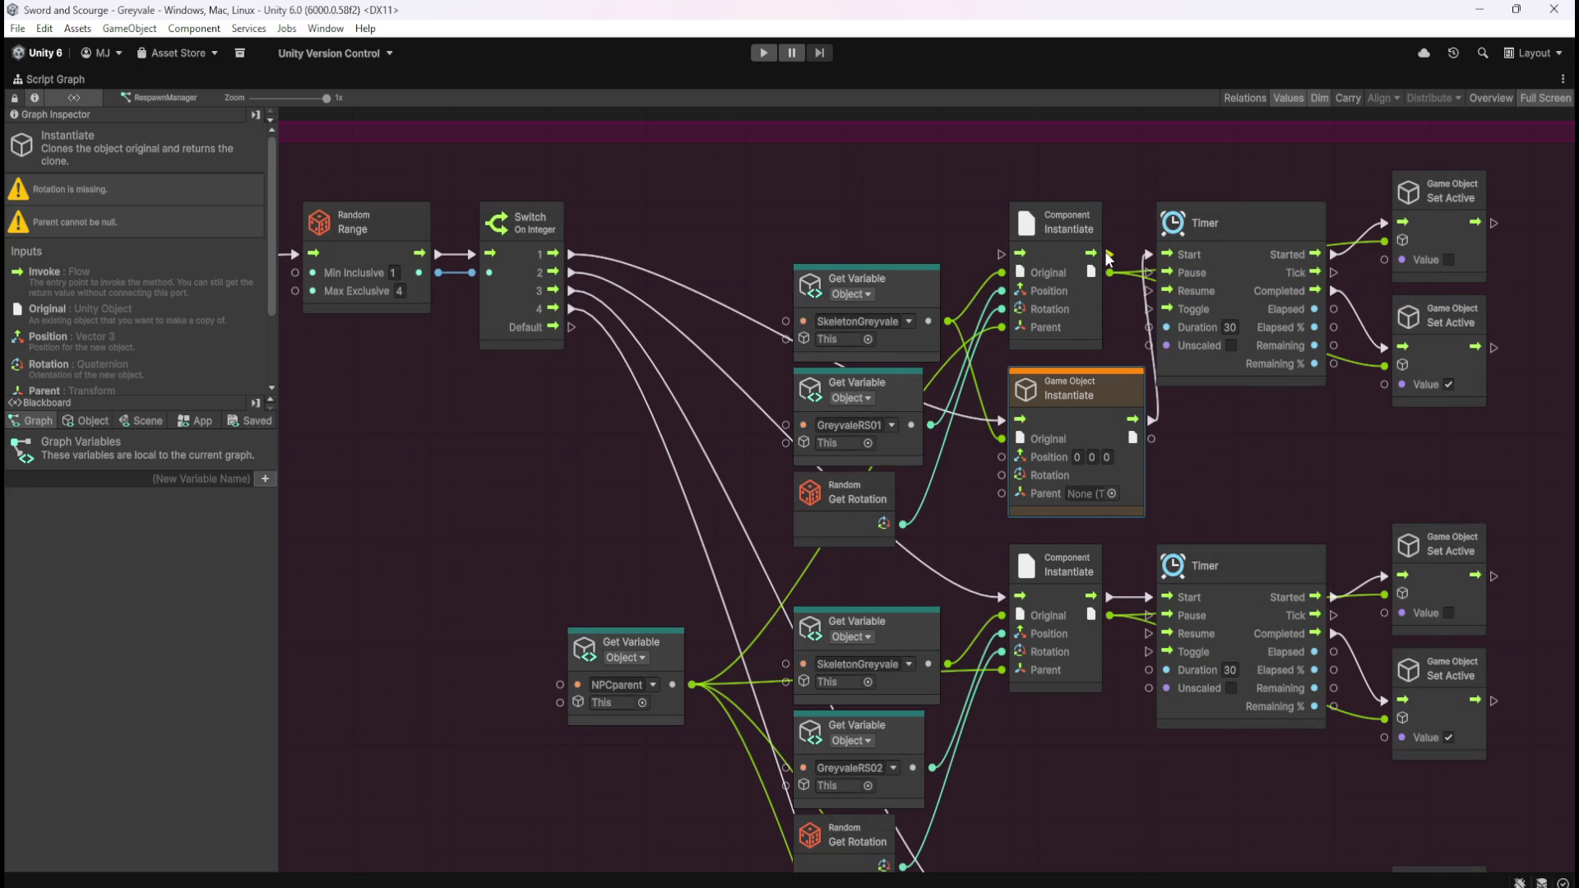
mouse_move(1387, 242)
left_mouse_down()
mouse_move(1219, 406)
mouse_move(1151, 437)
left_mouse_up()
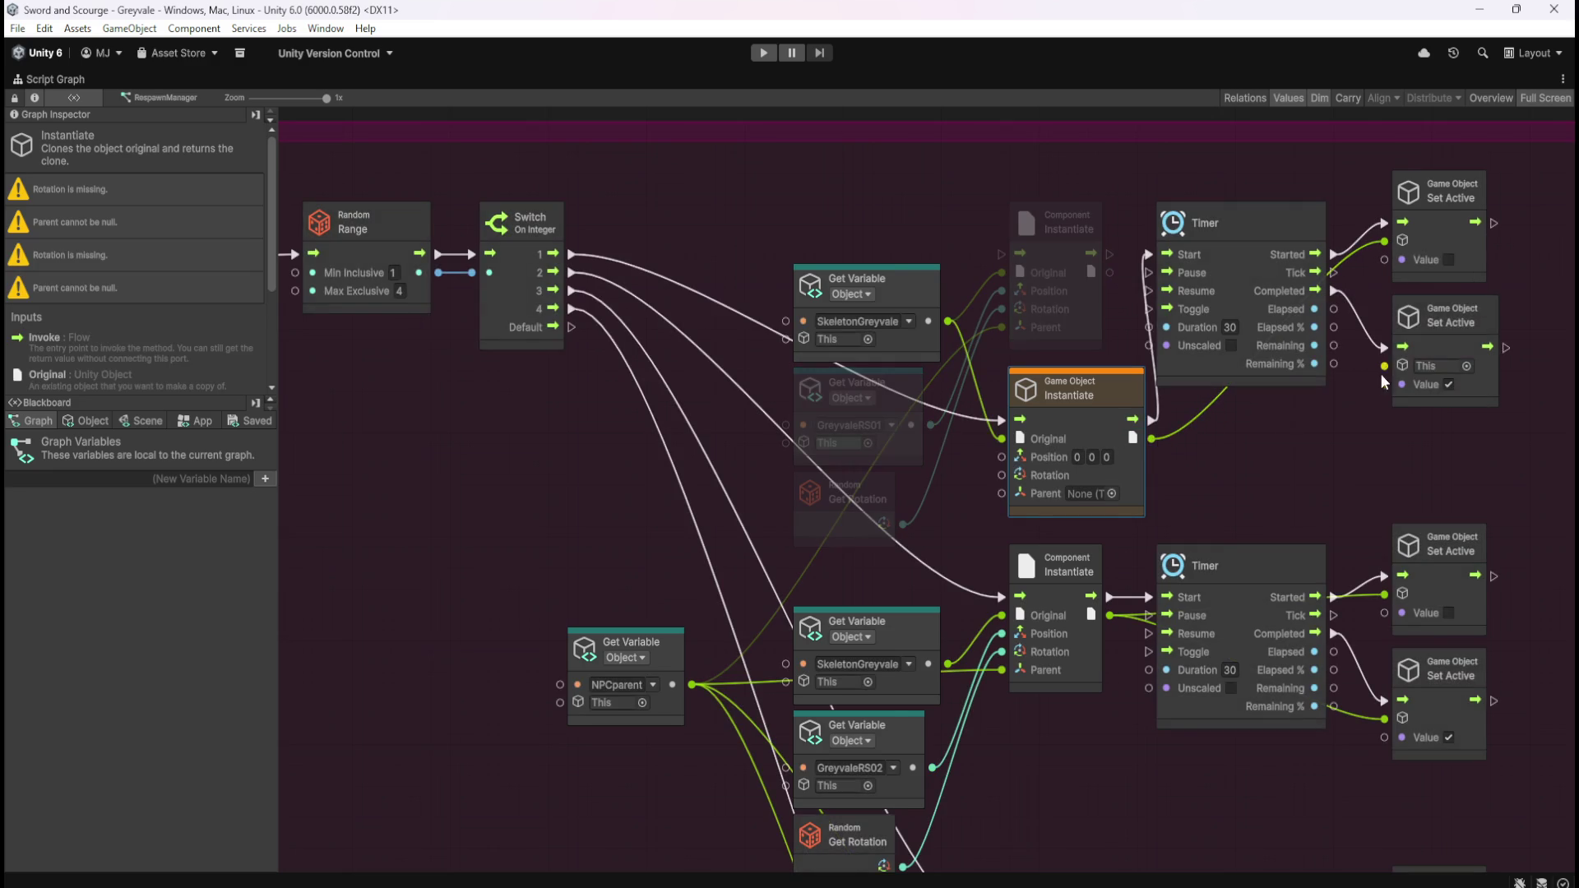
left_click_drag(1385, 366, 1149, 438)
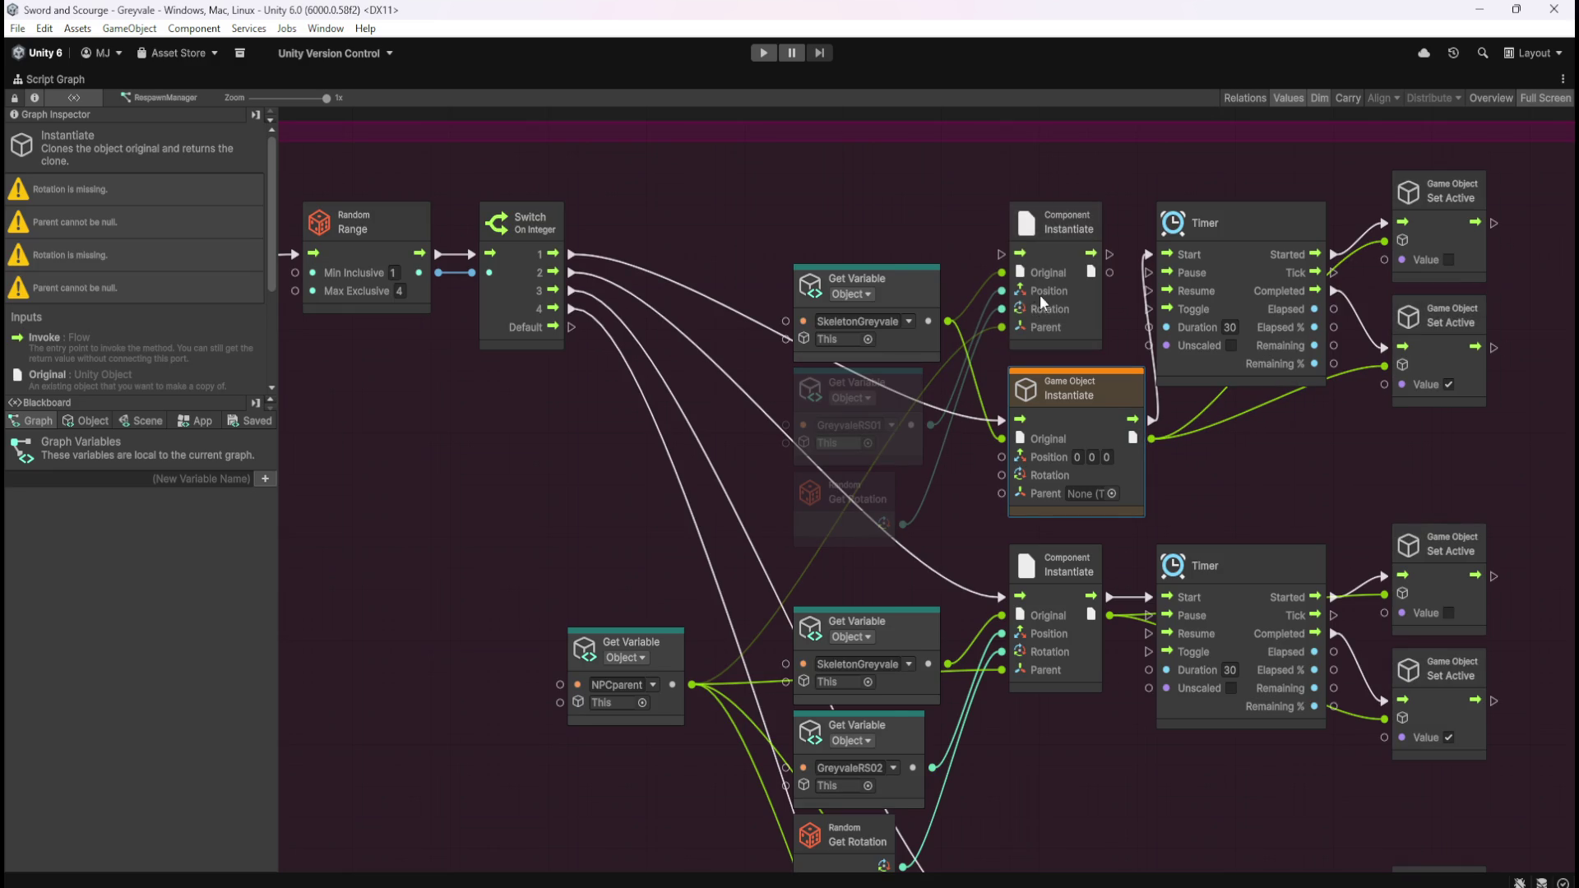
mouse_move(930, 424)
left_mouse_down()
mouse_move(1001, 458)
mouse_move(1010, 485)
mouse_move(903, 524)
left_mouse_up()
mouse_move(1000, 494)
left_mouse_down()
mouse_move(738, 688)
mouse_move(691, 685)
left_mouse_up()
- Duplicate the Instantiate node for Switch case 2, linking it to Timer Start and both Set Active nodes
left_click_drag(1238, 487, 1210, 407)
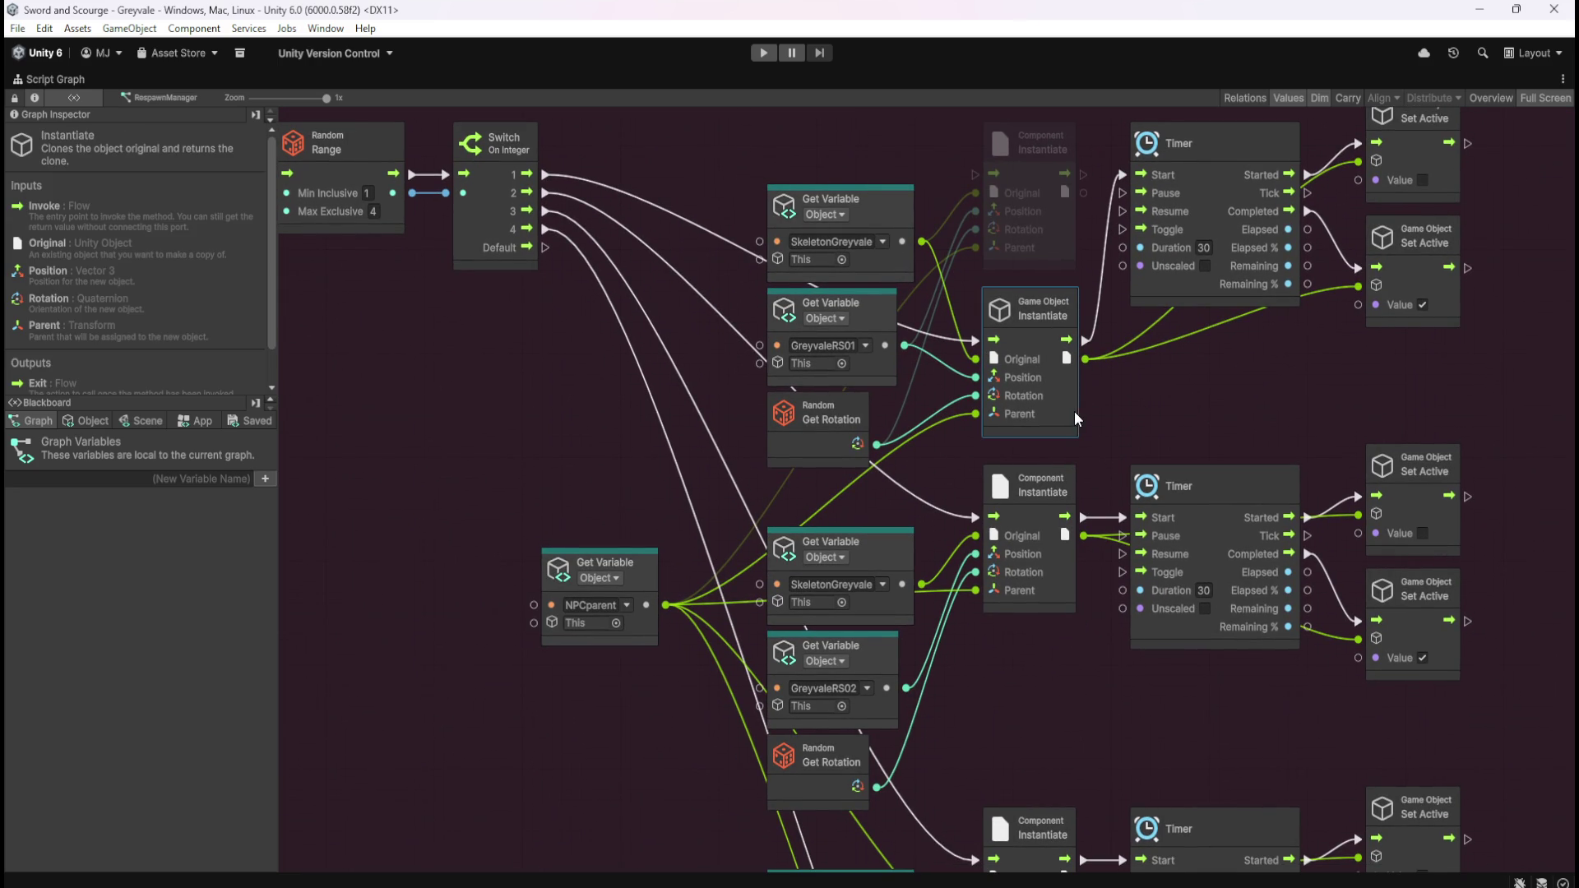
key("ctrl+d")
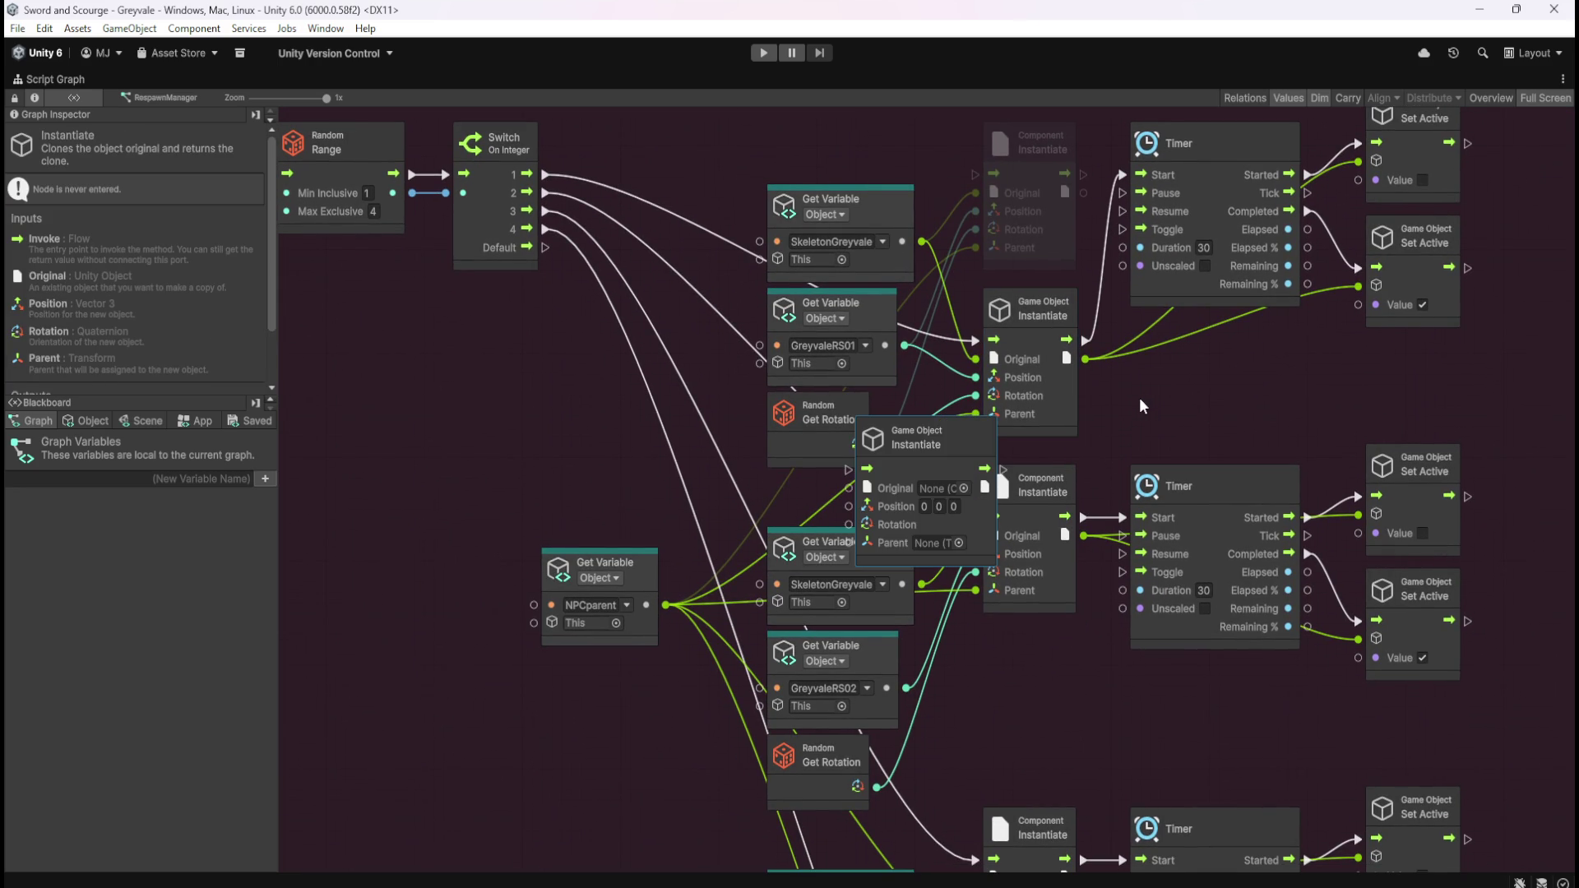
mouse_move(1000, 567)
left_mouse_down()
mouse_move(1070, 723)
mouse_move(1104, 747)
left_mouse_up()
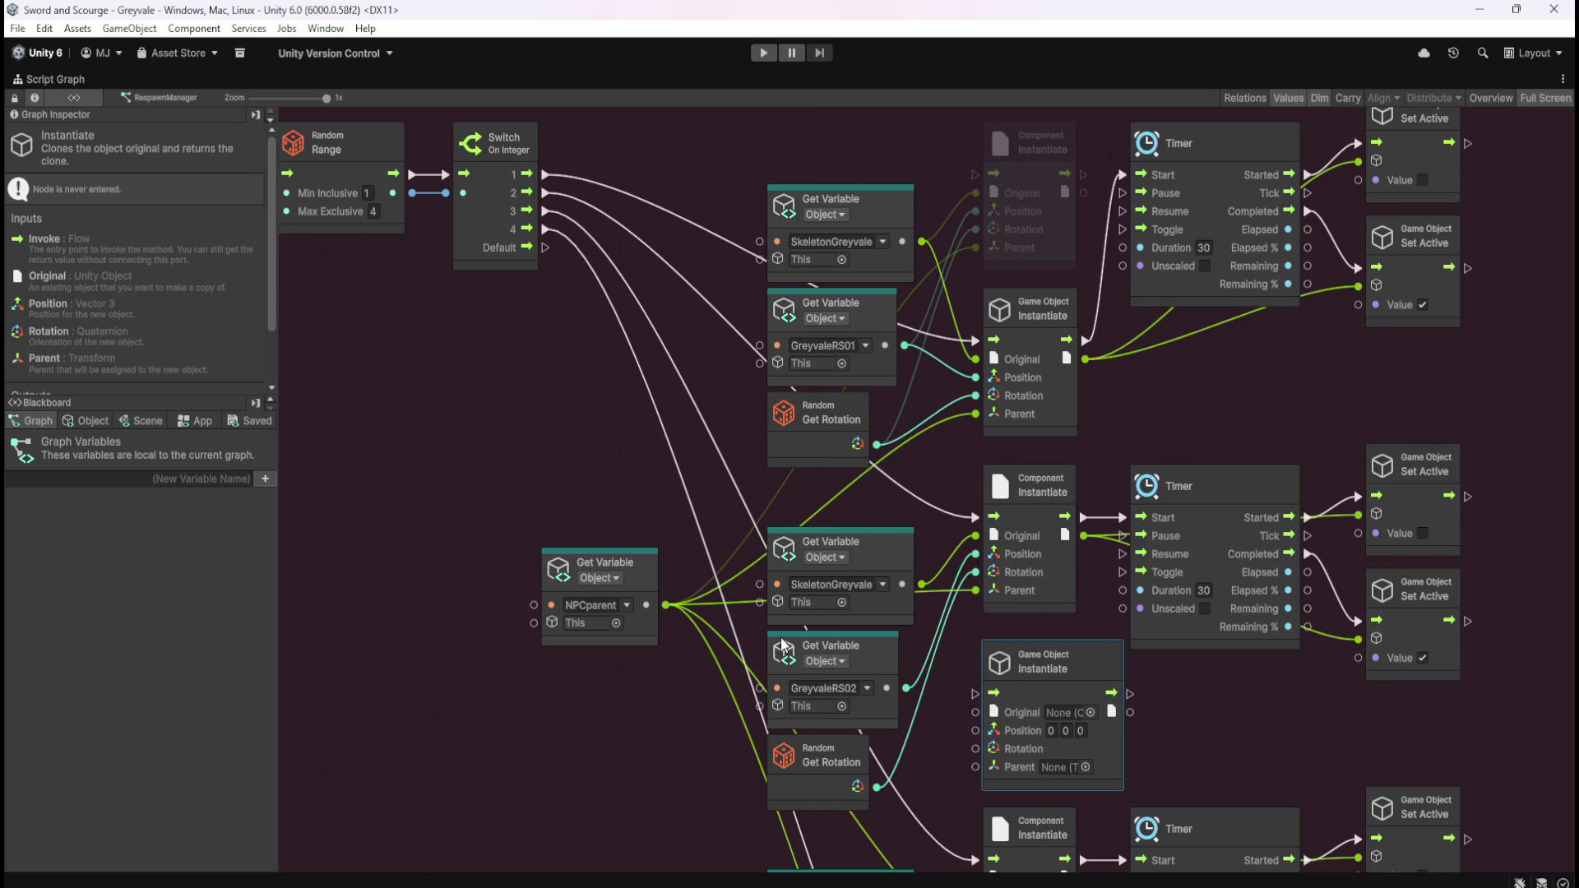
mouse_move(547, 193)
left_mouse_down()
mouse_move(971, 728)
mouse_move(975, 693)
left_mouse_up()
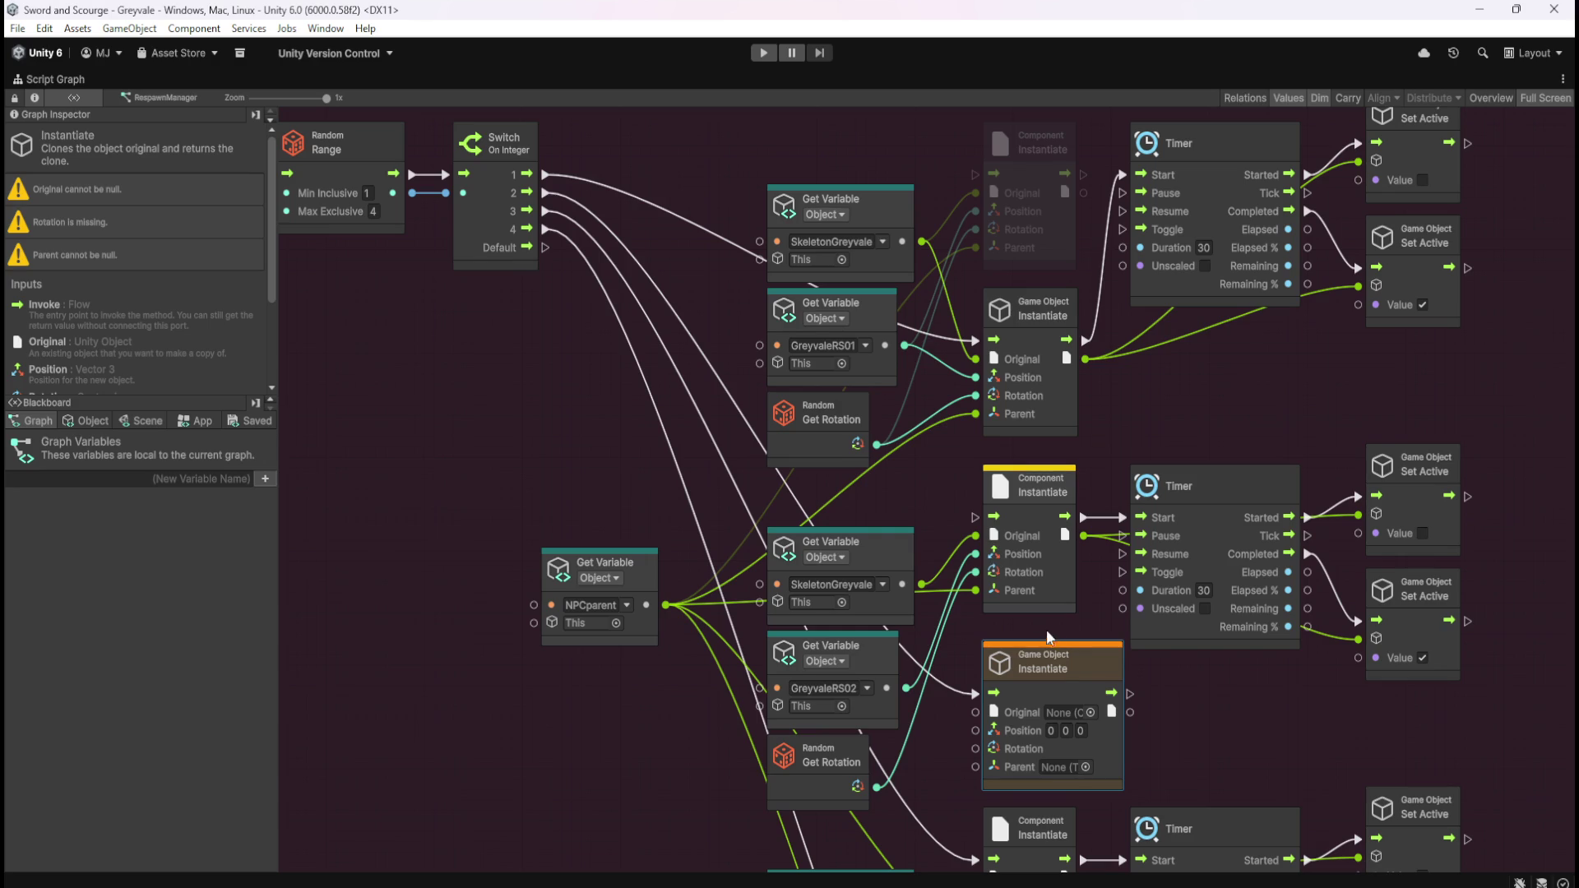
right_click(1084, 517)
mouse_move(1132, 693)
left_mouse_down()
mouse_move(1090, 552)
mouse_move(1123, 517)
left_mouse_up()
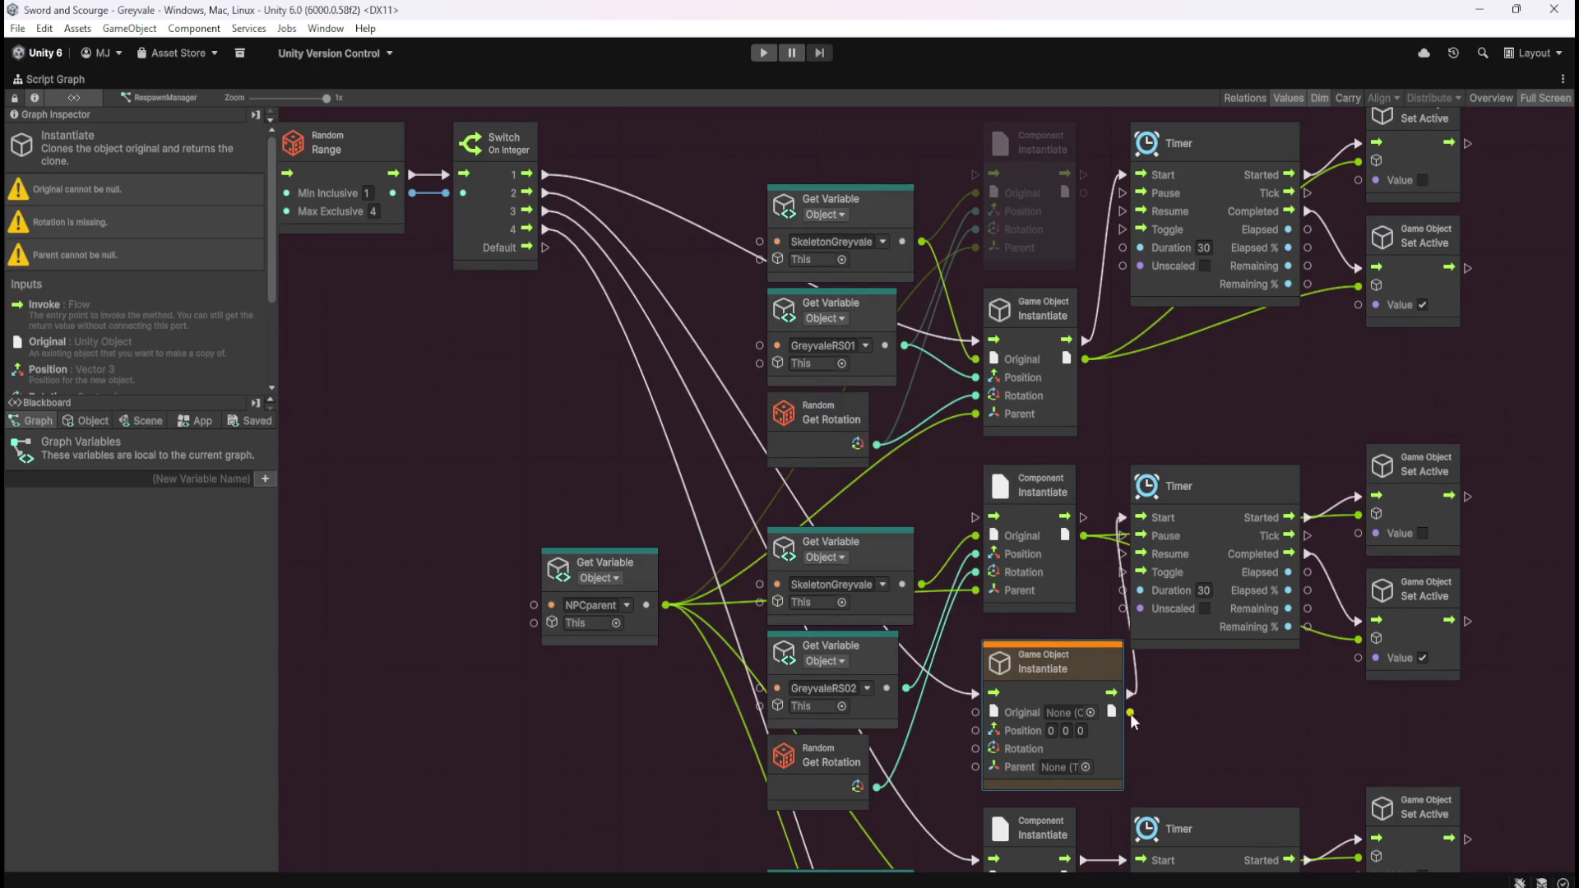
right_click(1358, 515)
right_click(1358, 638)
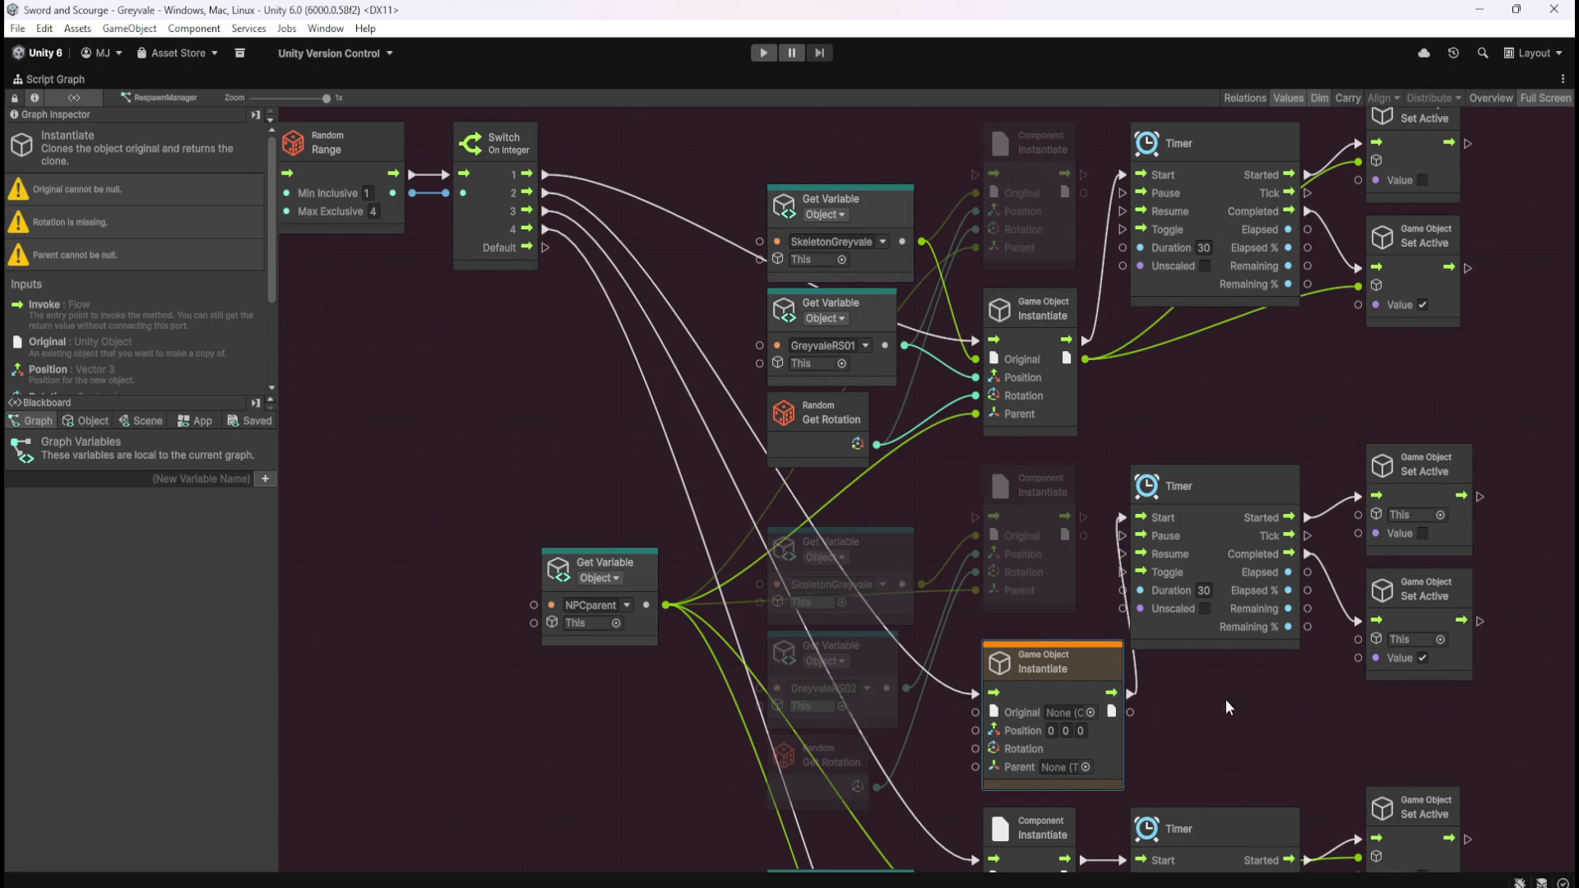
left_click_drag(1130, 712, 1359, 640)
left_click_drag(1131, 713, 1358, 515)
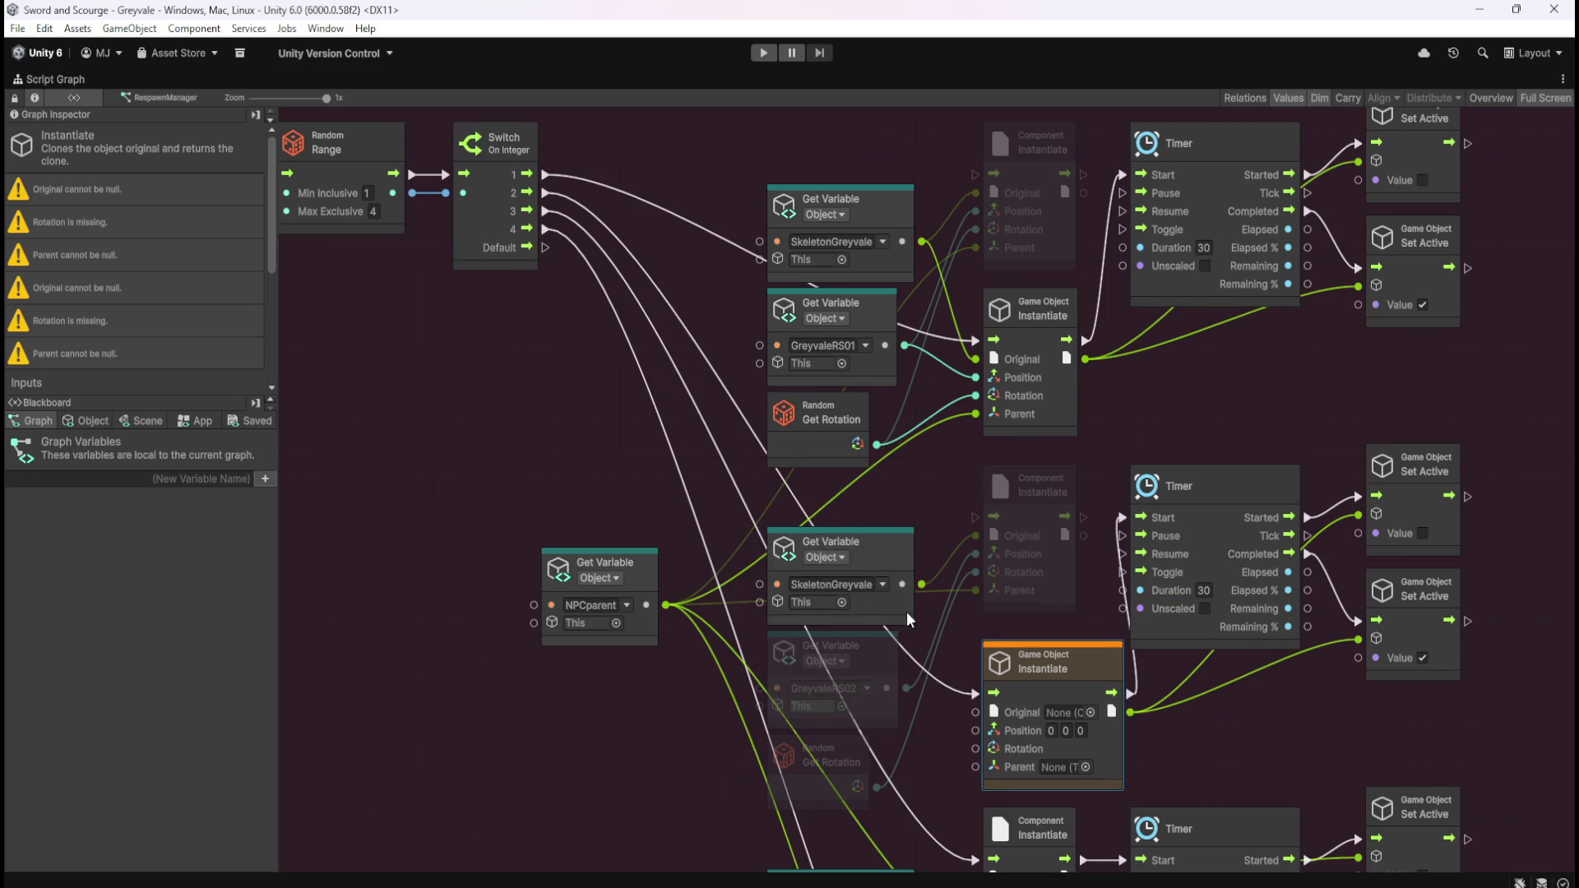
- Feed SkeletonGreyvale, GreyvaleRS02 and the random rotation into the copy's inputs
left_click(921, 585)
left_click_drag(920, 585, 976, 709)
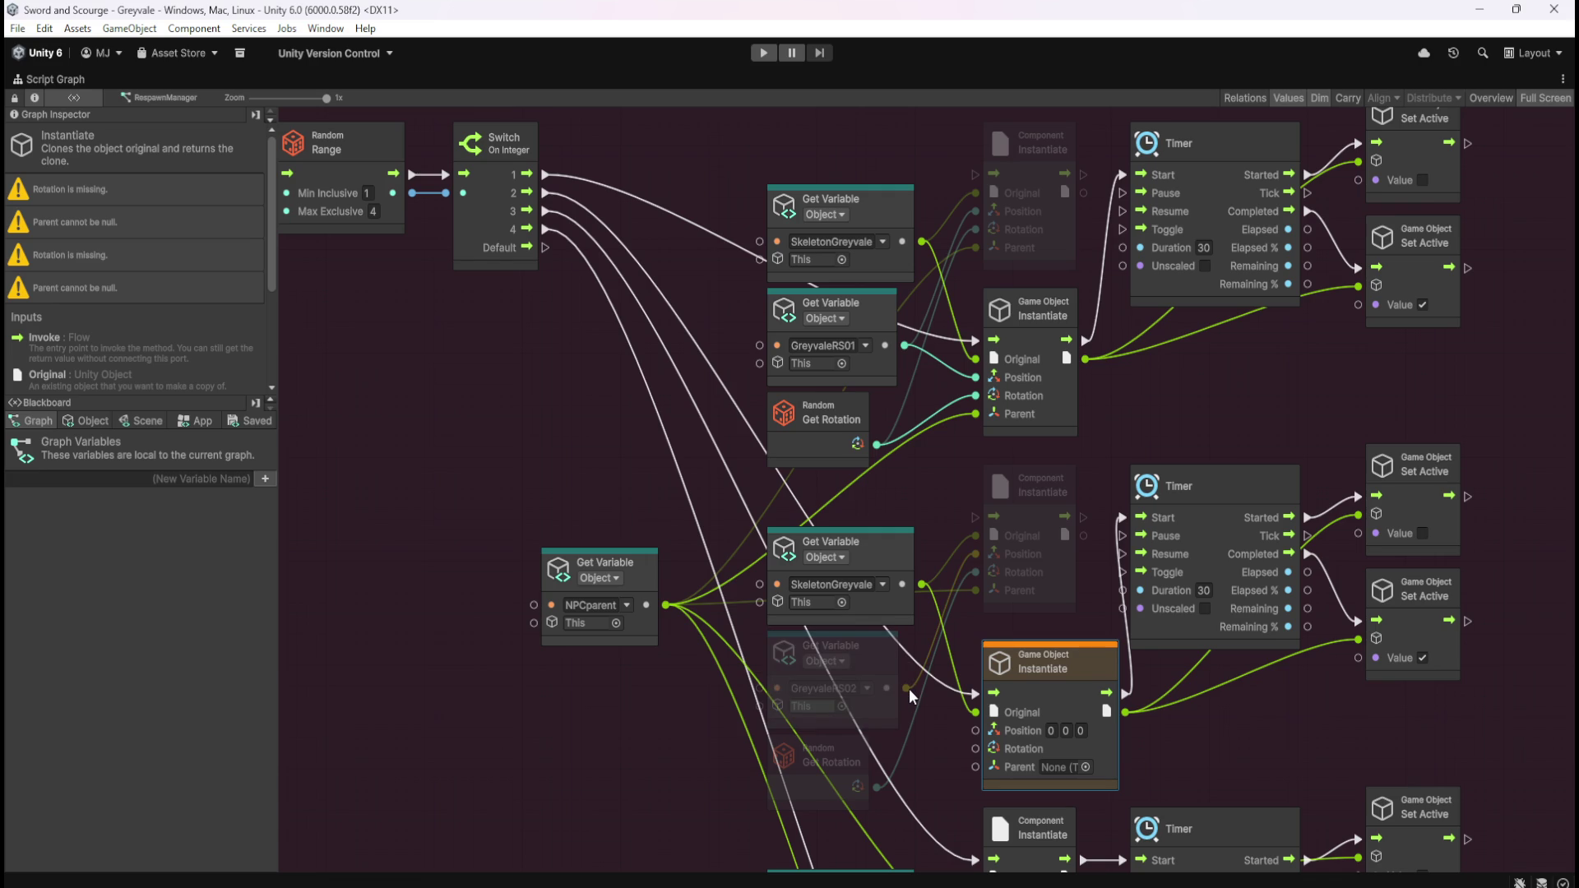
left_click_drag(976, 730, 909, 689)
mouse_move(877, 787)
left_mouse_down()
mouse_move(976, 750)
mouse_move(664, 607)
left_mouse_up()
left_click_drag(1174, 768, 1165, 370)
- Paste another Instantiate node for Switch case 3 and connect it to Timer Start
scroll(1164, 371, "up", 1)
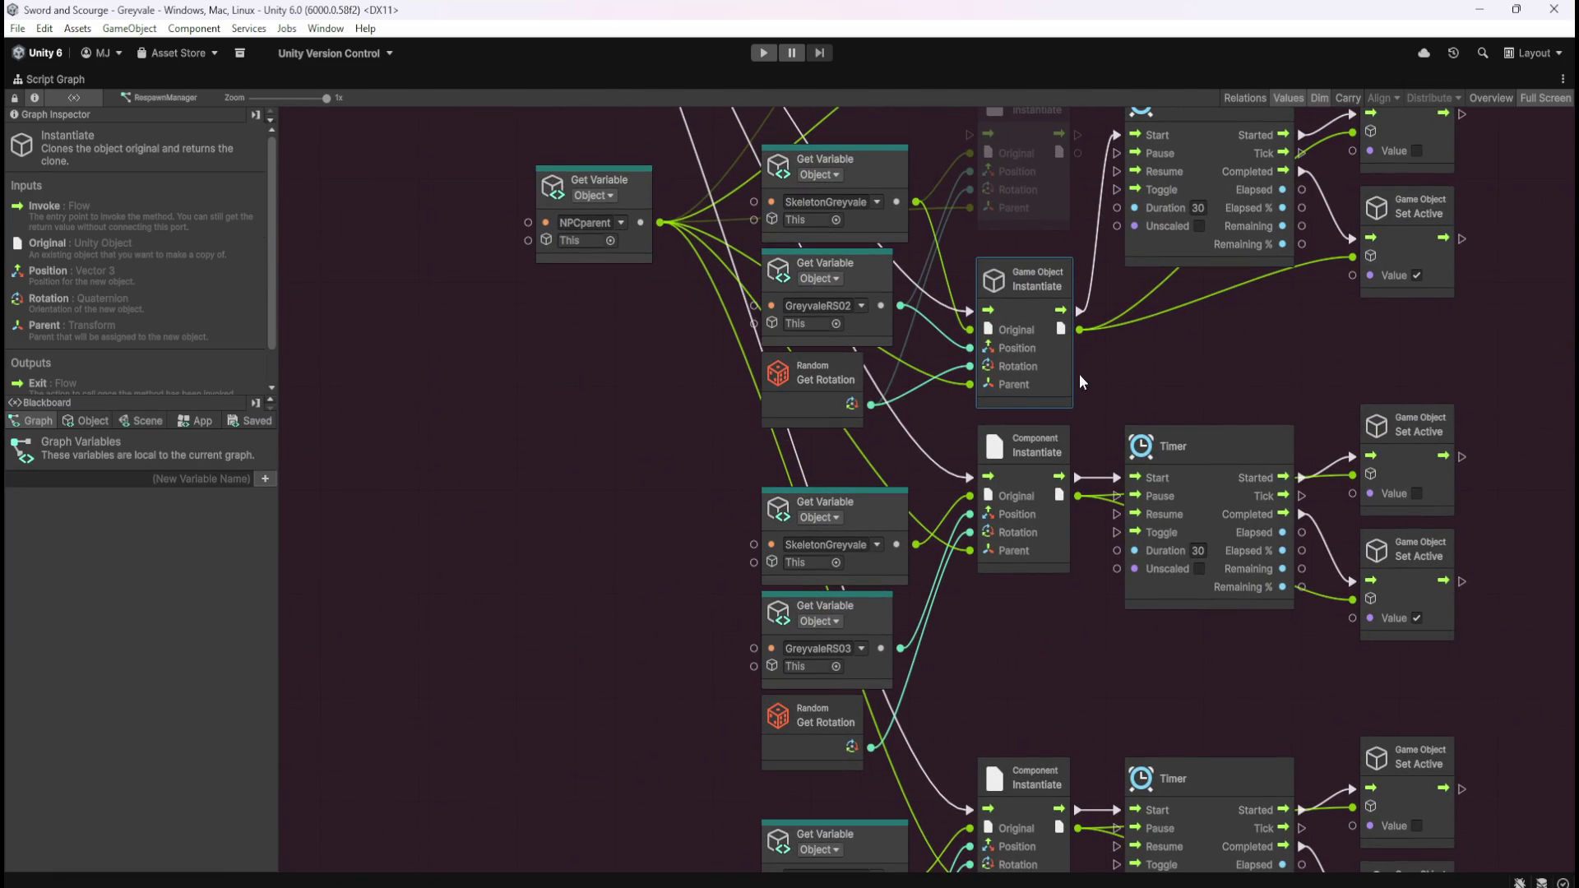
left_click(1050, 644)
key("ctrl+v")
mouse_move(1005, 565)
left_mouse_down()
mouse_move(1020, 614)
mouse_move(1113, 709)
left_mouse_up()
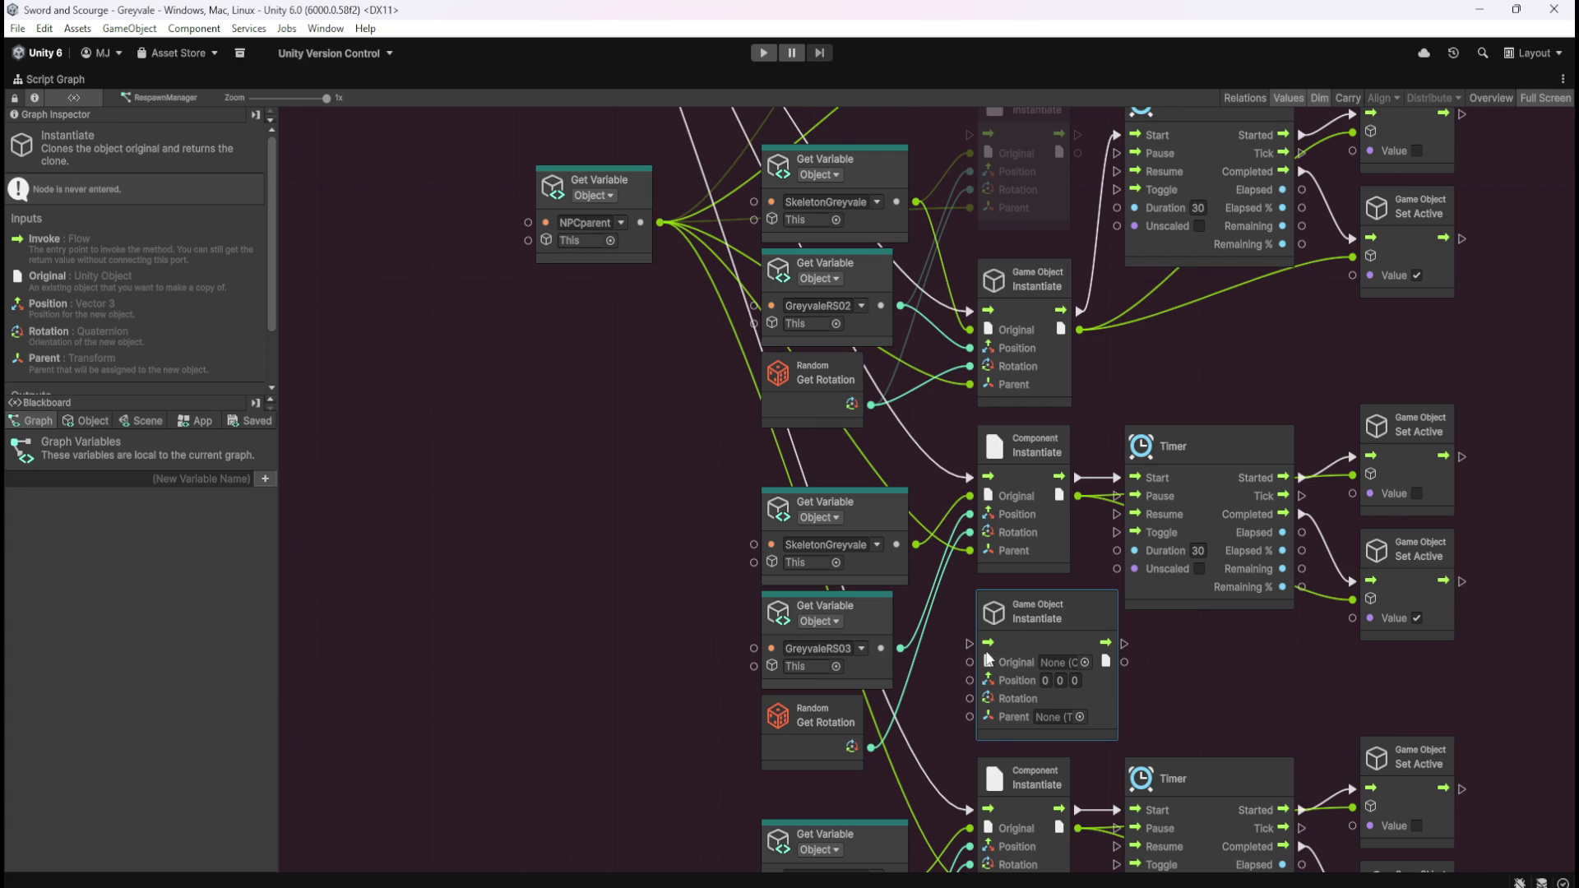
left_click_drag(660, 417, 740, 617)
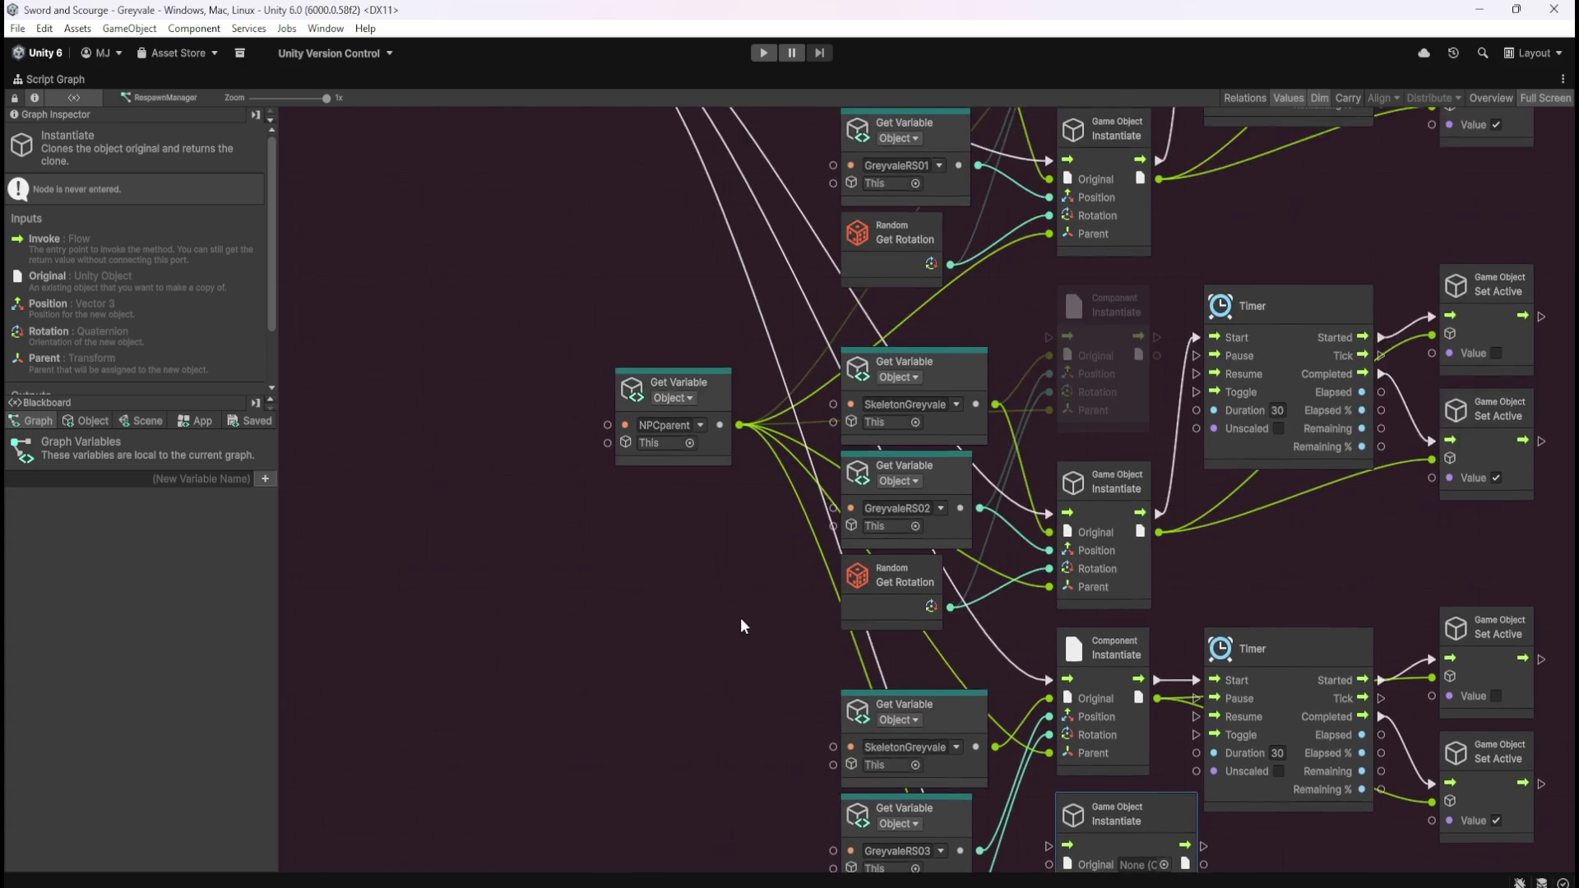
scroll(711, 462, "up", 6)
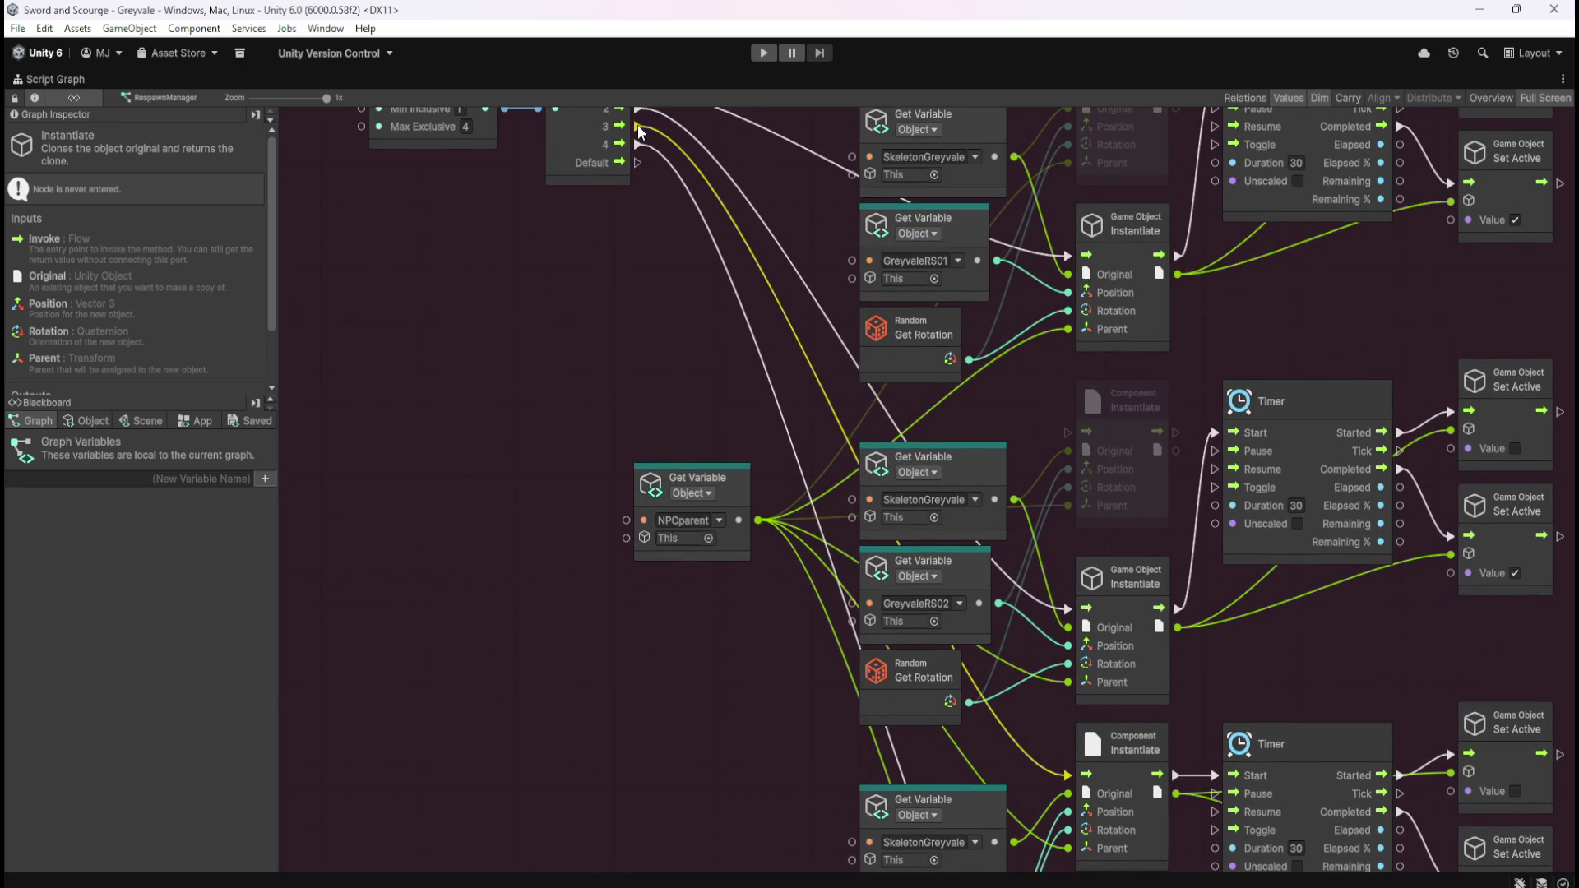
mouse_move(638, 125)
left_mouse_down()
mouse_move(719, 185)
mouse_move(734, 262)
mouse_move(1075, 751)
mouse_move(1069, 684)
left_mouse_up()
right_click(1217, 519)
mouse_move(1221, 684)
left_mouse_down()
mouse_move(1216, 518)
mouse_move(945, 639)
left_mouse_up()
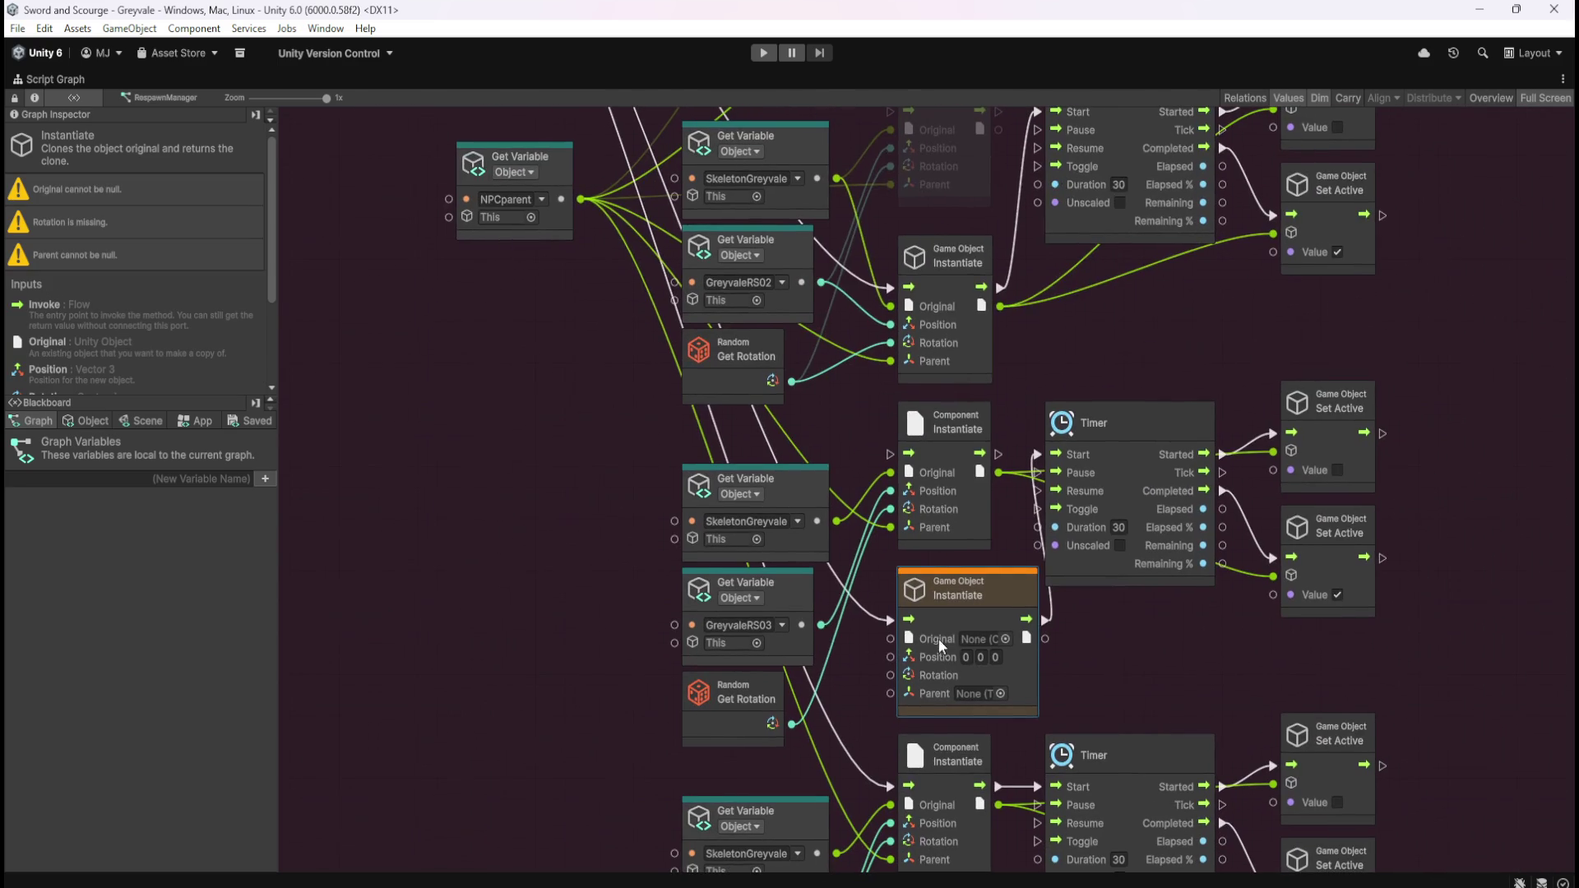
- Feed SkeletonGreyvale and the random rotation in, and route its clone to both Set Active nodes
left_click_drag(832, 520, 895, 655)
mouse_move(792, 724)
left_mouse_down()
mouse_move(890, 675)
mouse_move(619, 229)
mouse_move(581, 199)
left_mouse_up()
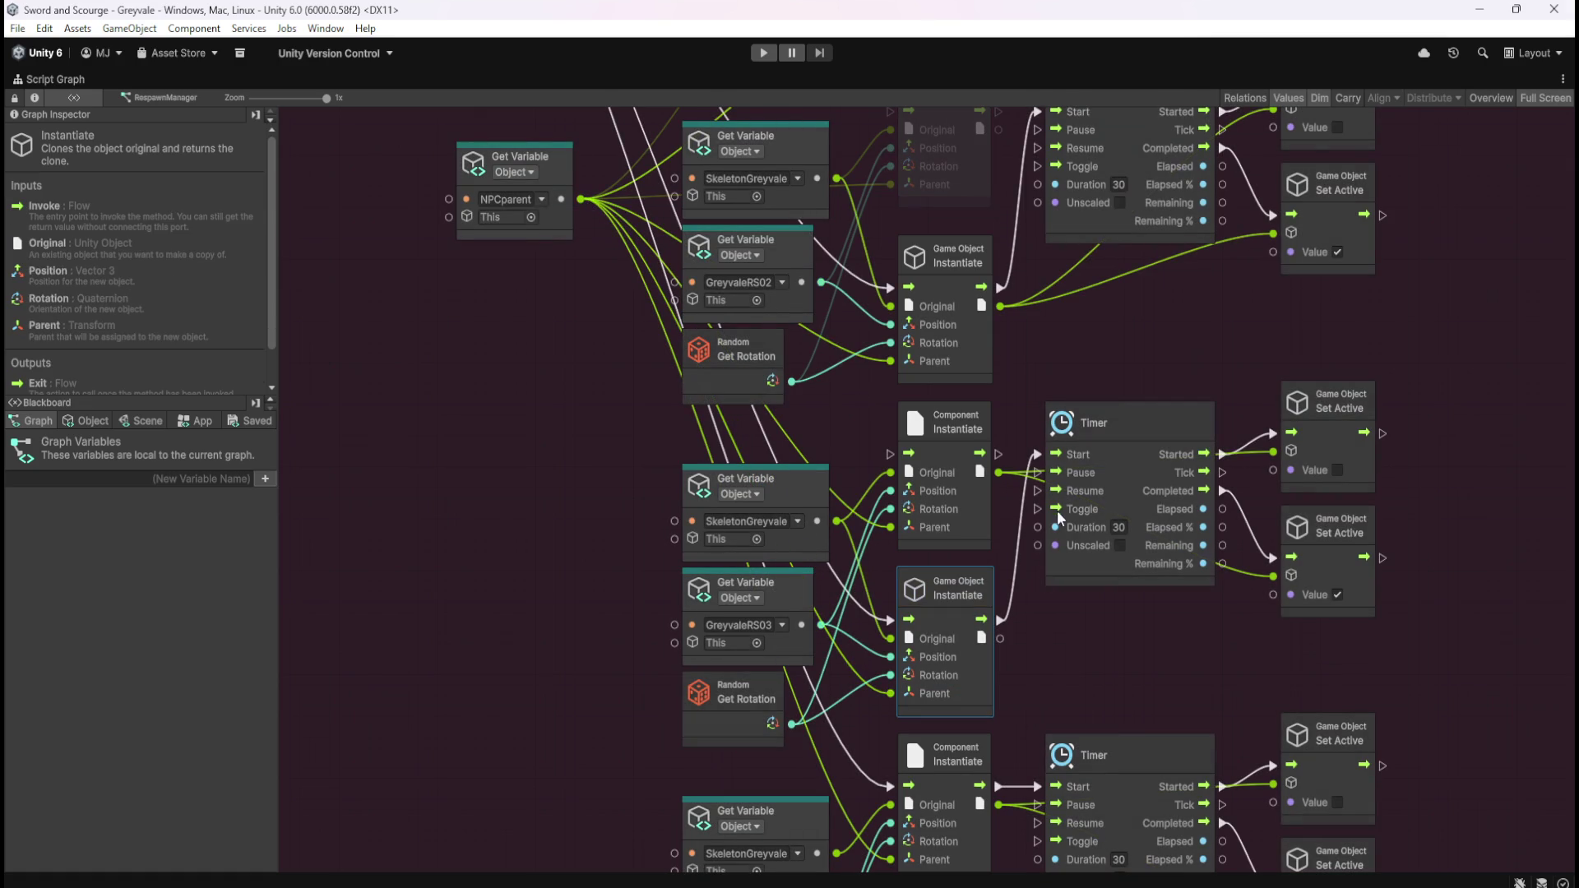
right_click(1273, 450)
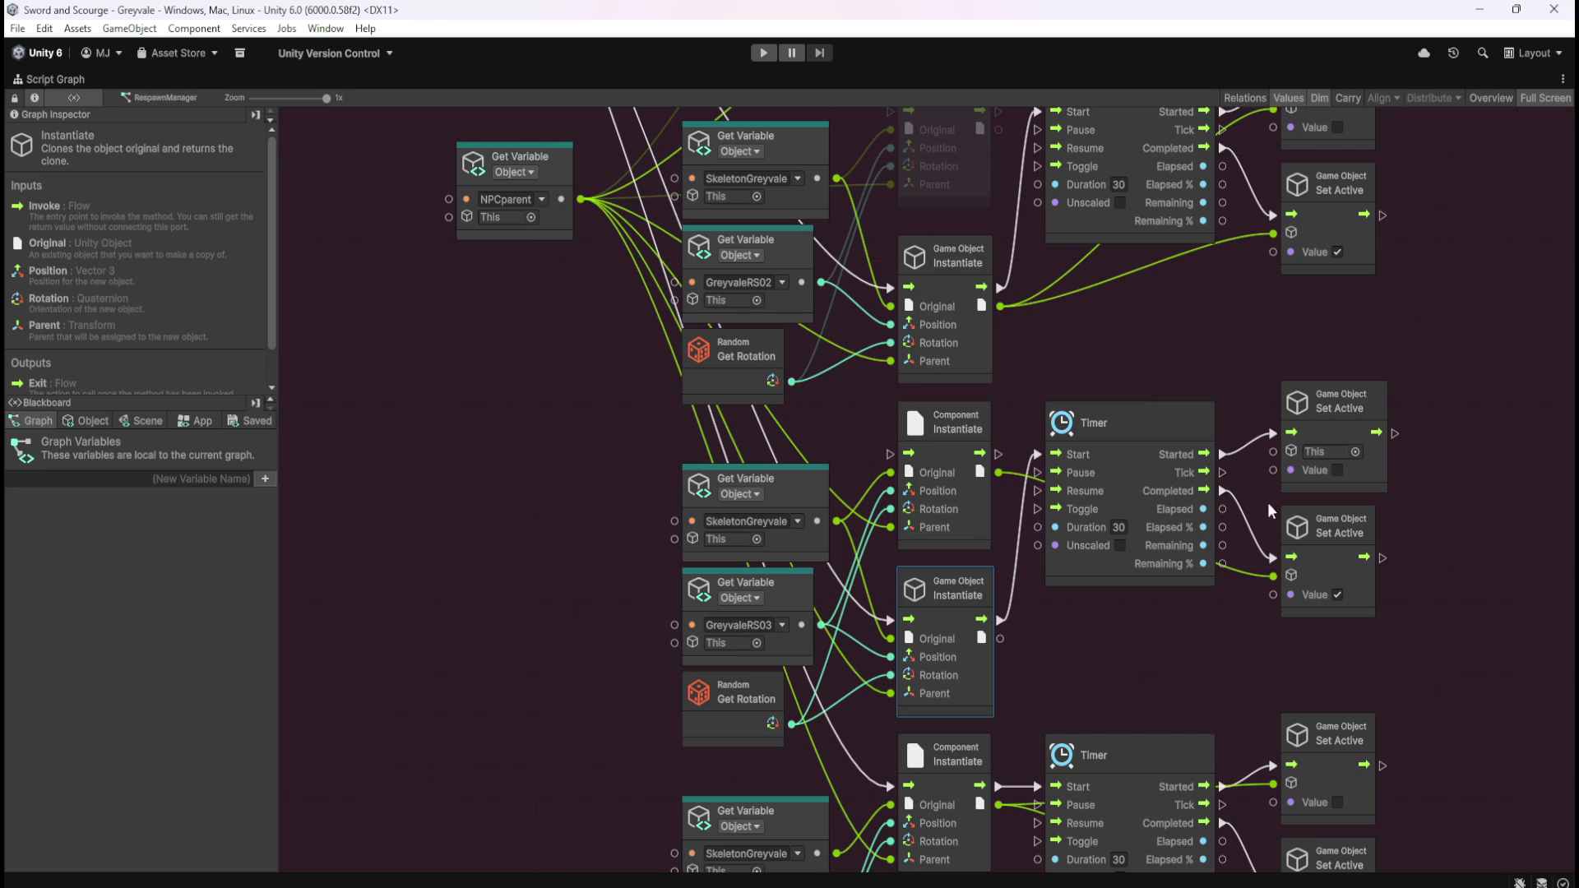
right_click(1273, 576)
left_click_drag(1001, 639, 1273, 451)
left_click_drag(1001, 639, 1275, 575)
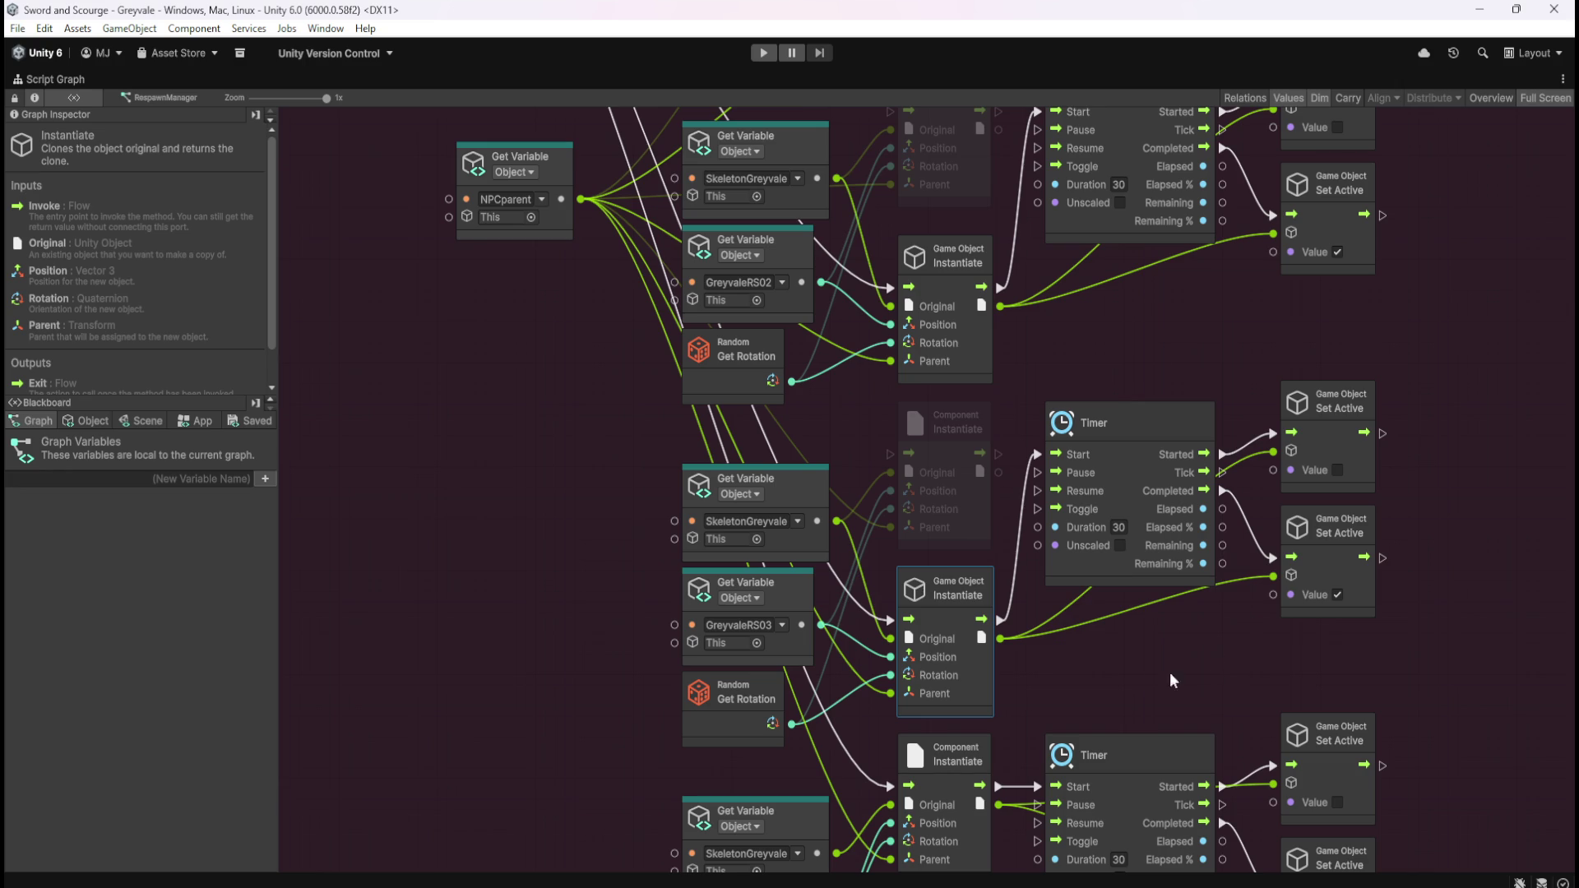
- Duplicate the Game Object Instantiate node and route Switch output 4 into its flow
mouse_move(554, 702)
left_mouse_down()
mouse_move(603, 362)
mouse_move(543, 454)
left_mouse_up()
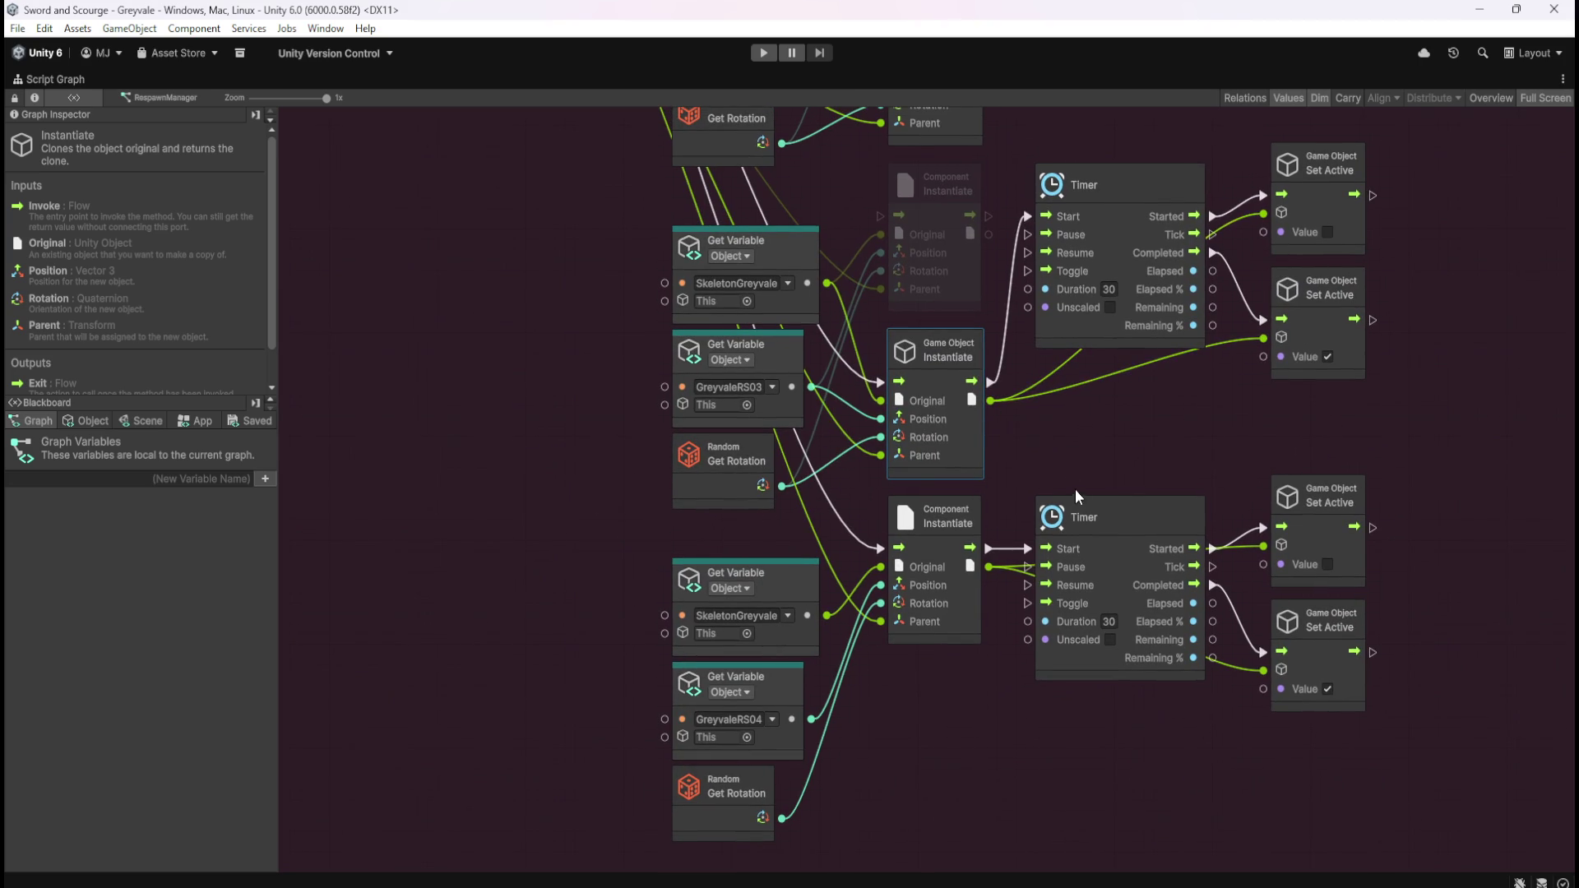
left_click(1102, 436)
key("ctrl+v")
mouse_move(955, 430)
left_mouse_down()
mouse_move(1009, 654)
mouse_move(1009, 708)
mouse_move(996, 704)
left_mouse_up()
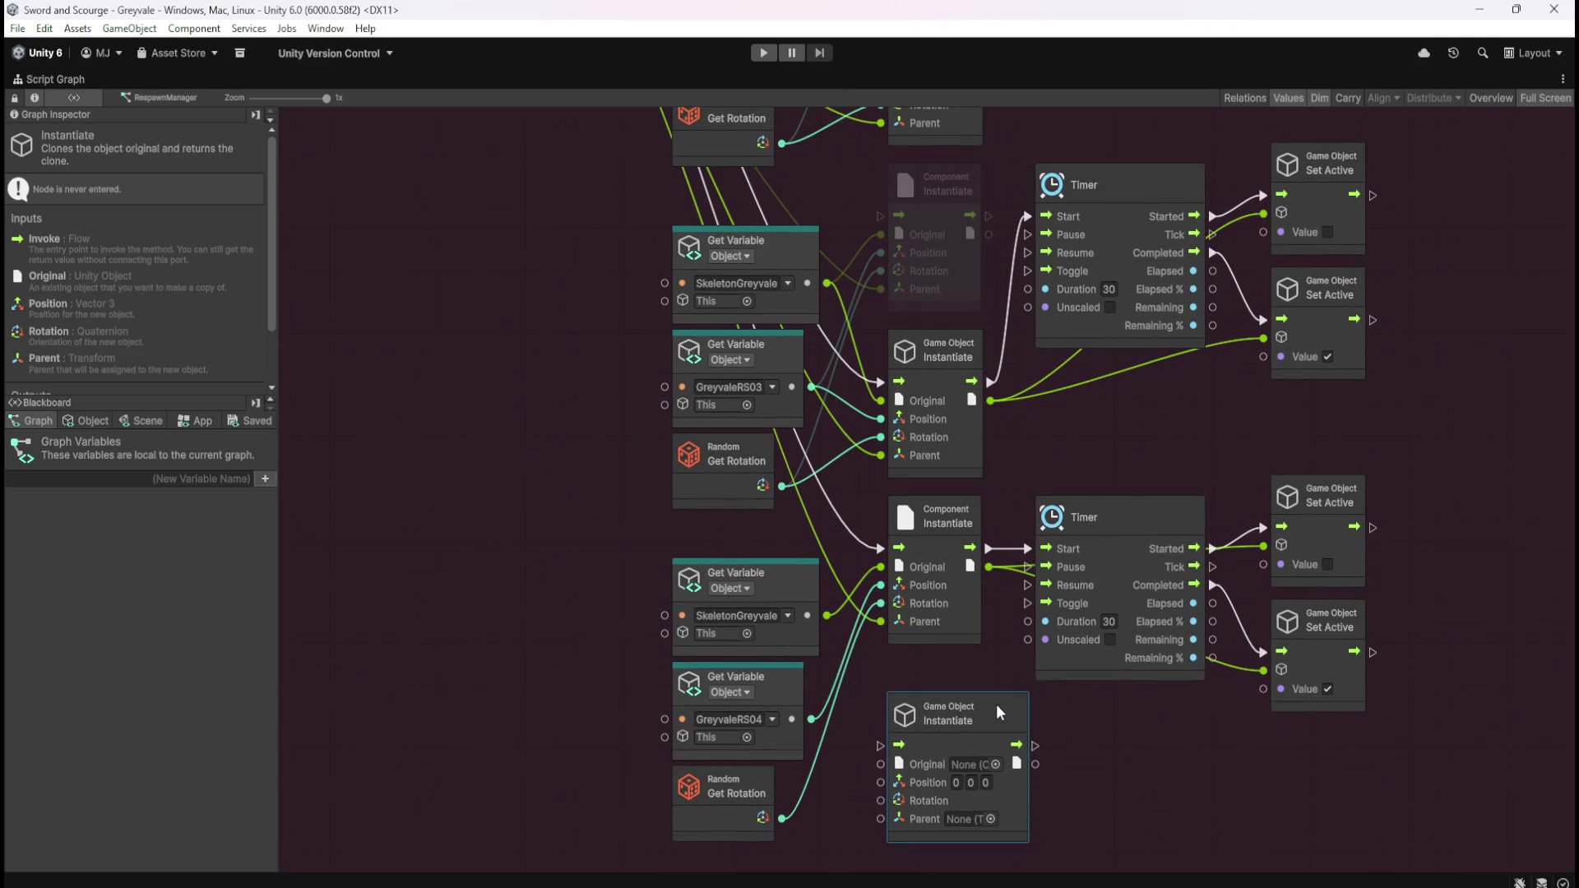
right_click(880, 549)
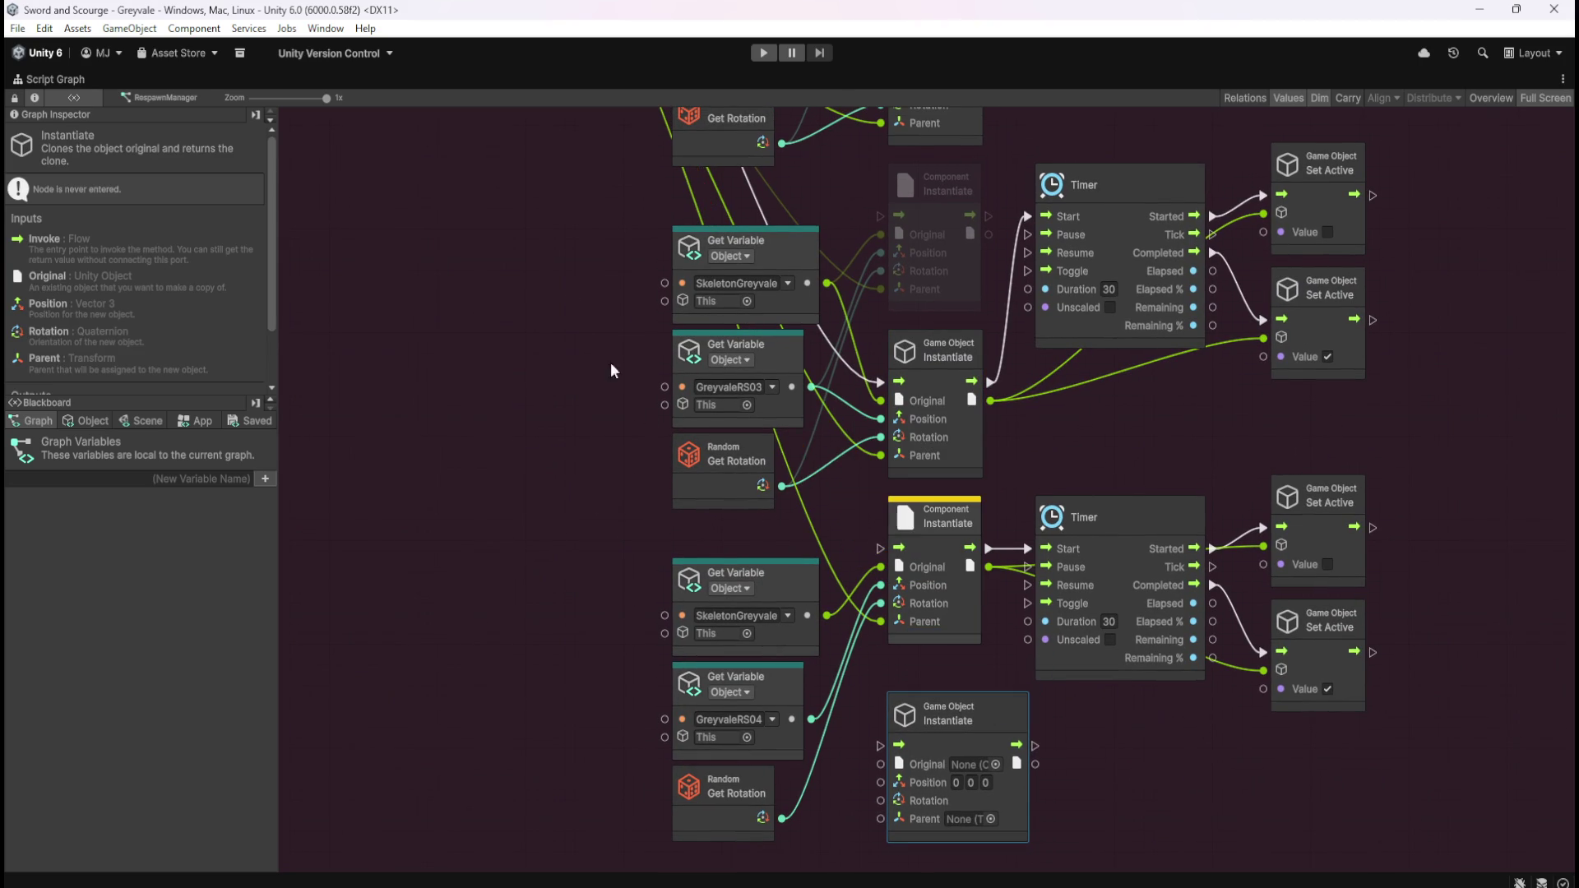
scroll(860, 724, "left", 5)
scroll(781, 345, "up", 5)
mouse_move(812, 390)
left_mouse_down()
mouse_move(970, 743)
mouse_move(1251, 652)
mouse_move(1206, 592)
mouse_move(905, 477)
mouse_move(913, 640)
mouse_move(856, 504)
left_mouse_up()
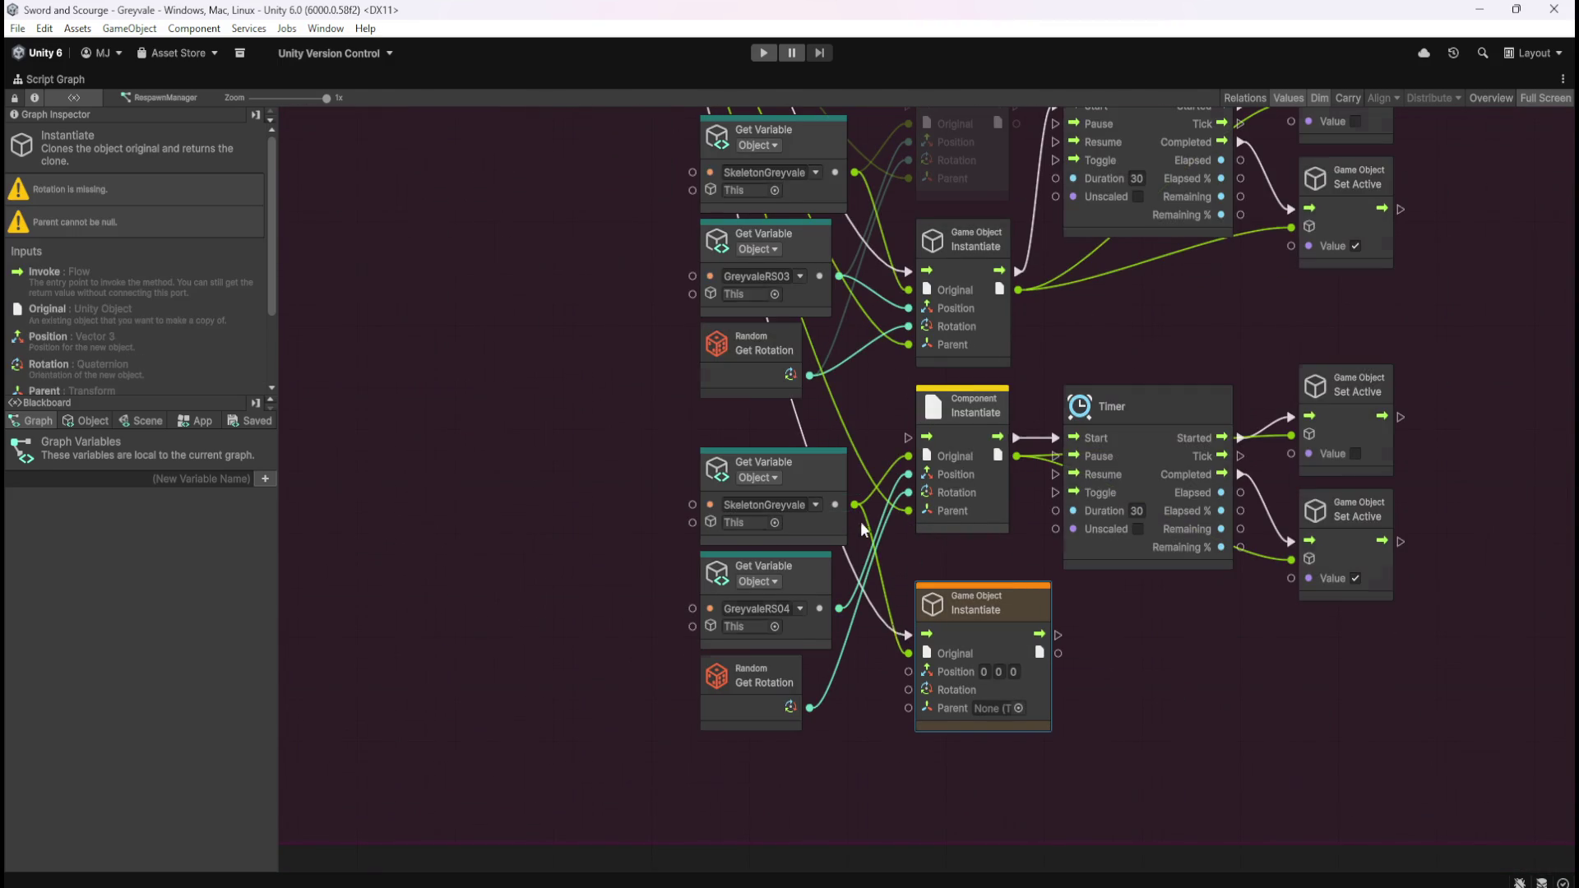
- Connect SkeletonGreyvale to the new node's Original and NPCparent to its Parent
mouse_move(908, 671)
left_mouse_down()
mouse_move(855, 606)
mouse_move(839, 609)
mouse_move(810, 708)
left_mouse_up()
mouse_move(909, 706)
left_mouse_down()
mouse_move(629, 106)
mouse_move(600, 210)
mouse_move(595, 168)
left_mouse_up()
left_click_drag(1053, 700, 905, 311)
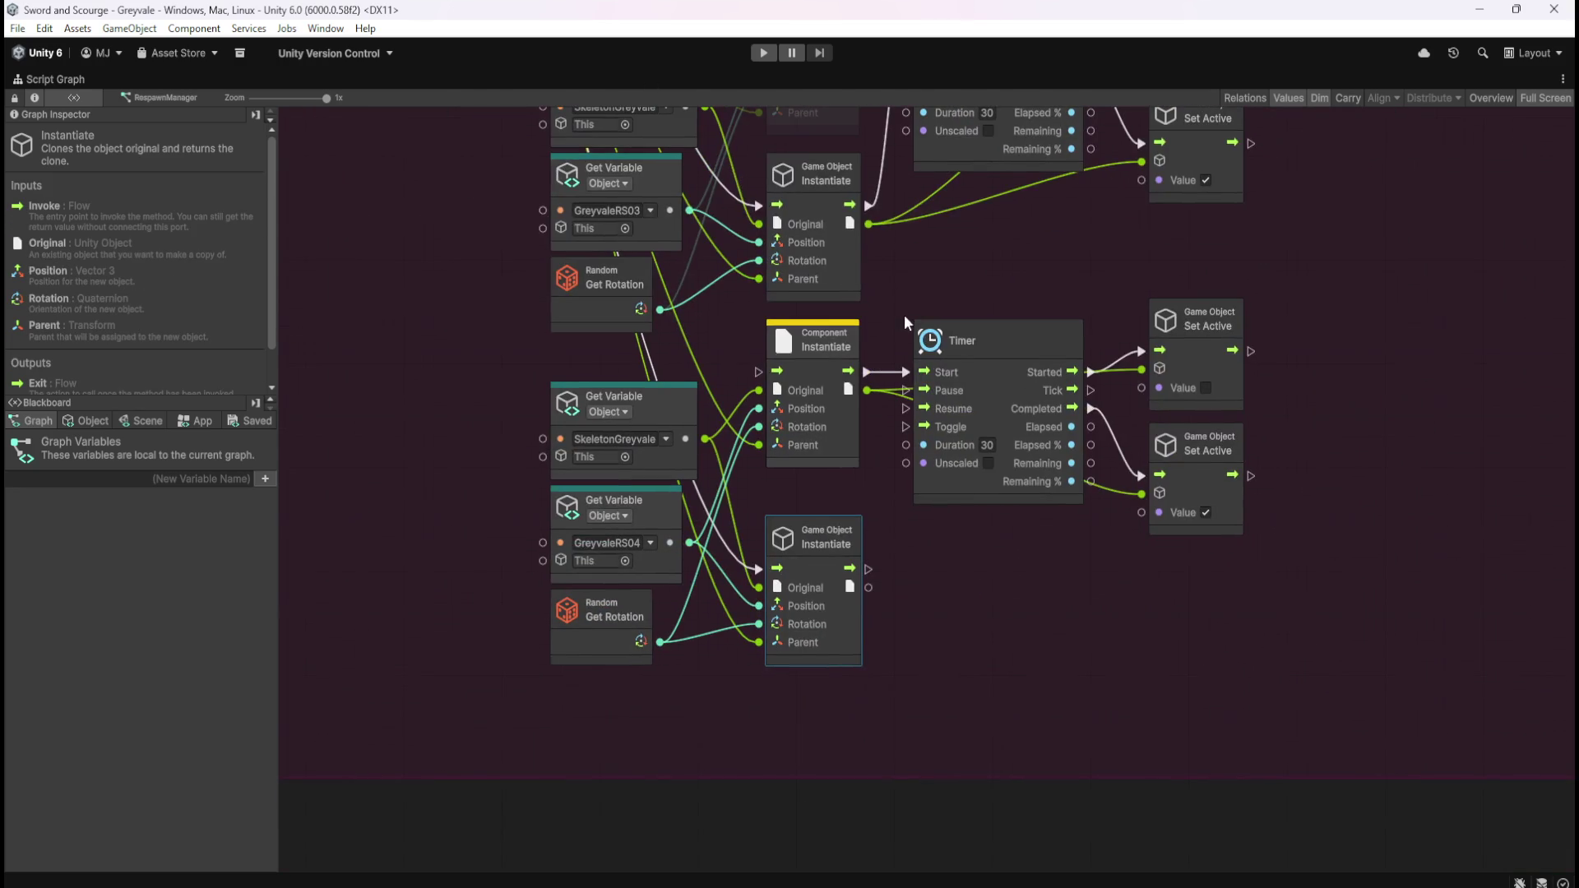
- Feed the spawned skeleton into both Set Active nodes and start its Timer
right_click(1141, 369)
right_click(1141, 494)
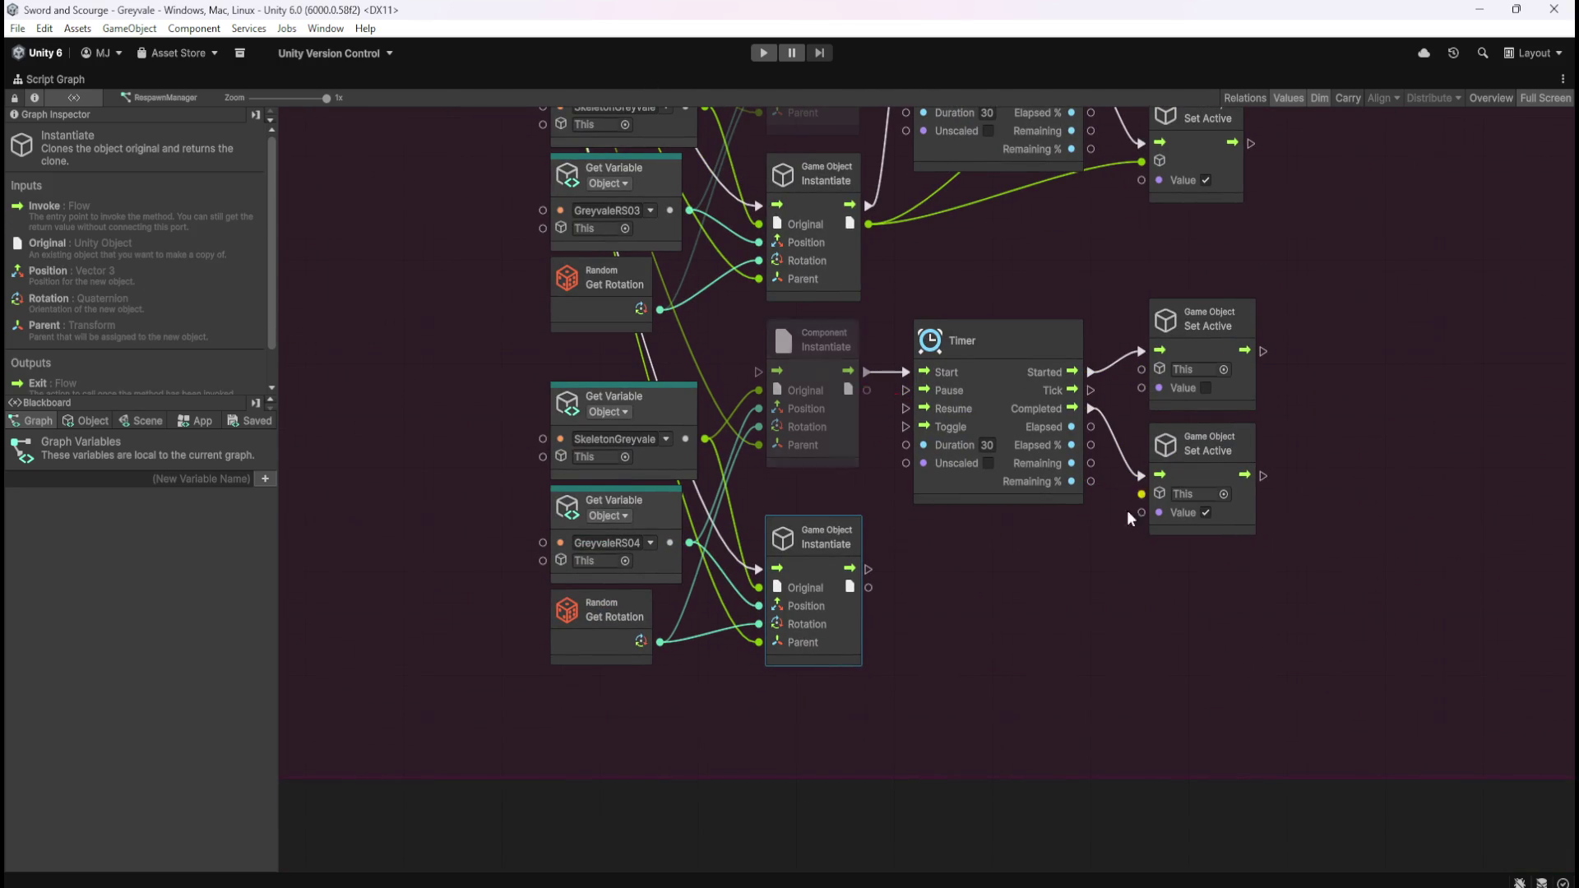
mouse_move(868, 587)
left_mouse_down()
mouse_move(1142, 493)
mouse_move(1142, 370)
left_mouse_up()
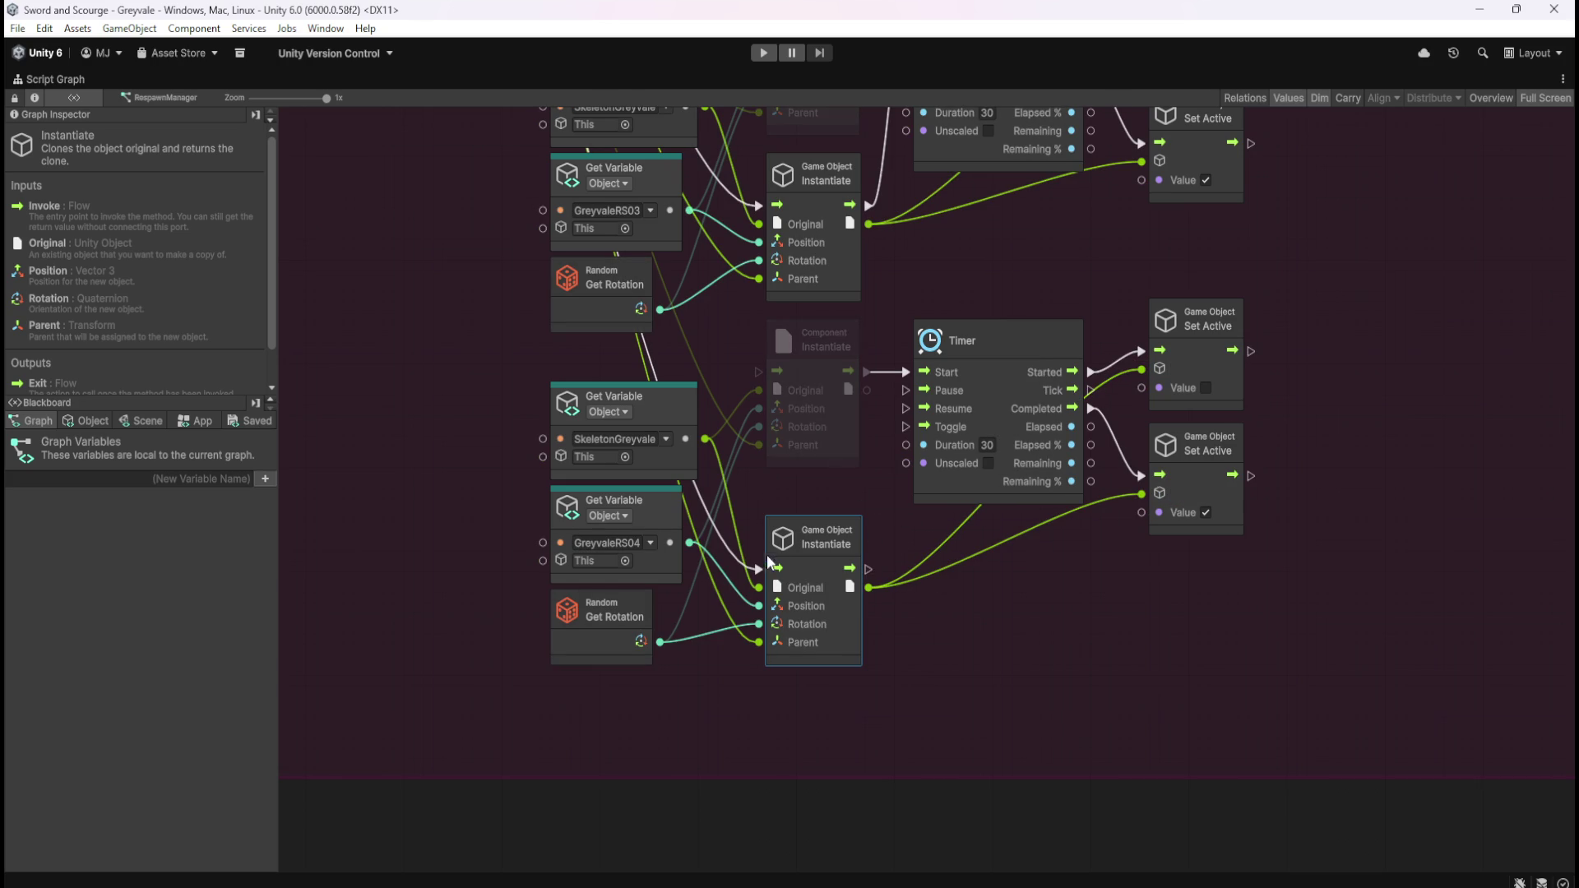
left_click_drag(868, 569, 905, 372)
left_click(1010, 644)
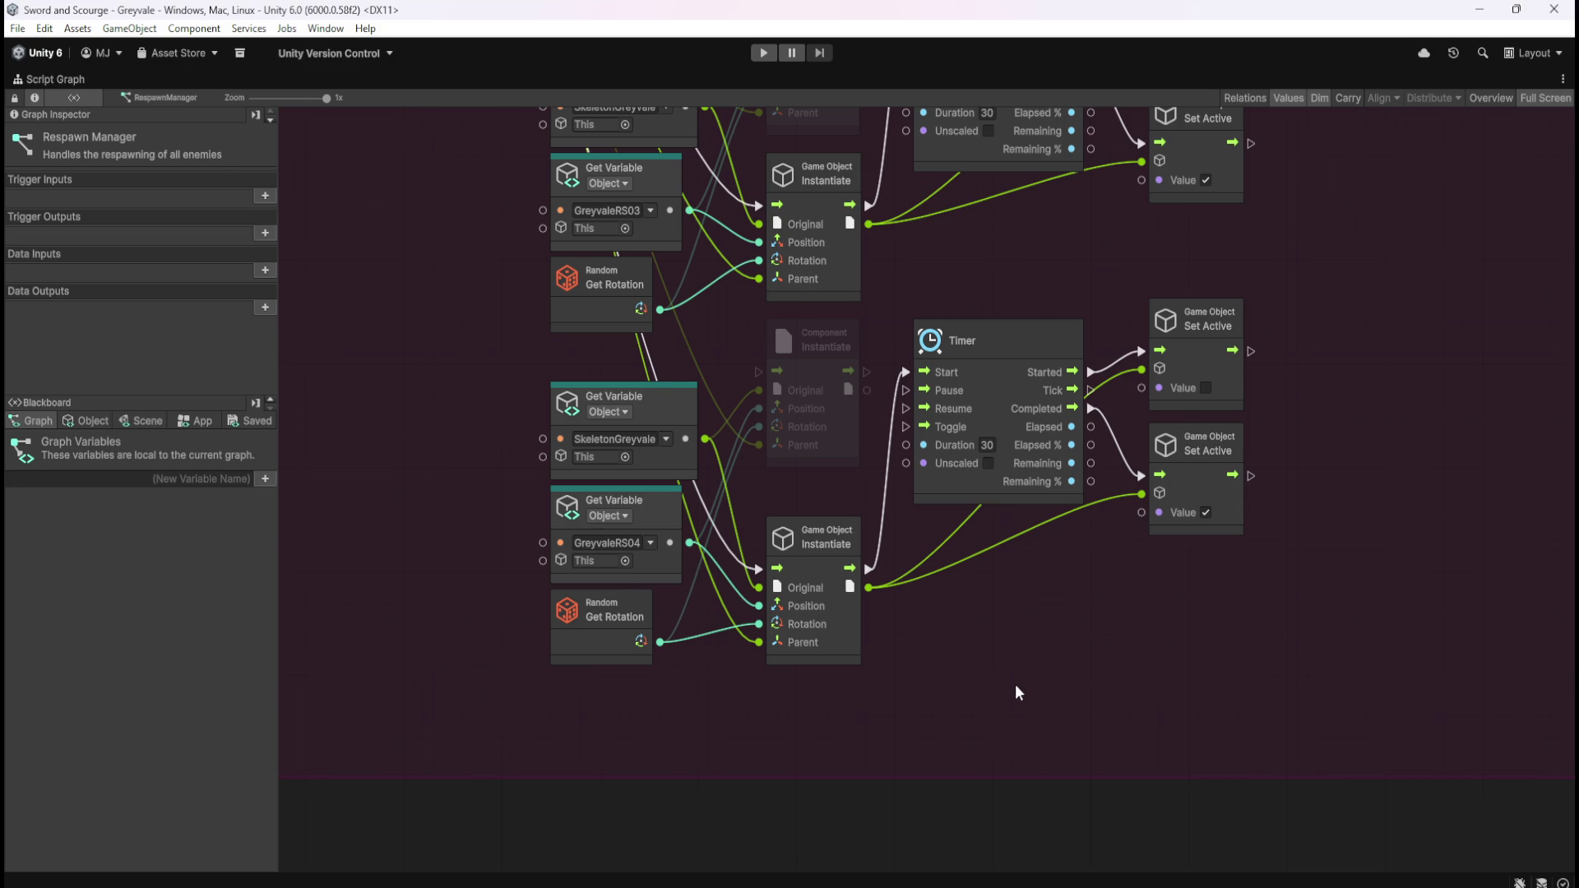
- Restore the normal layout with a Game window beside a narrowed Scene view and wider Inspector
scroll(1036, 674, "down", 2)
scroll(1316, 609, "up", 3)
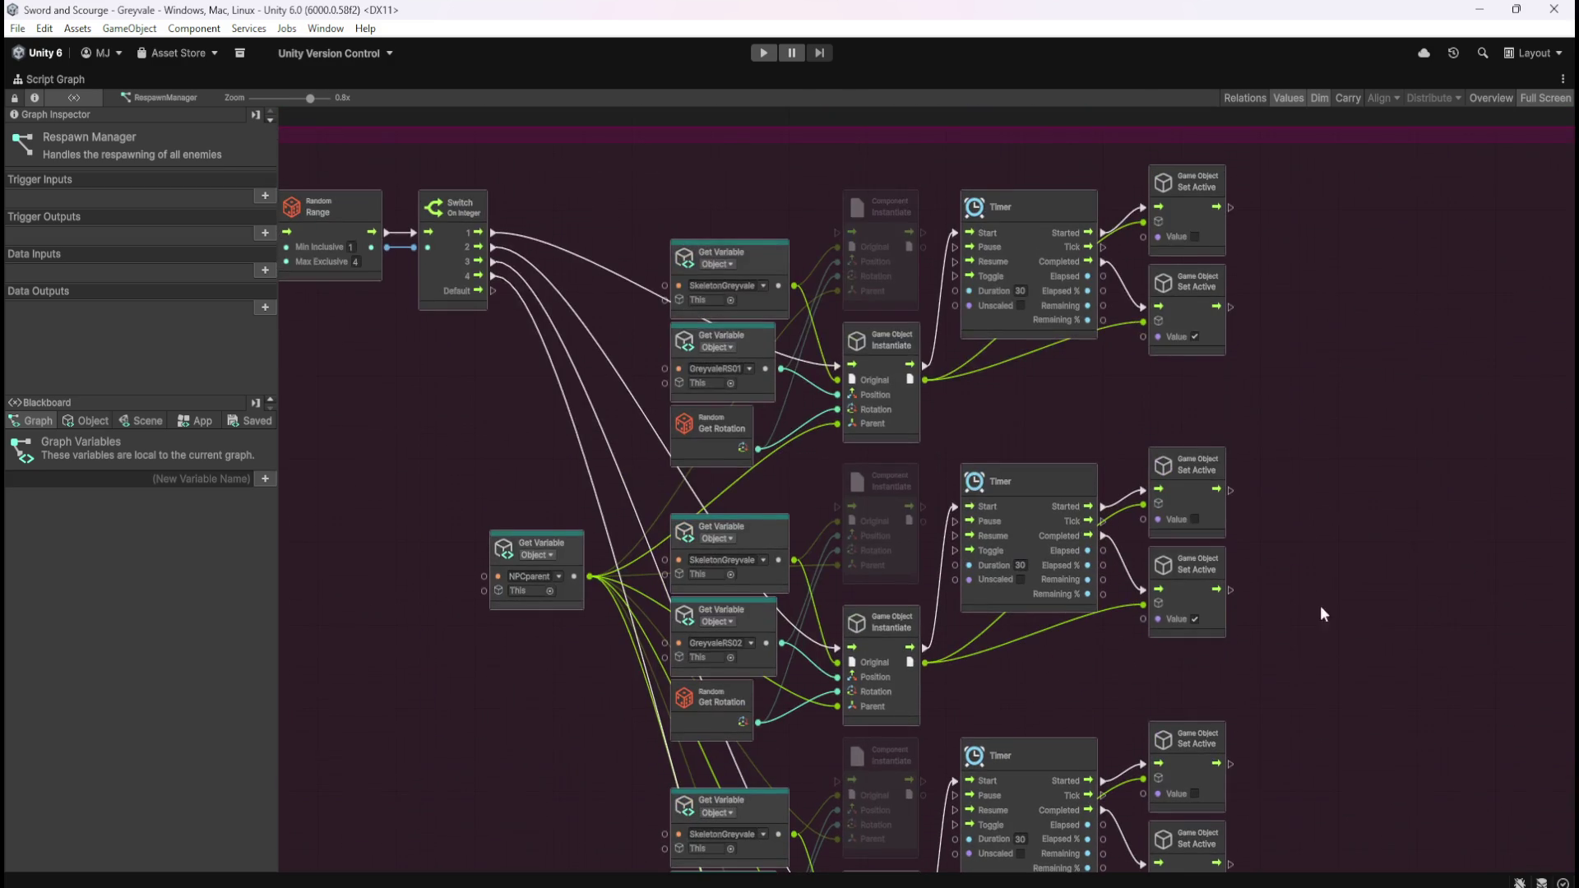
mouse_move(1311, 752)
left_mouse_down()
mouse_move(1321, 510)
mouse_move(1377, 338)
mouse_move(1511, 631)
left_mouse_up()
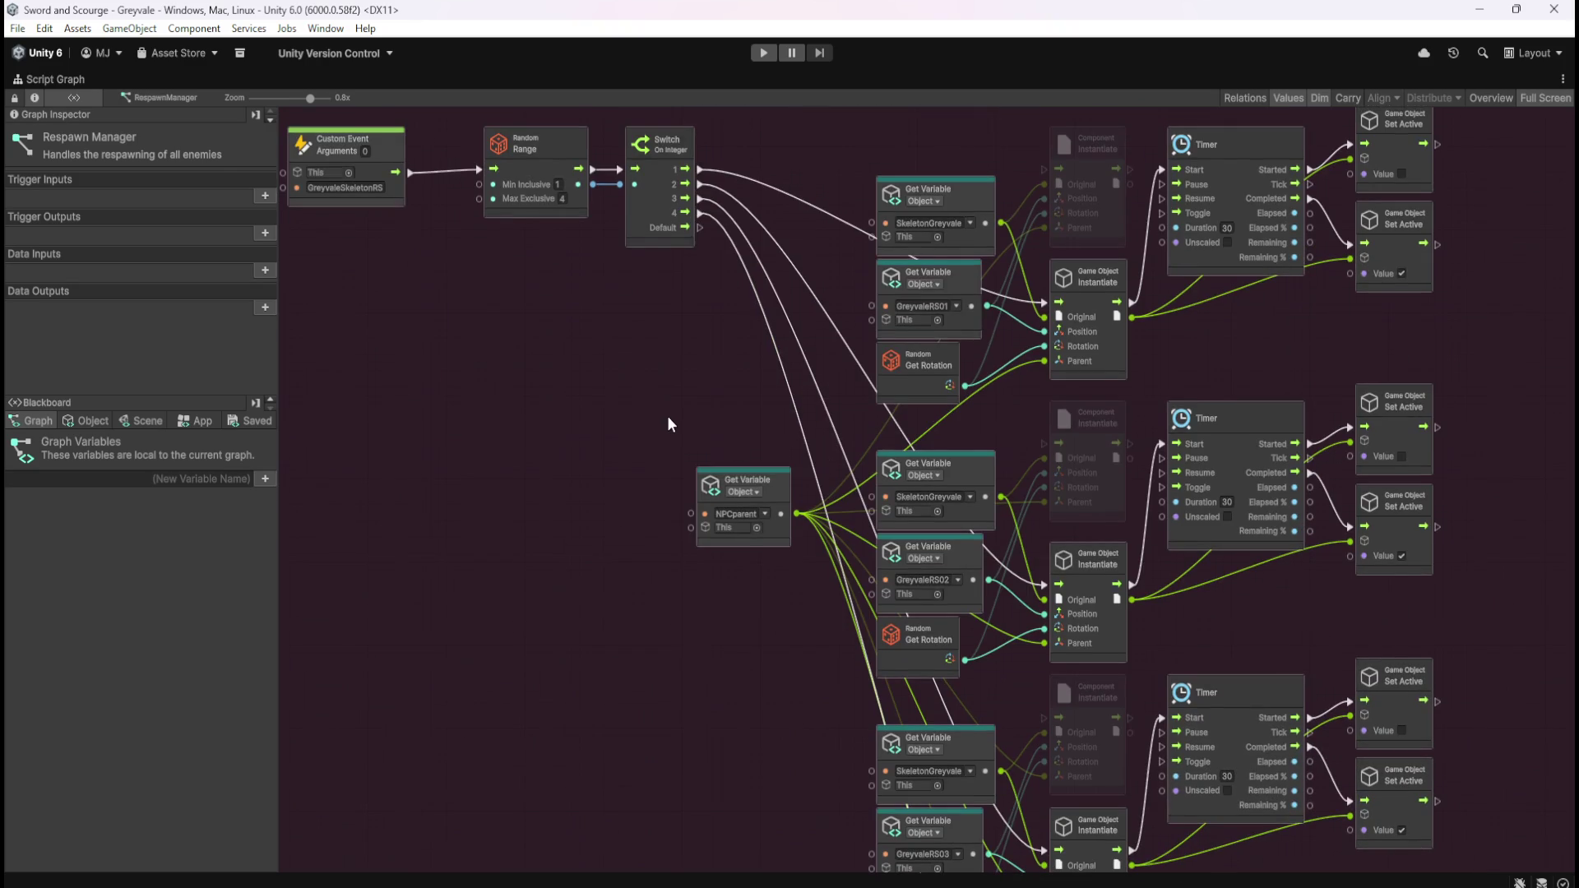
key("shift+space")
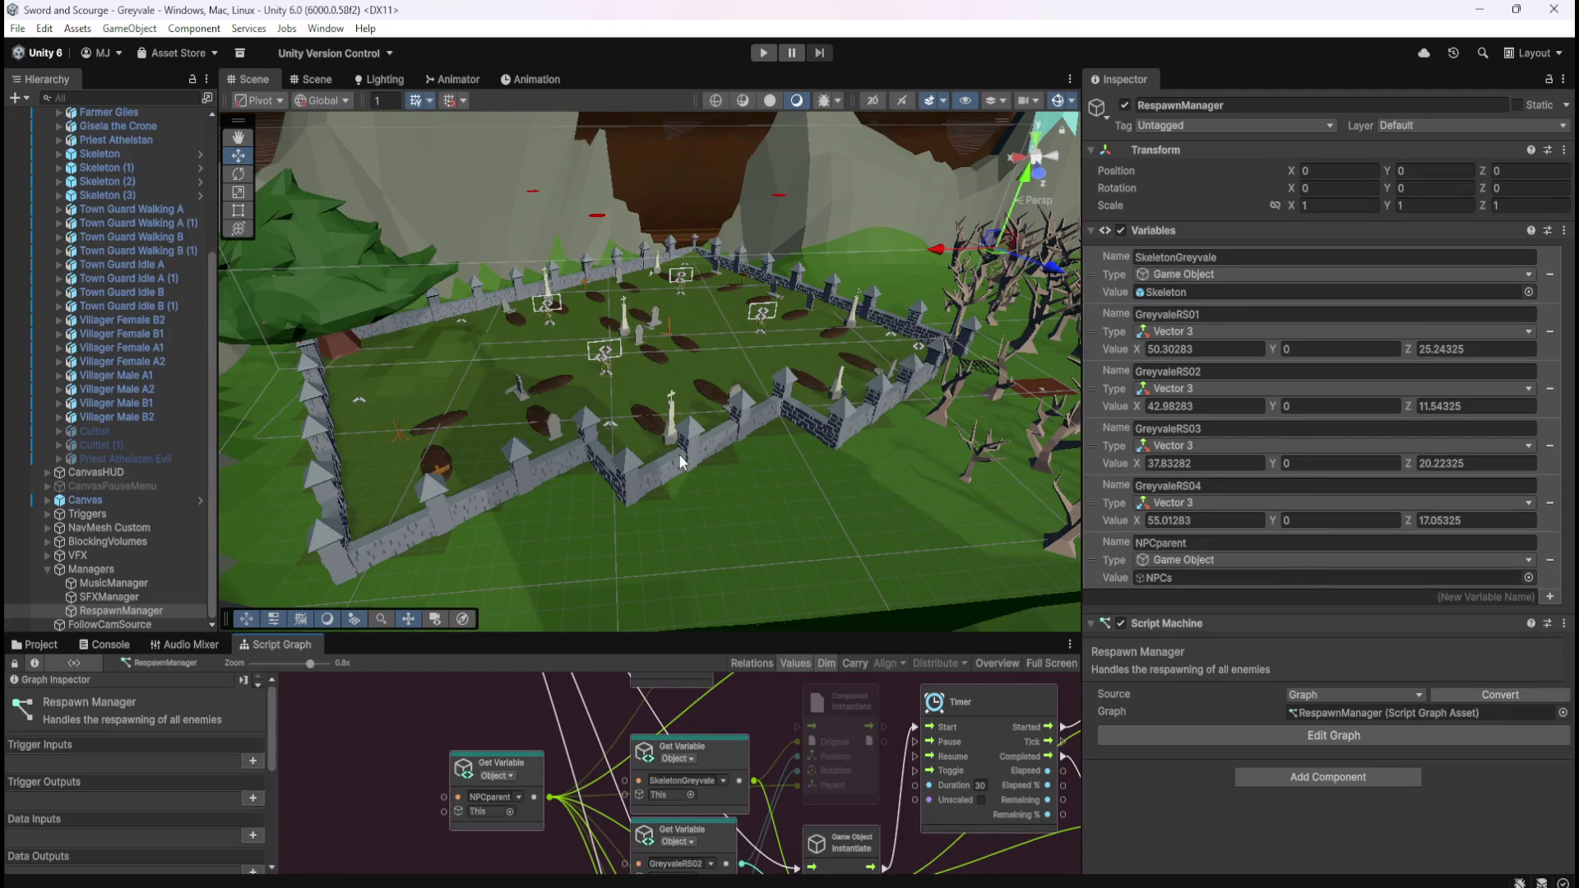
key("ctrl+2")
left_click_drag(1271, 258, 1325, 269)
left_click_drag(1082, 205, 892, 266)
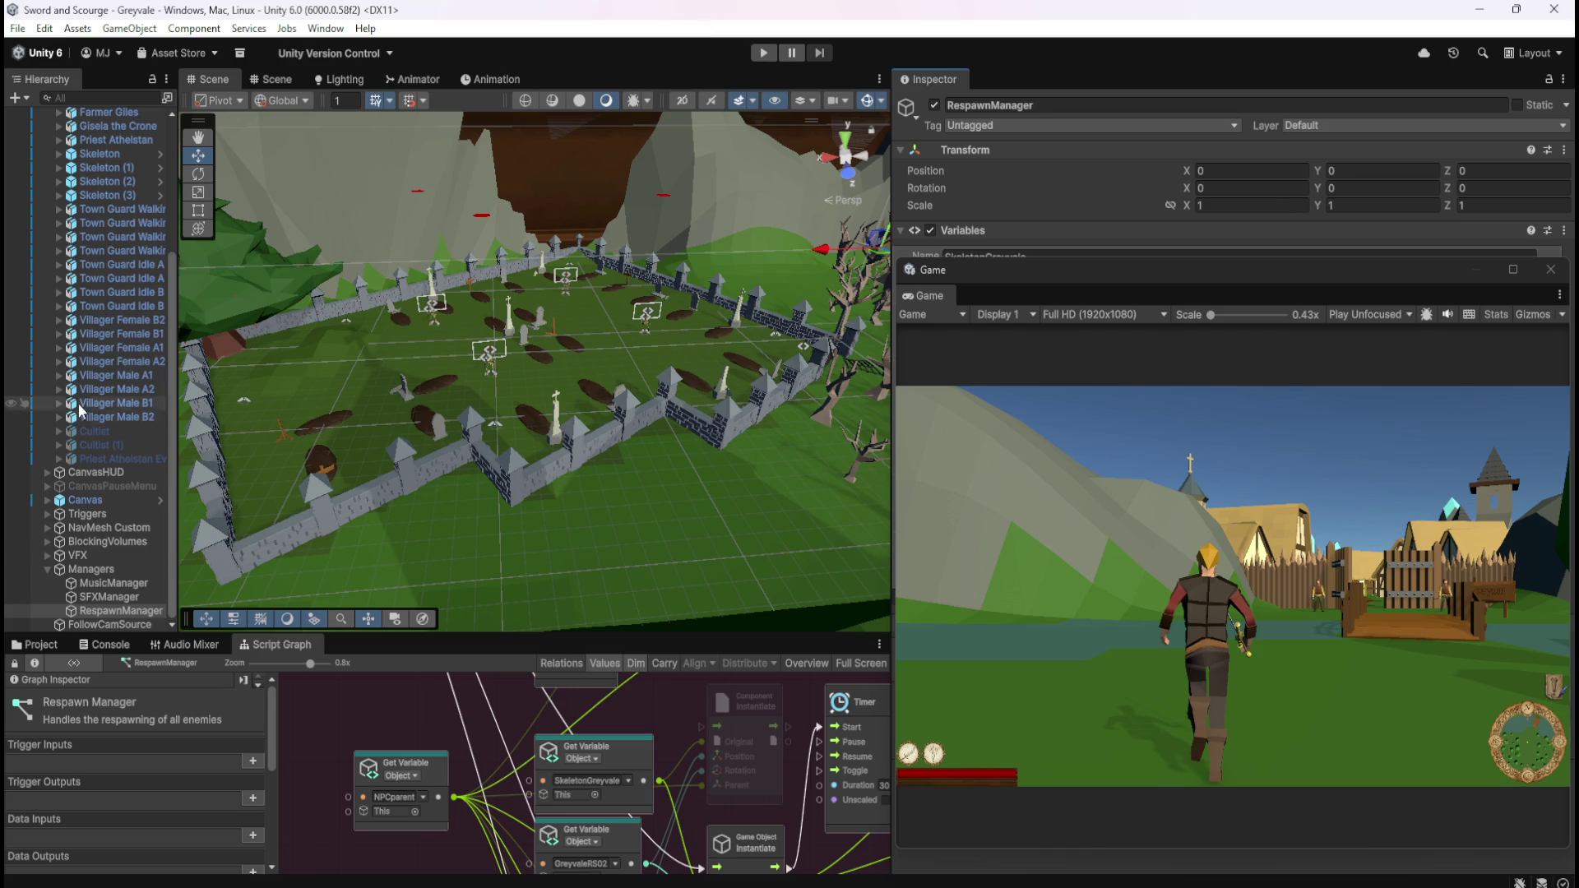
scroll(121, 377, "up", 5)
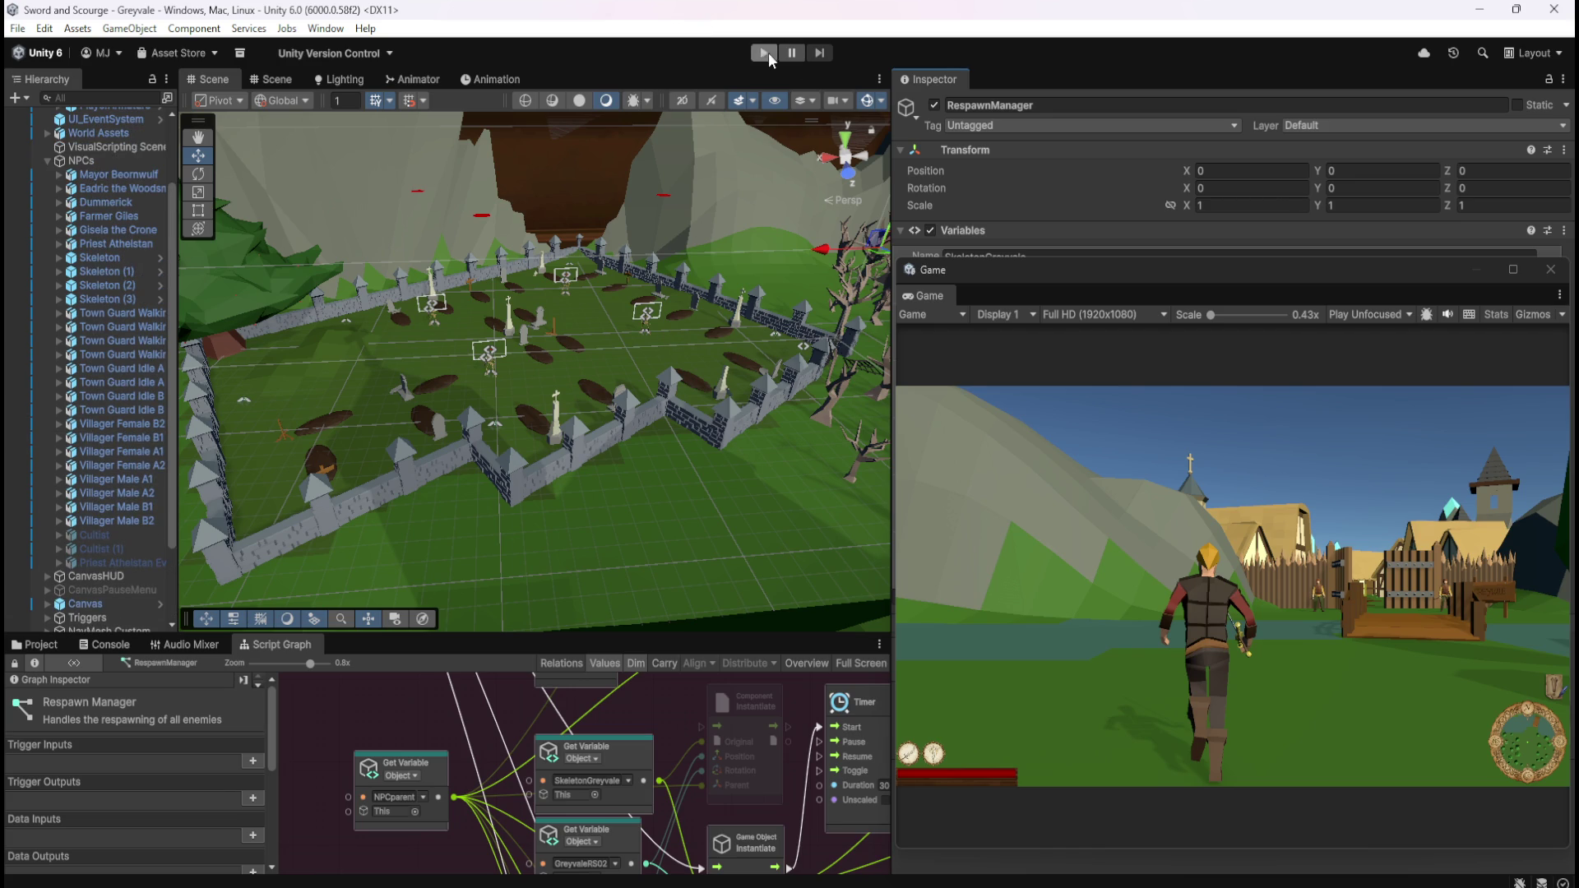
- Start play mode and run the player through the village toward the graveyard
left_click(769, 52)
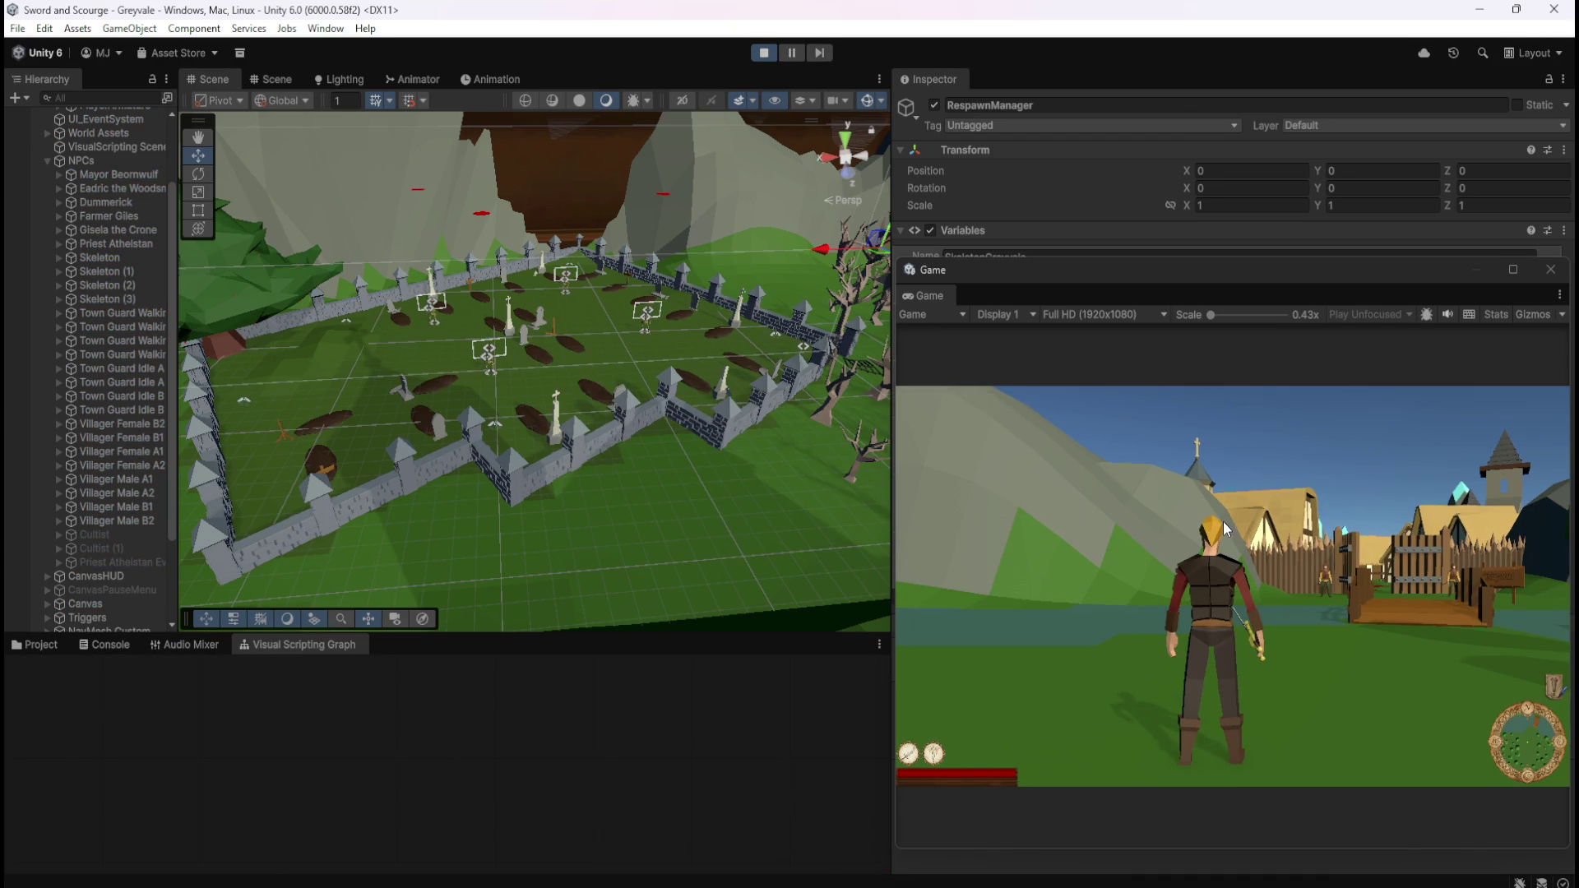
left_click(1222, 521)
key("w")
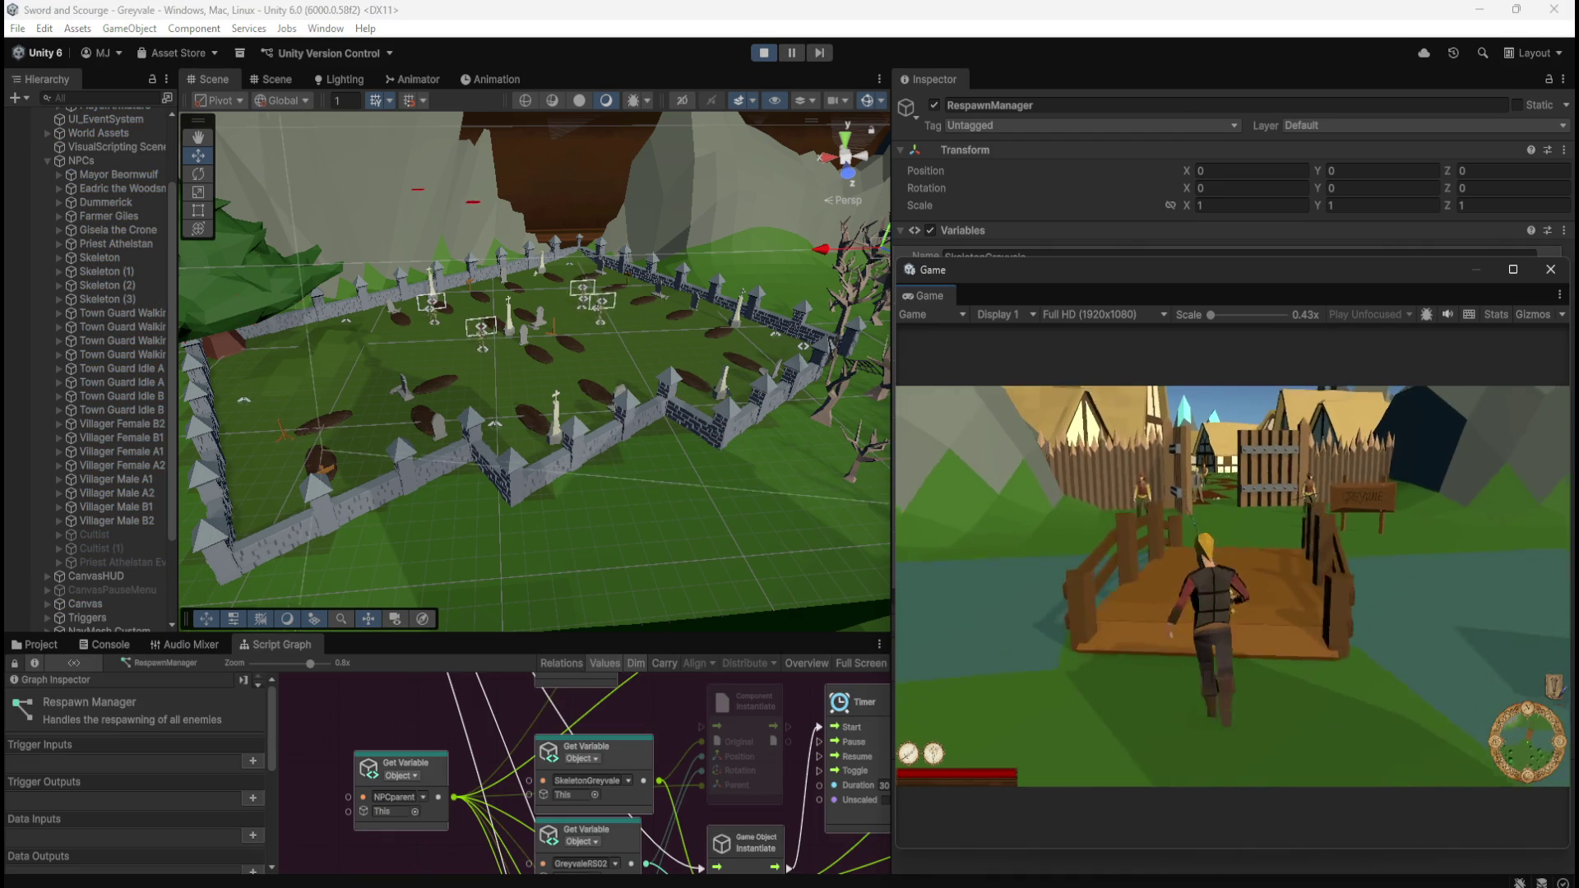
key("w")
key("w")
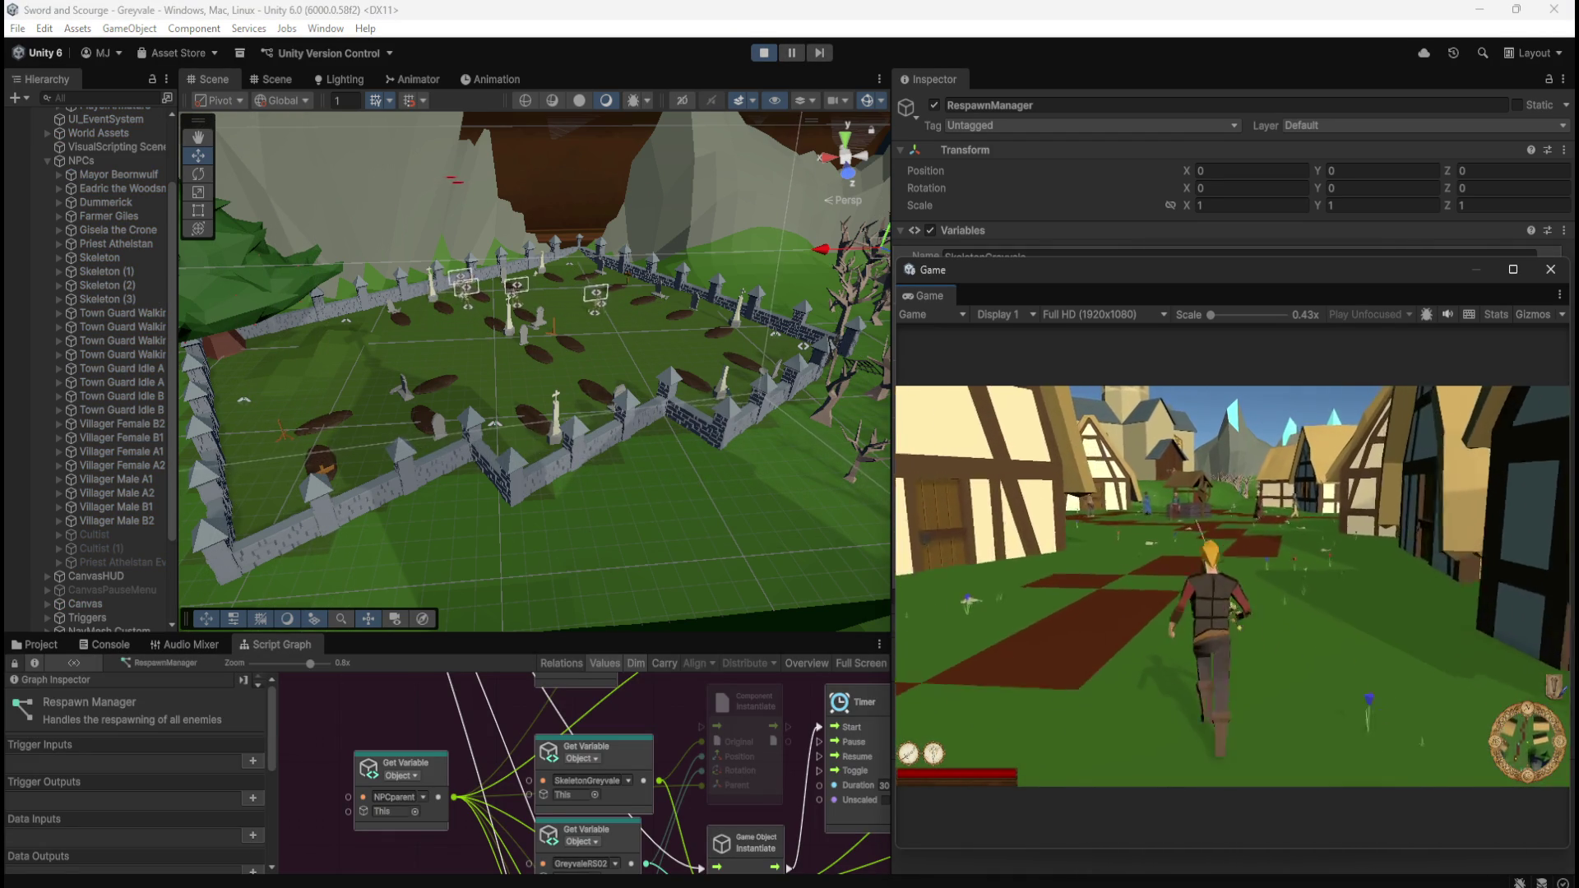
key("w")
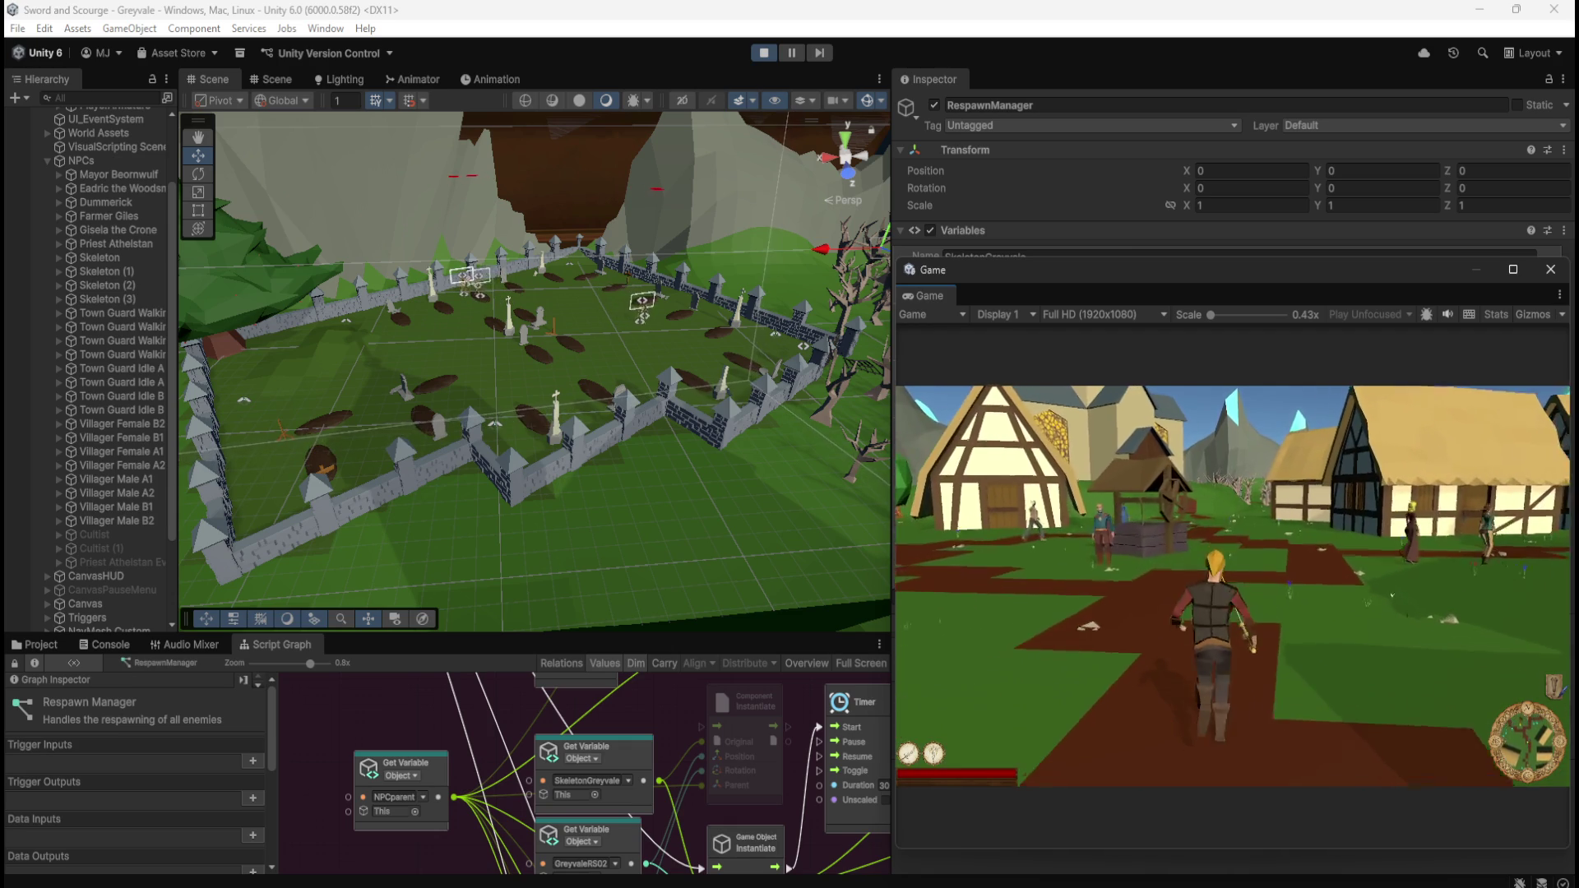
key("w")
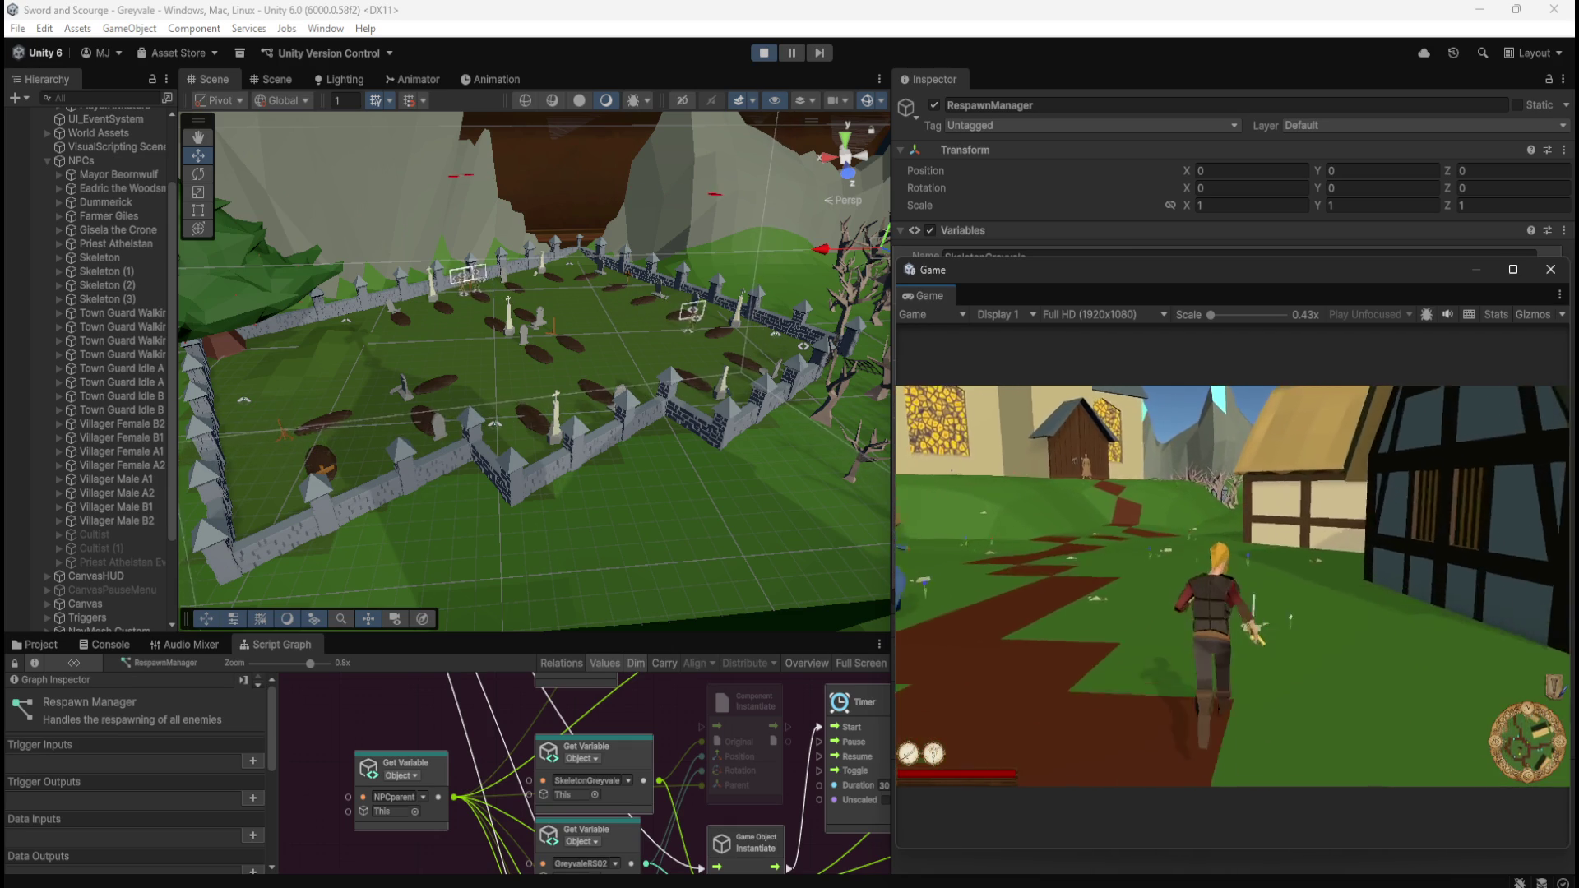
key("w")
key("w")
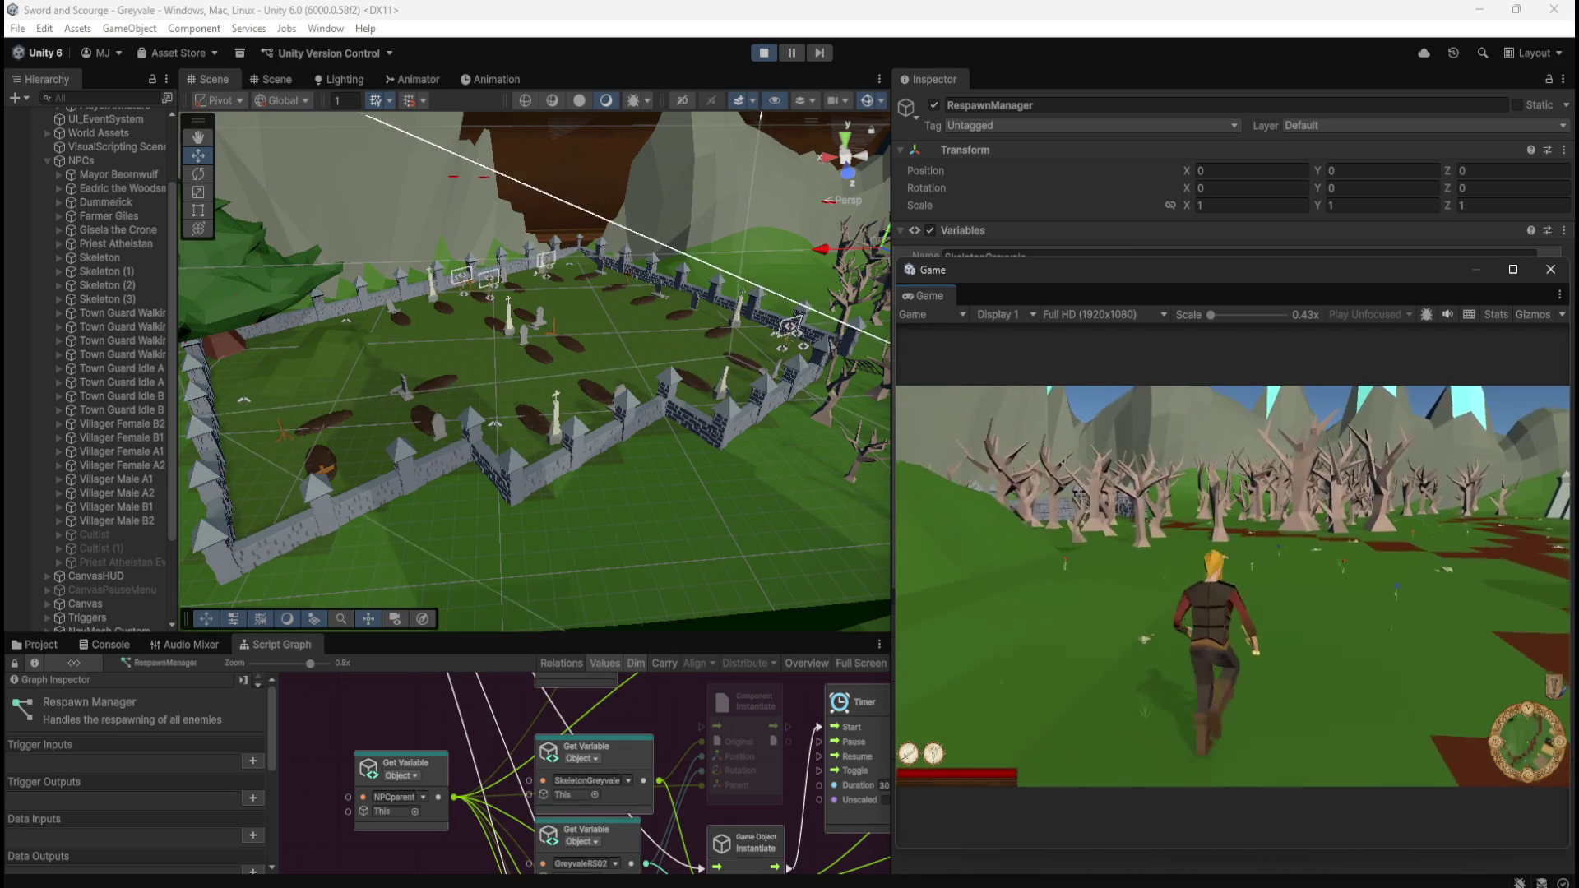
key("w")
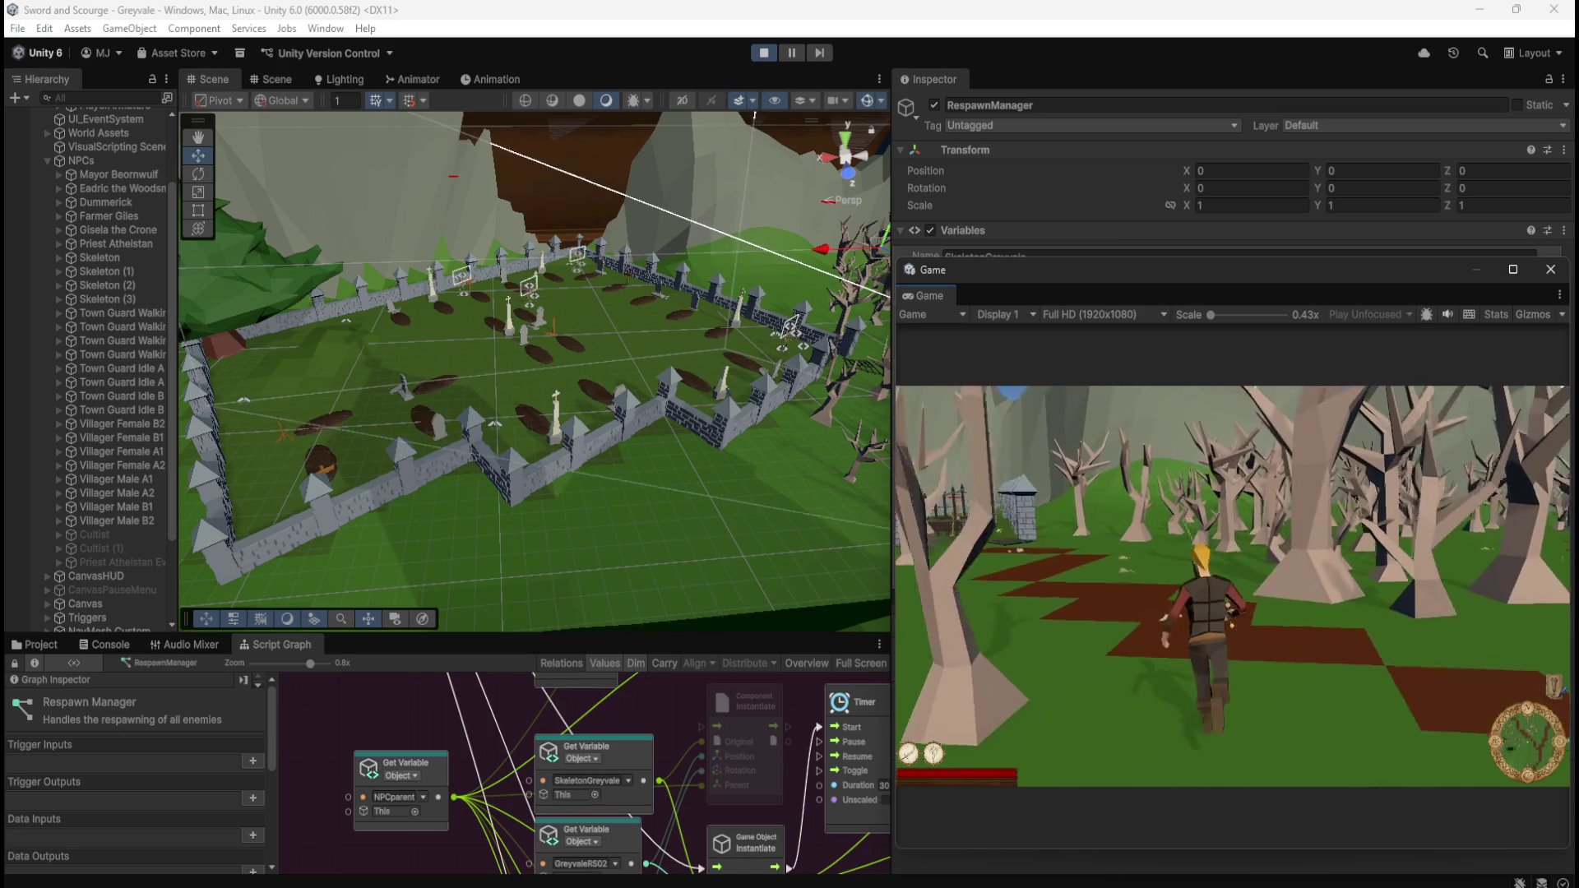
key("w")
- Fight the spawned skeletons in the graveyard, then pause and stop play mode
key("w")
left_click(1048, 435)
key("w")
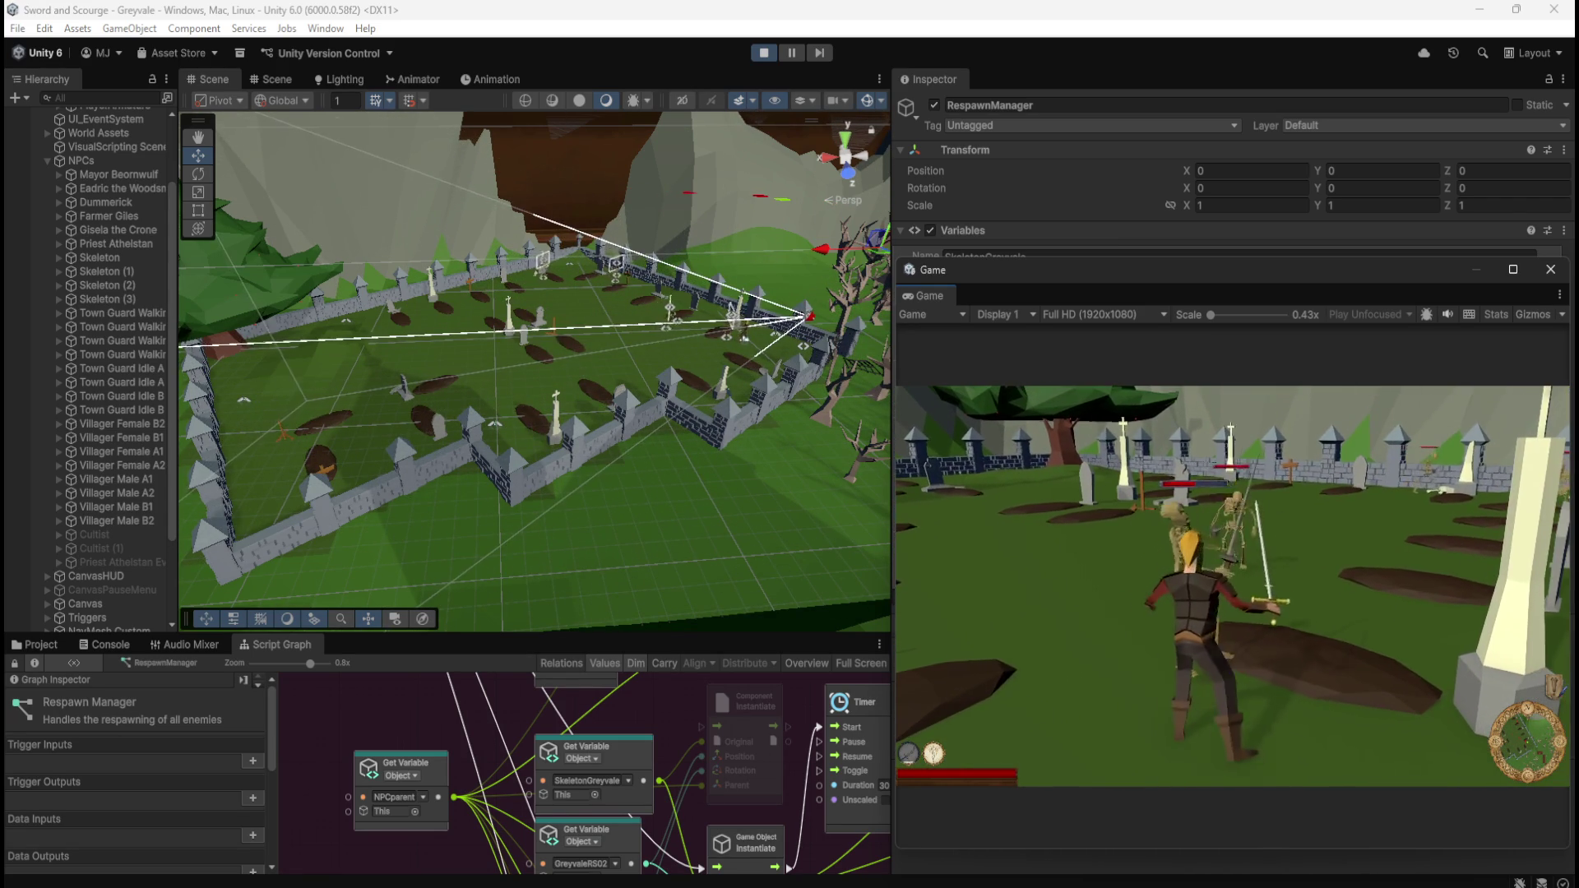
key("s")
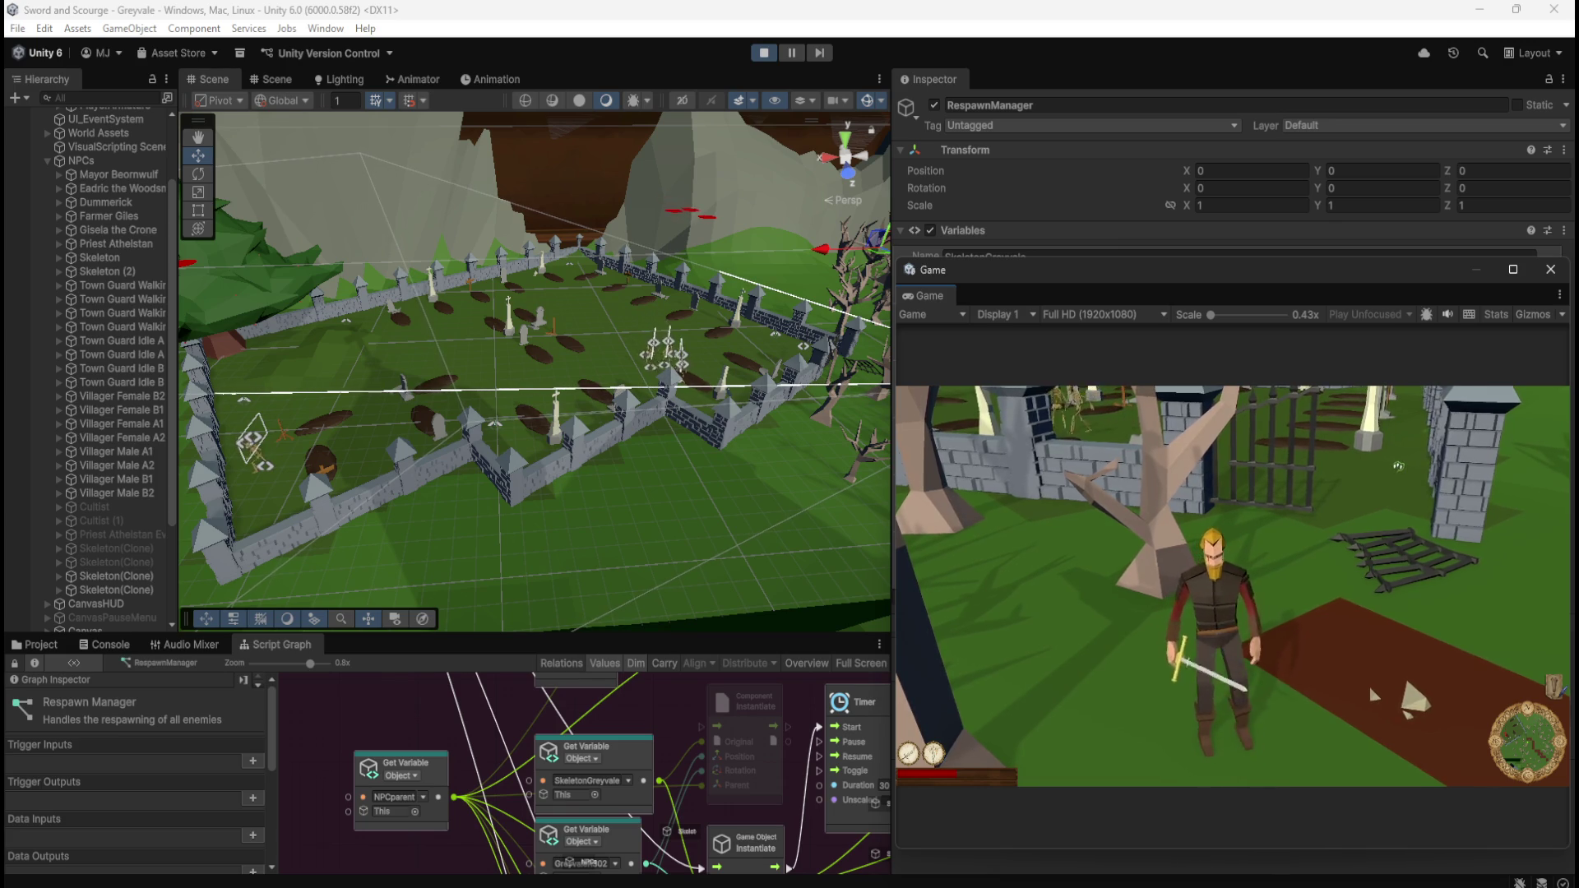
key("Escape")
left_click(763, 53)
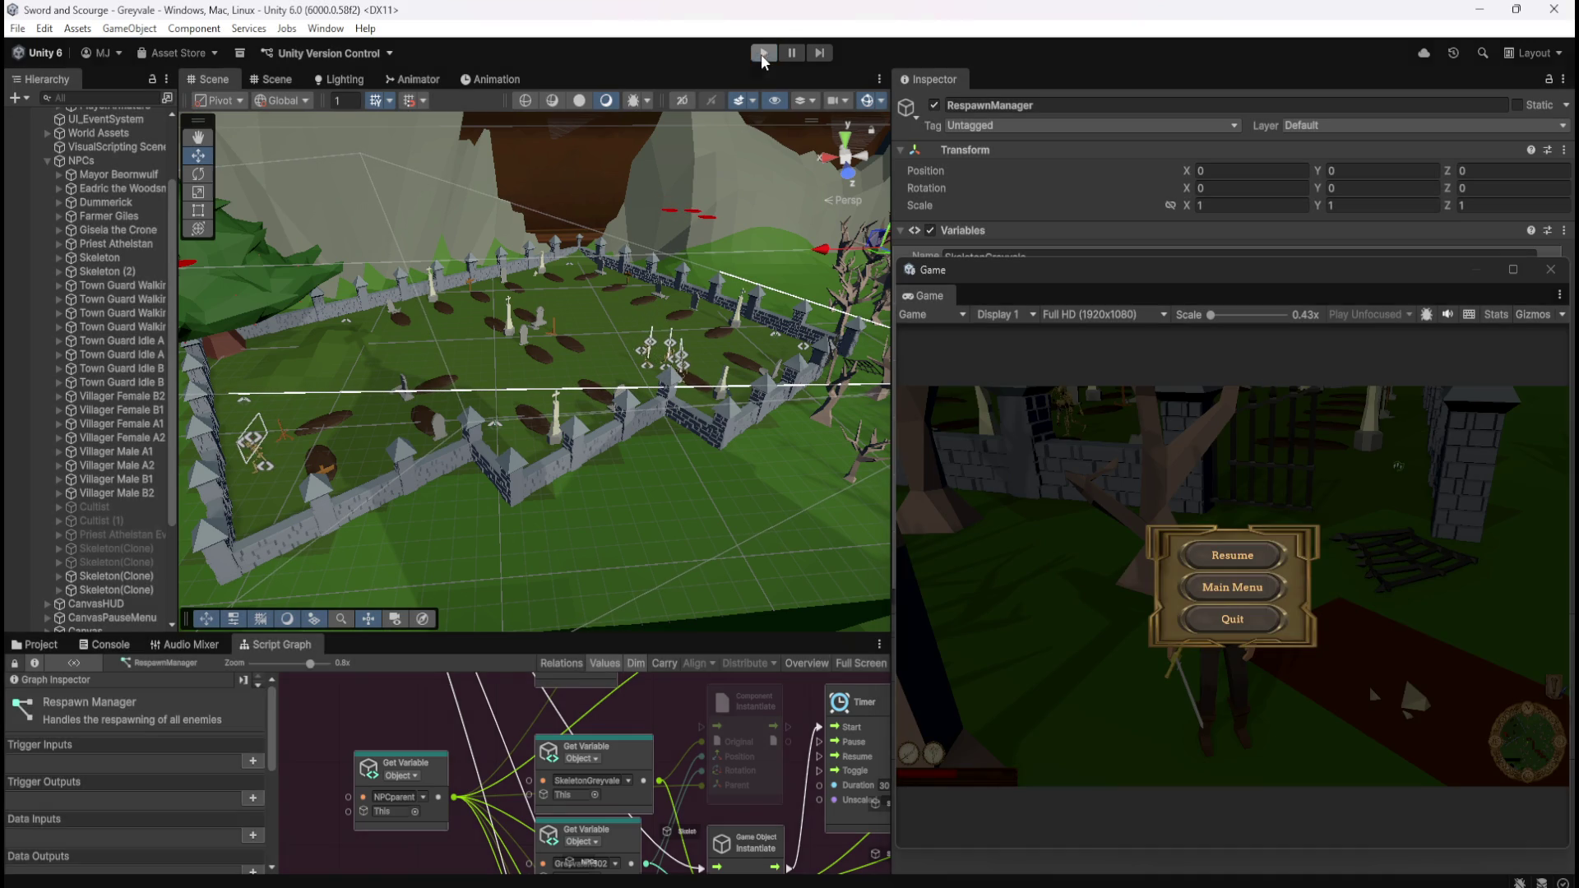
- Move the Game window aside, widen the Scene view, and maximize the script graph
left_click_drag(1092, 278, 1578, 247)
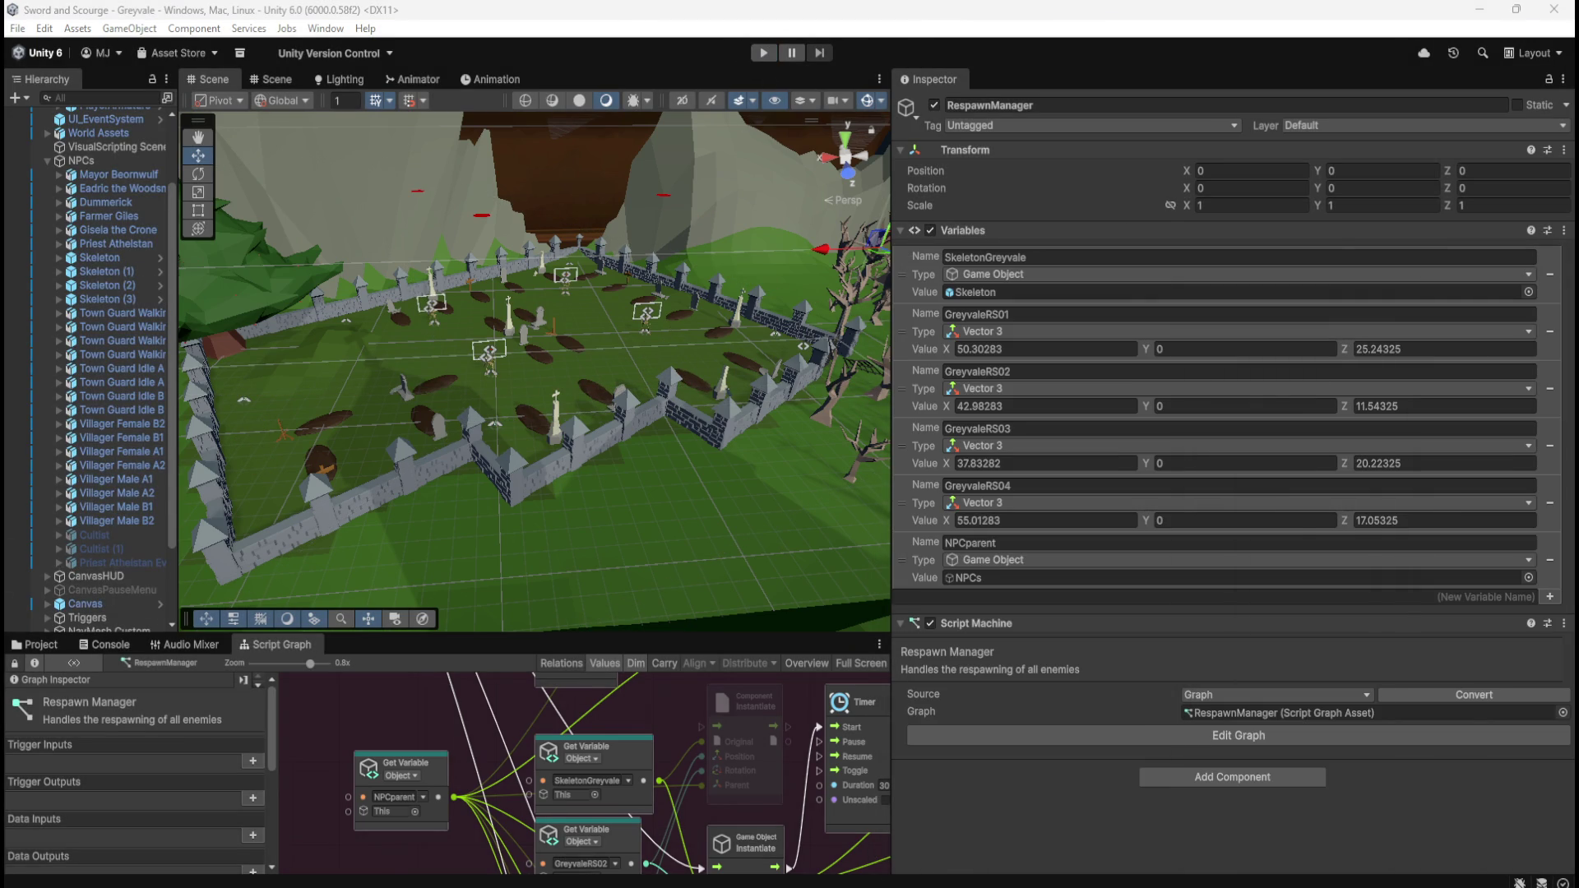
left_click_drag(890, 197, 1218, 198)
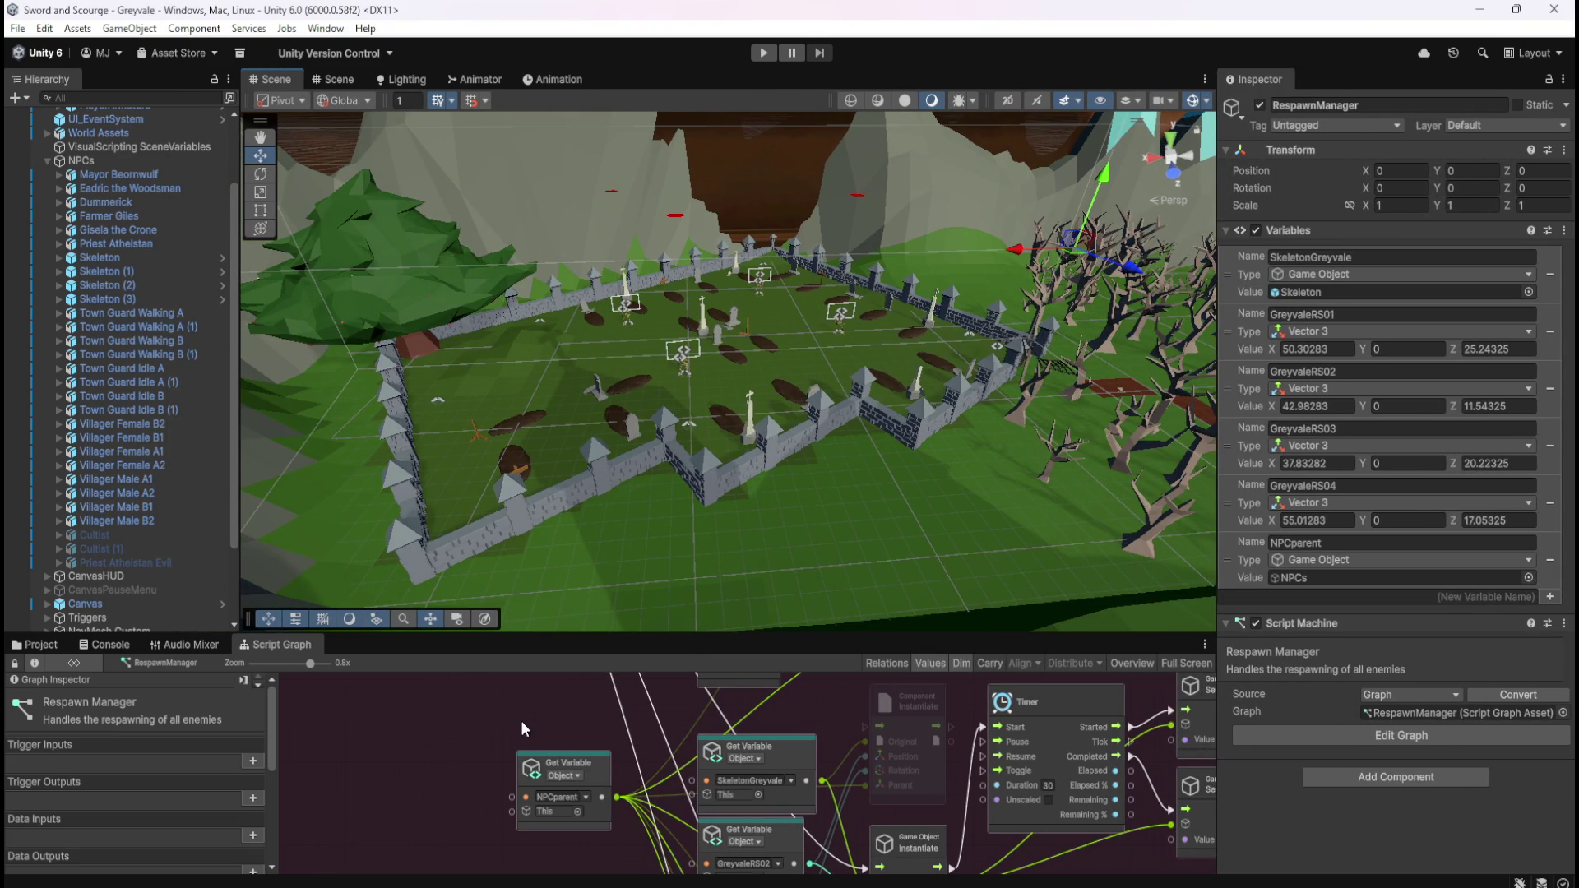
key("shift+space")
- Delete the four unused Component Instantiate nodes
left_click_drag(1164, 309, 1053, 364)
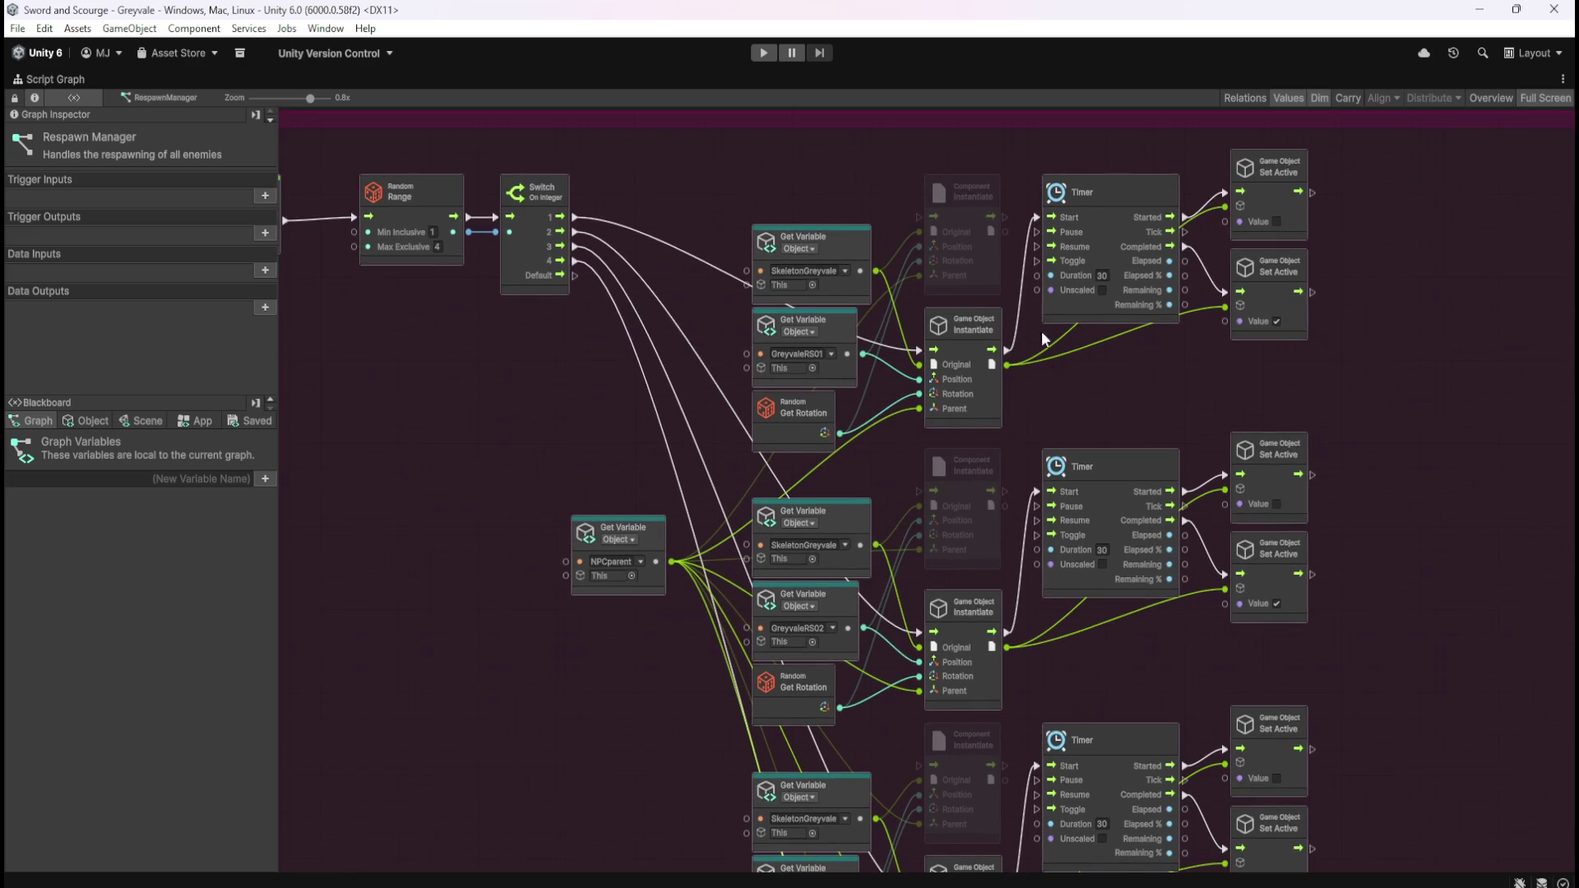
left_click(969, 270)
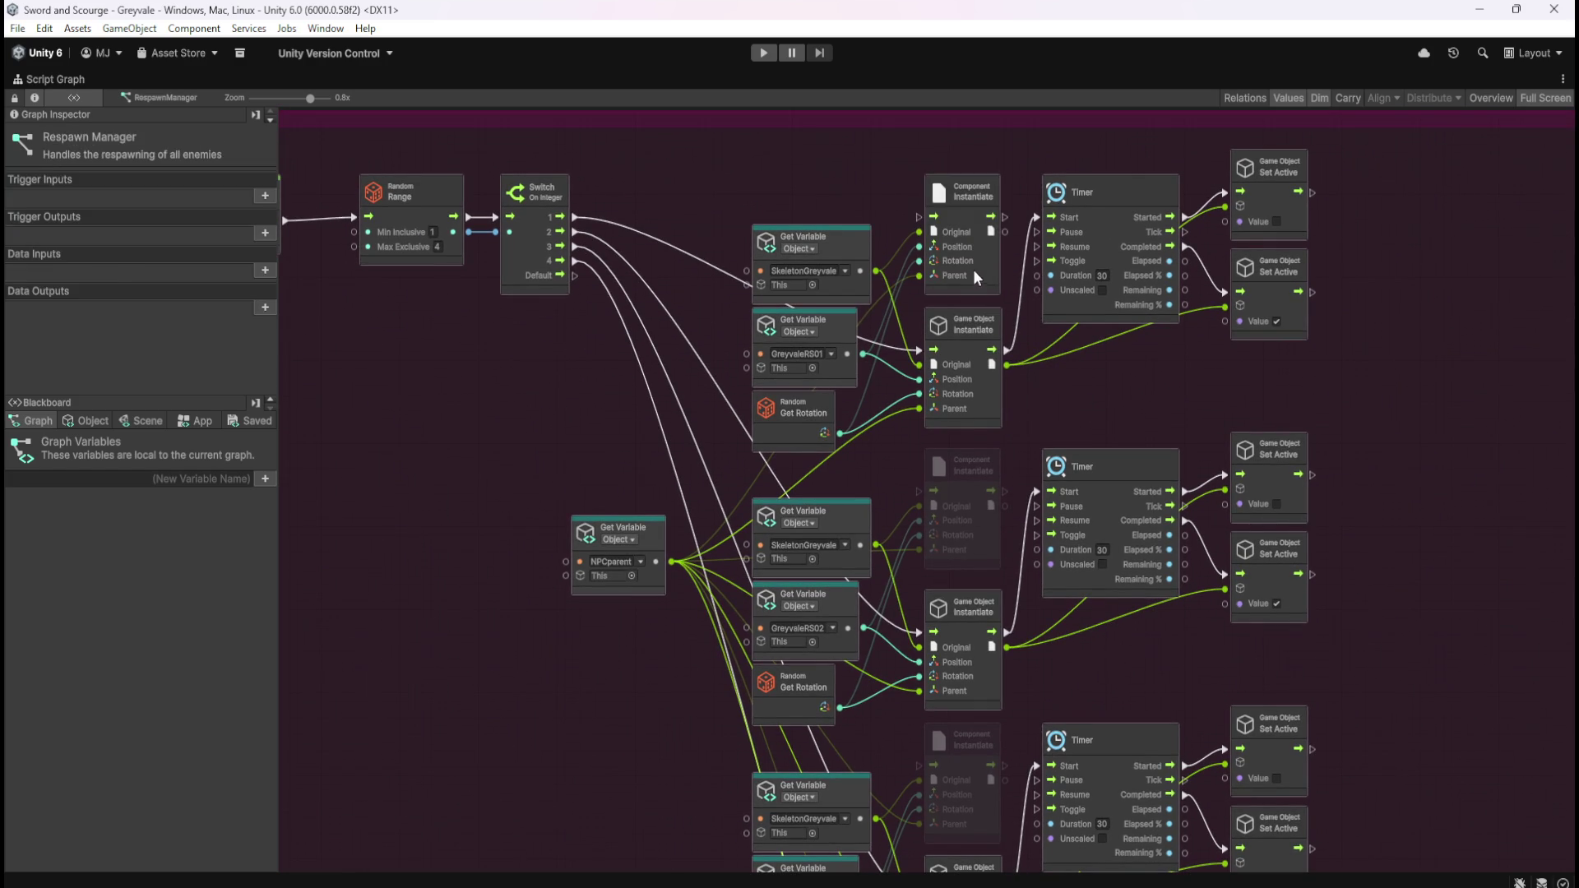
left_click(977, 469, "ctrl")
scroll(1084, 423, "down", 3)
left_click(980, 565, "ctrl")
scroll(1094, 525, "down", 3)
left_click(965, 582, "ctrl")
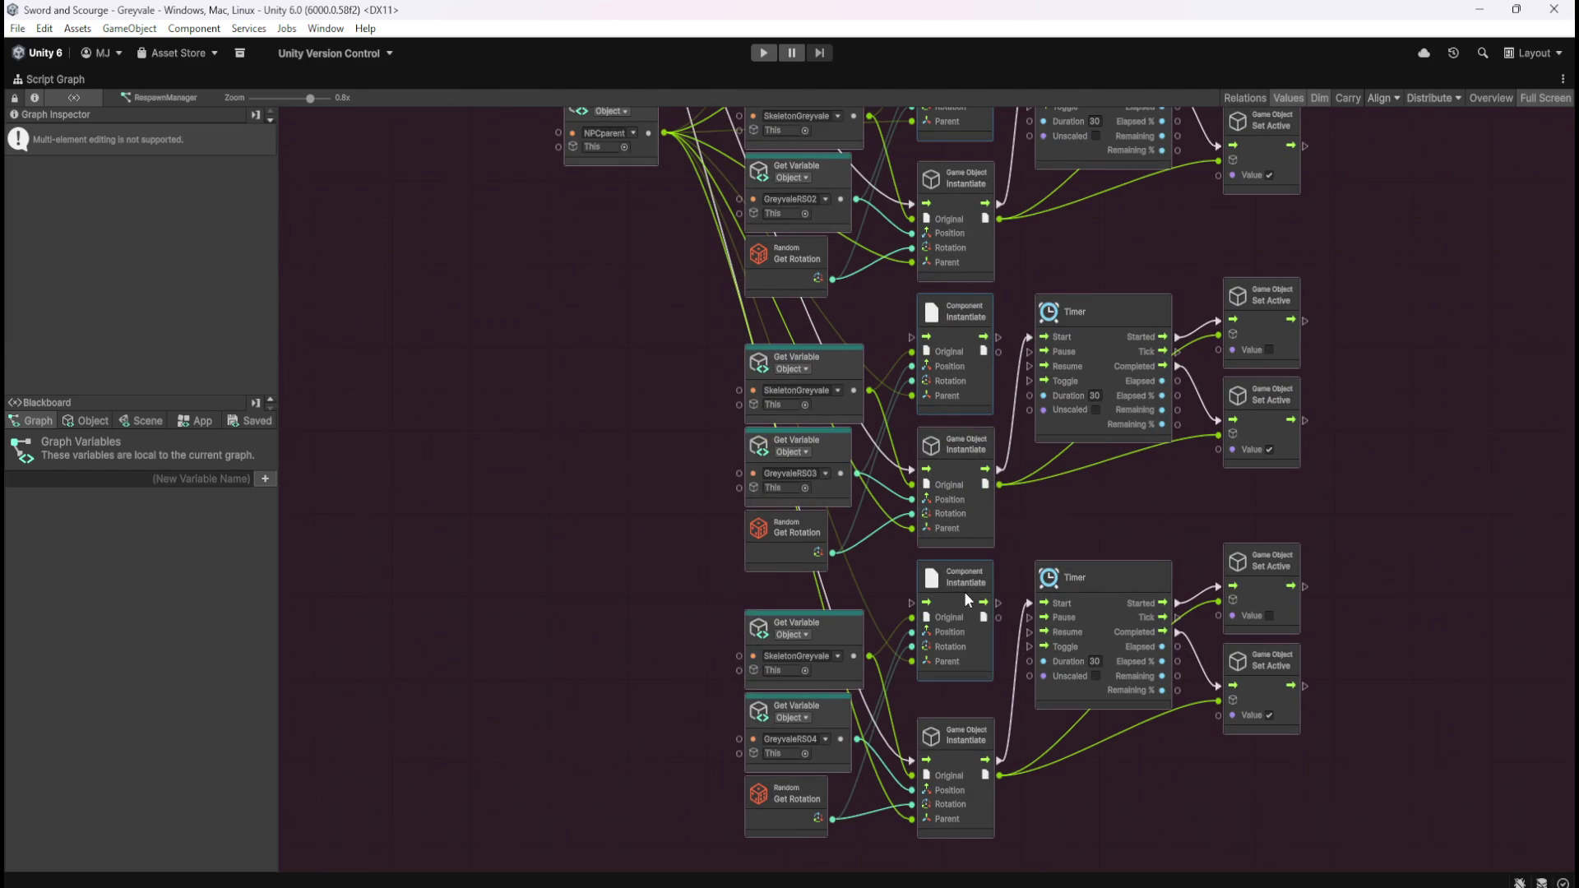
key("Delete")
- Move each Game Object Instantiate node up beside its Timer, then restore the layout
left_click(979, 738)
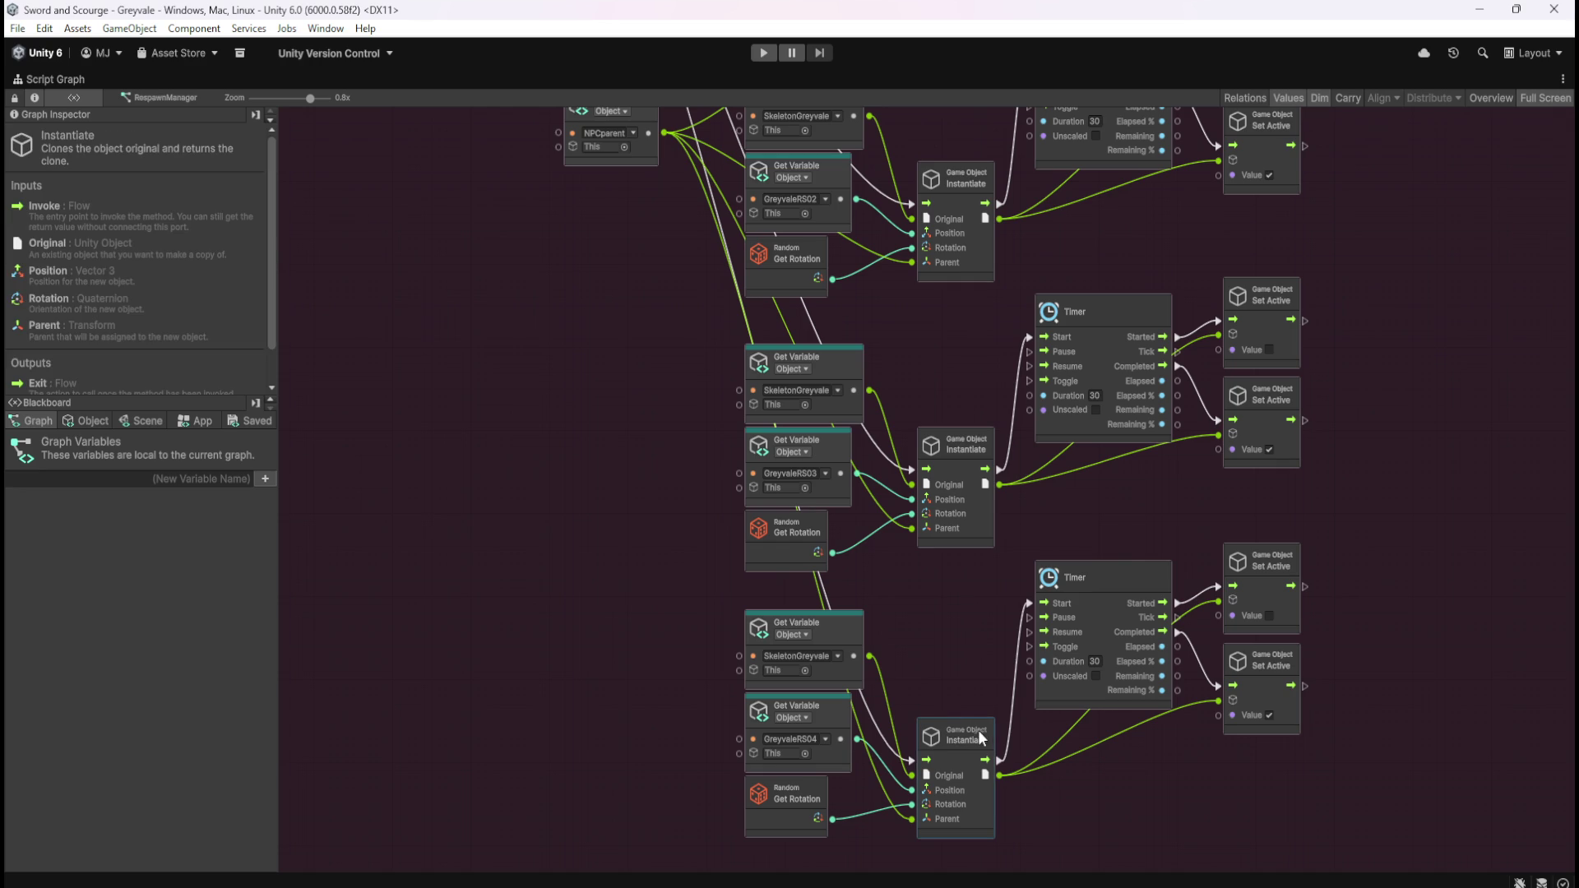
left_click_drag(965, 735, 973, 581)
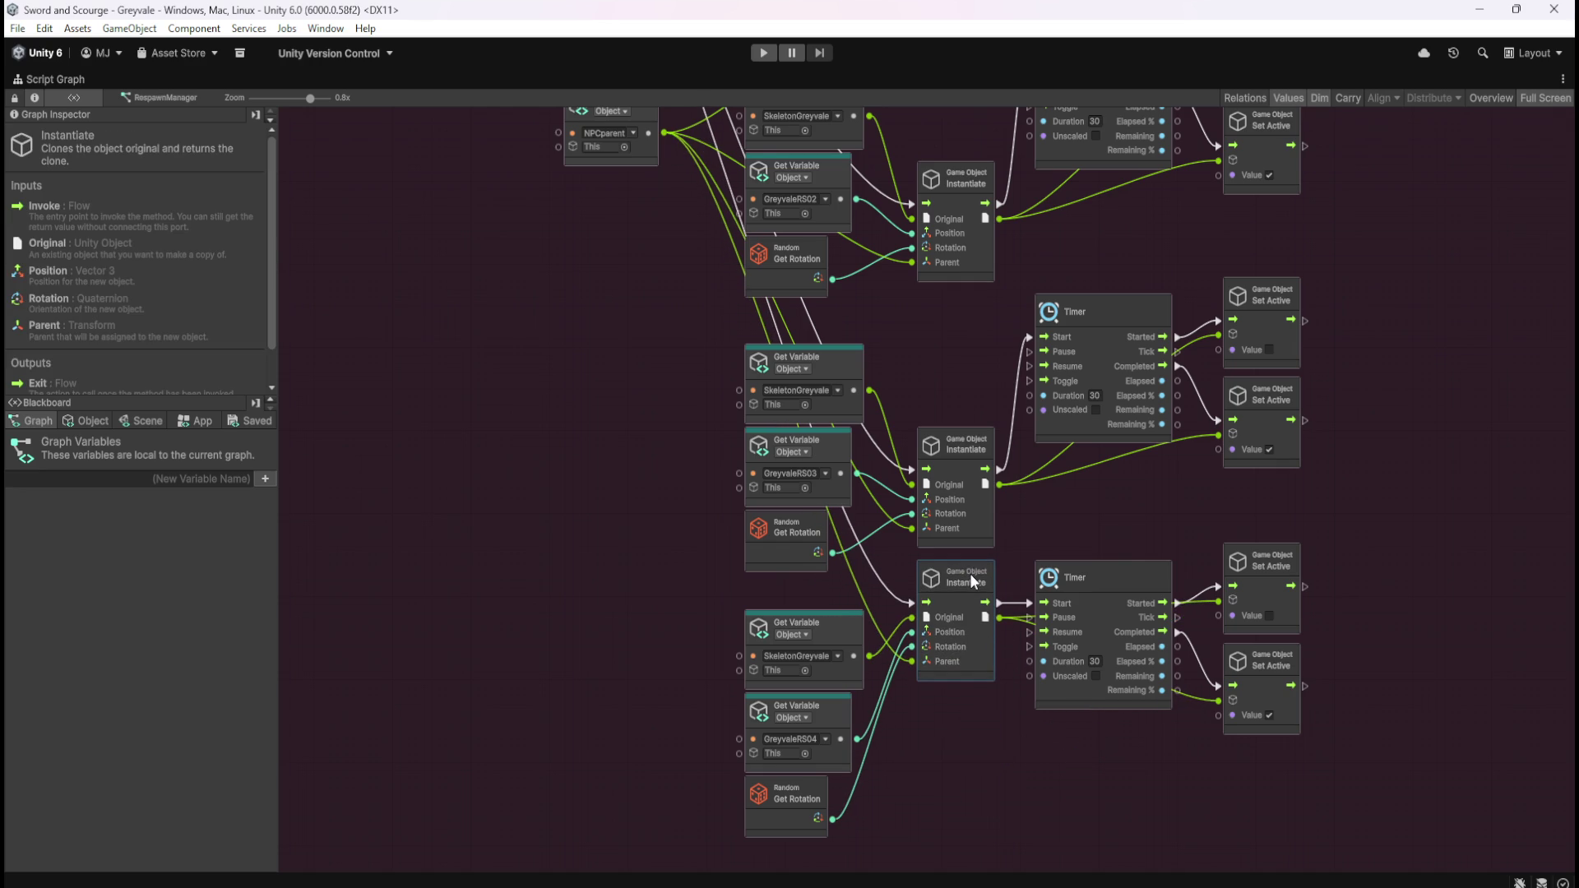
left_click_drag(949, 457, 961, 328)
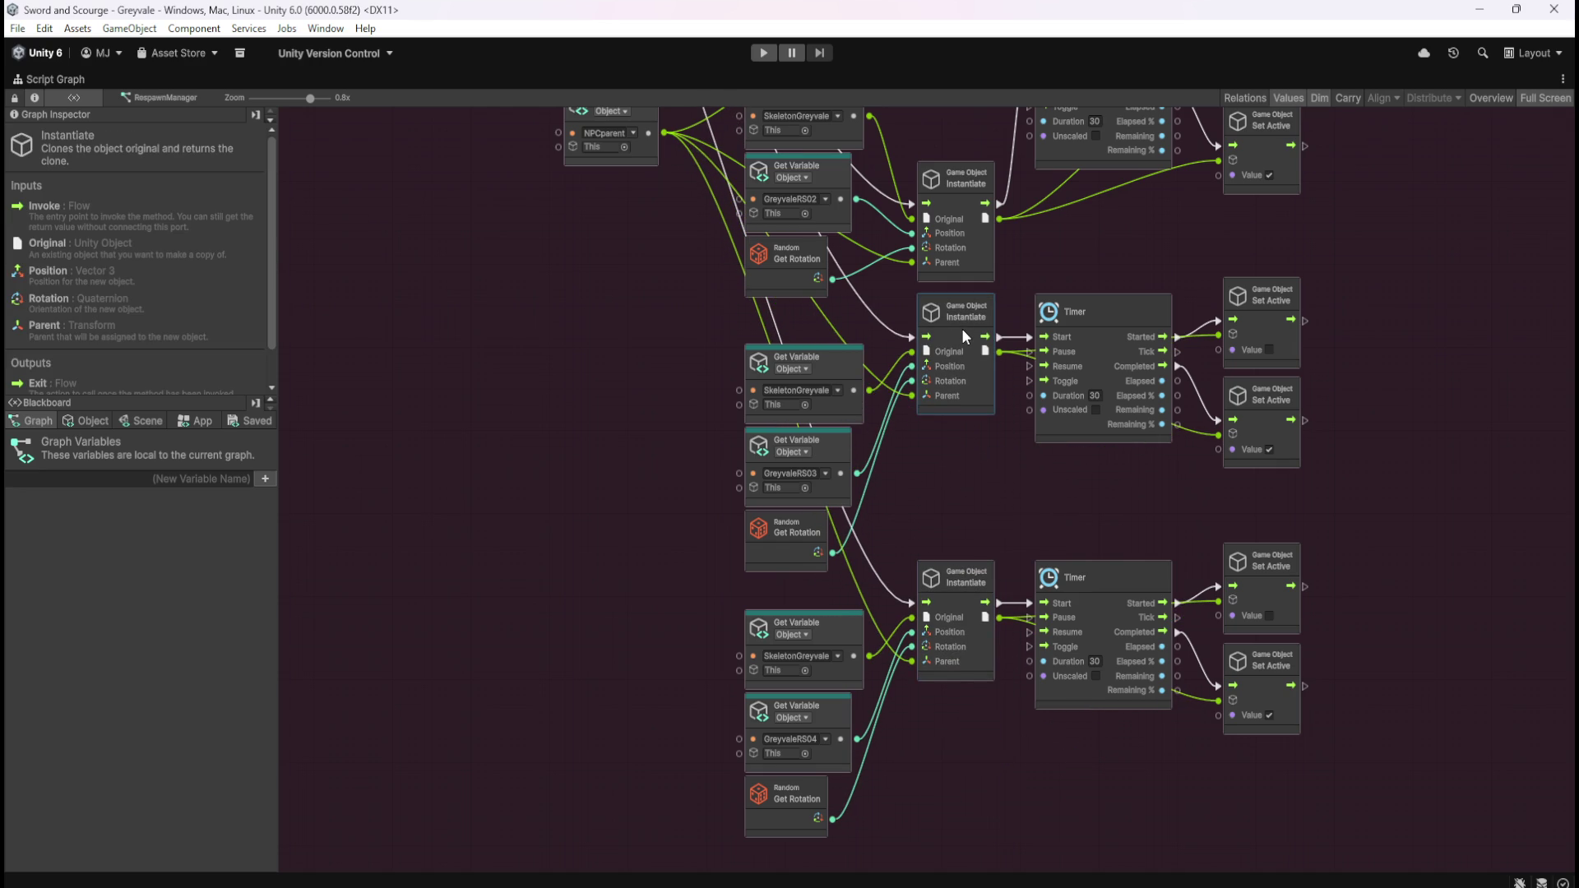
scroll(997, 313, "up", 5)
mouse_move(993, 473)
left_mouse_down()
mouse_move(976, 343)
mouse_move(945, 370)
mouse_move(944, 253)
left_mouse_up()
left_click(1087, 232)
scroll(1083, 342, "up", 2)
scroll(1083, 351, "up", 2)
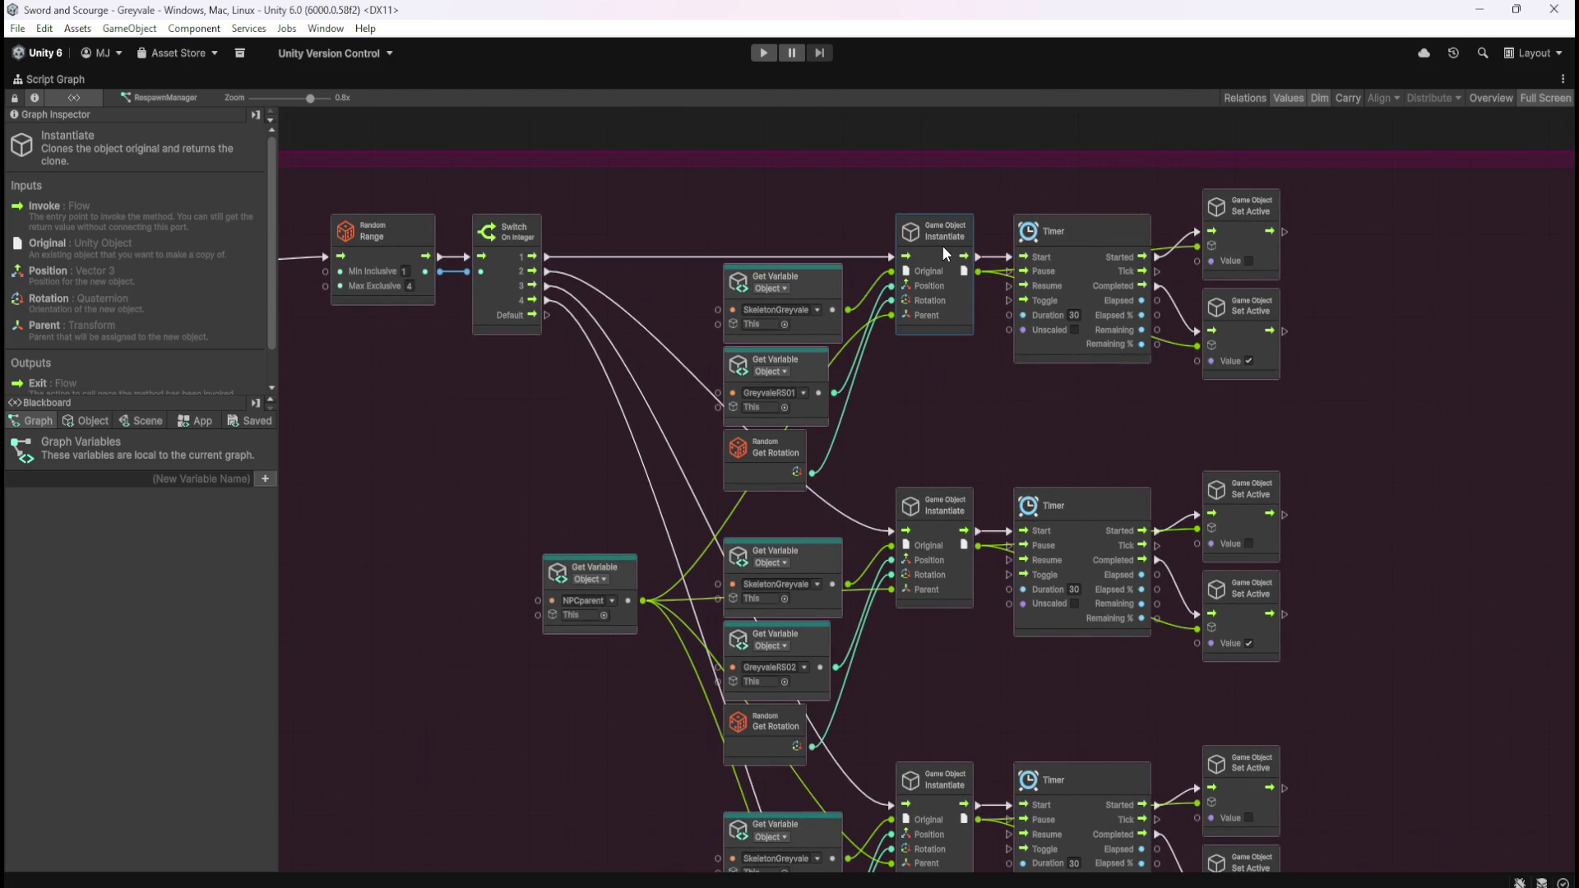
left_click(983, 387)
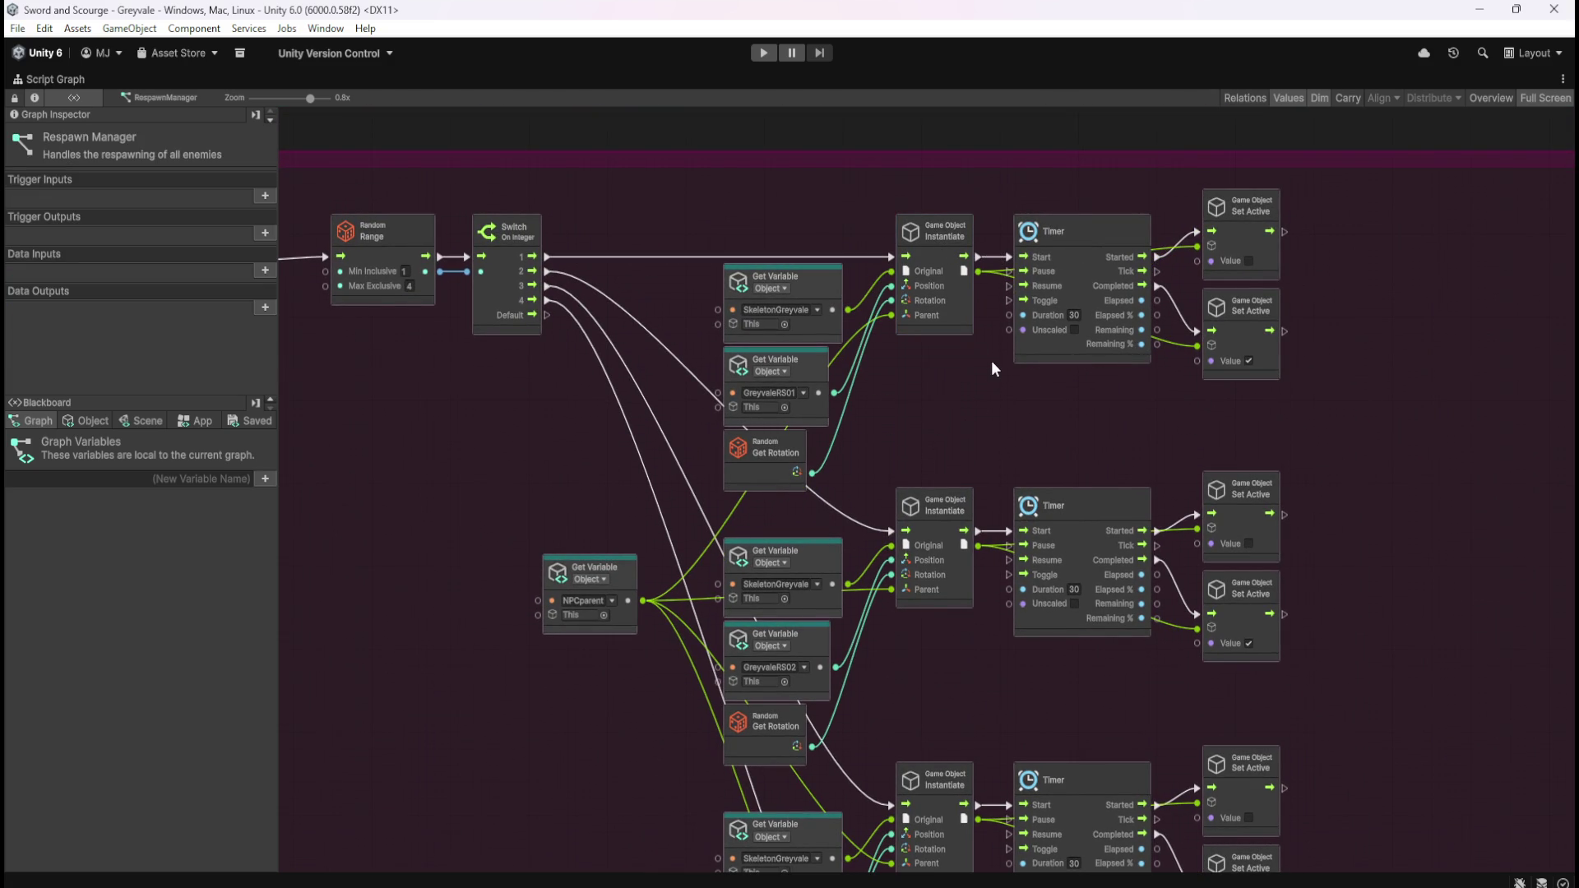
mouse_move(401, 485)
left_mouse_down()
mouse_move(444, 462)
mouse_move(712, 458)
left_mouse_up()
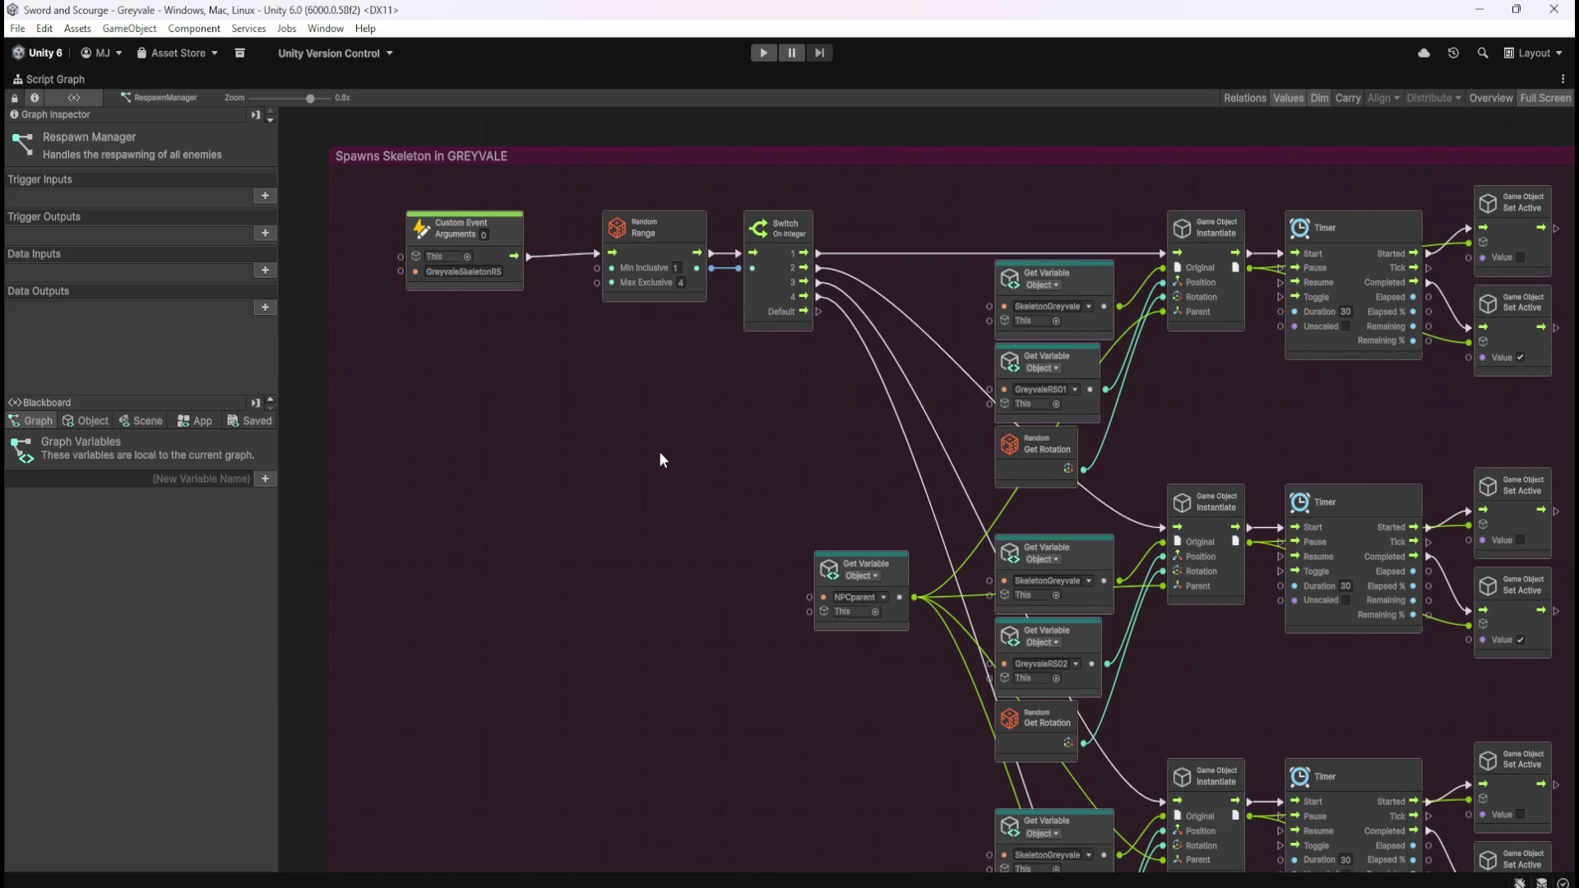
key("shift+space")
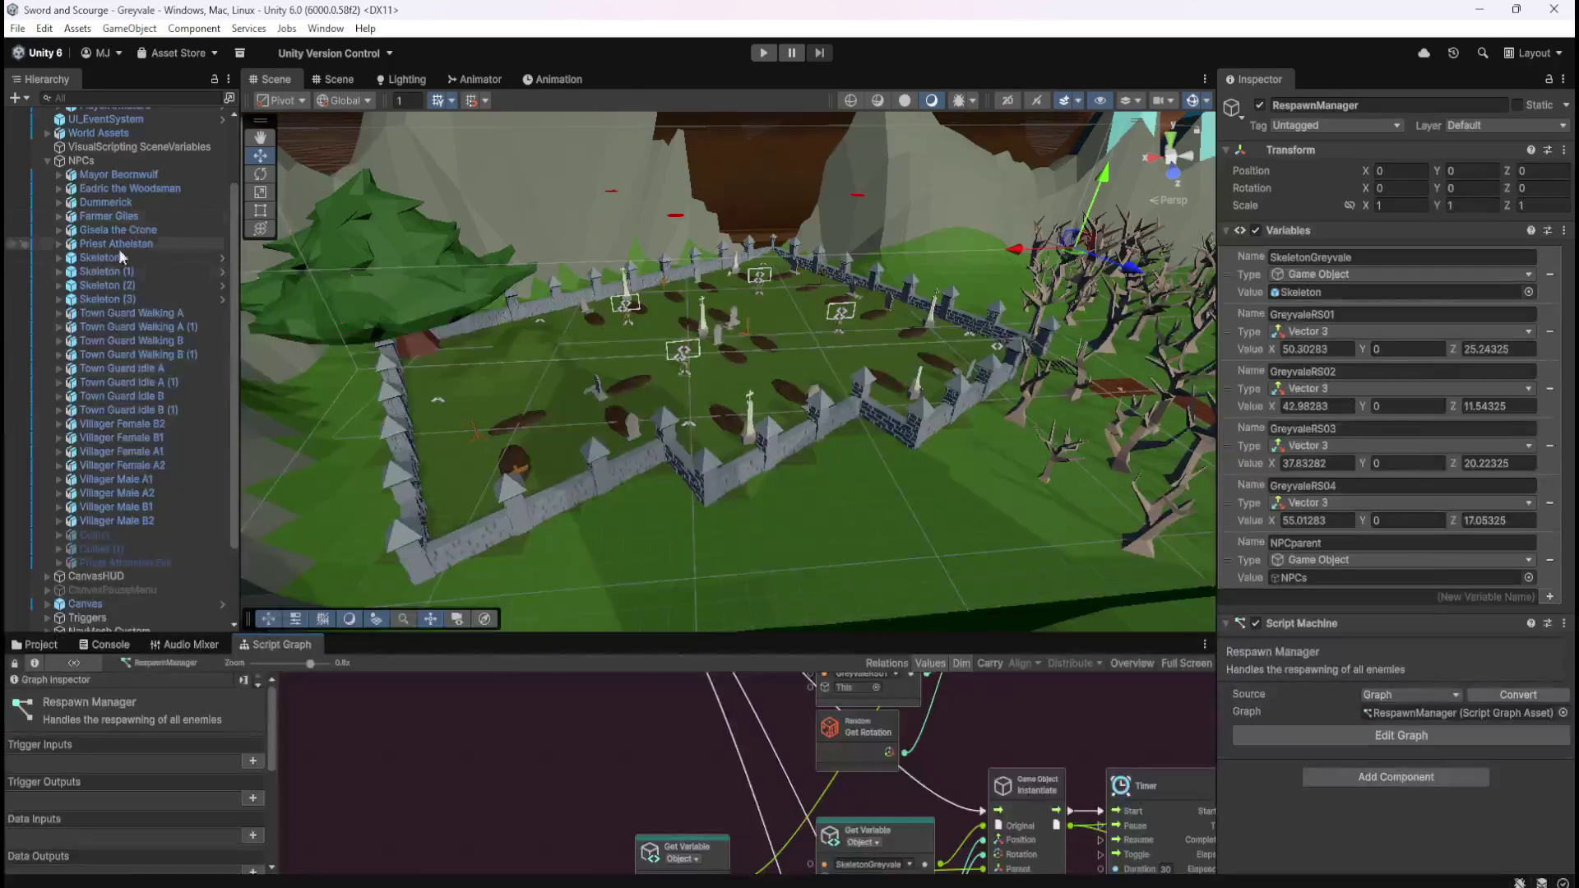
- Select Skeleton and look over its HOLD position and Player-seen graph groups
left_click(92, 350)
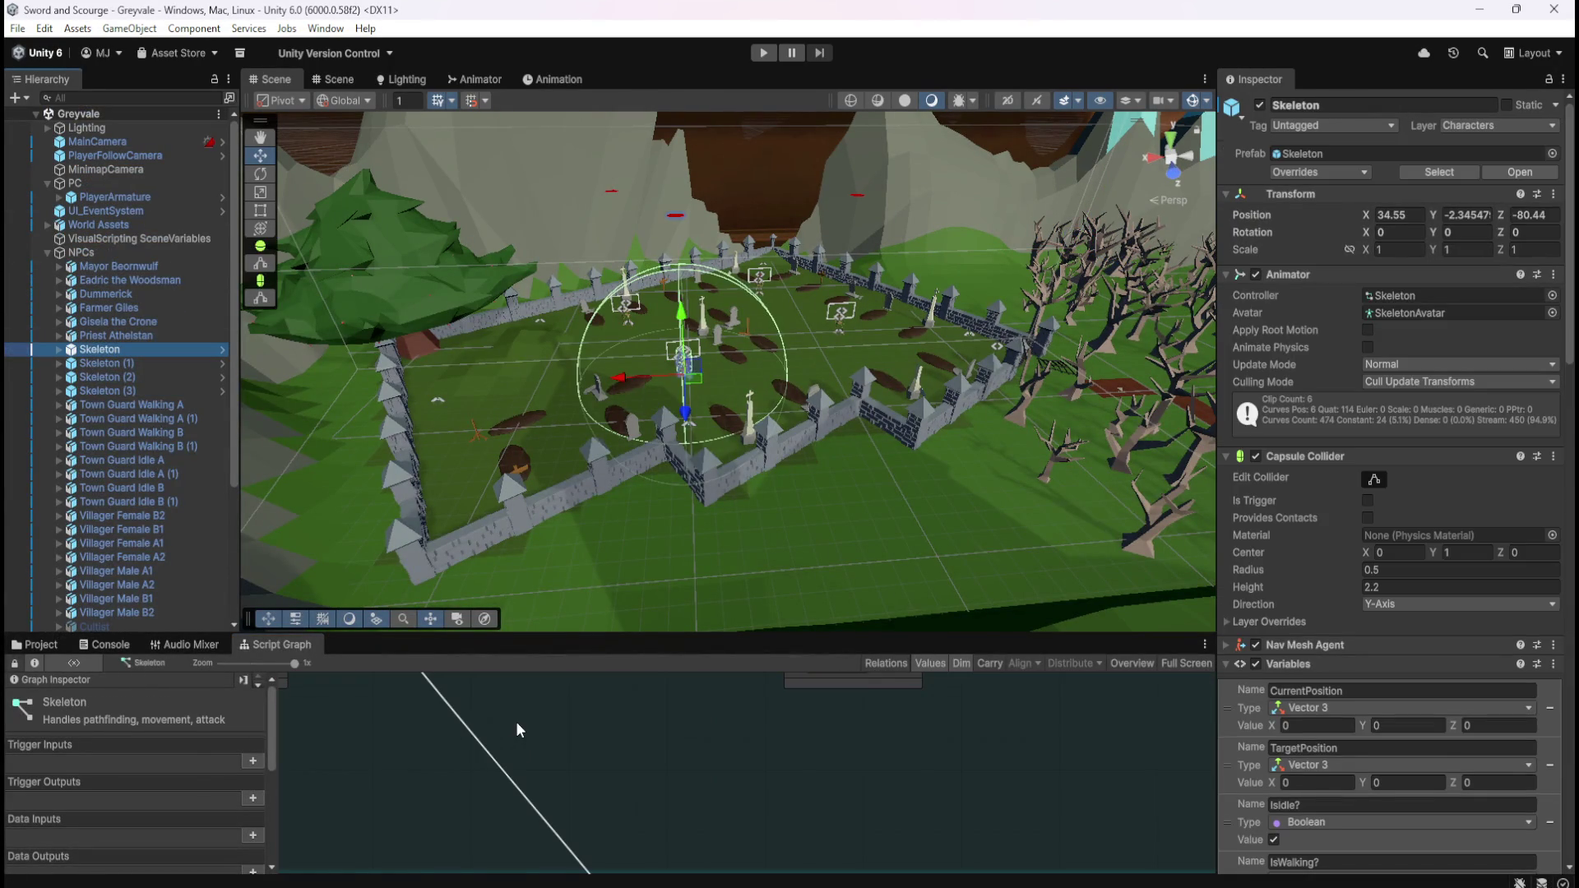
key("shift+space")
scroll(1110, 615, "down", 2)
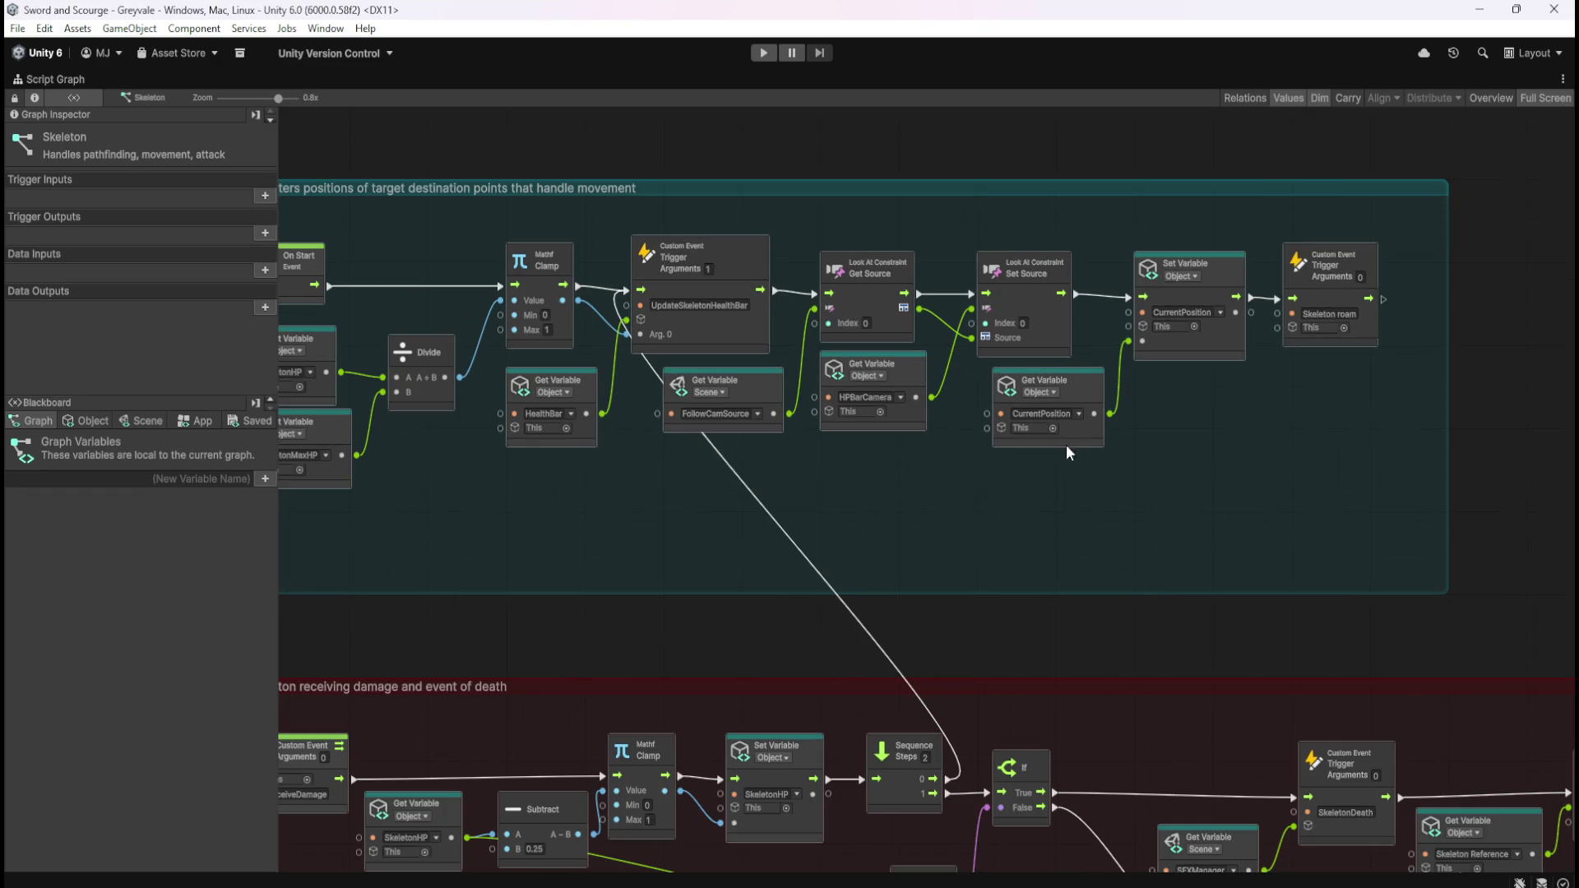
left_click_drag(827, 526, 832, 224)
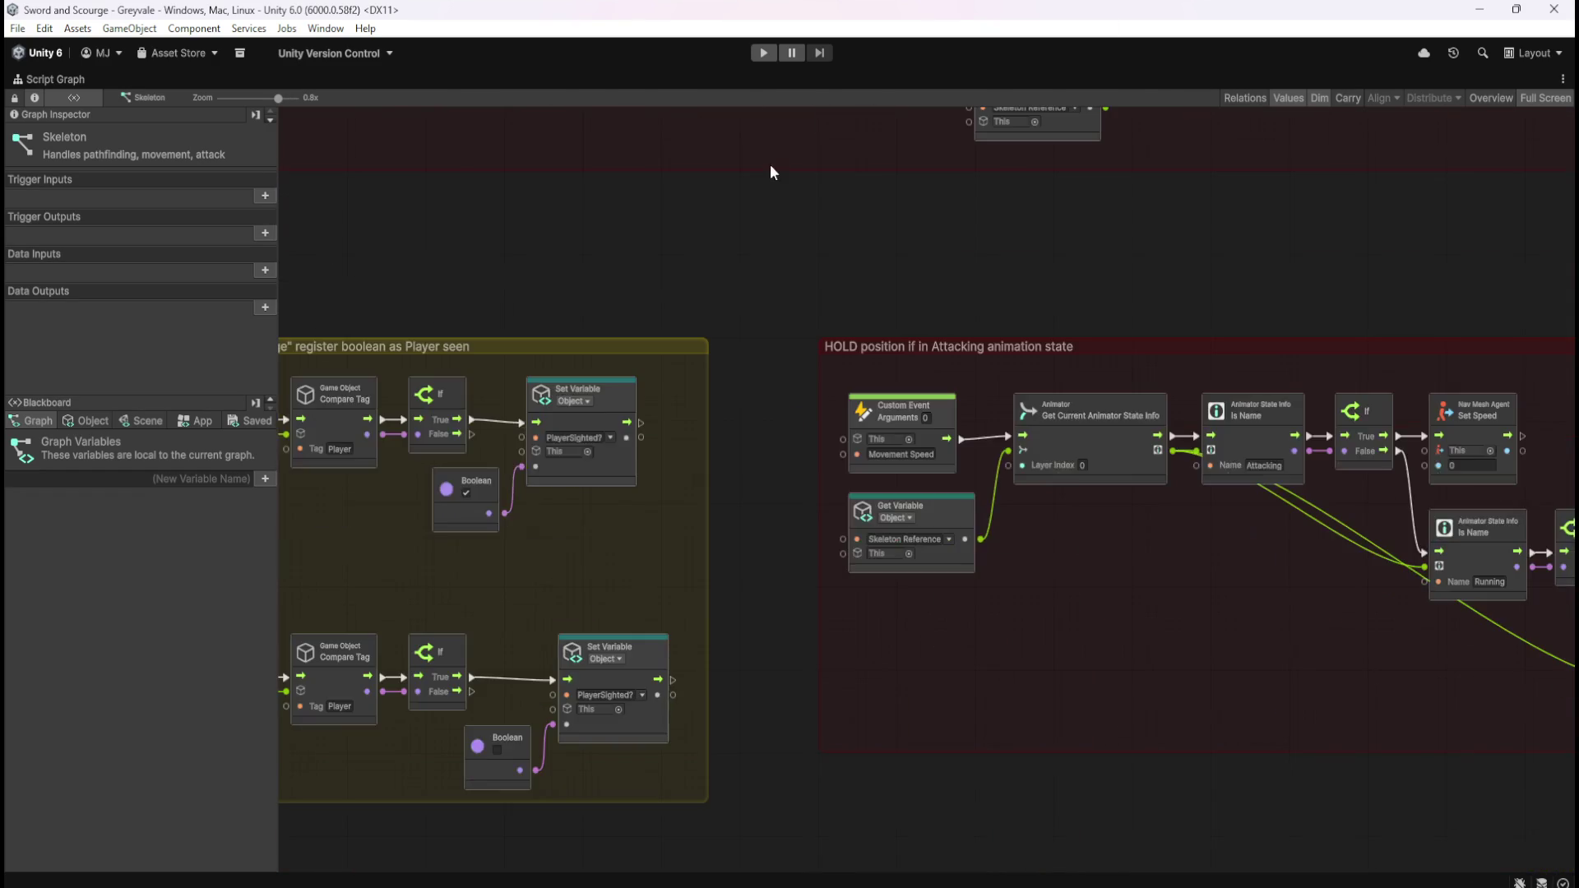
scroll(964, 724, "up", 10)
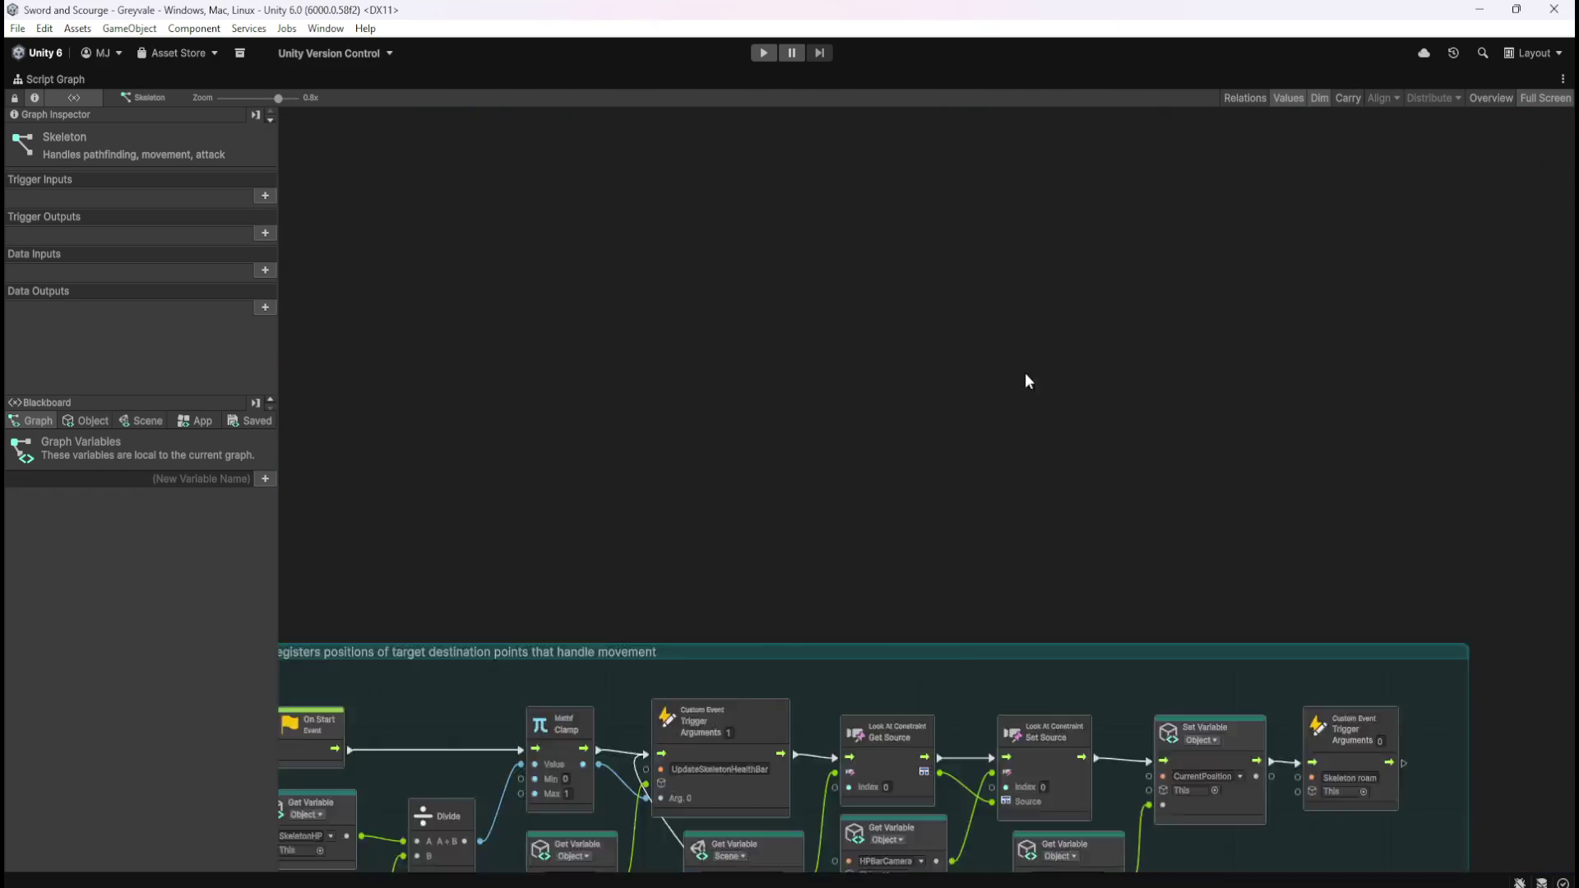
key("shift+space")
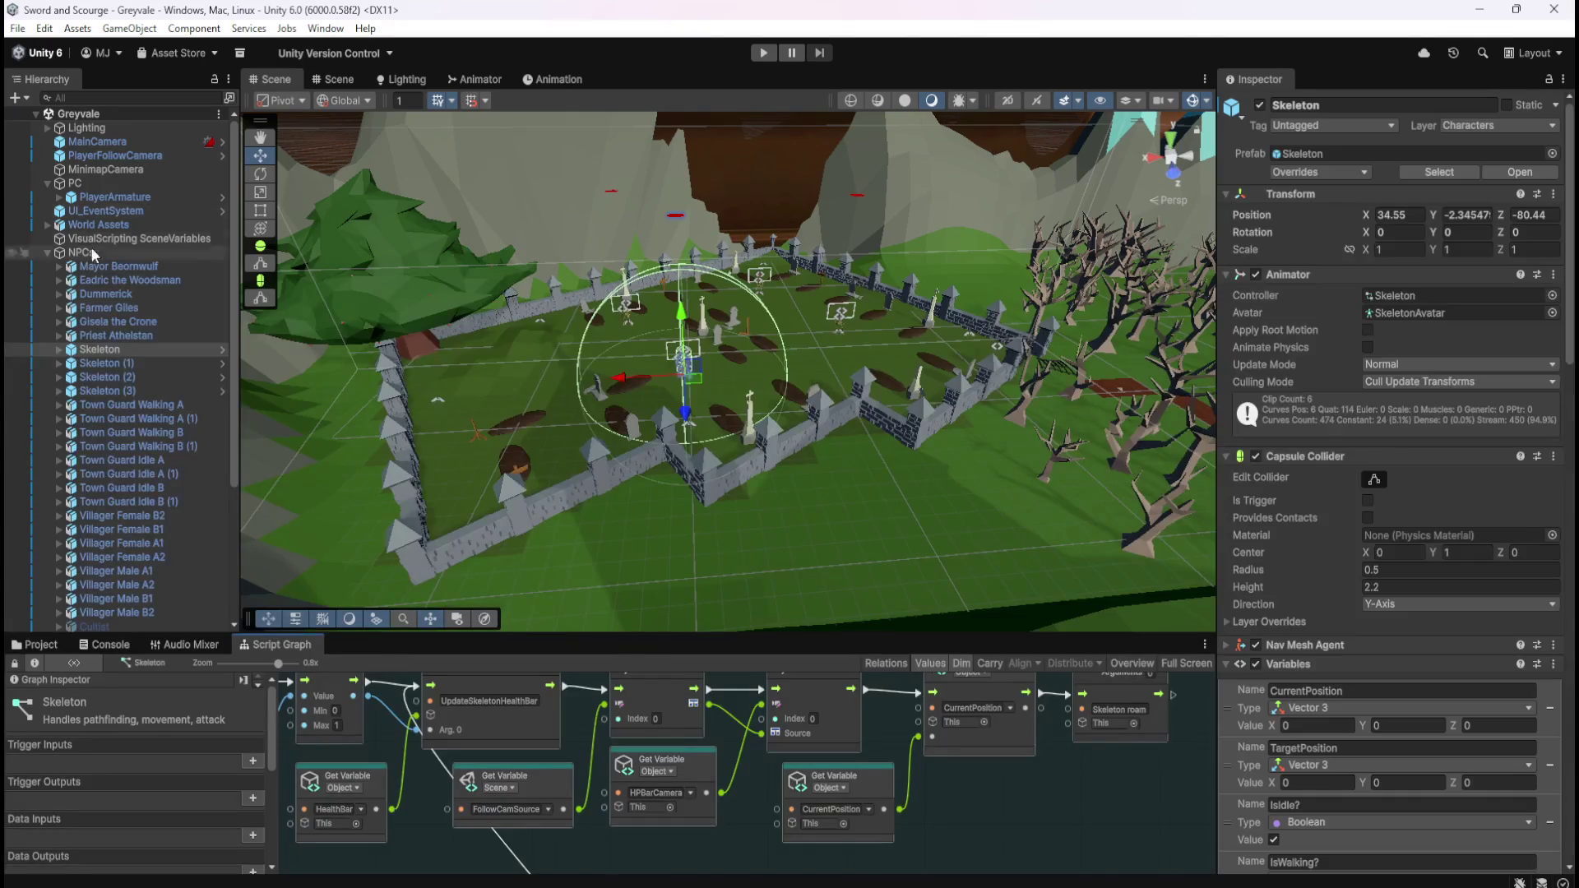
- Pan across the damage handling to the SkeletonDeath, Wait For Seconds and Destroy chain
key("shift+space")
scroll(757, 809, "down", 5)
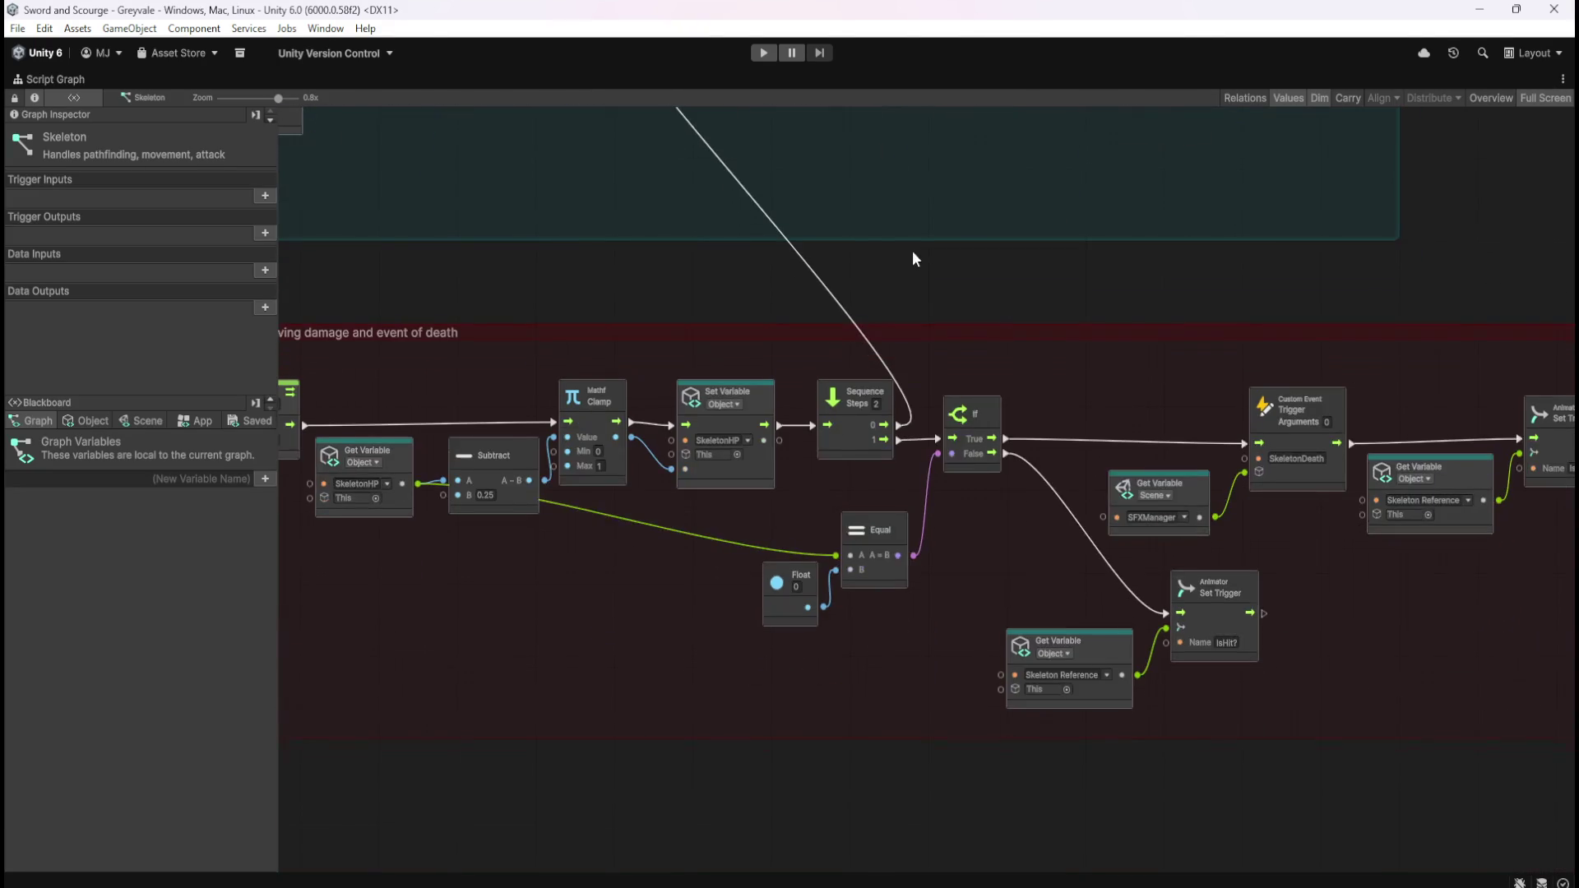
left_click_drag(933, 663, 551, 591)
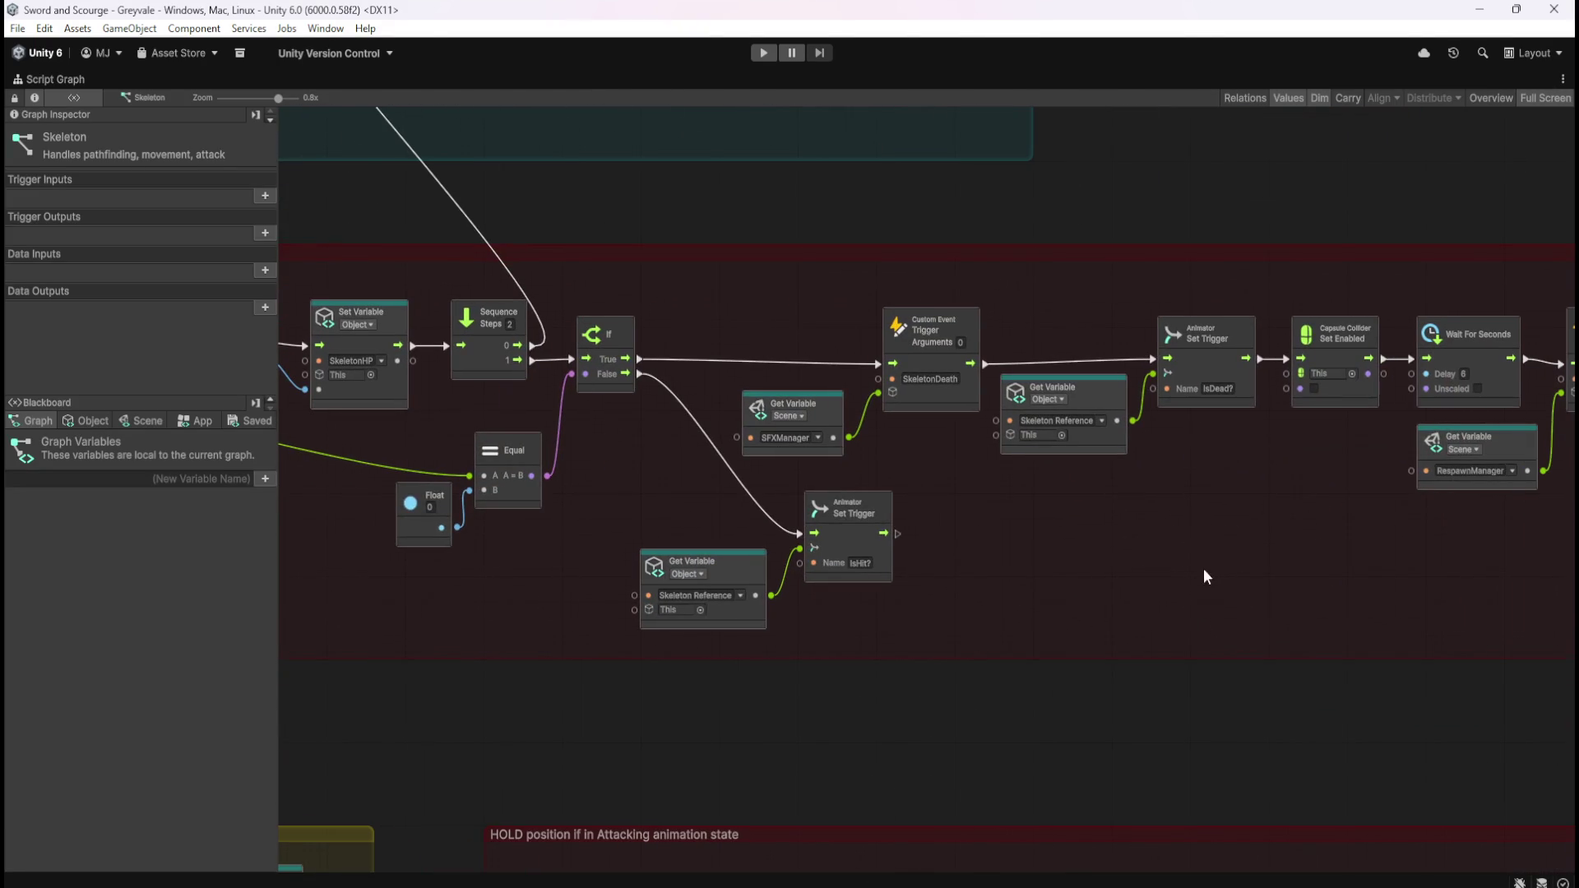
left_click_drag(1207, 569, 862, 540)
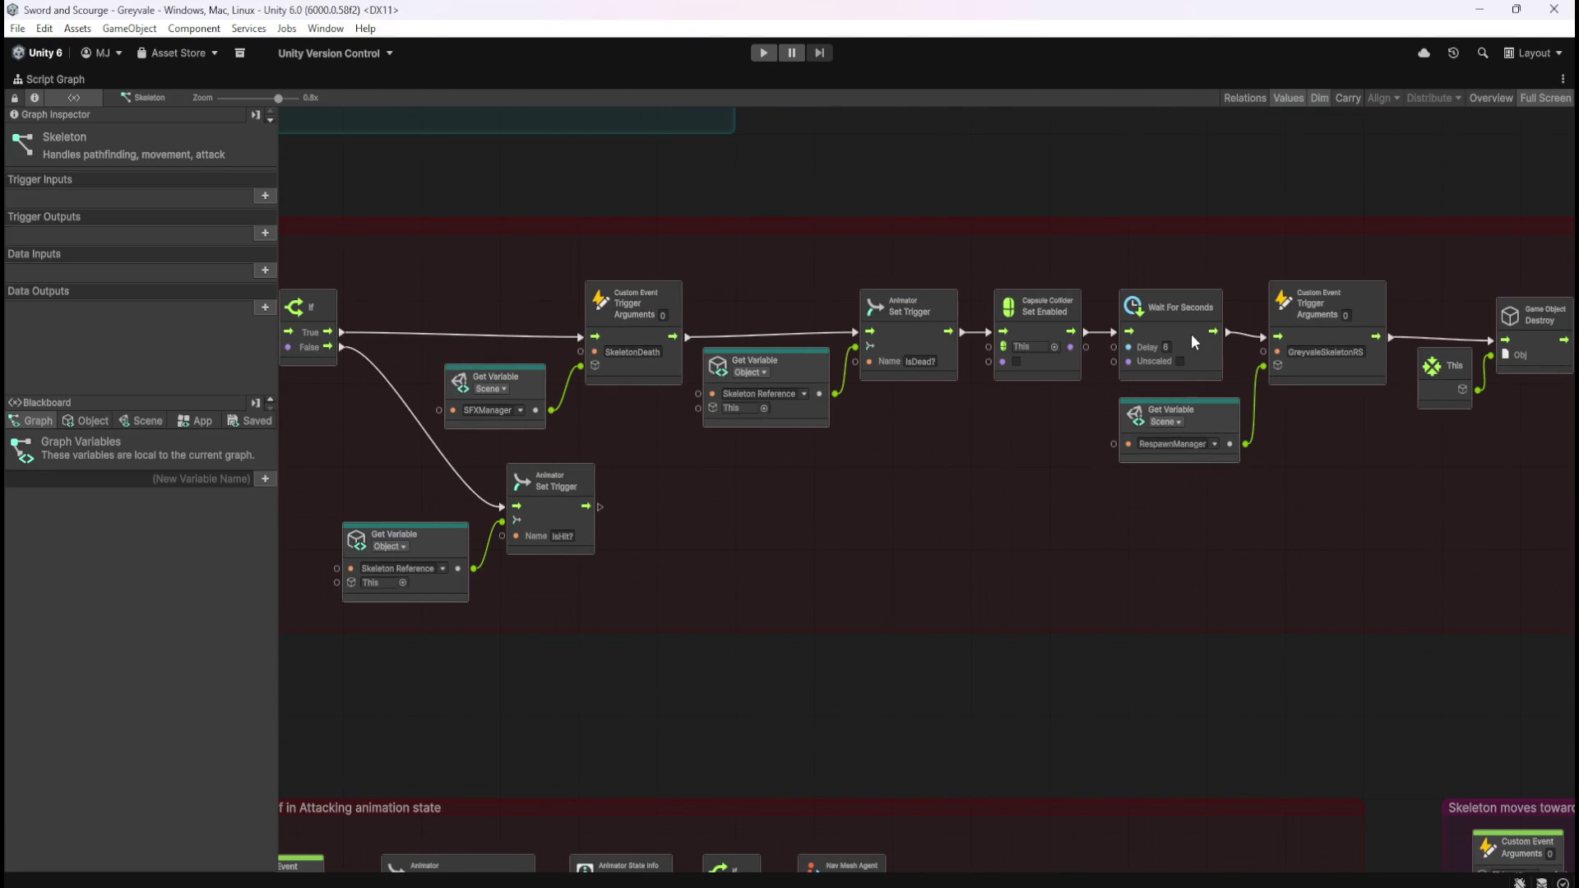
scroll(881, 529, "left", 10)
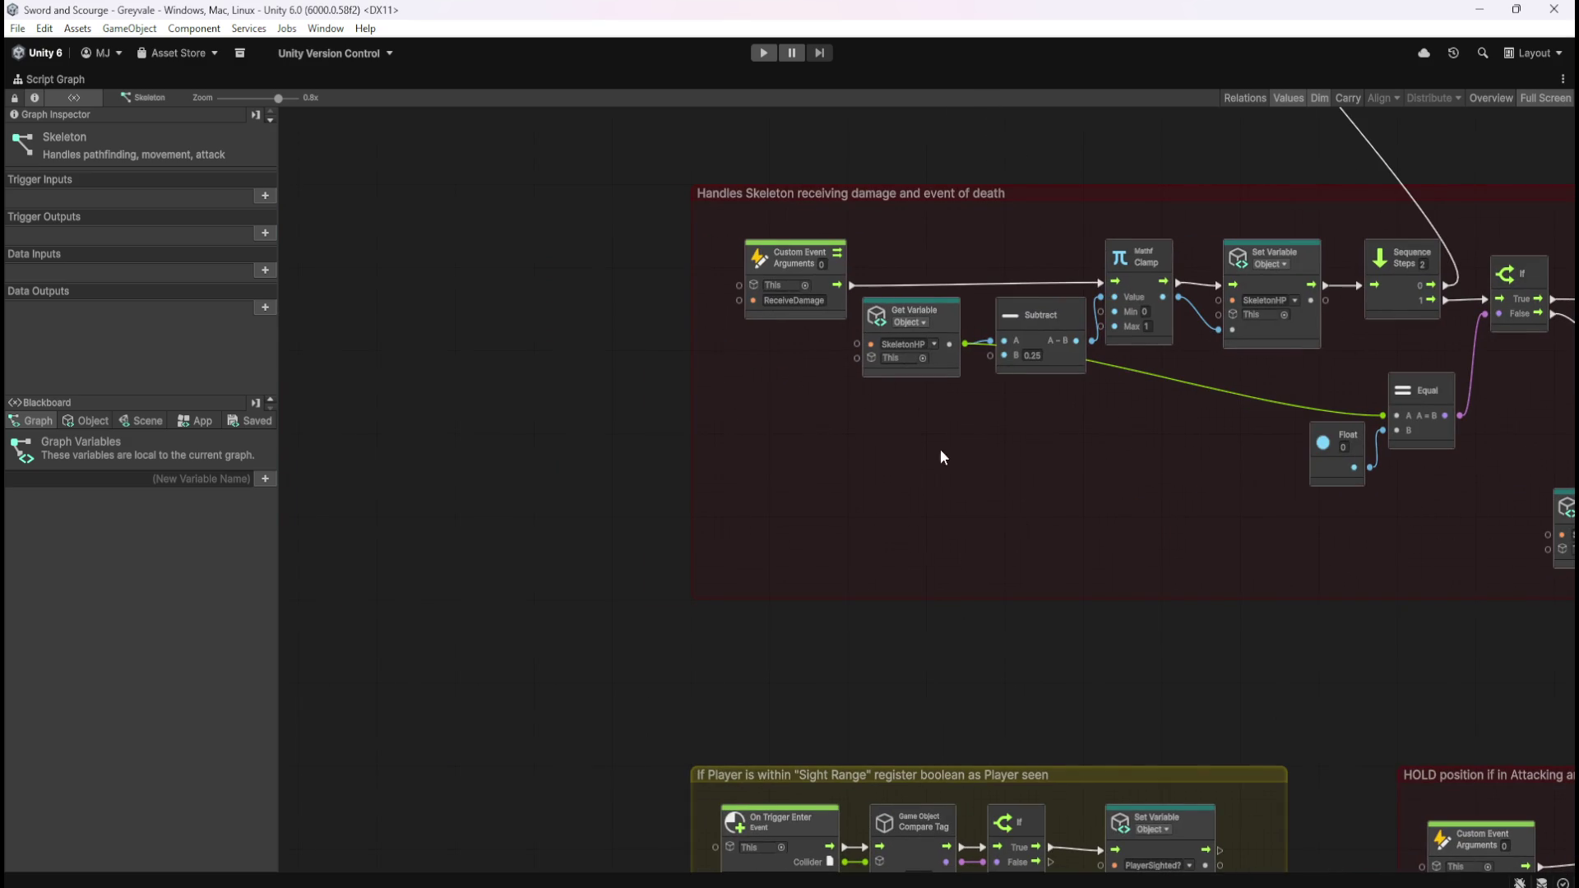
left_click_drag(1174, 558, 853, 573)
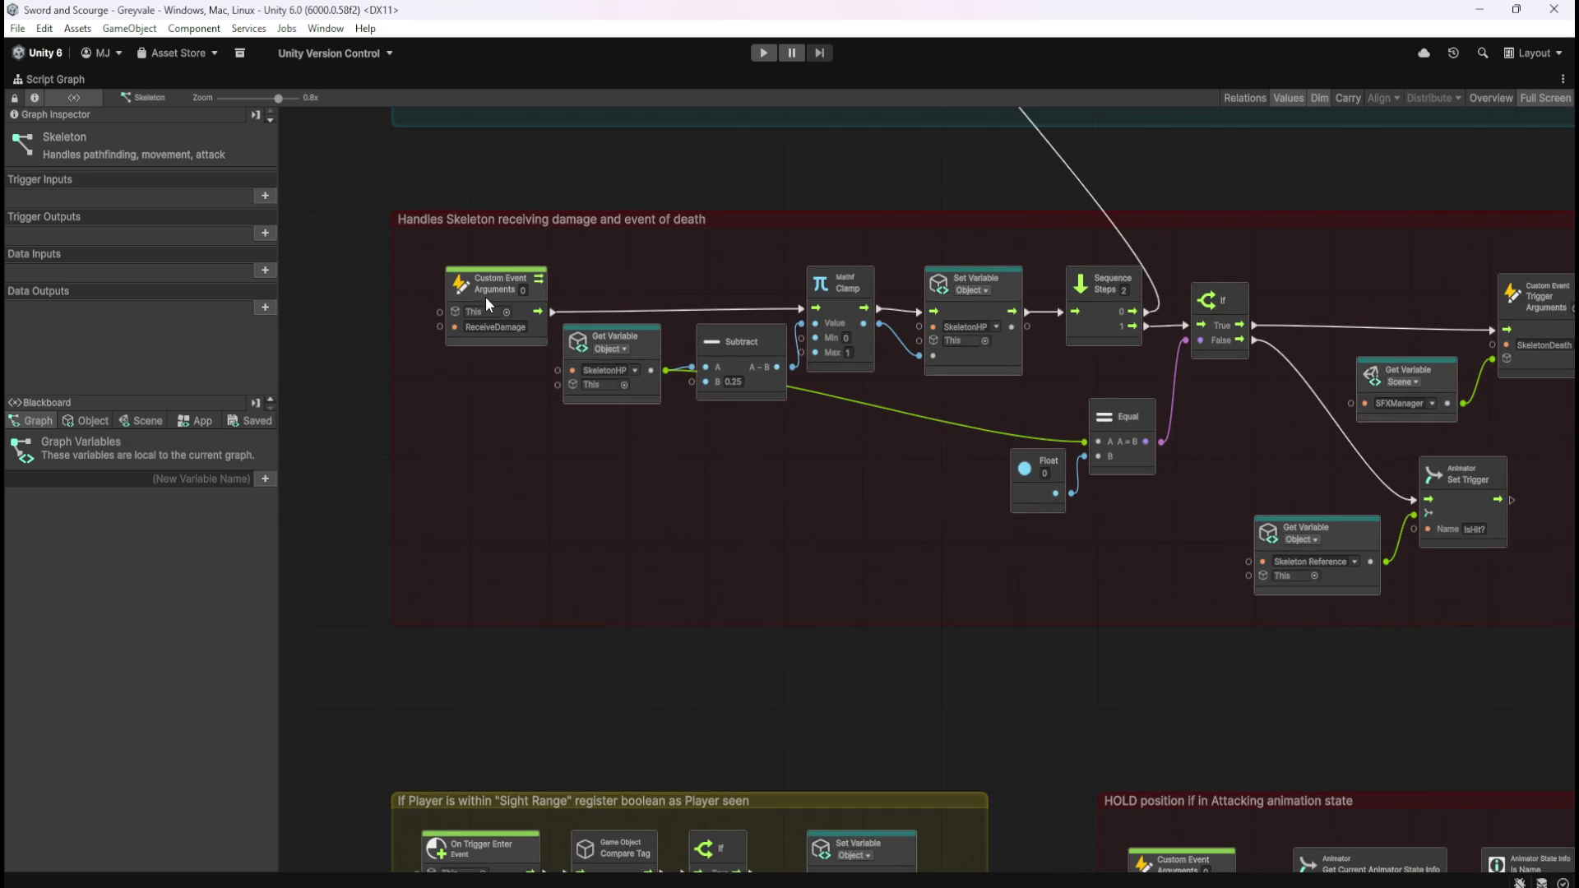
scroll(1038, 529, "right", 5)
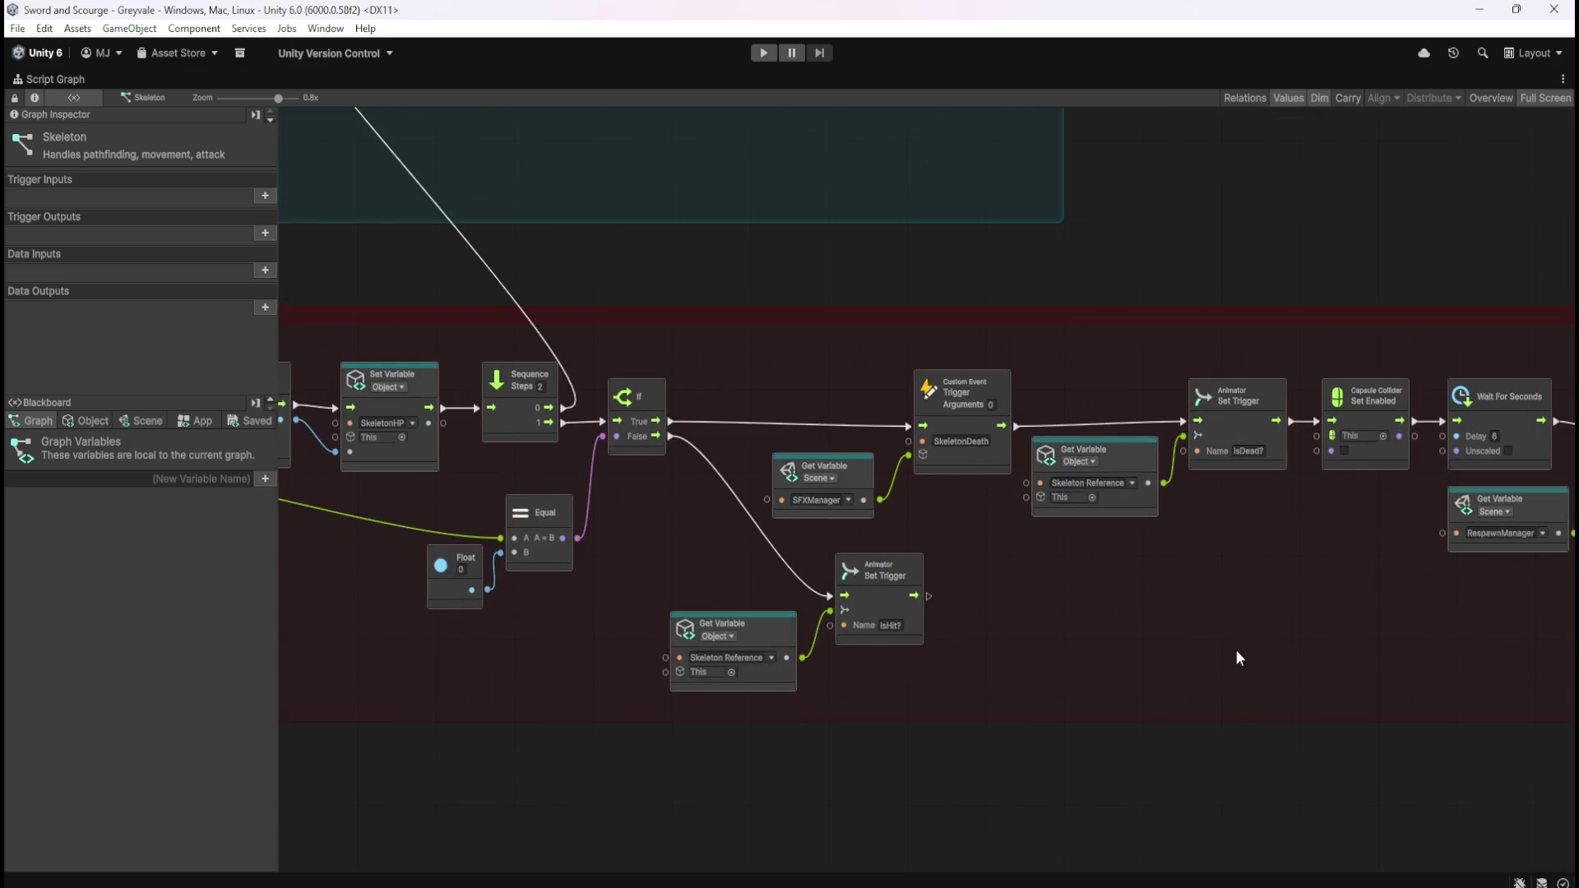
left_click_drag(1238, 654, 777, 581)
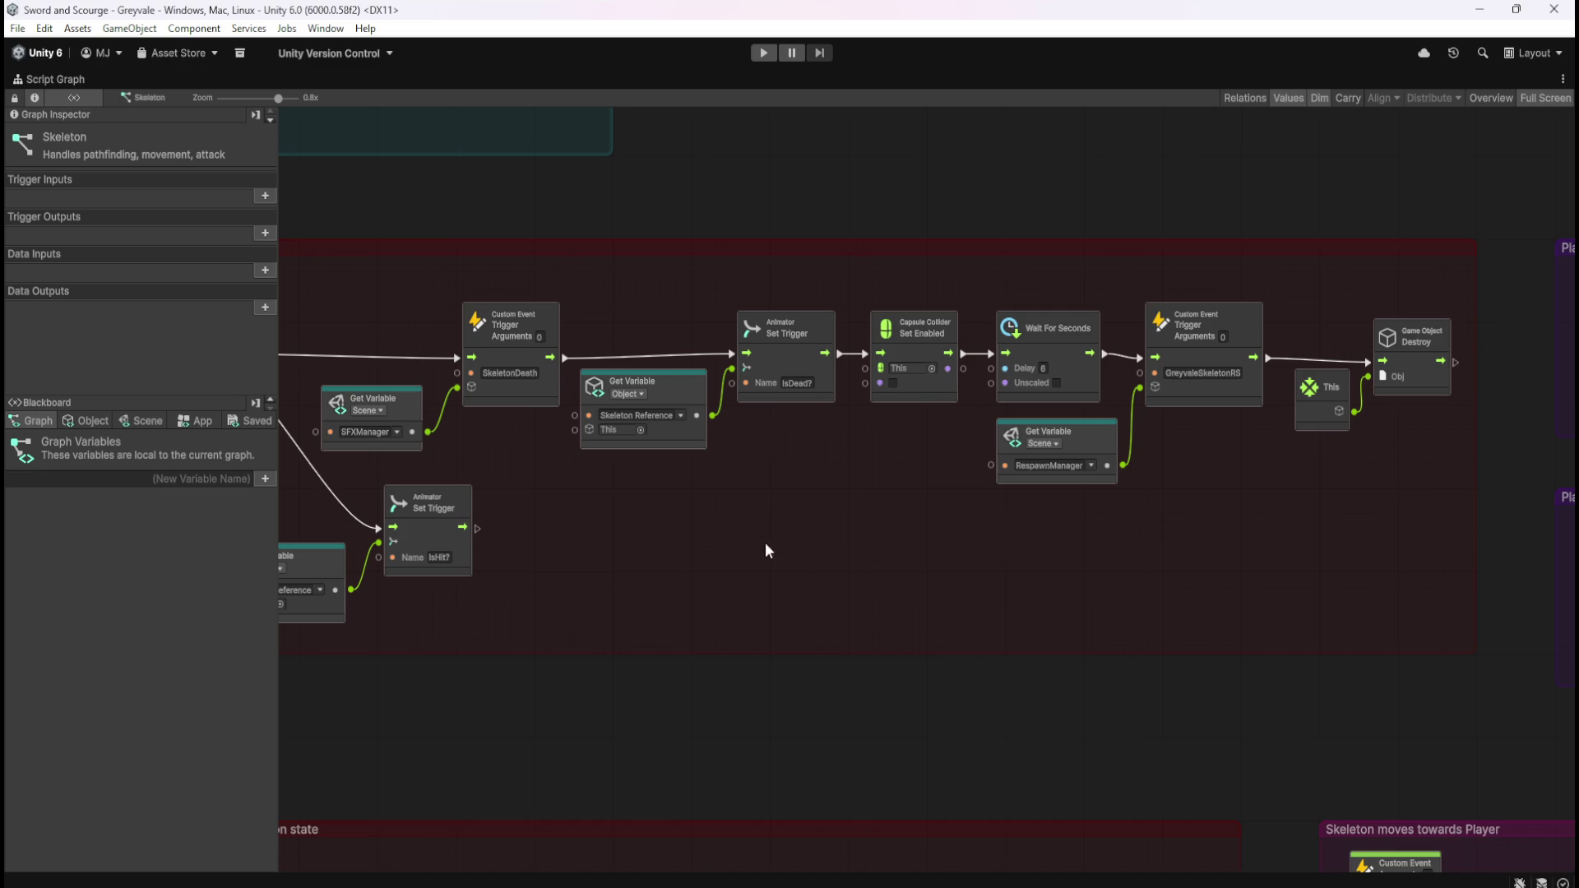
scroll(797, 551, "left", 10)
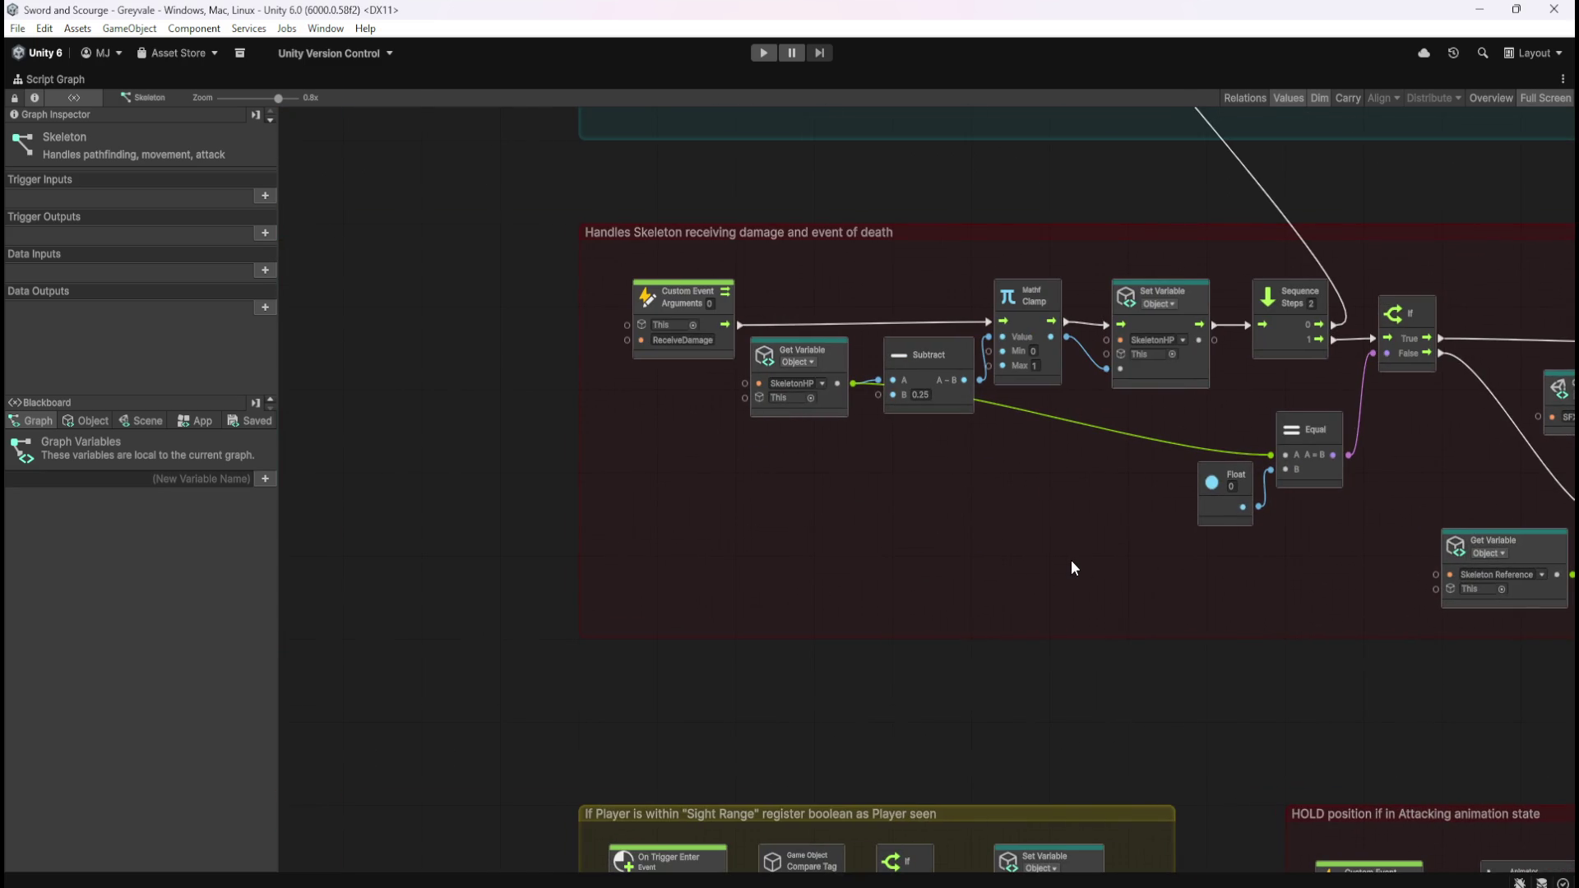
left_click_drag(1071, 560, 891, 541)
left_click_drag(1555, 535, 775, 528)
scroll(990, 548, "right", 5)
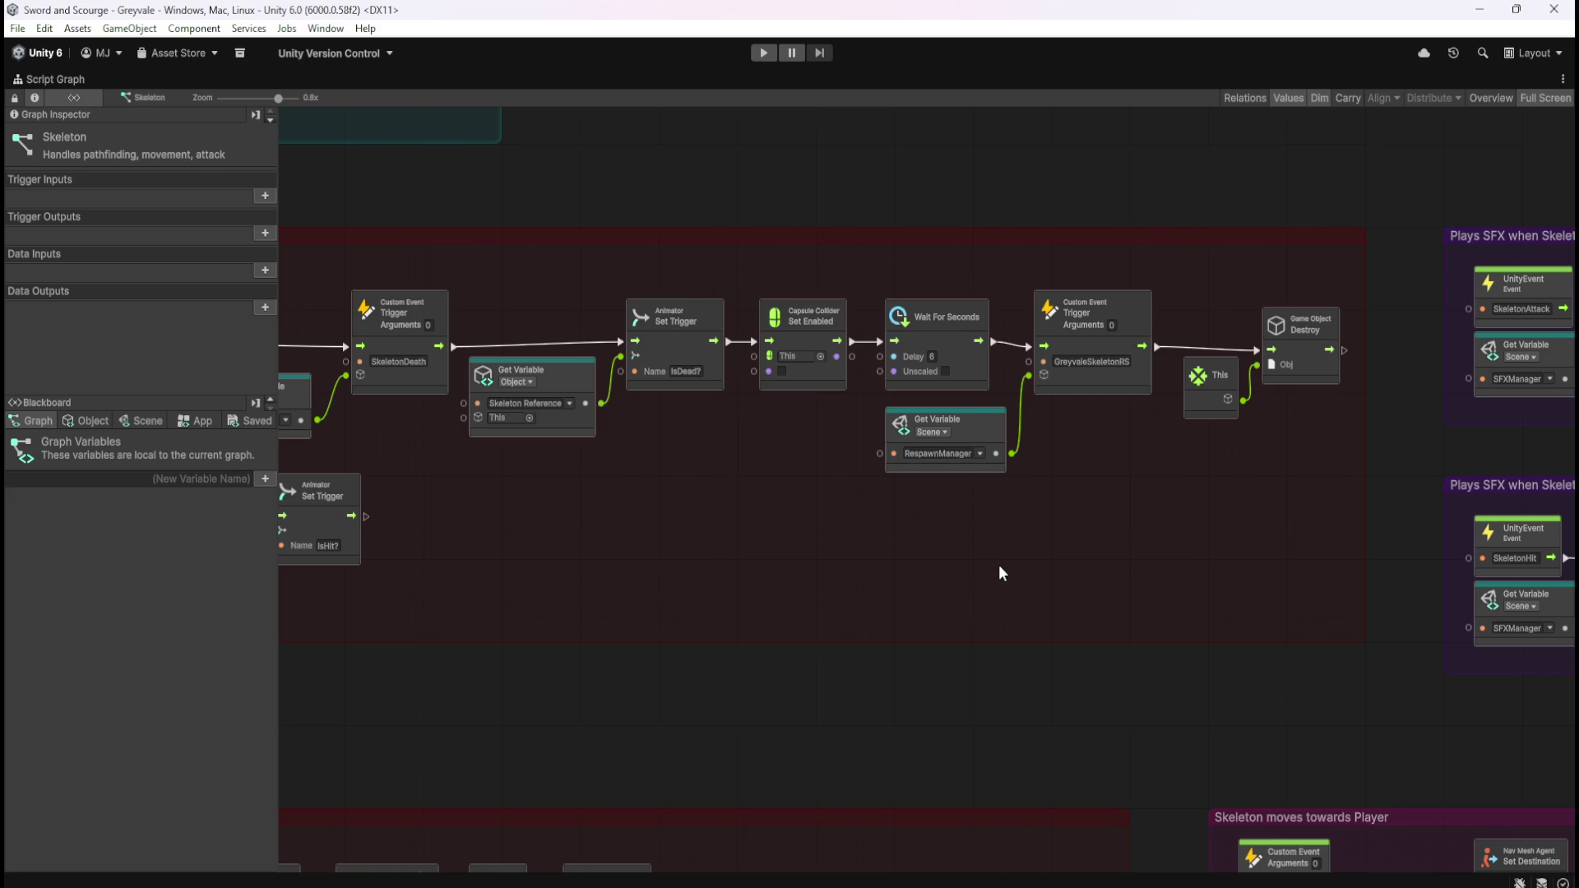
- Add a Timer node with Duration 6 below the death sequence
right_click(911, 551)
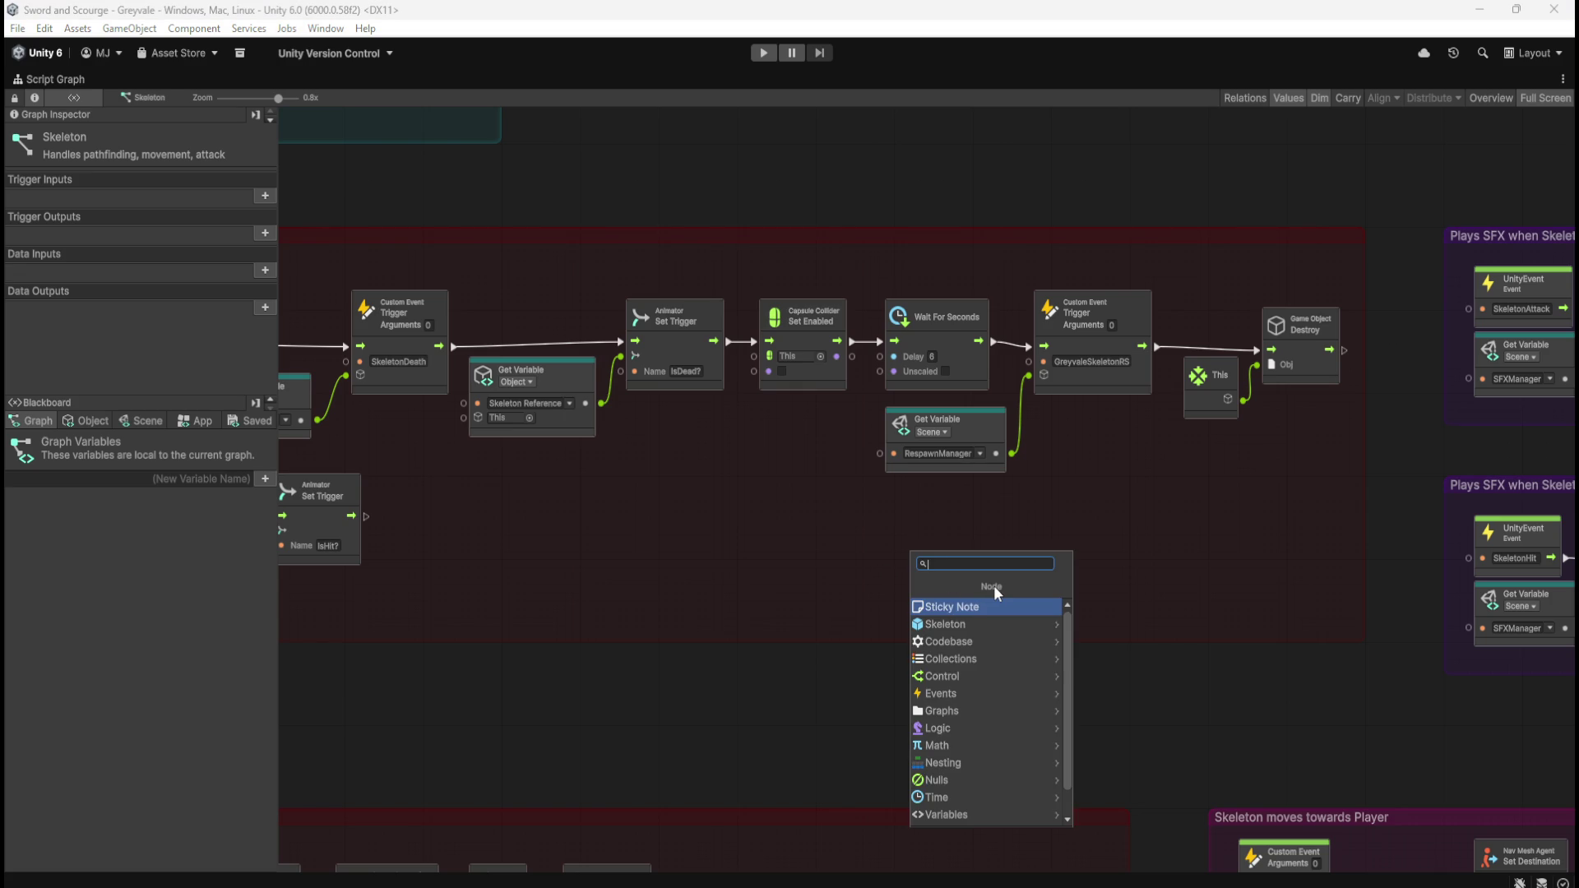
type("timer")
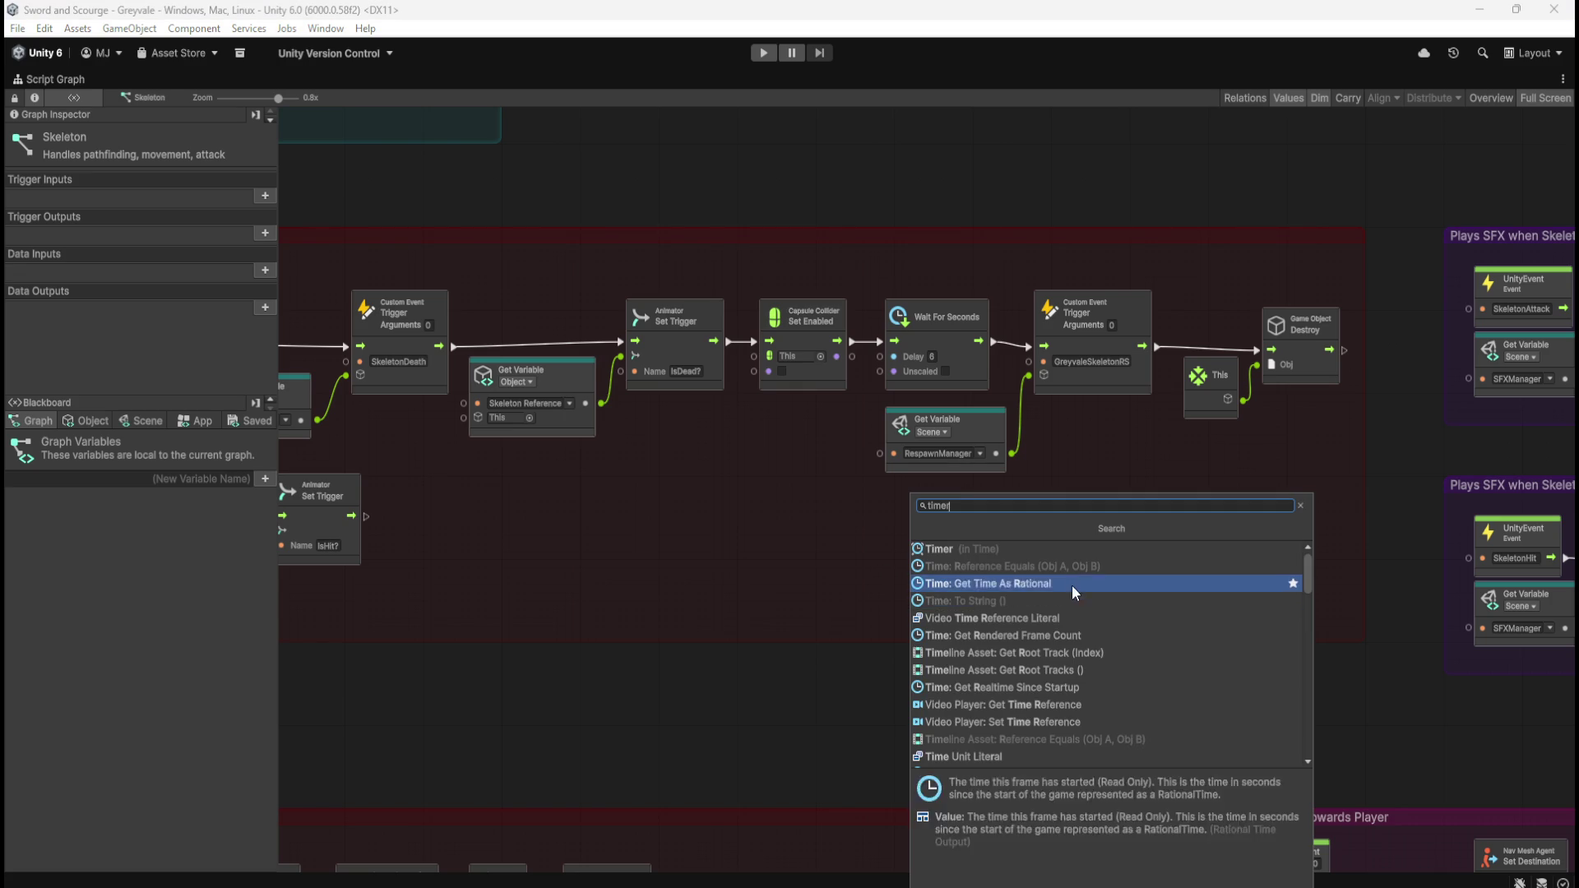
left_click(1071, 596)
mouse_move(996, 567)
left_mouse_down()
mouse_move(906, 516)
mouse_move(799, 494)
left_mouse_up()
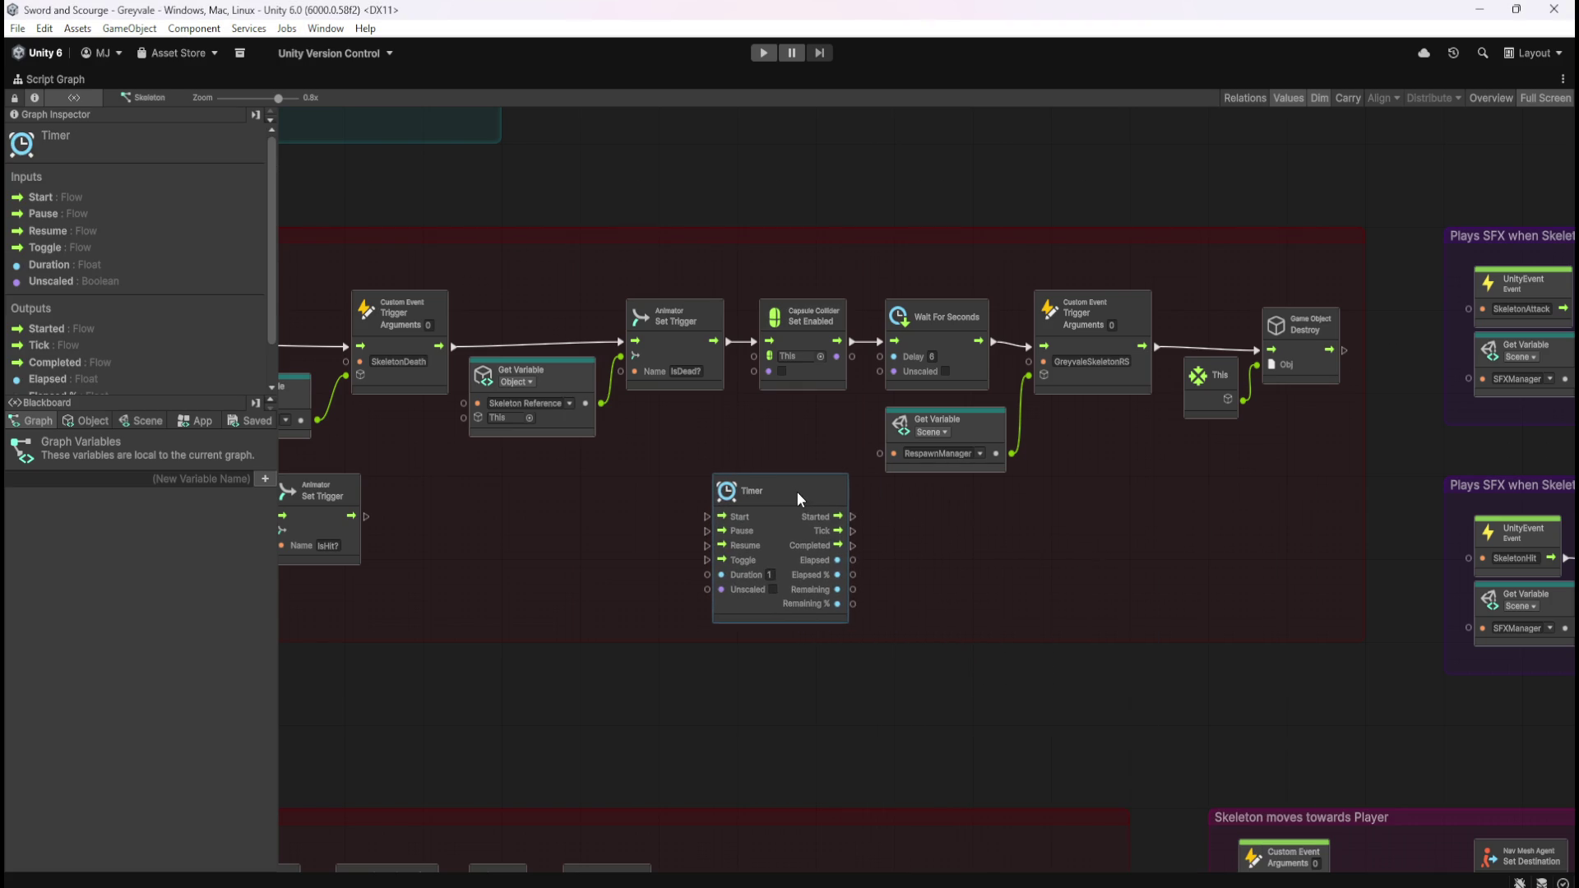
type("6")
left_click(983, 559)
left_click_drag(975, 549, 1064, 555)
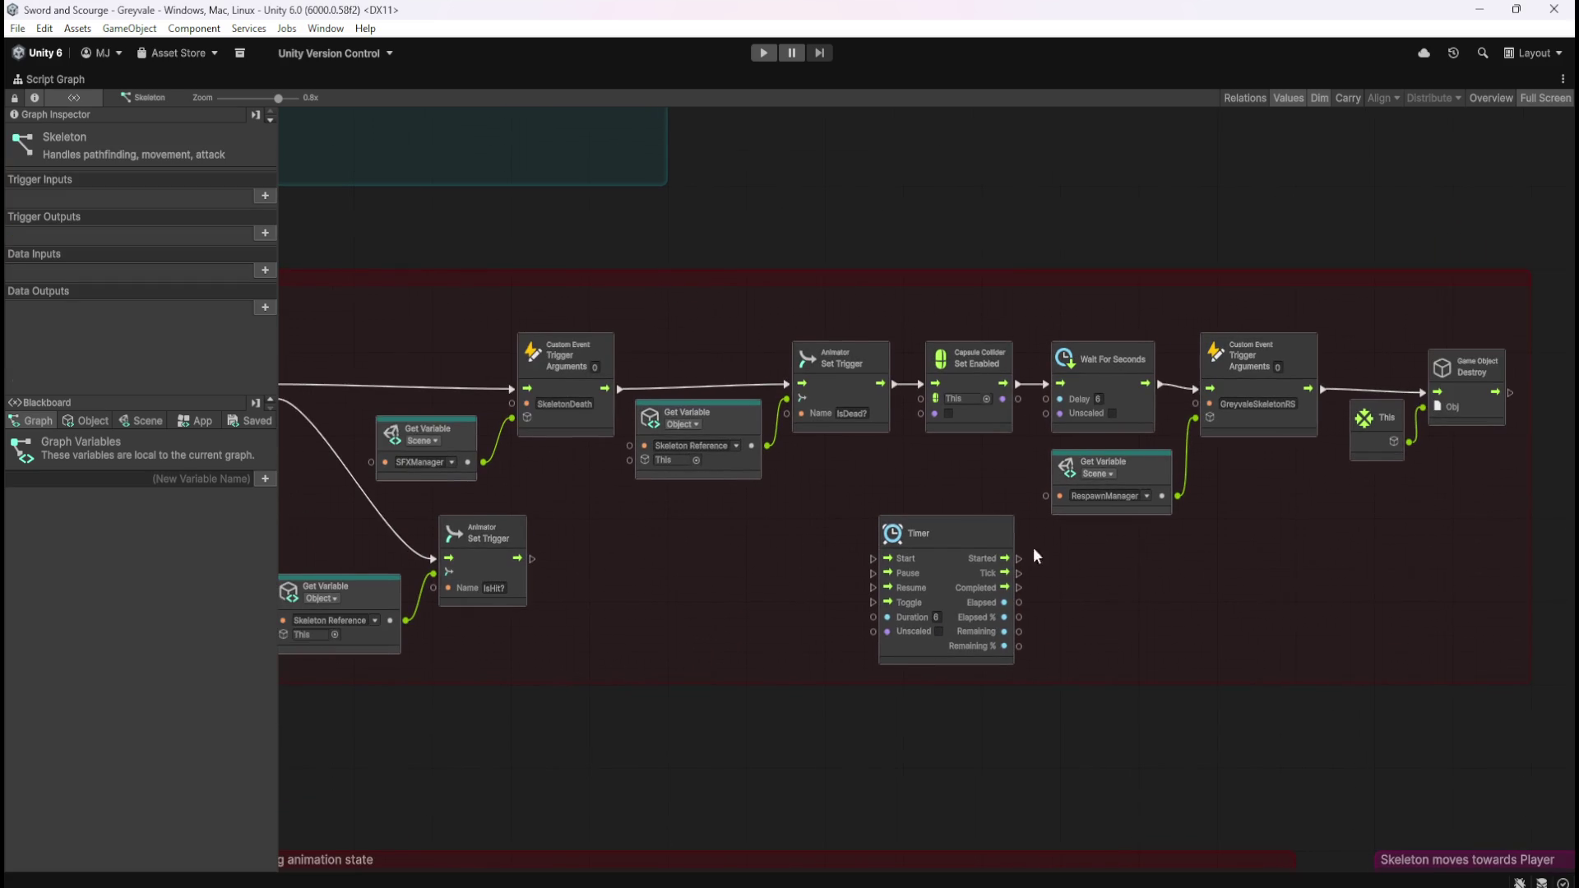
- Wire Set Enabled into the Timer's Start and Completed into the GreyvaleSkeletonRS trigger
mouse_move(872, 560)
left_mouse_down()
mouse_move(1044, 408)
mouse_move(1020, 388)
left_mouse_up()
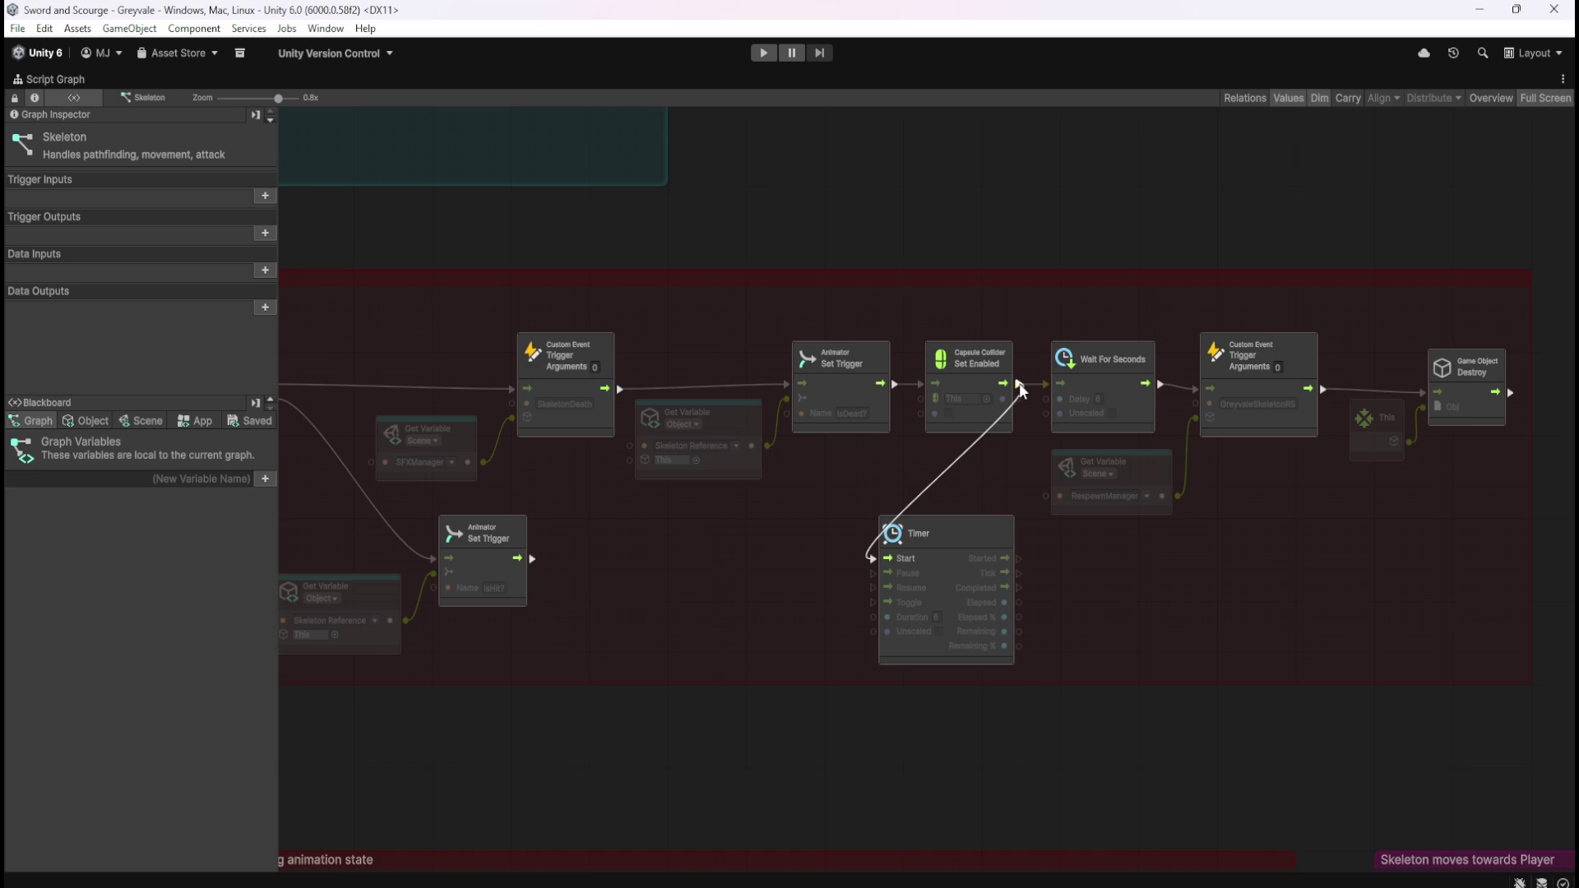
left_click_drag(1020, 388, 1020, 385)
mouse_move(1019, 588)
left_mouse_down()
mouse_move(1162, 397)
mouse_move(1196, 388)
left_mouse_up()
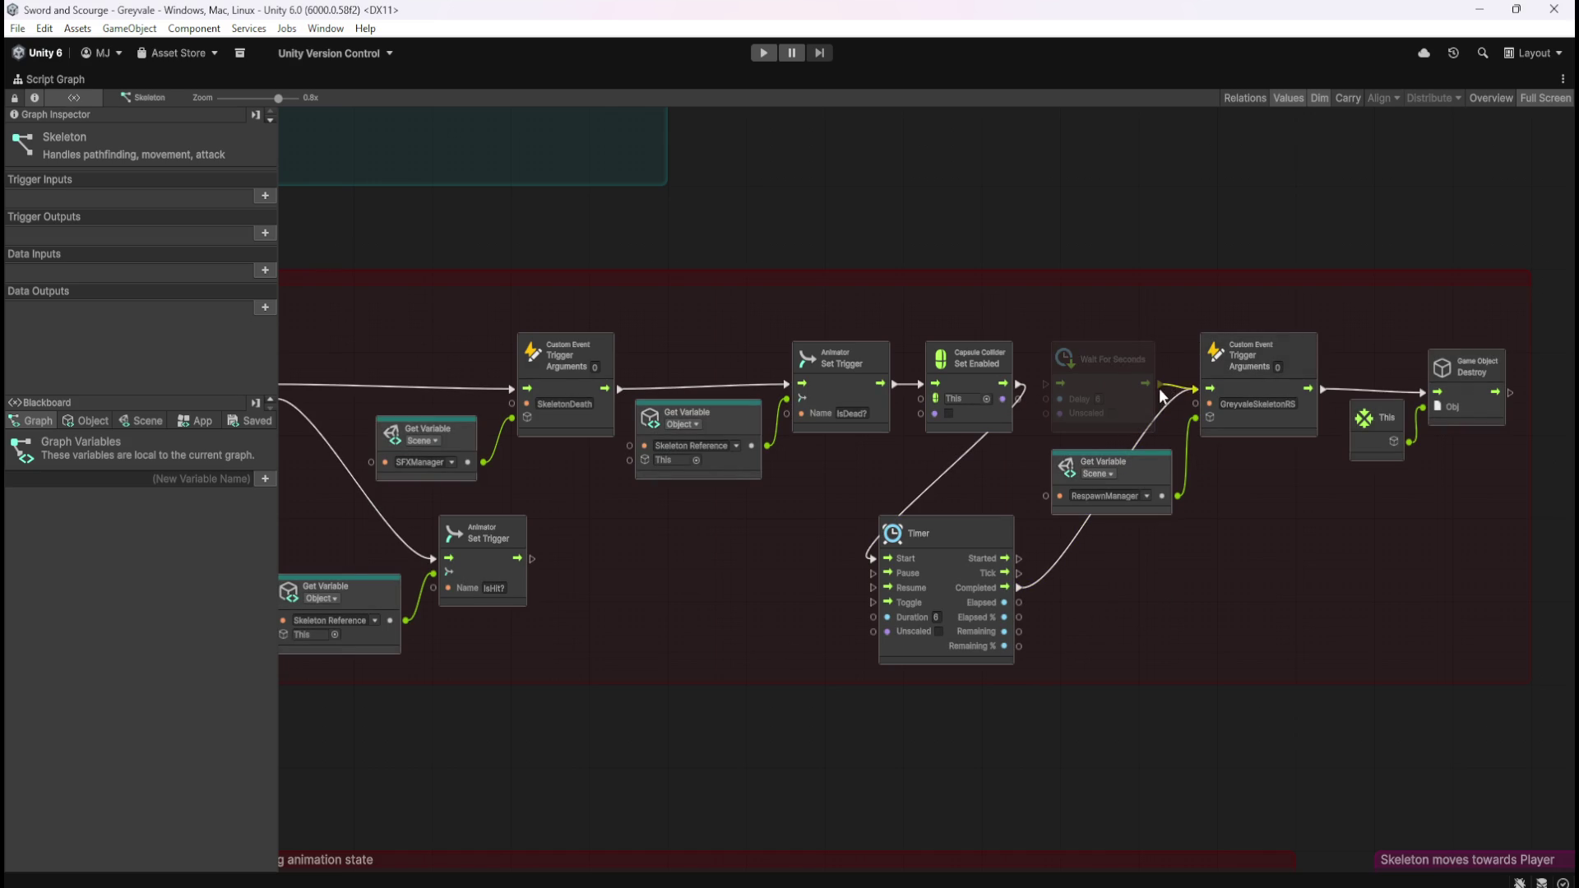
- Check the ReceiveDamage Custom Event settings, restore the editor layout, and start play mode
scroll(828, 574, "left", 10)
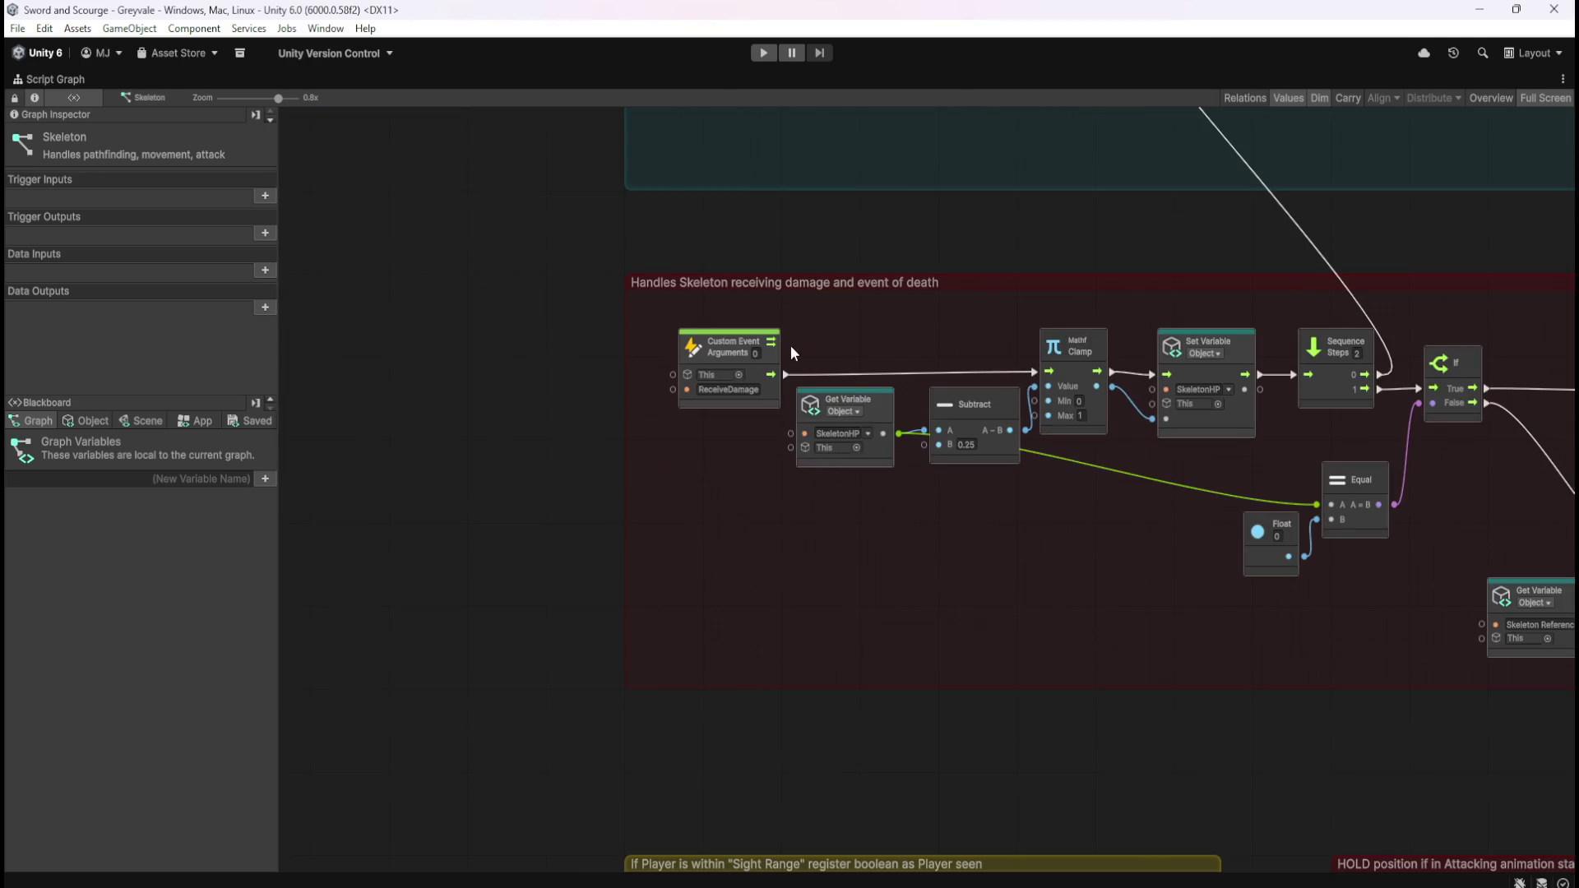
left_click(696, 362)
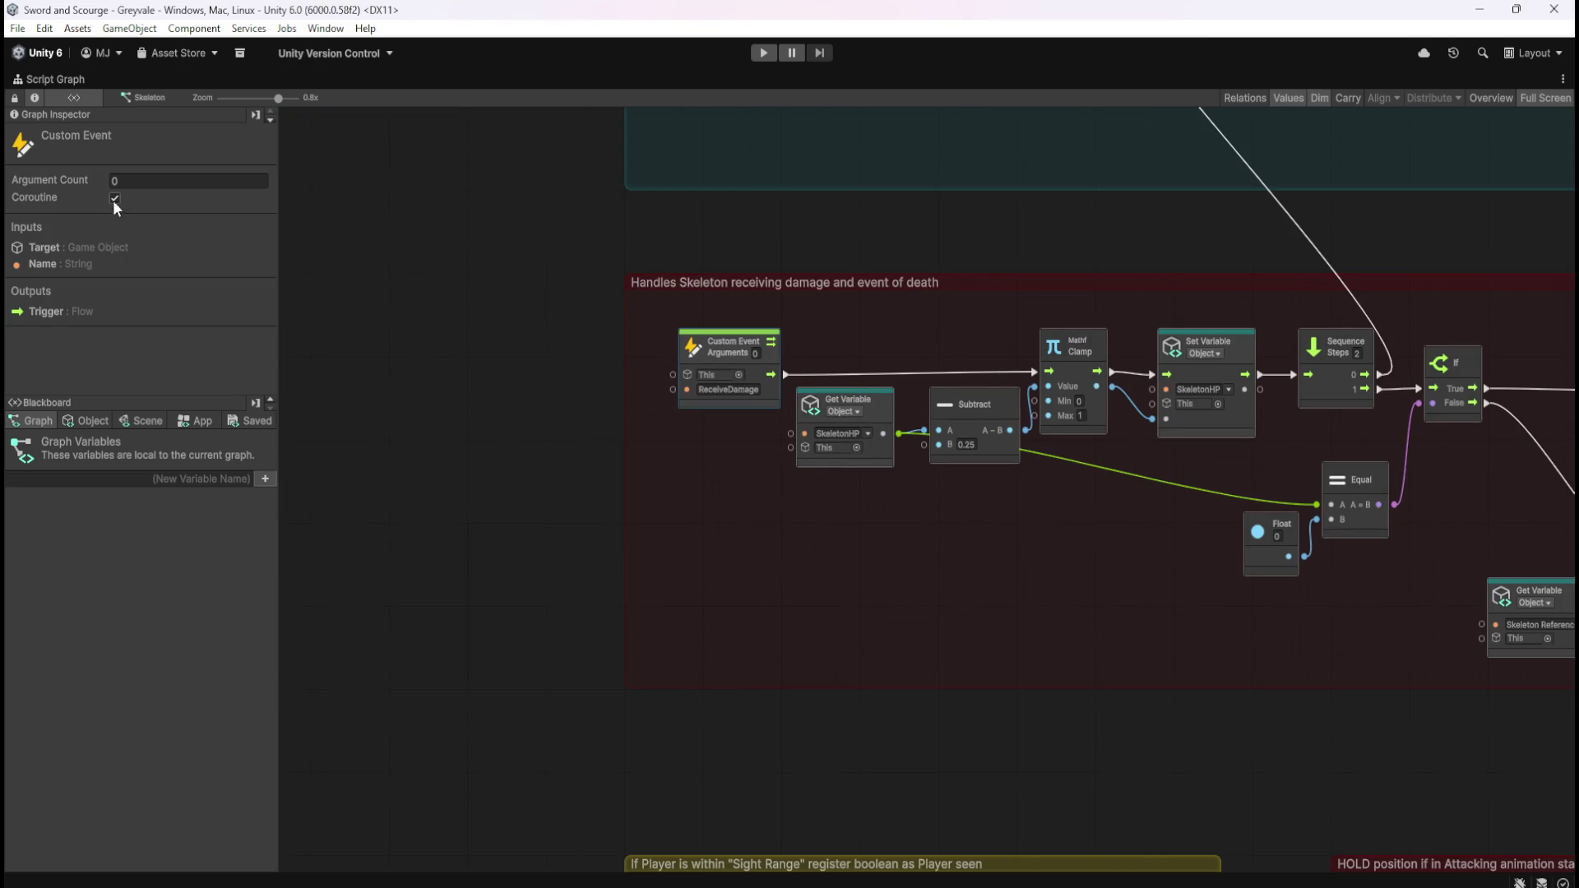
left_click(936, 590)
scroll(936, 590, "right", 10)
scroll(1131, 574, "right", 3)
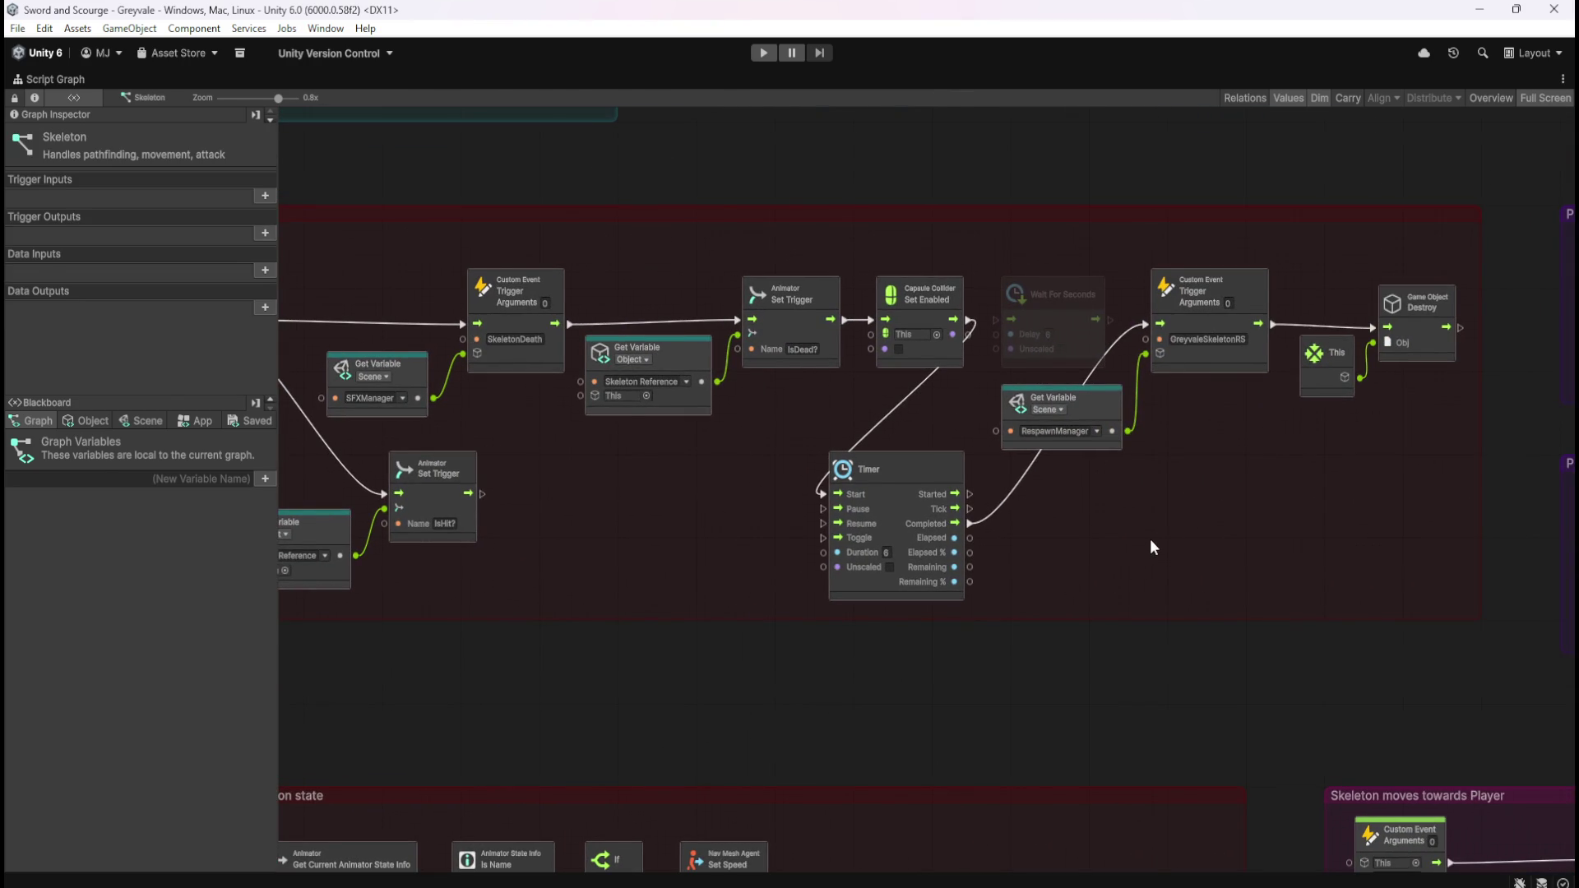
key("shift+space")
left_click(765, 54)
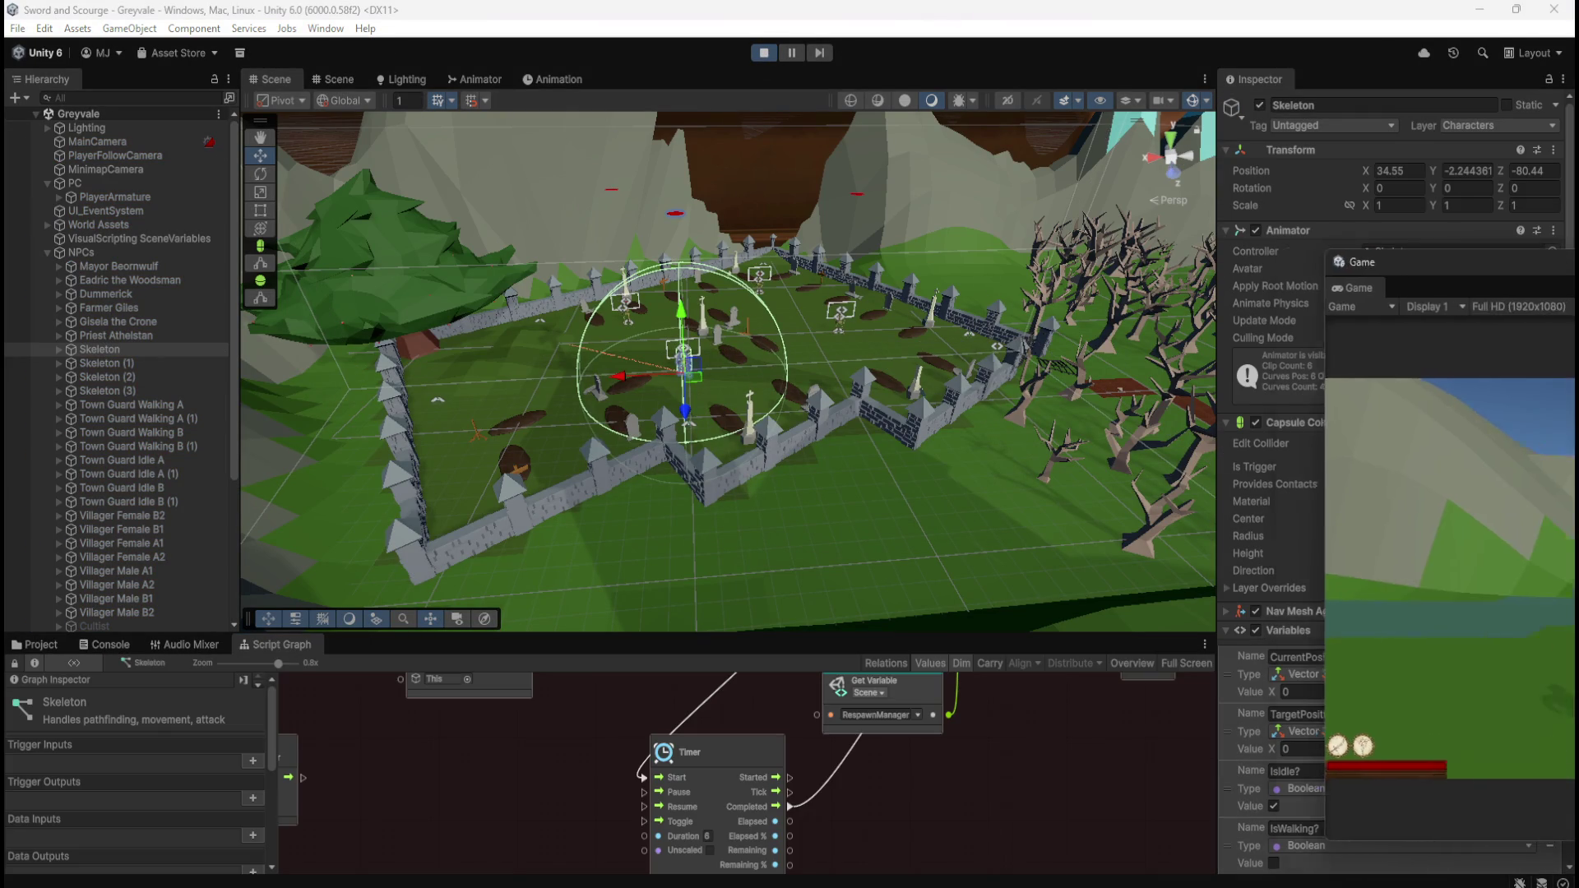
- Resume the game until Skeleton(Clone) objects spawn, then pause and stop play mode
mouse_move(1400, 240)
left_mouse_down()
mouse_move(1237, 253)
mouse_move(1270, 217)
mouse_move(1211, 237)
left_mouse_up()
left_click(1244, 452)
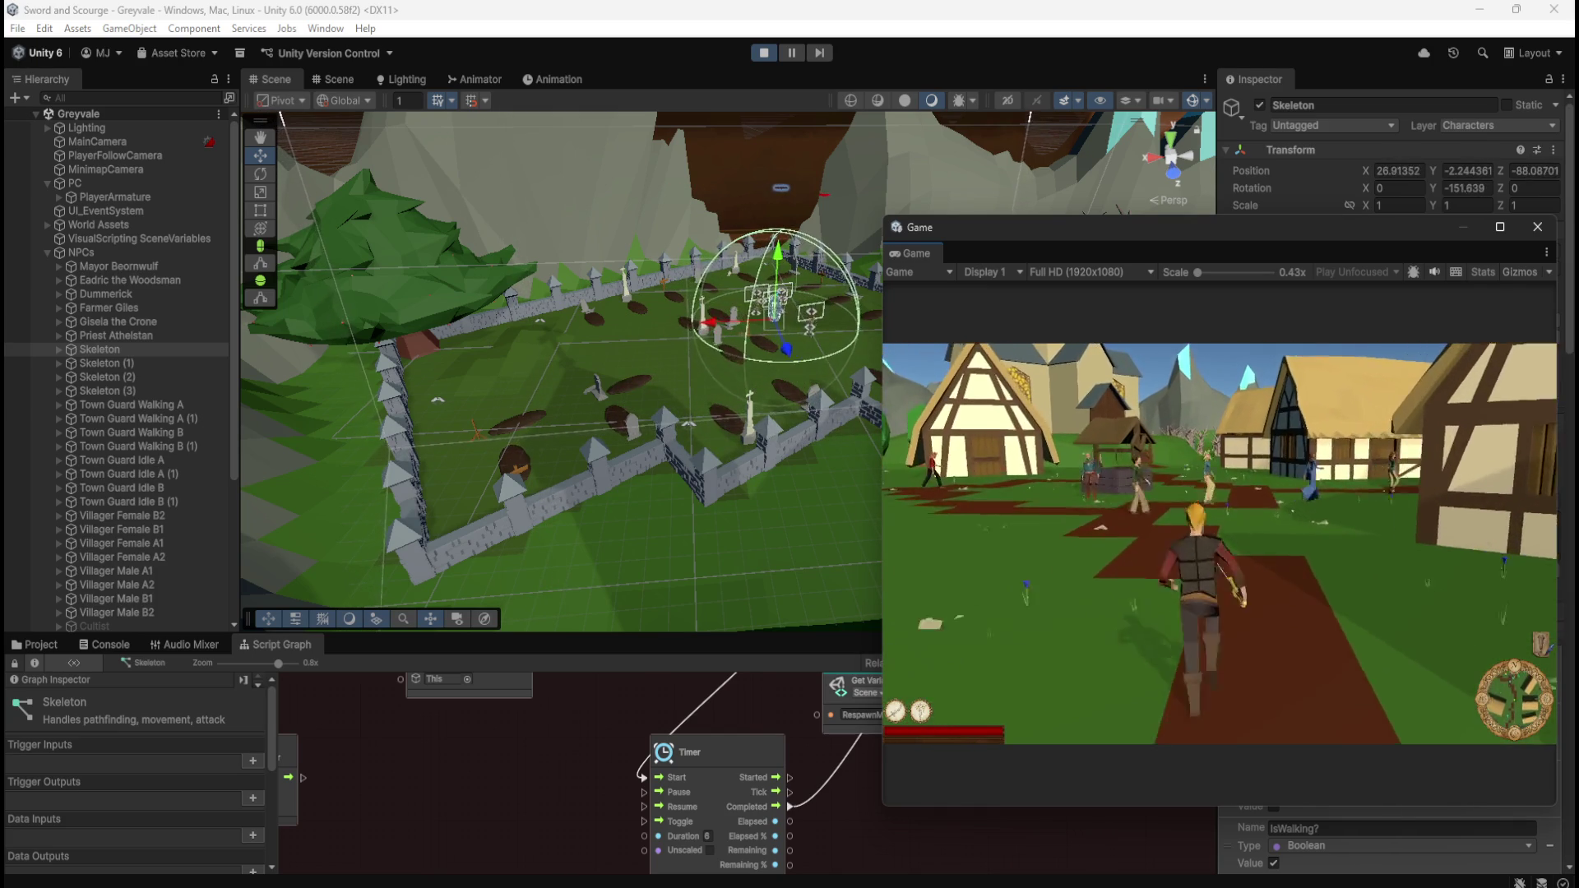
key("Escape")
scroll(167, 433, "down", 3)
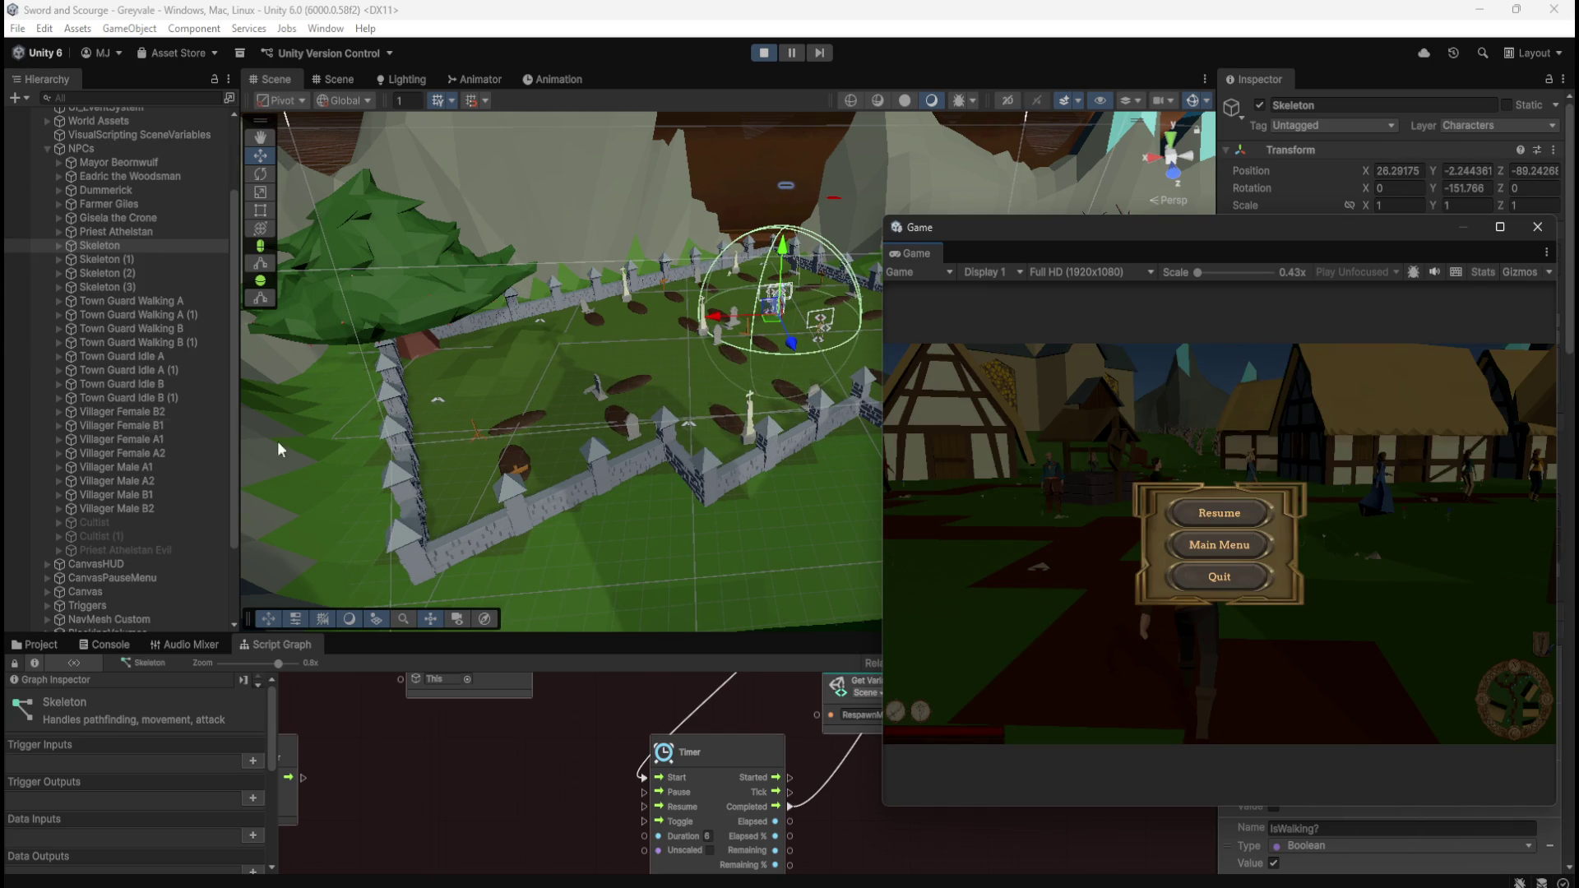
left_click(1219, 513)
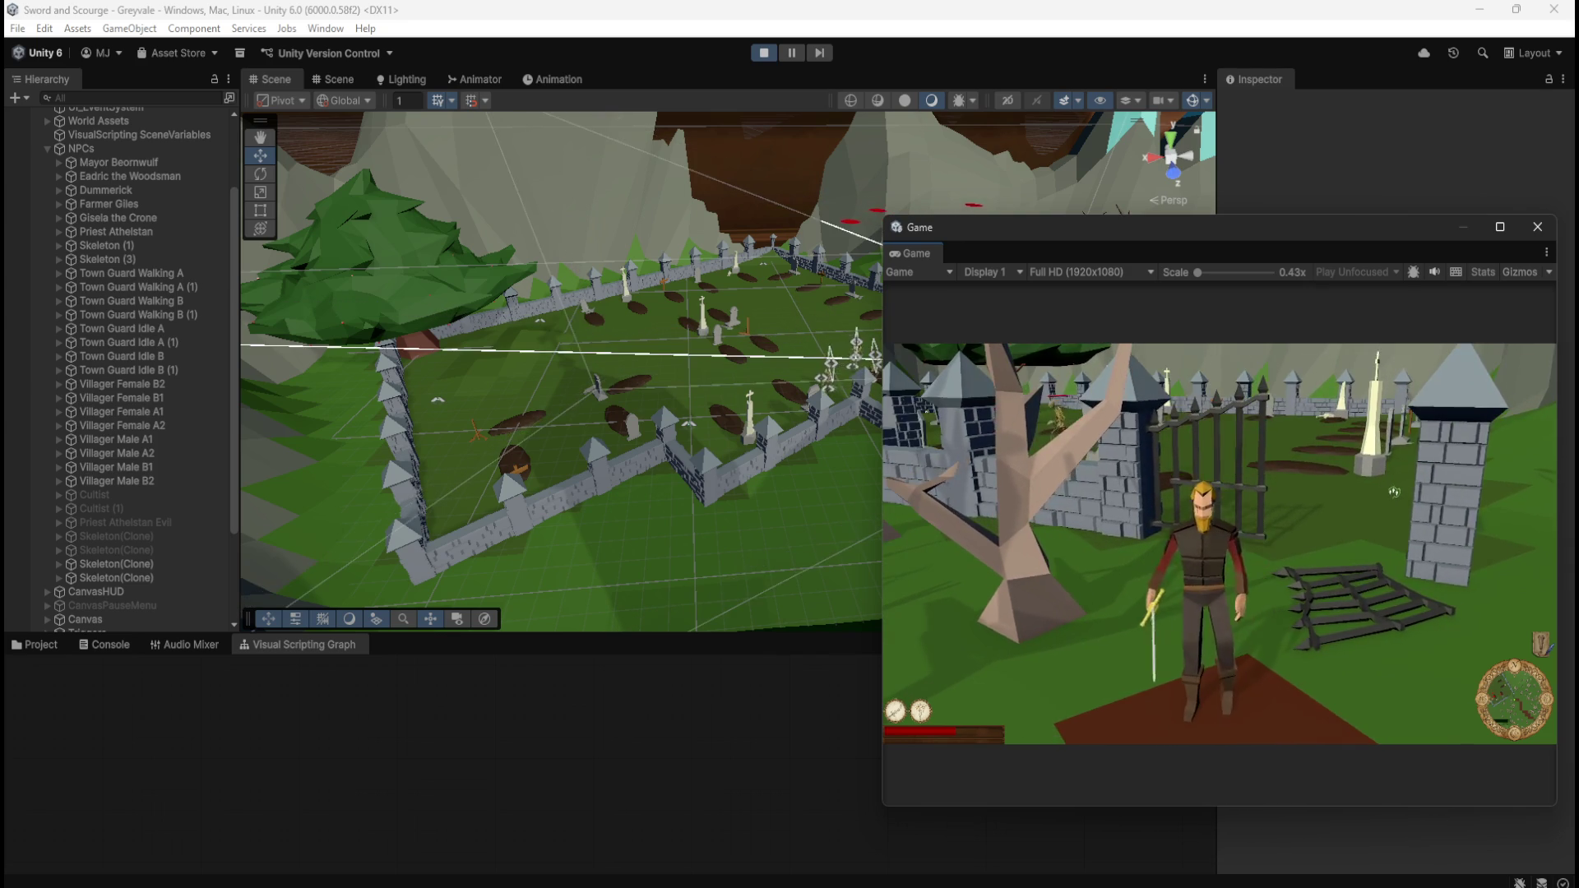
key("Escape")
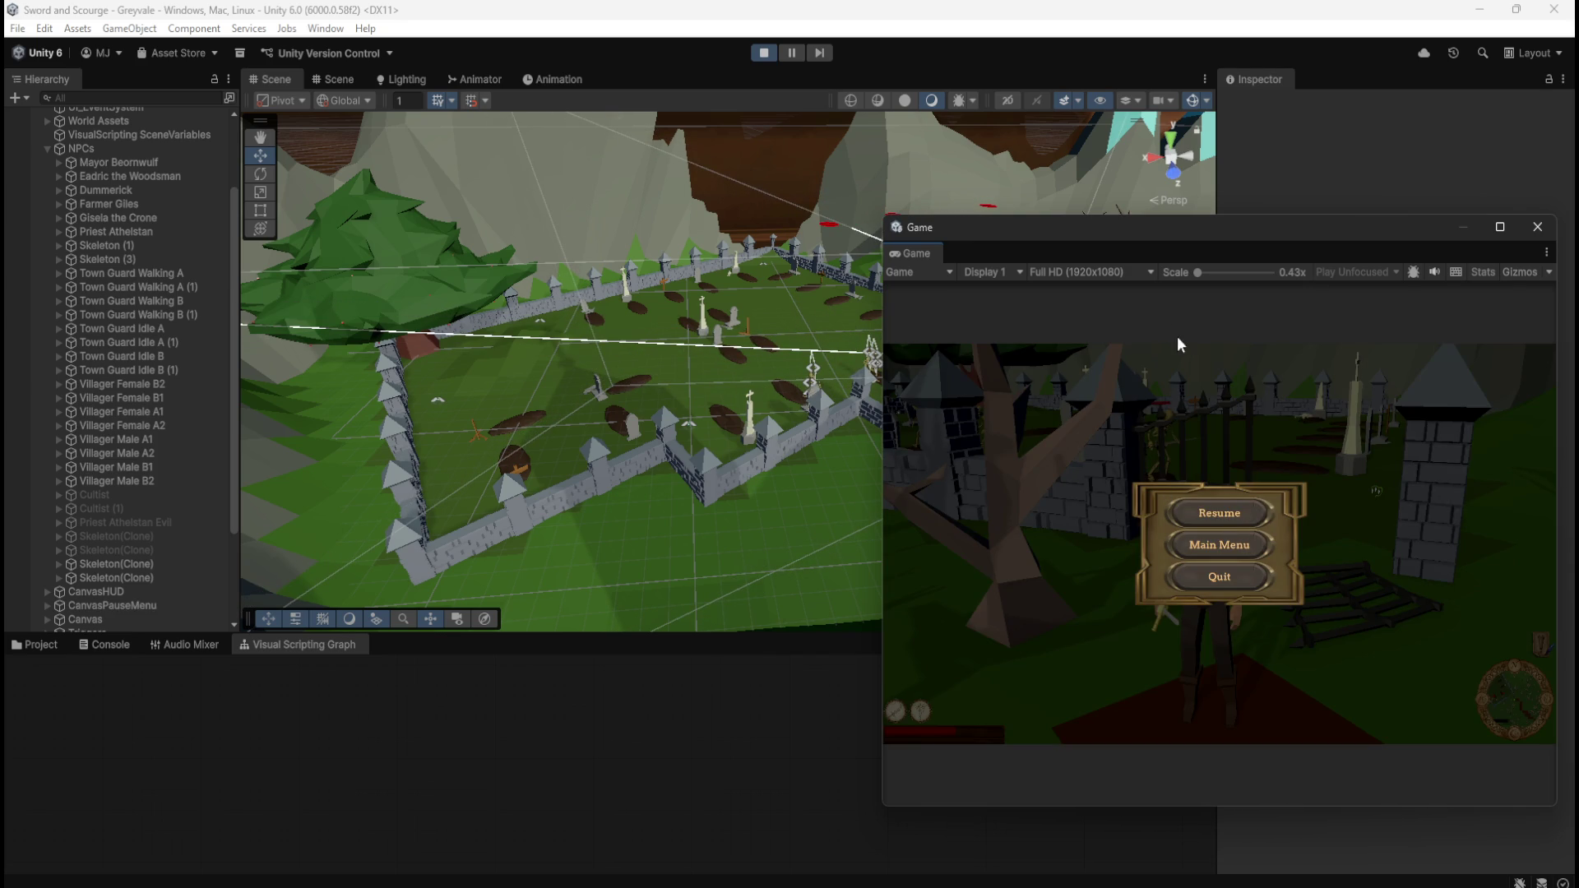
left_click(764, 53)
left_click_drag(1147, 229, 1294, 264)
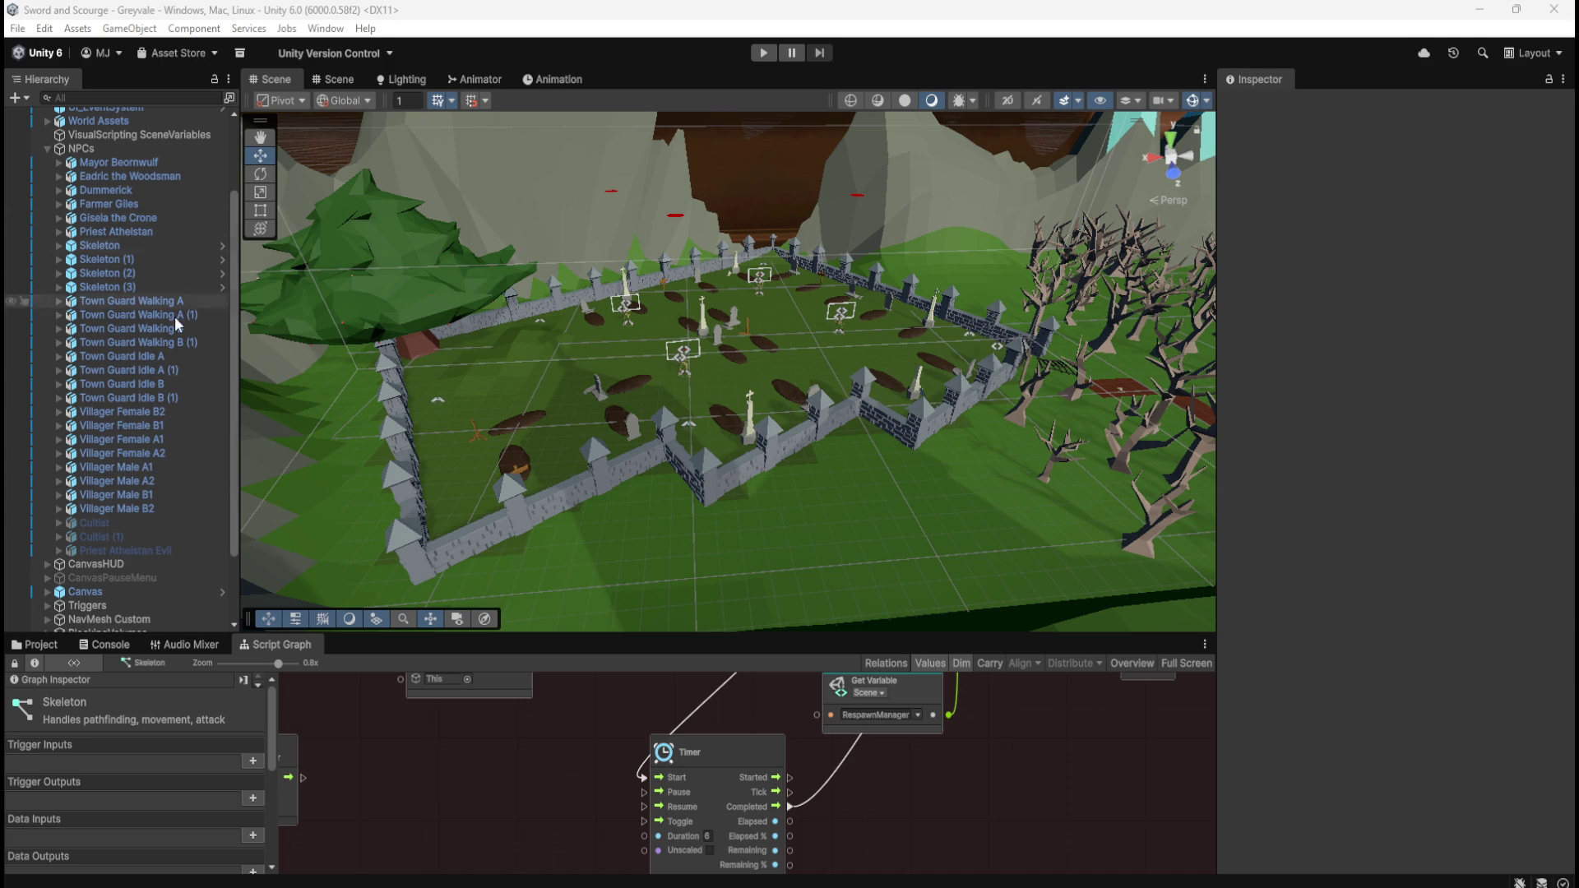
- Delete the Wait For Seconds node from the Skeleton graph's death sequence
key("shift+space")
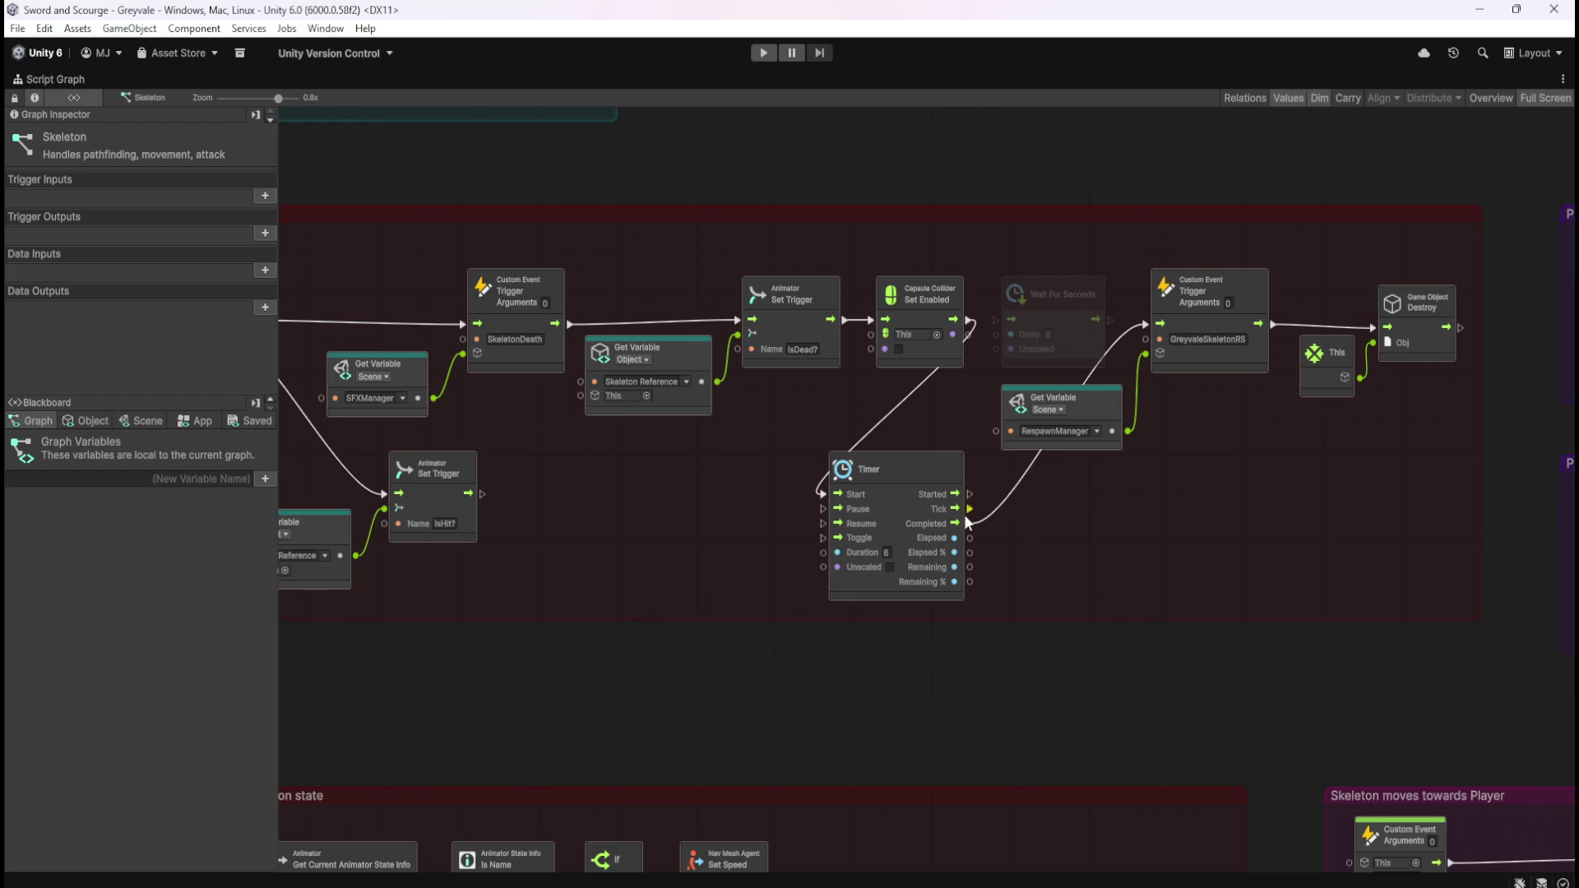
scroll(1058, 375, "left", 10)
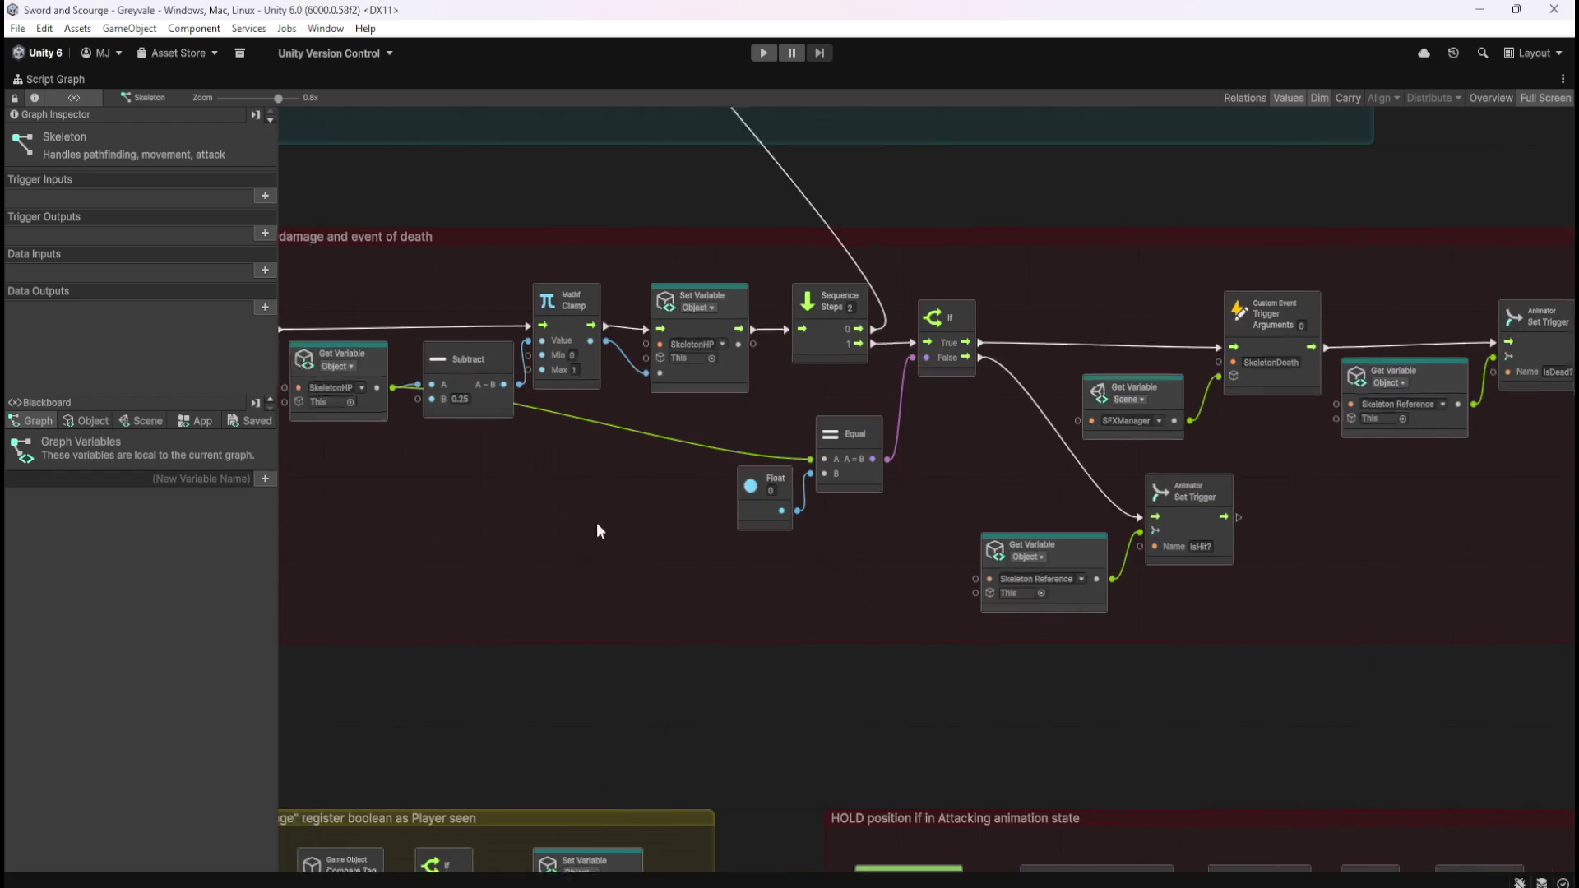
scroll(939, 654, "right", 9)
left_click(1186, 362)
left_click(1202, 633)
left_click(1187, 357)
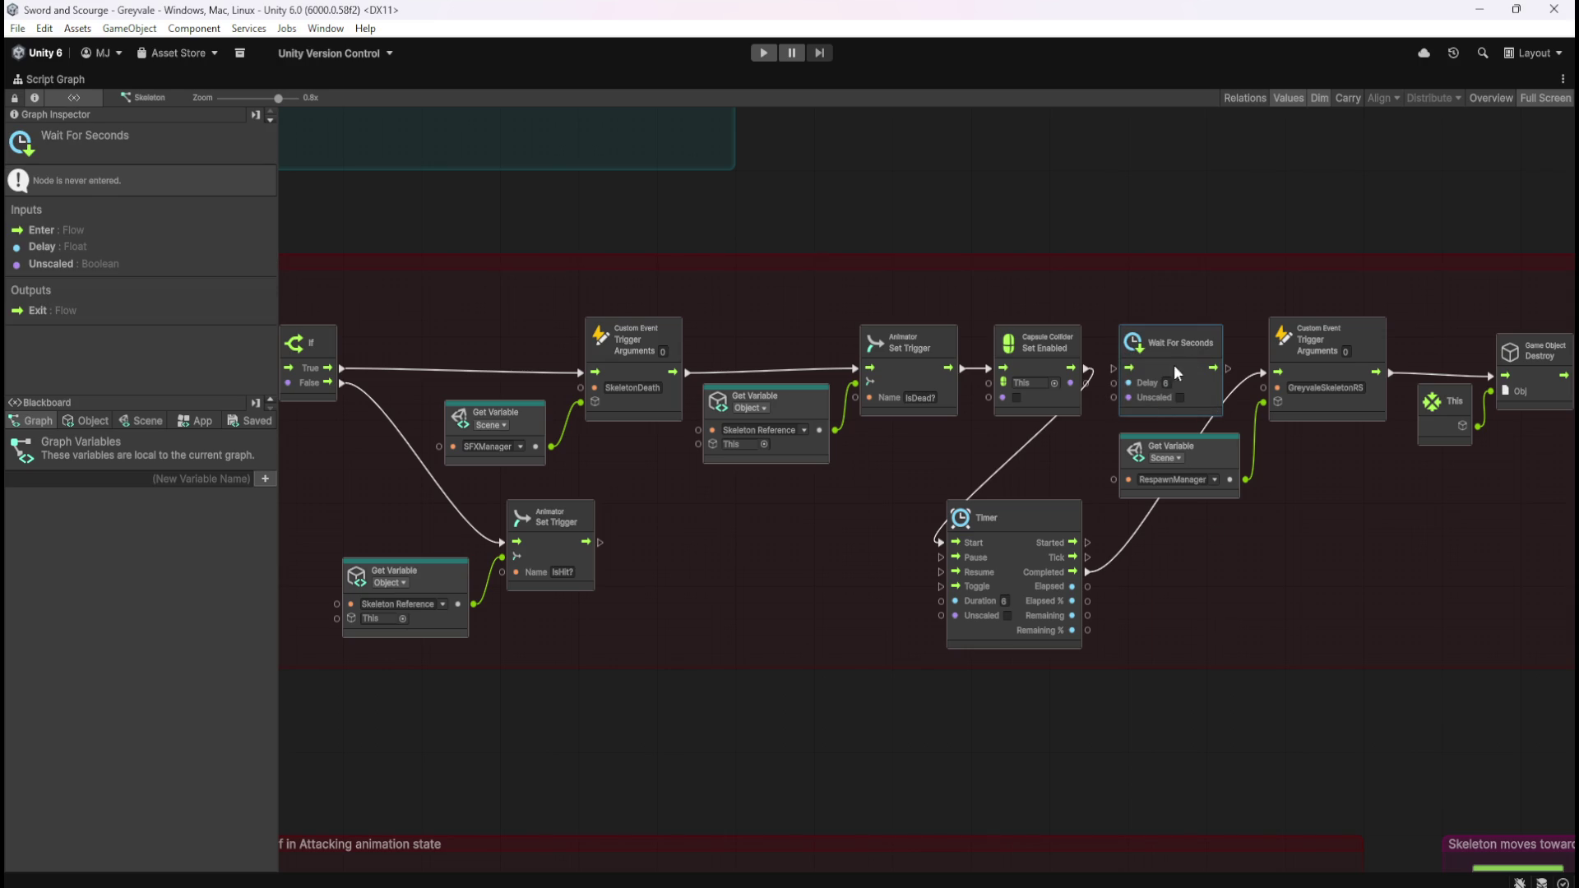
left_click(826, 566)
scroll(847, 576, "left", 12)
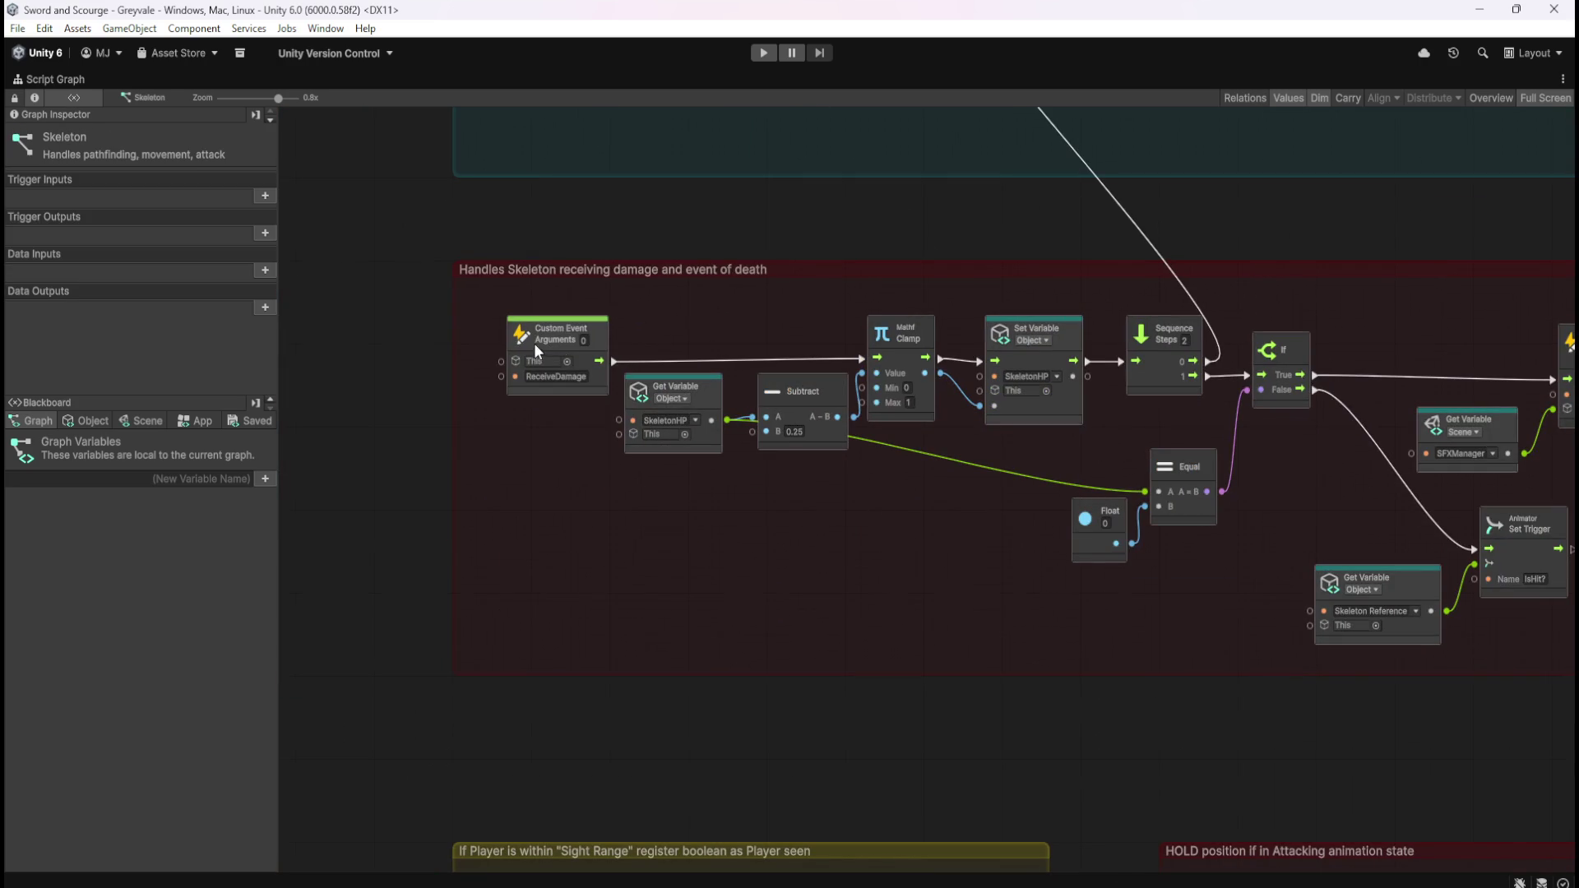
scroll(1061, 605, "right", 12)
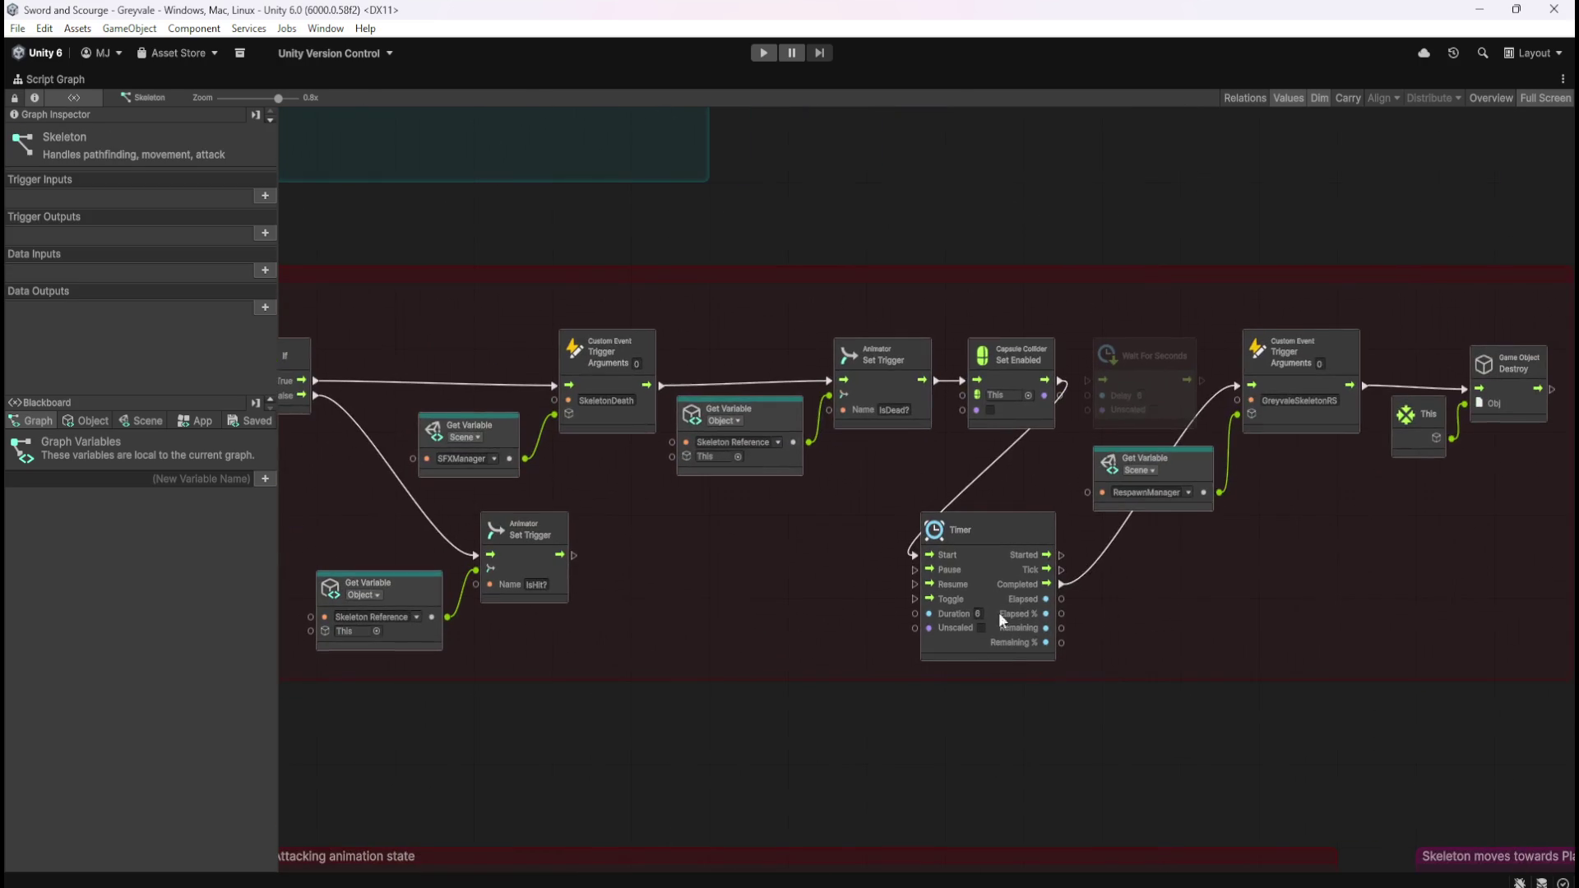
scroll(947, 638, "right", 6)
scroll(928, 606, "left", 3)
mouse_move(923, 347)
left_mouse_down()
mouse_move(886, 381)
mouse_move(1189, 524)
left_mouse_up()
key("Delete")
scroll(954, 620, "down", 5)
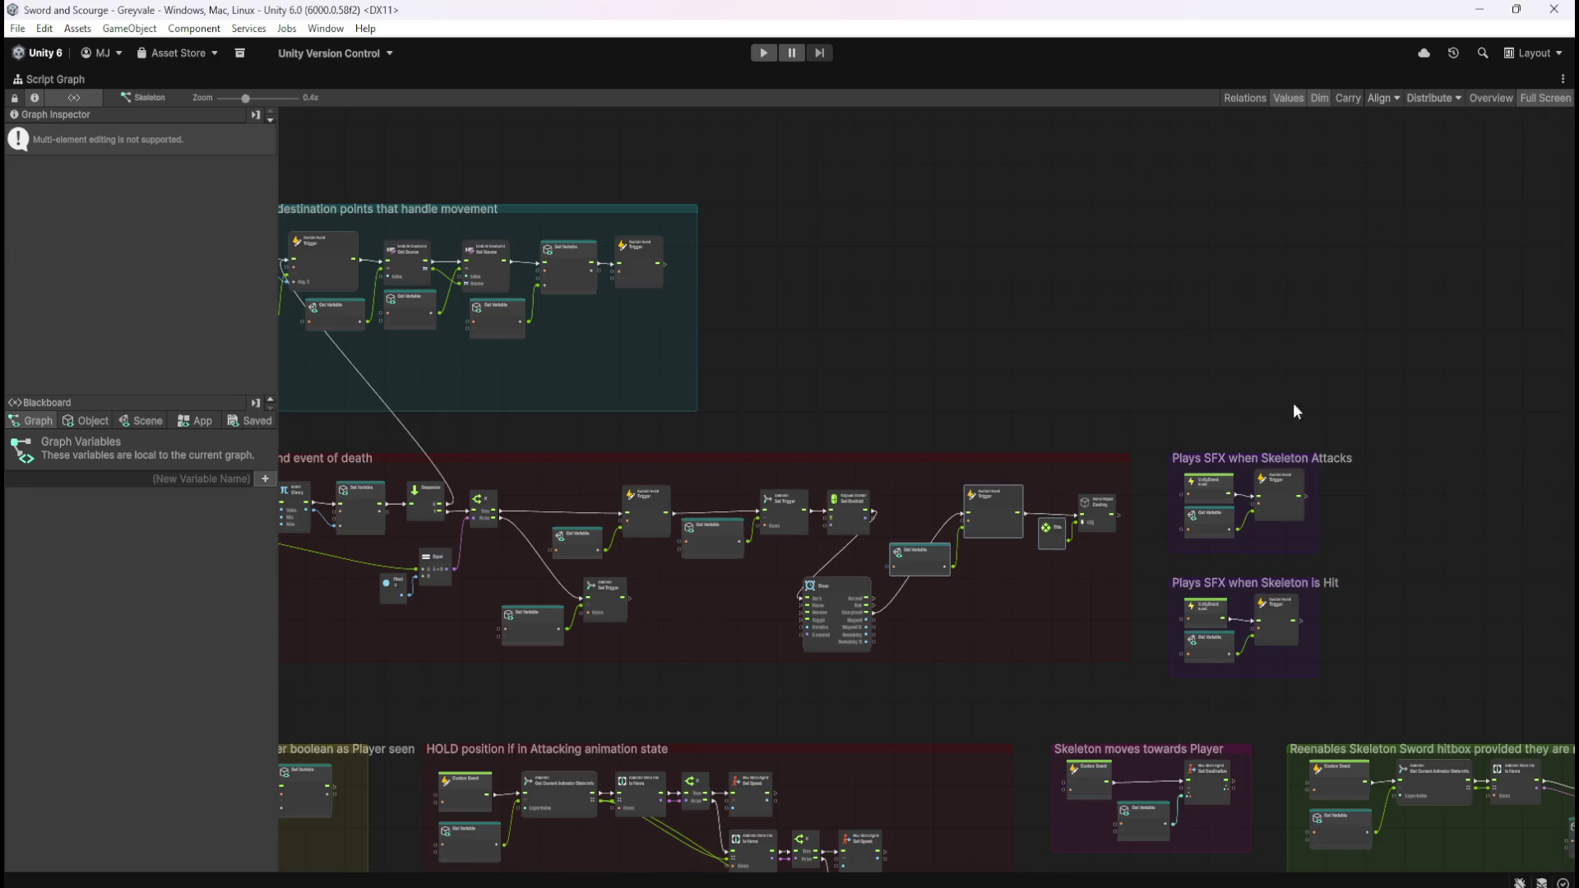
- Shift both SFX groups to the right and widen the red death-sequence group
left_click(1270, 418)
scroll(1346, 474, "up", 5)
scroll(1396, 586, "down", 5)
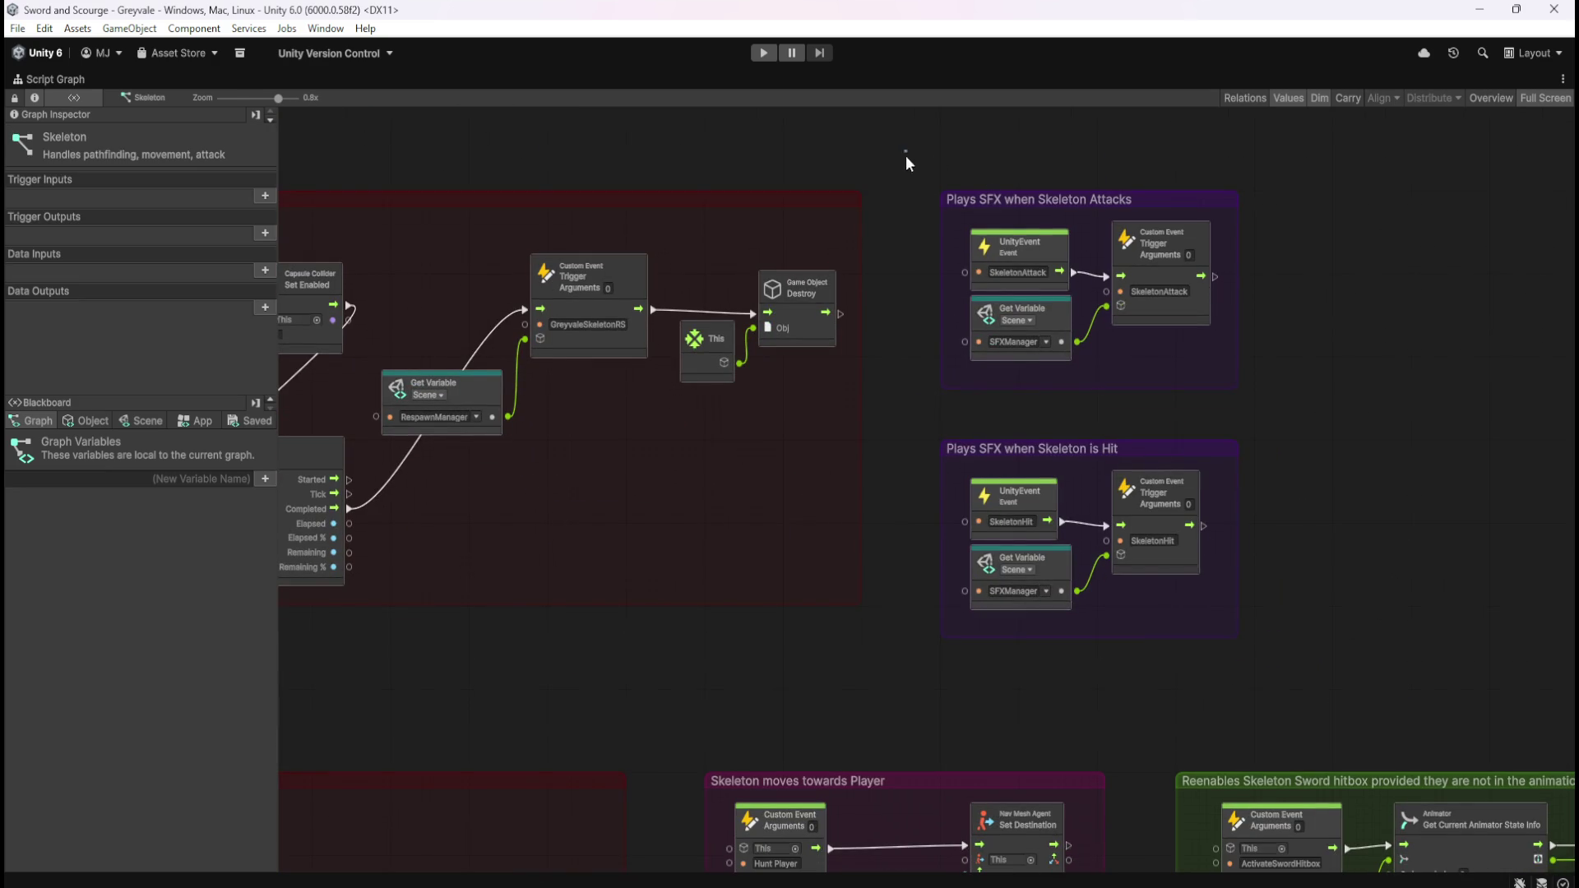
left_click_drag(907, 150, 1328, 664)
left_click_drag(1178, 200, 1415, 229)
left_click(892, 396)
left_click(861, 403)
left_click_drag(861, 403, 1100, 417)
left_click(810, 514)
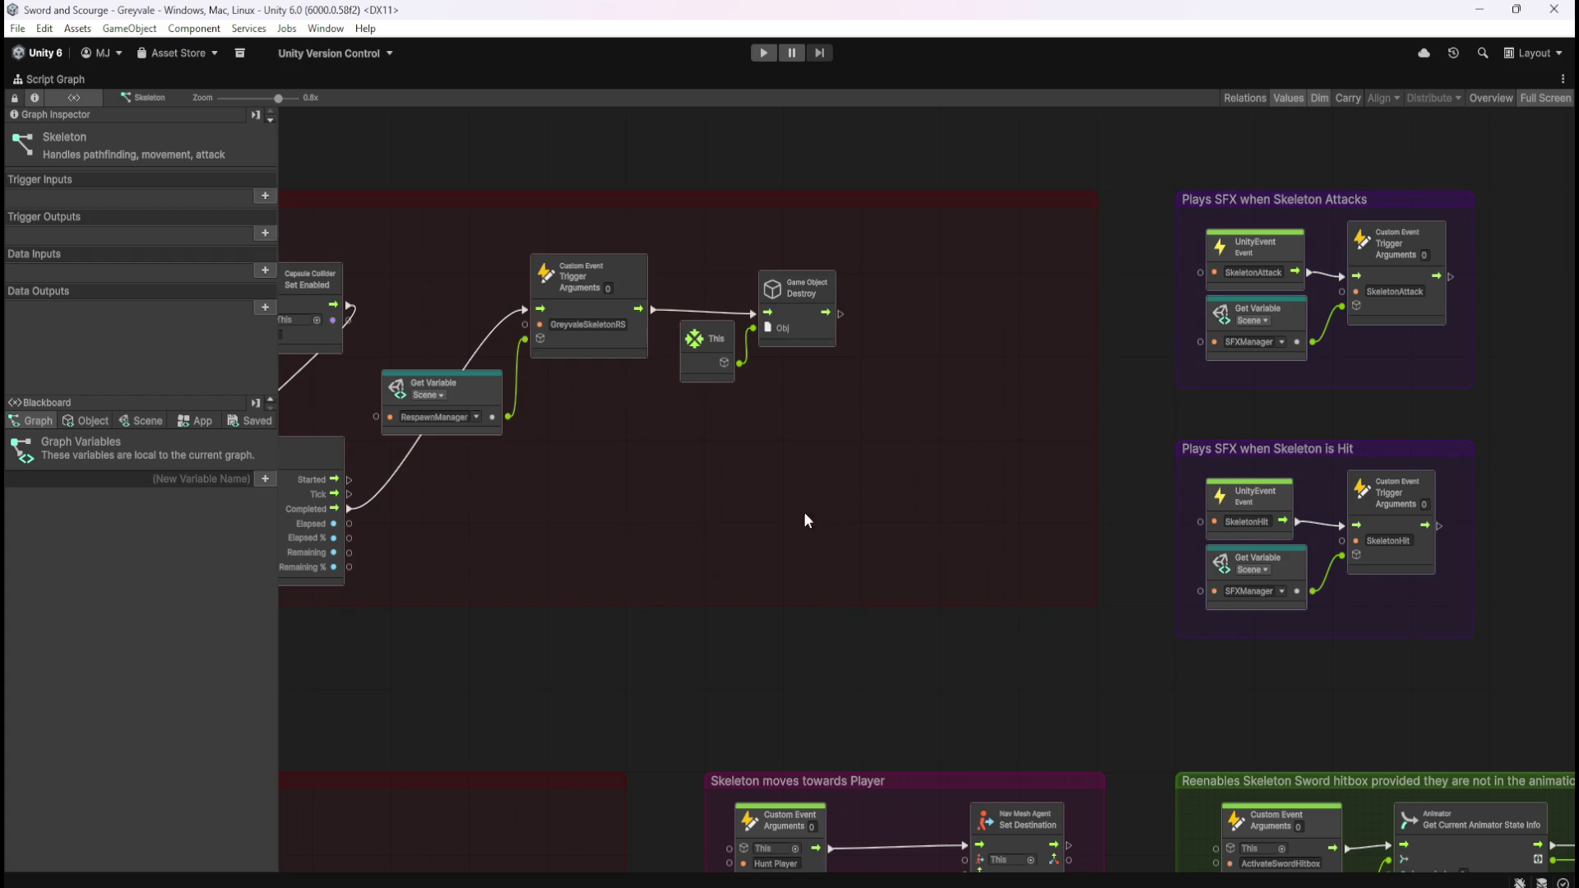
- Place the Timer level with Set Enabled and pull the trailing Destroy nodes in beside it
left_click_drag(563, 433, 950, 465)
left_click_drag(793, 293, 1206, 452)
left_click_drag(1020, 377, 1242, 389)
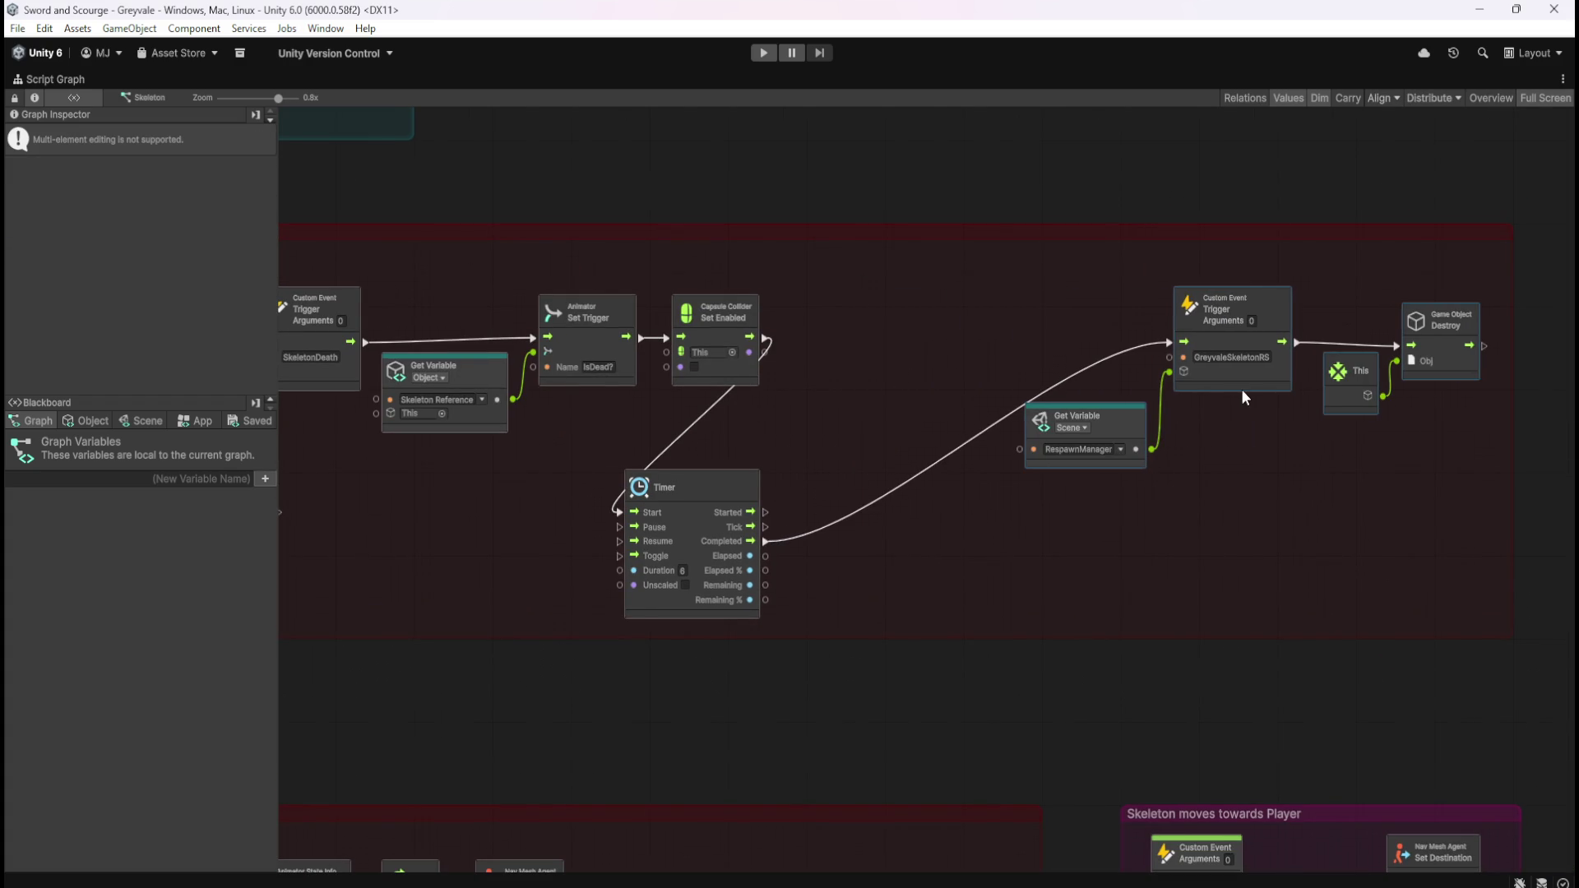
left_click_drag(741, 481, 905, 305)
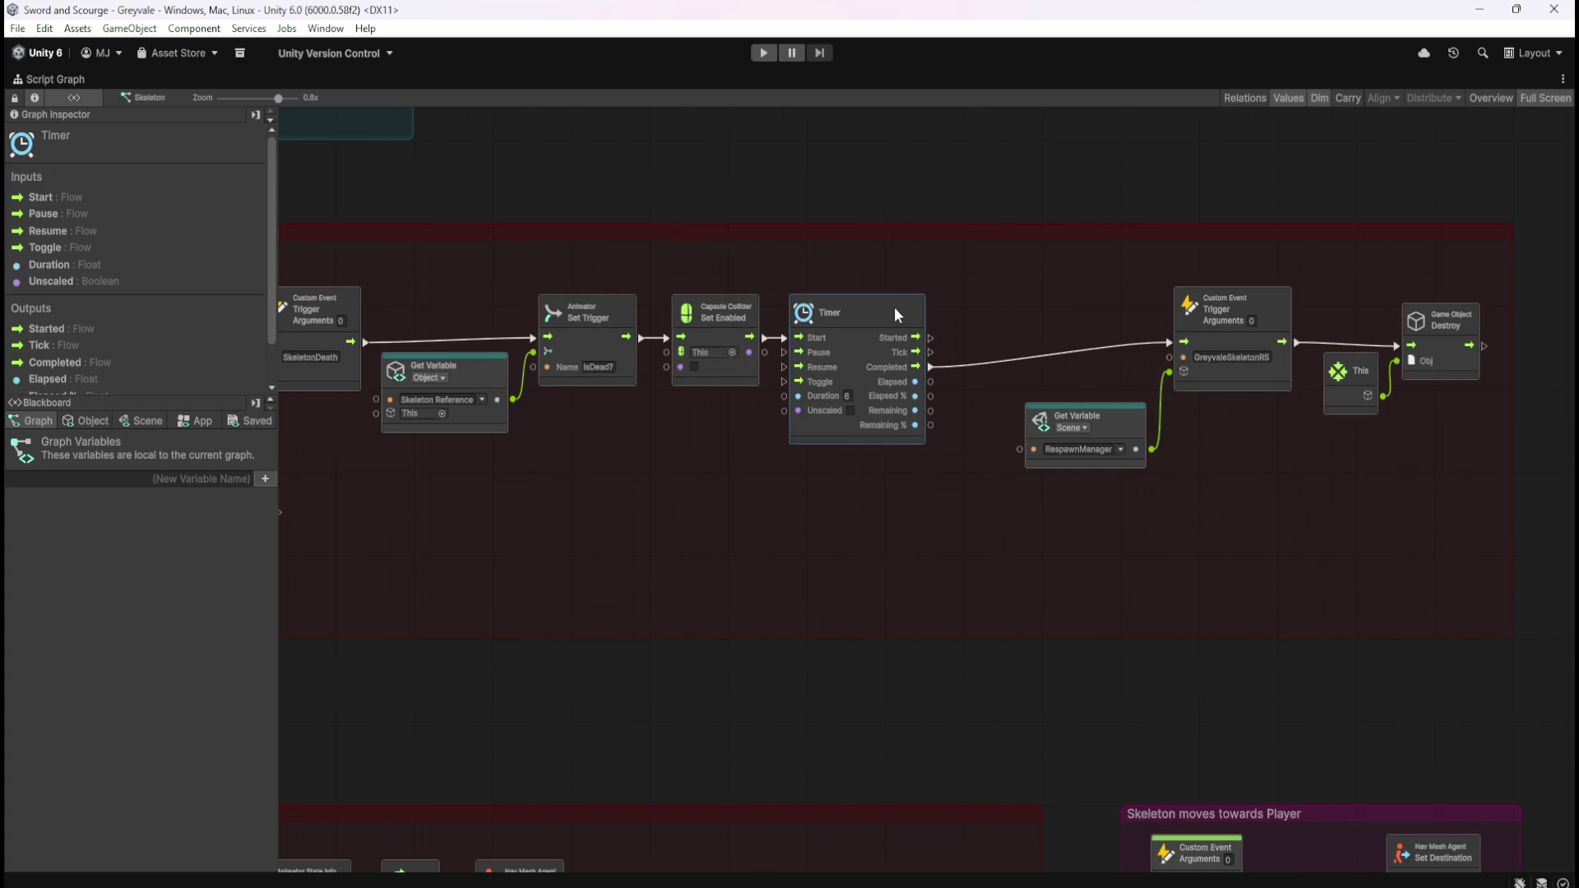
left_click_drag(1017, 284, 1440, 473)
mouse_move(1239, 389)
left_mouse_down()
mouse_move(1203, 379)
mouse_move(1200, 406)
mouse_move(1160, 403)
left_mouse_up()
- Move the SFX groups back toward the red group, review the chain, and restore the layout
left_click(1333, 533)
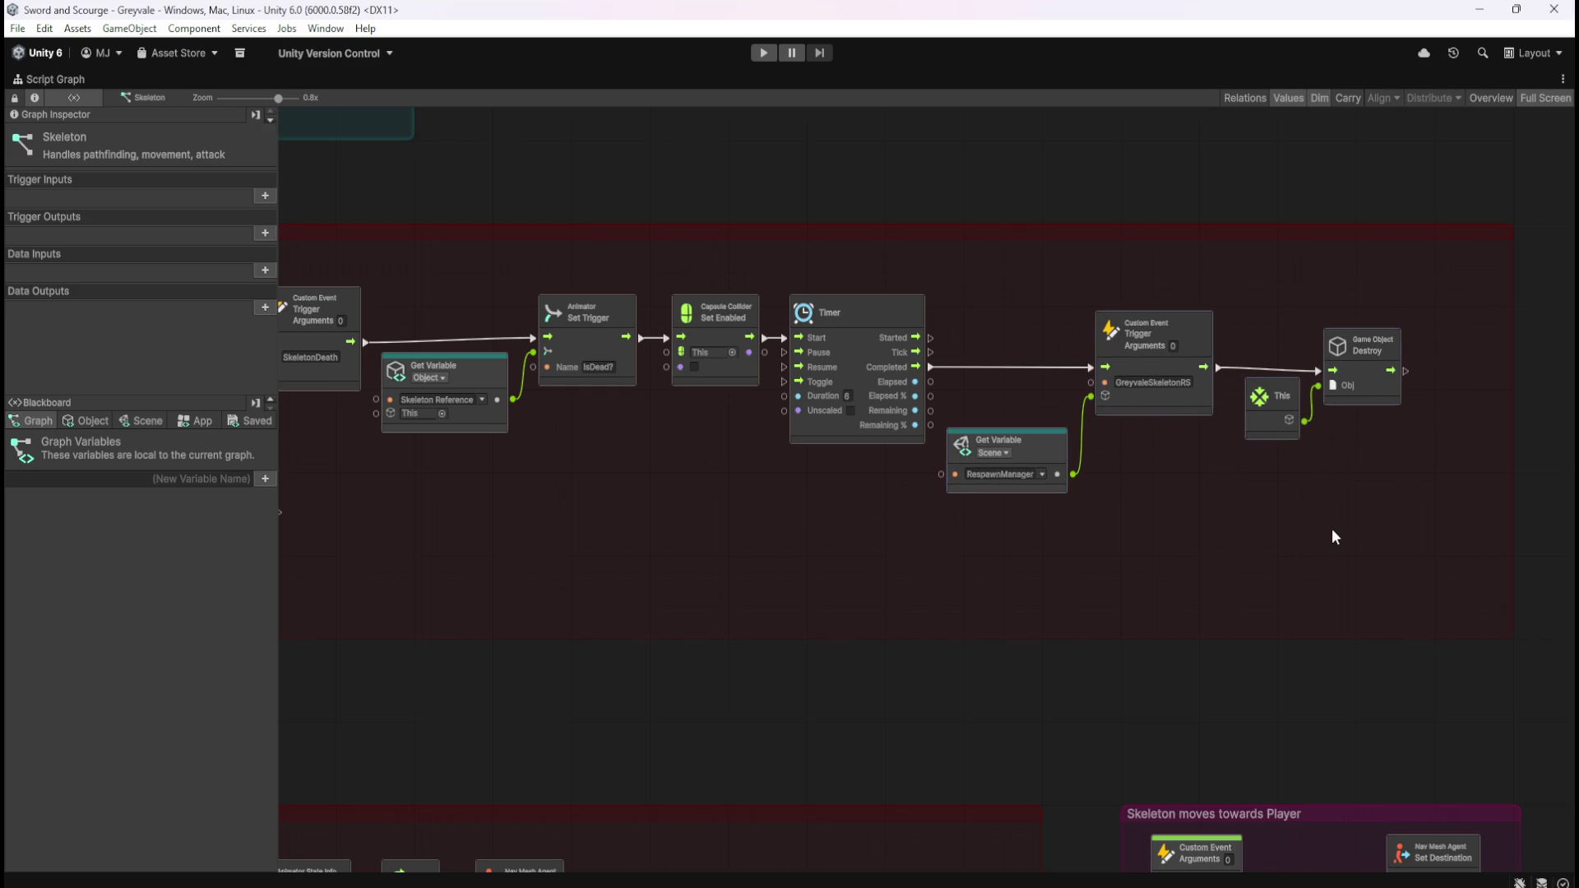
left_click(1428, 458)
mouse_move(1432, 458)
left_mouse_down()
mouse_move(1277, 547)
mouse_move(786, 582)
left_mouse_up()
left_click_drag(970, 272, 1377, 757)
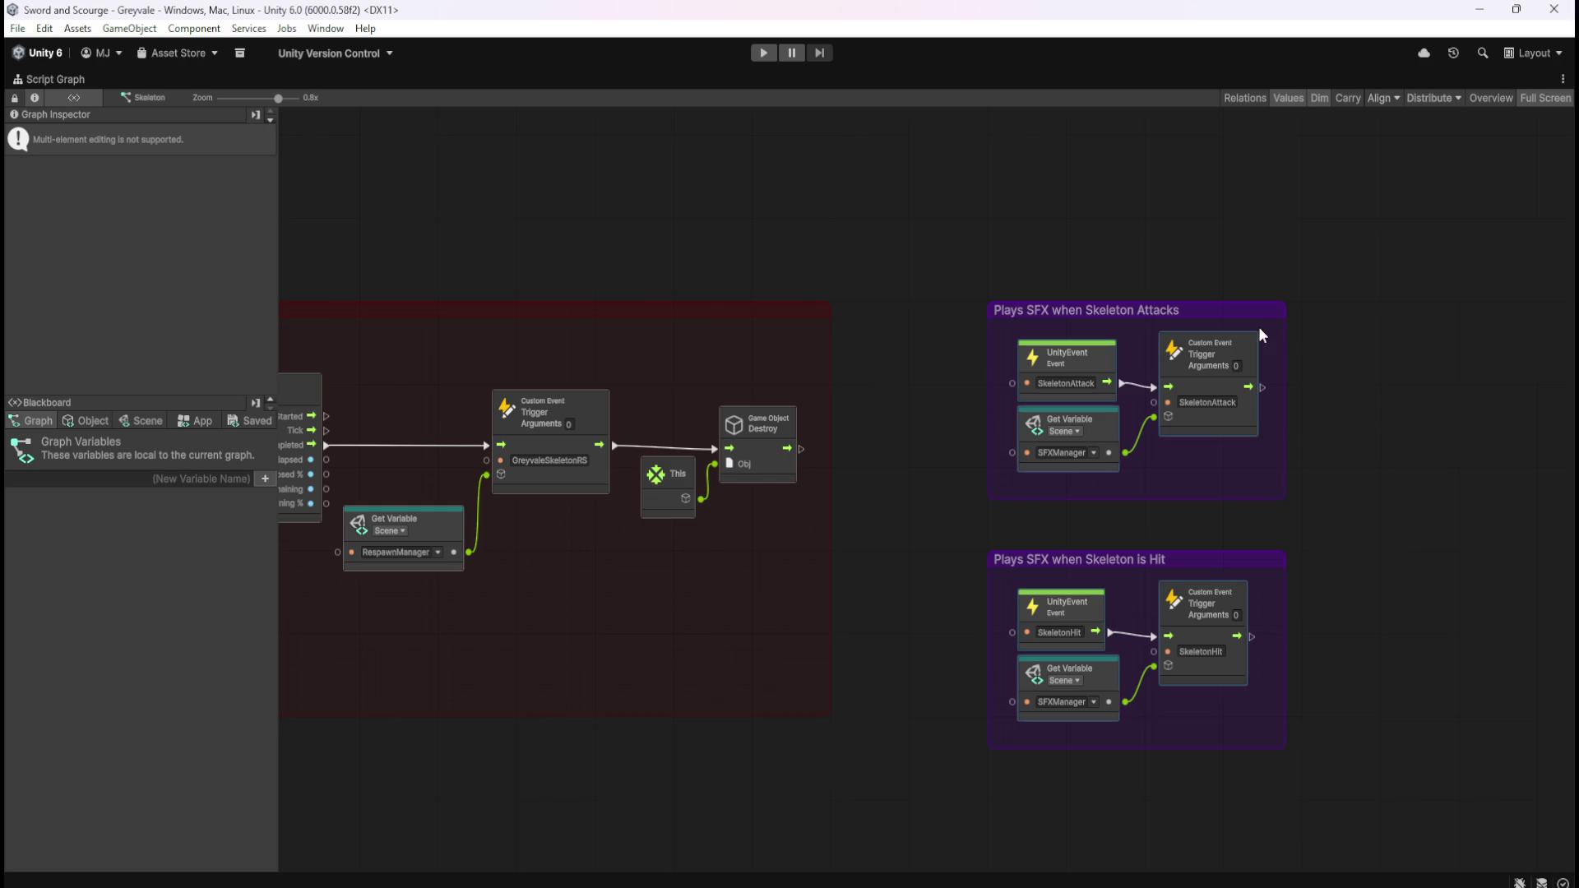
left_click_drag(1247, 316, 1173, 325)
left_click(955, 222)
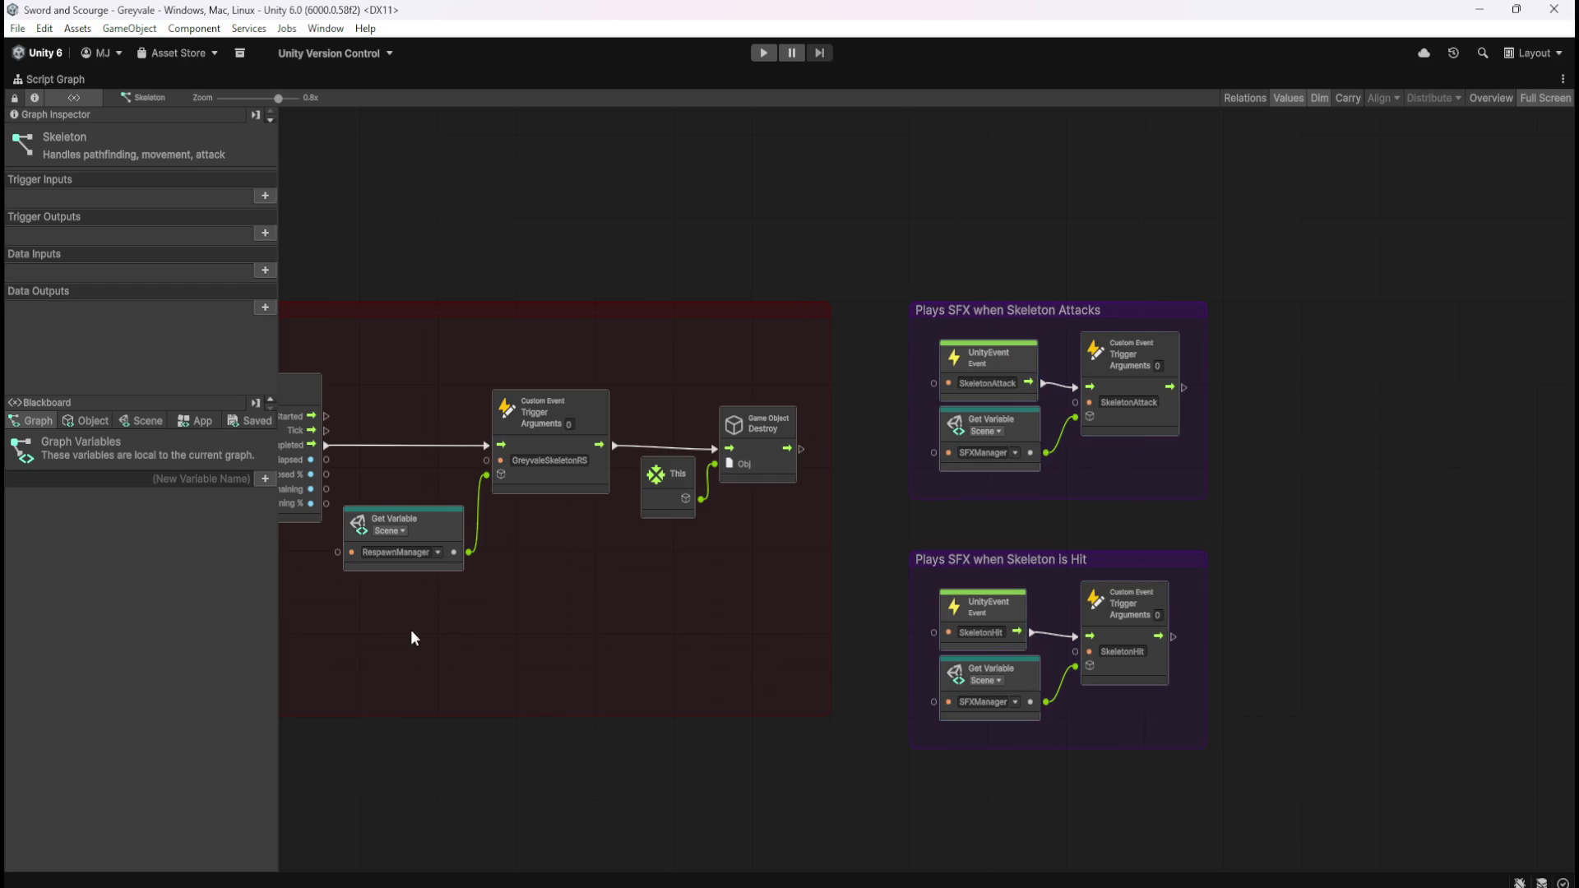
left_click_drag(401, 638, 1448, 581)
left_click_drag(932, 612, 1104, 559)
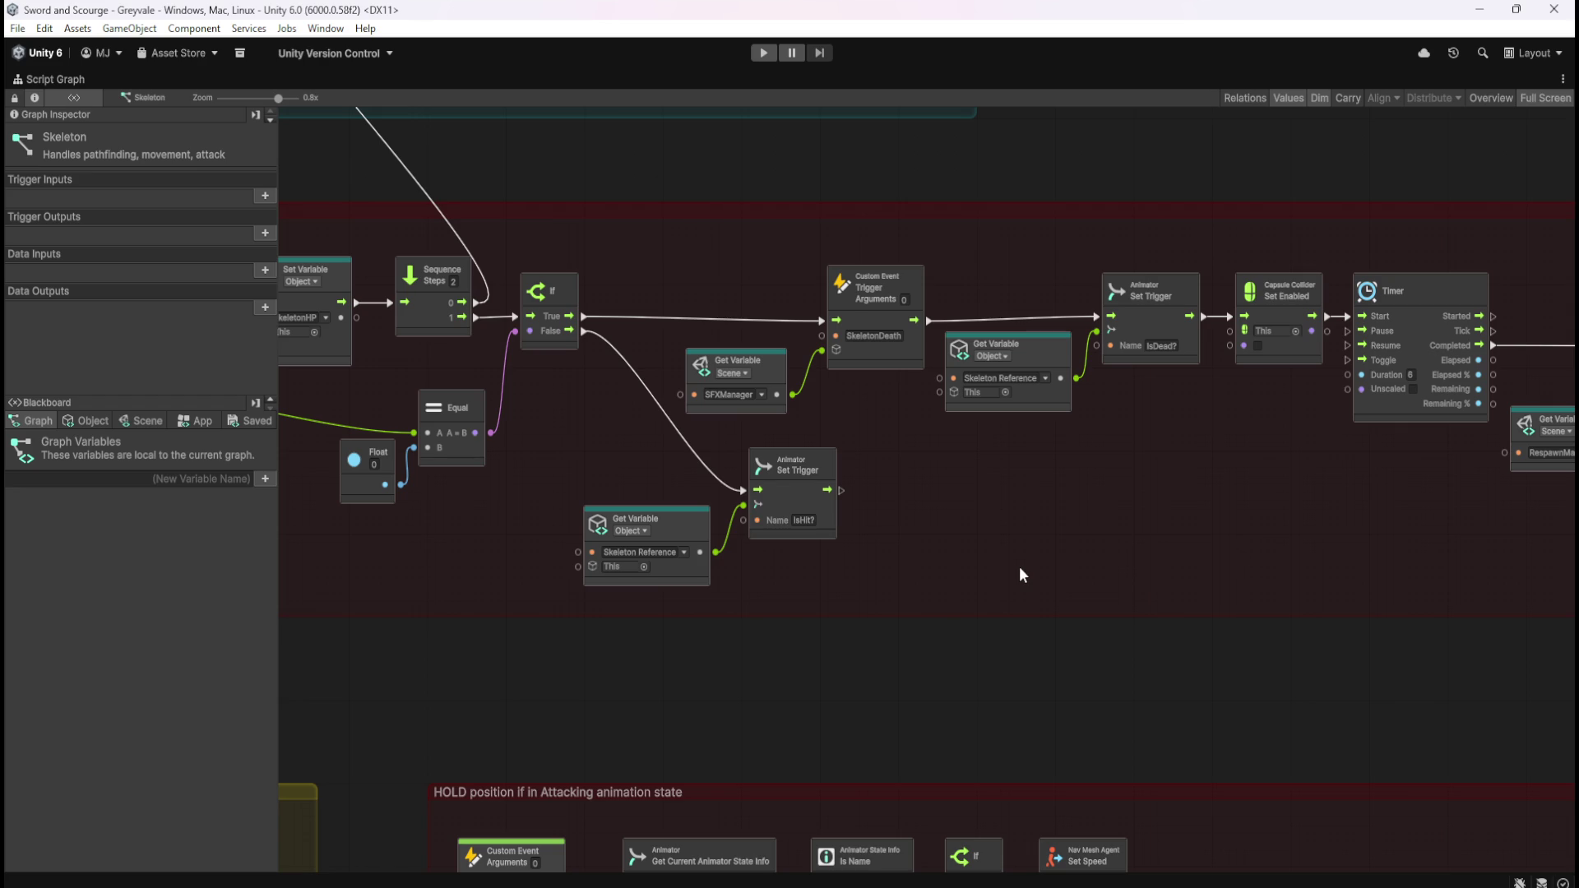
left_click_drag(1206, 505, 937, 546)
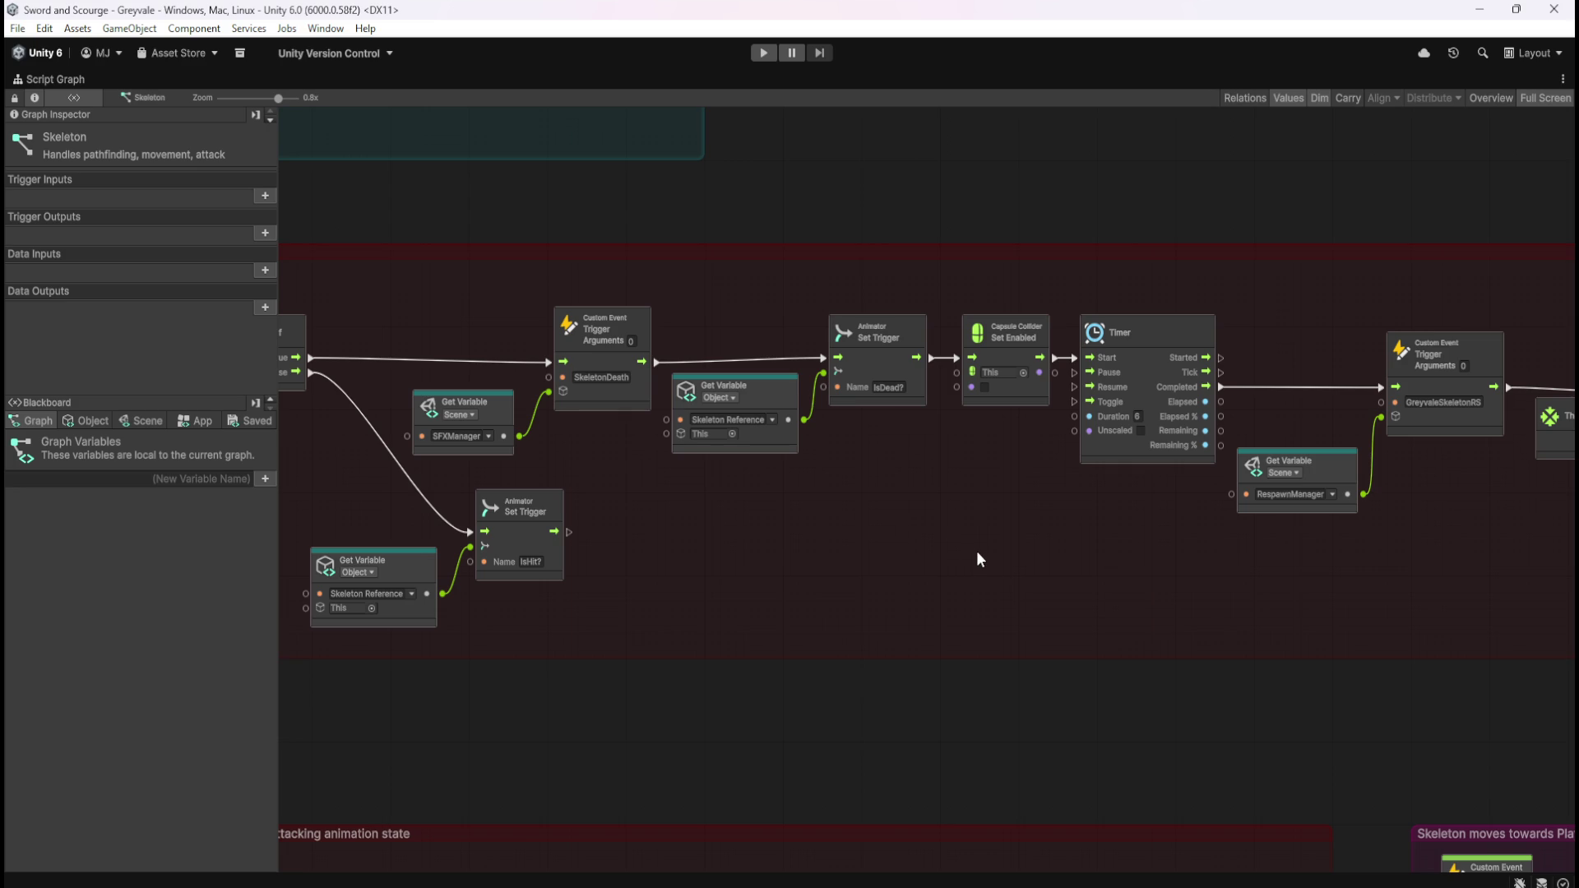
key("shift+space")
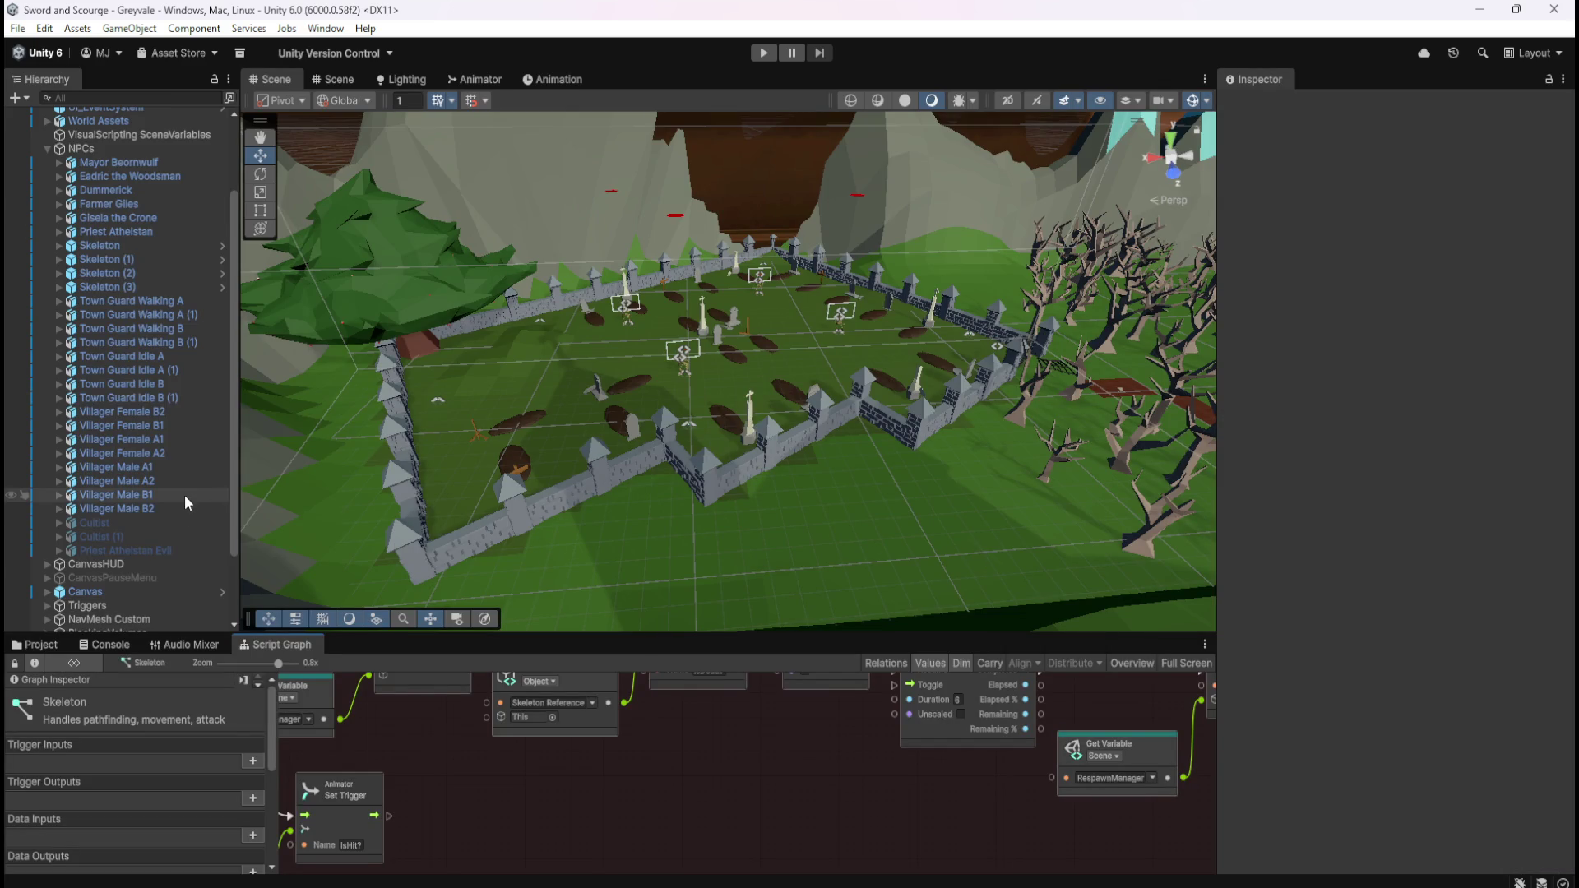
- Select RespawnManager, maximize its Script Graph, and pan to the Spawns Skeleton in GREYVALE header
scroll(139, 517, "down", 3)
left_click(113, 594)
left_click(115, 611)
key("shift+space")
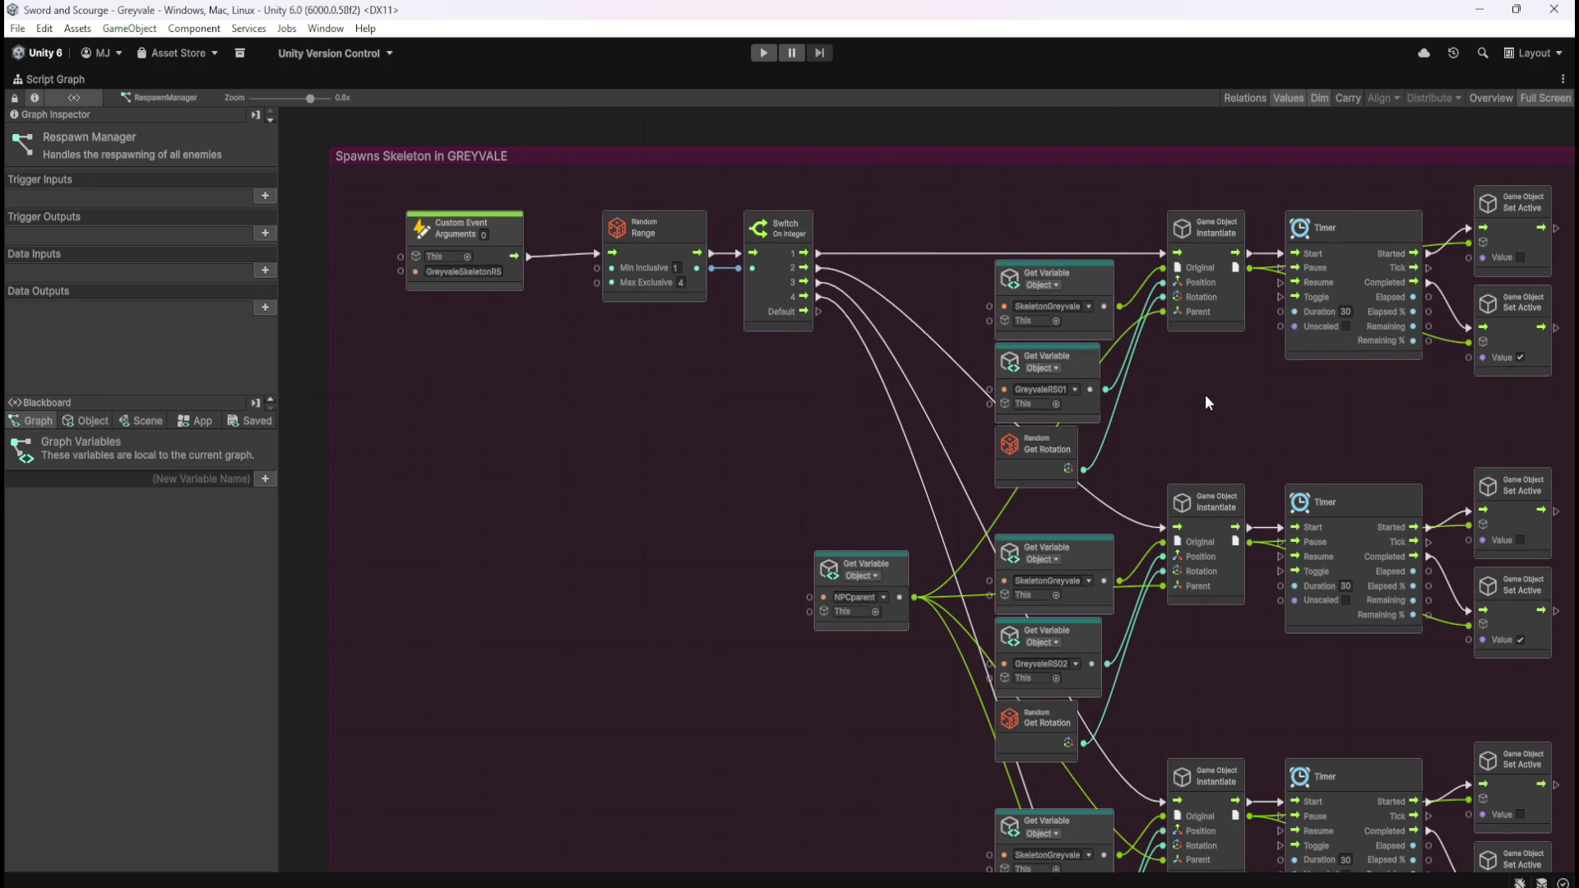
left_click_drag(1206, 394, 1055, 413)
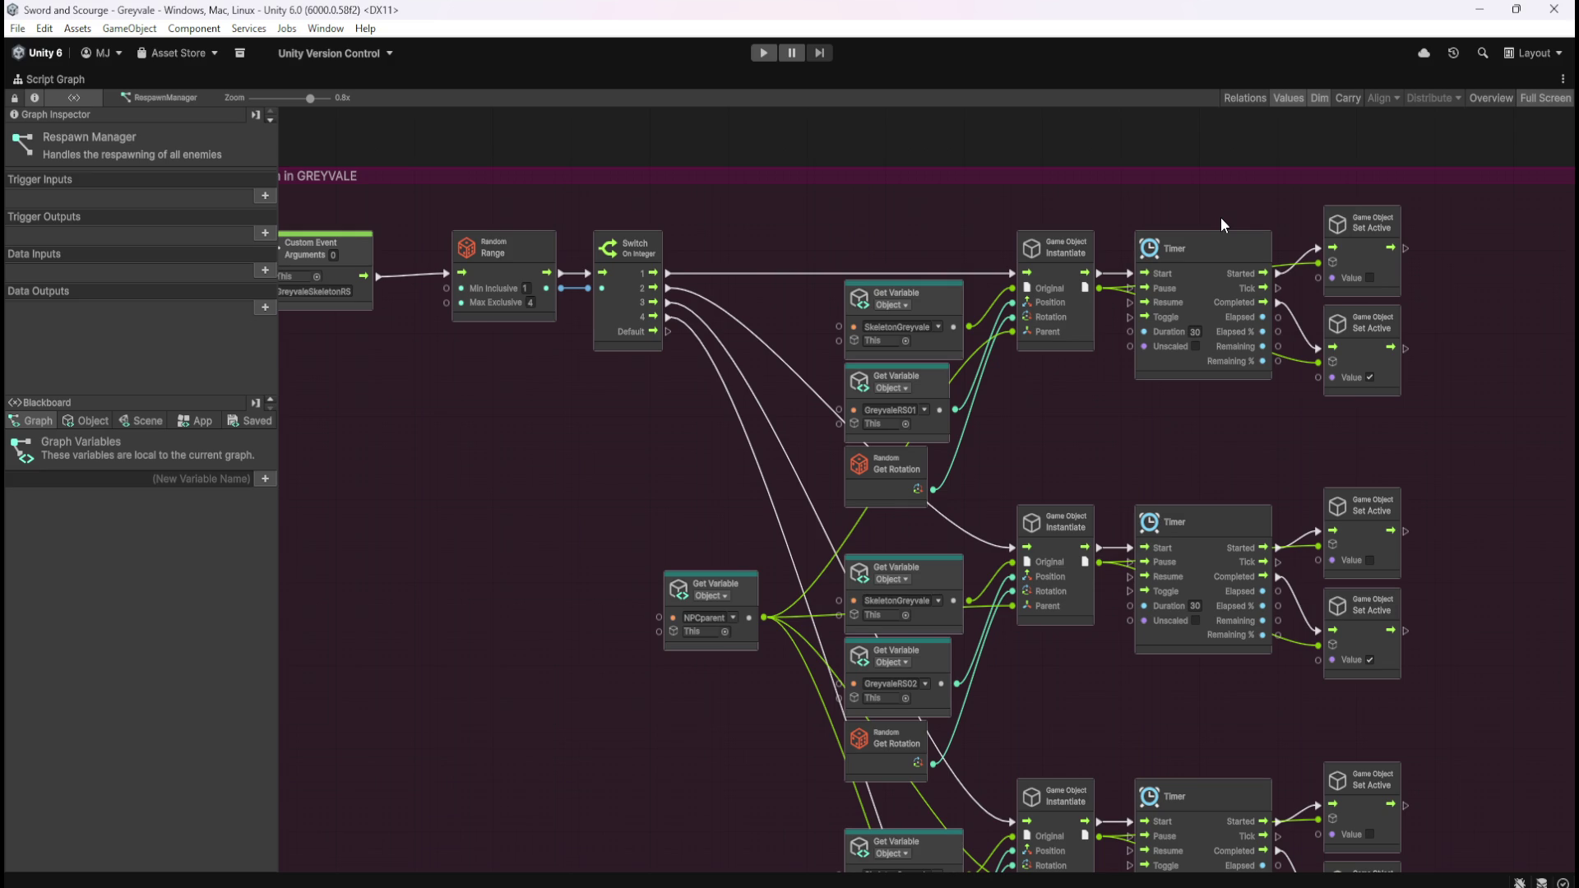
left_click_drag(584, 447, 757, 446)
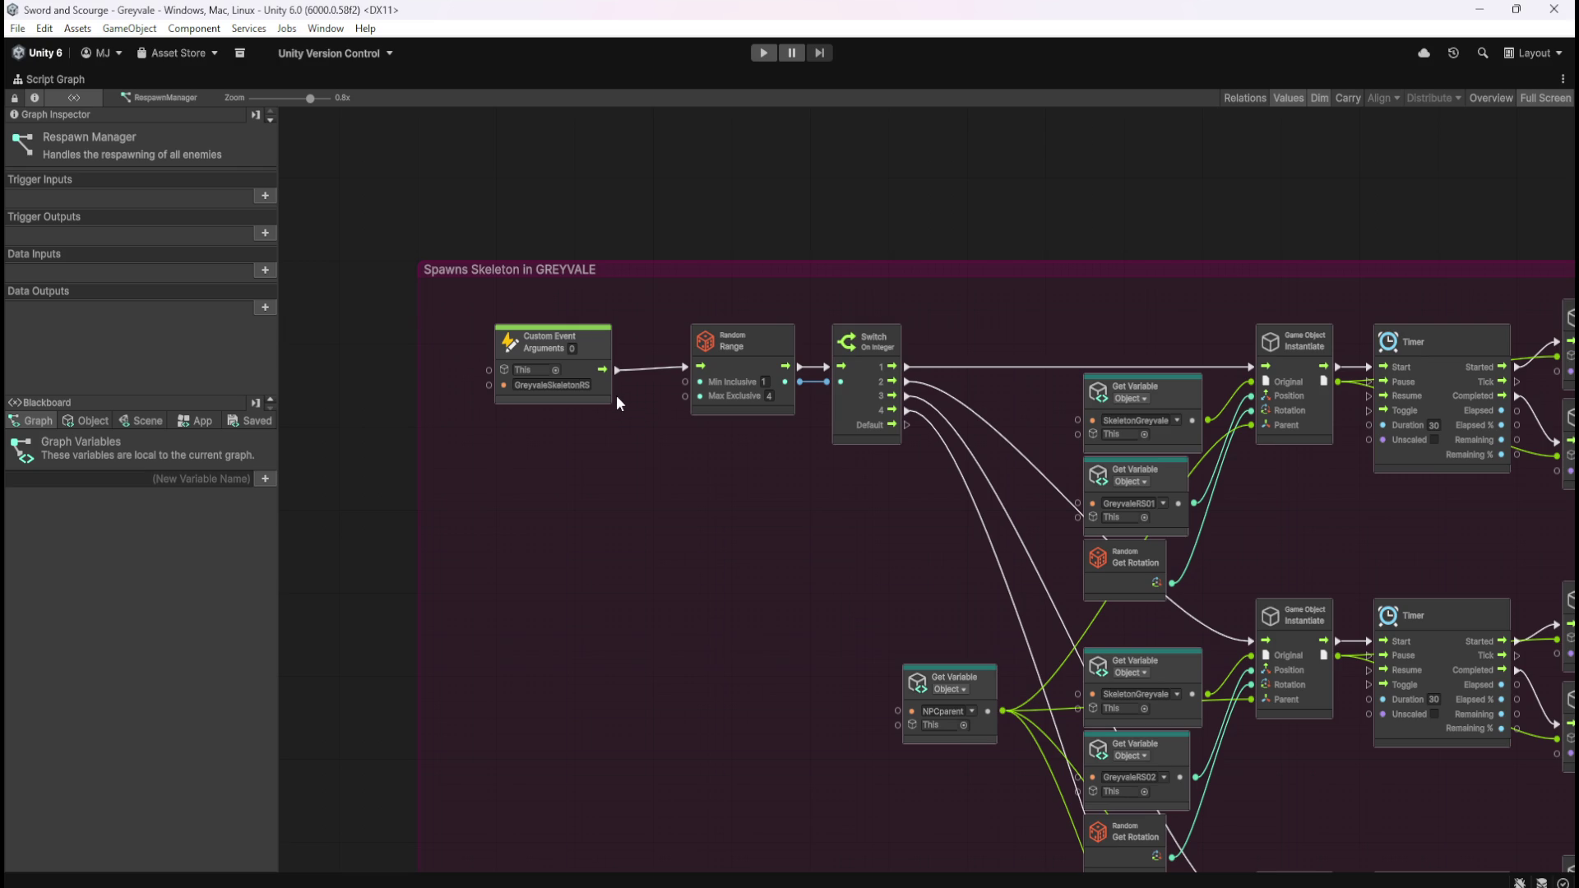
- Add a Debug Log node whose String Literal message reads 'TWAT has activated'
right_click(645, 463)
type("debug")
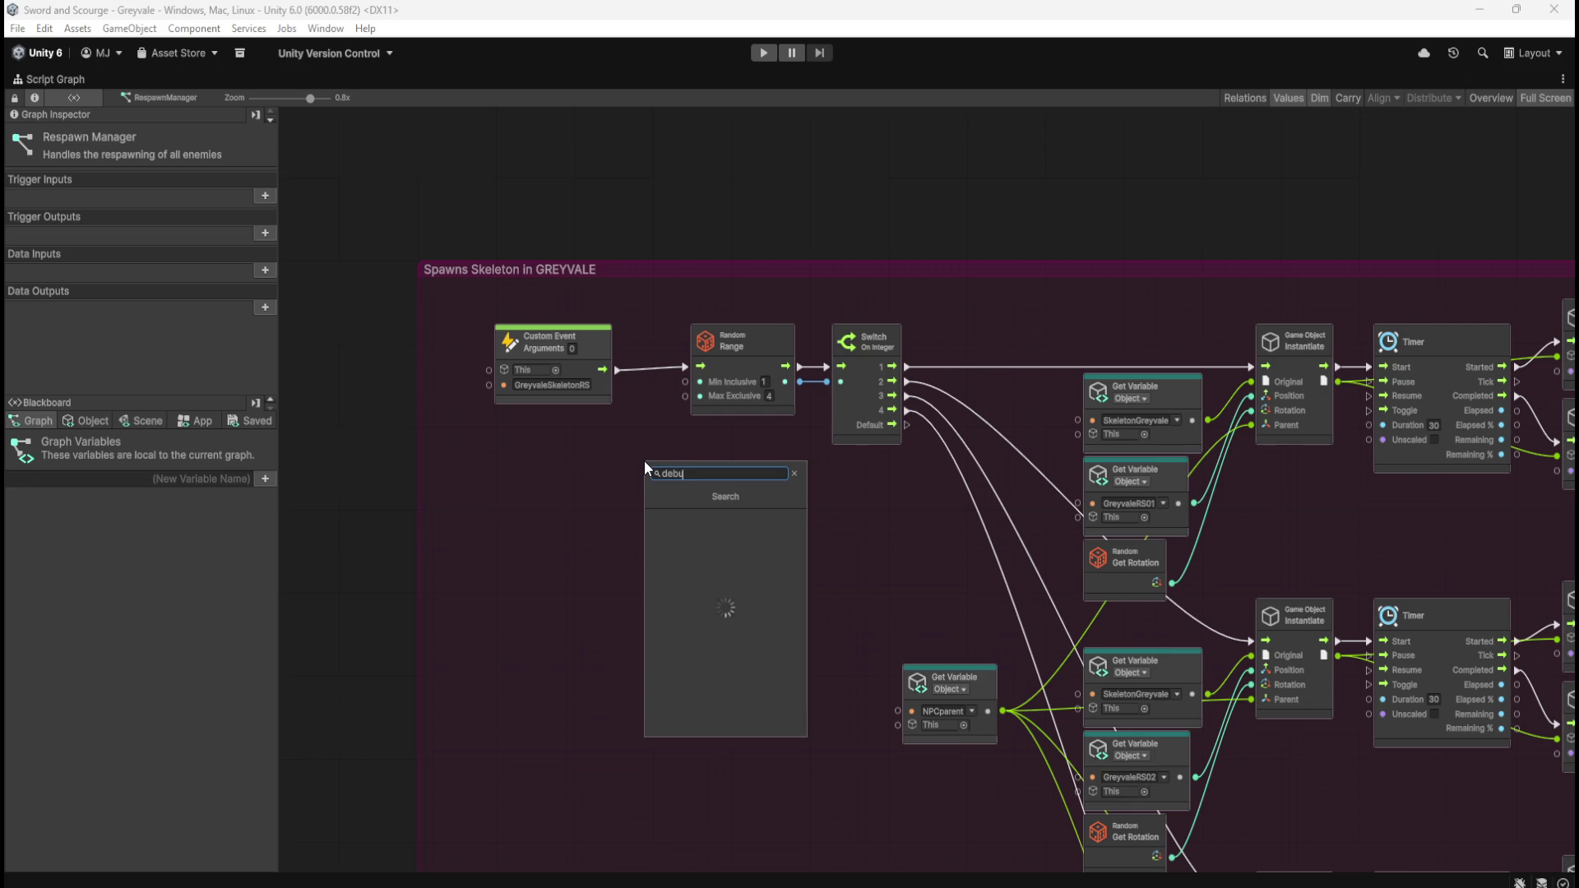
left_click(749, 533)
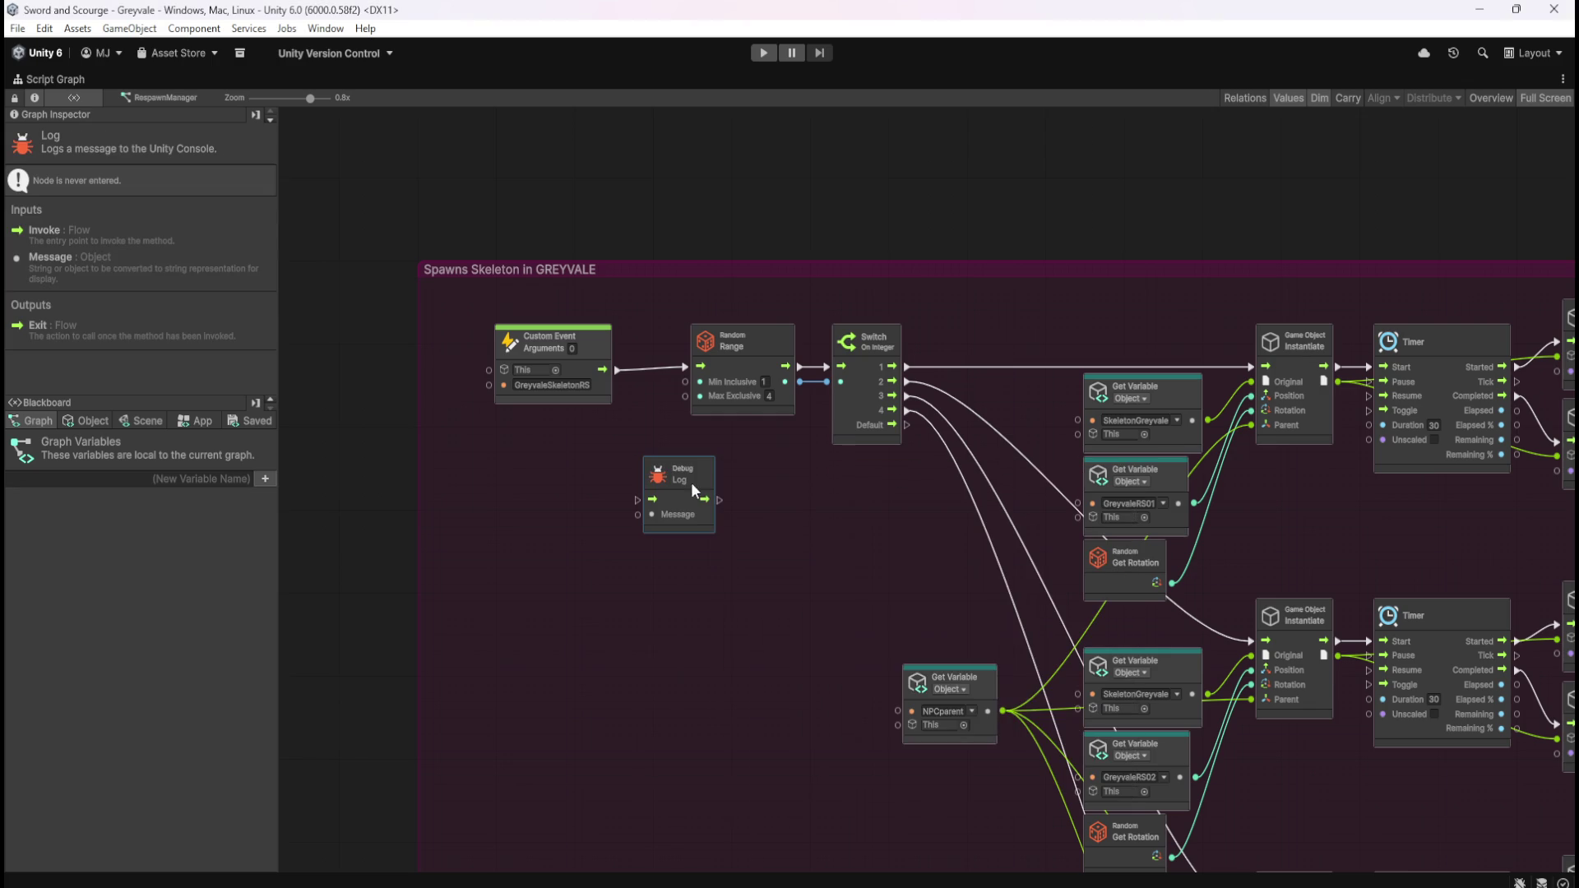
left_click_drag(645, 518, 625, 549)
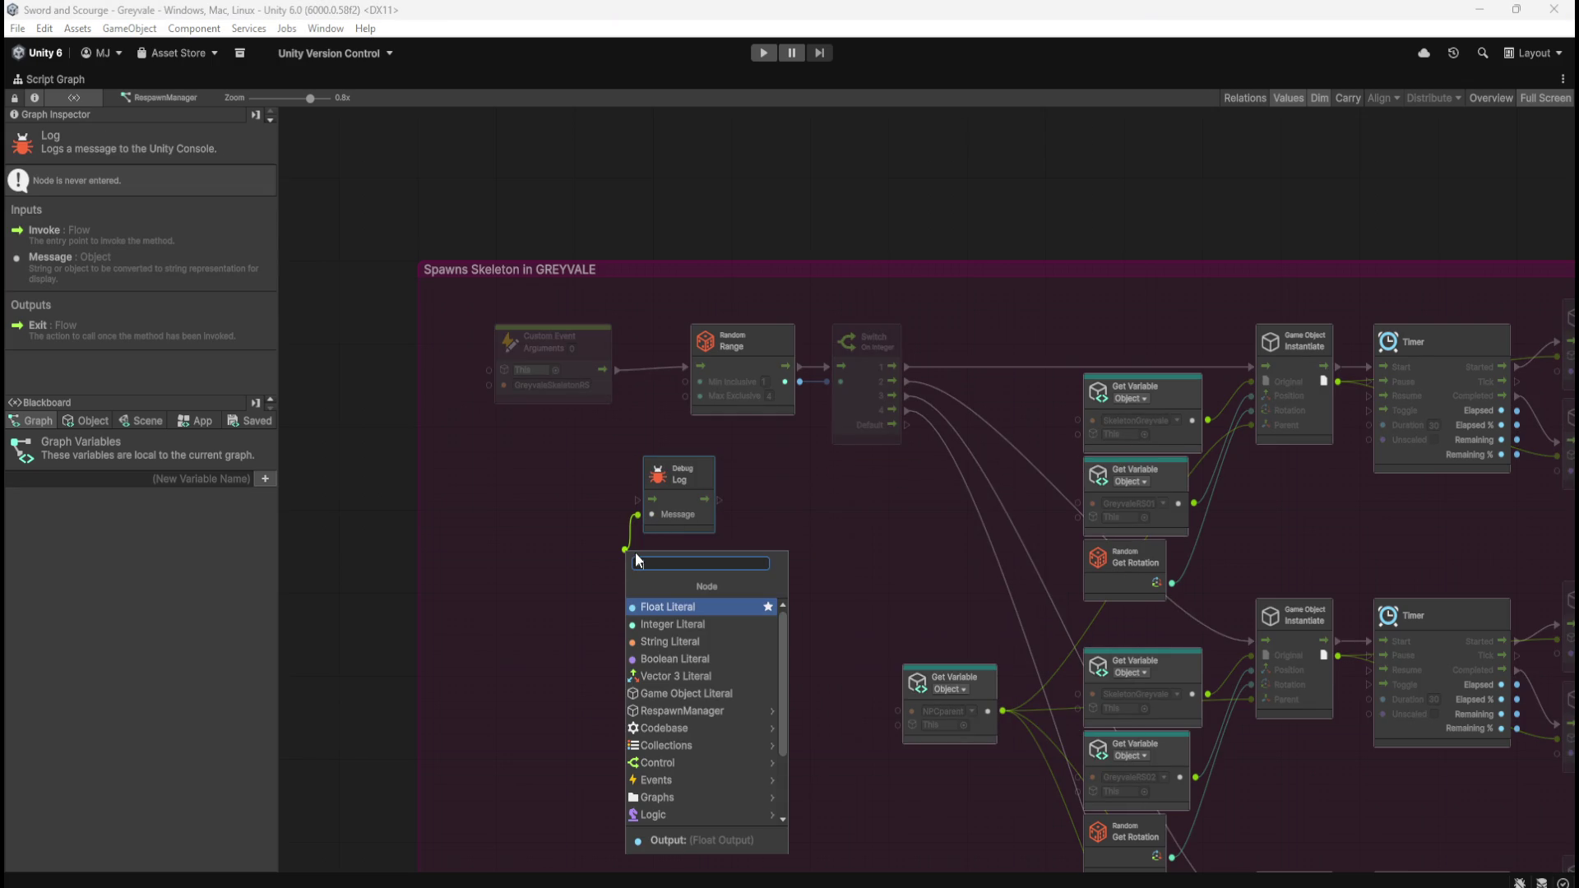
left_click(662, 641)
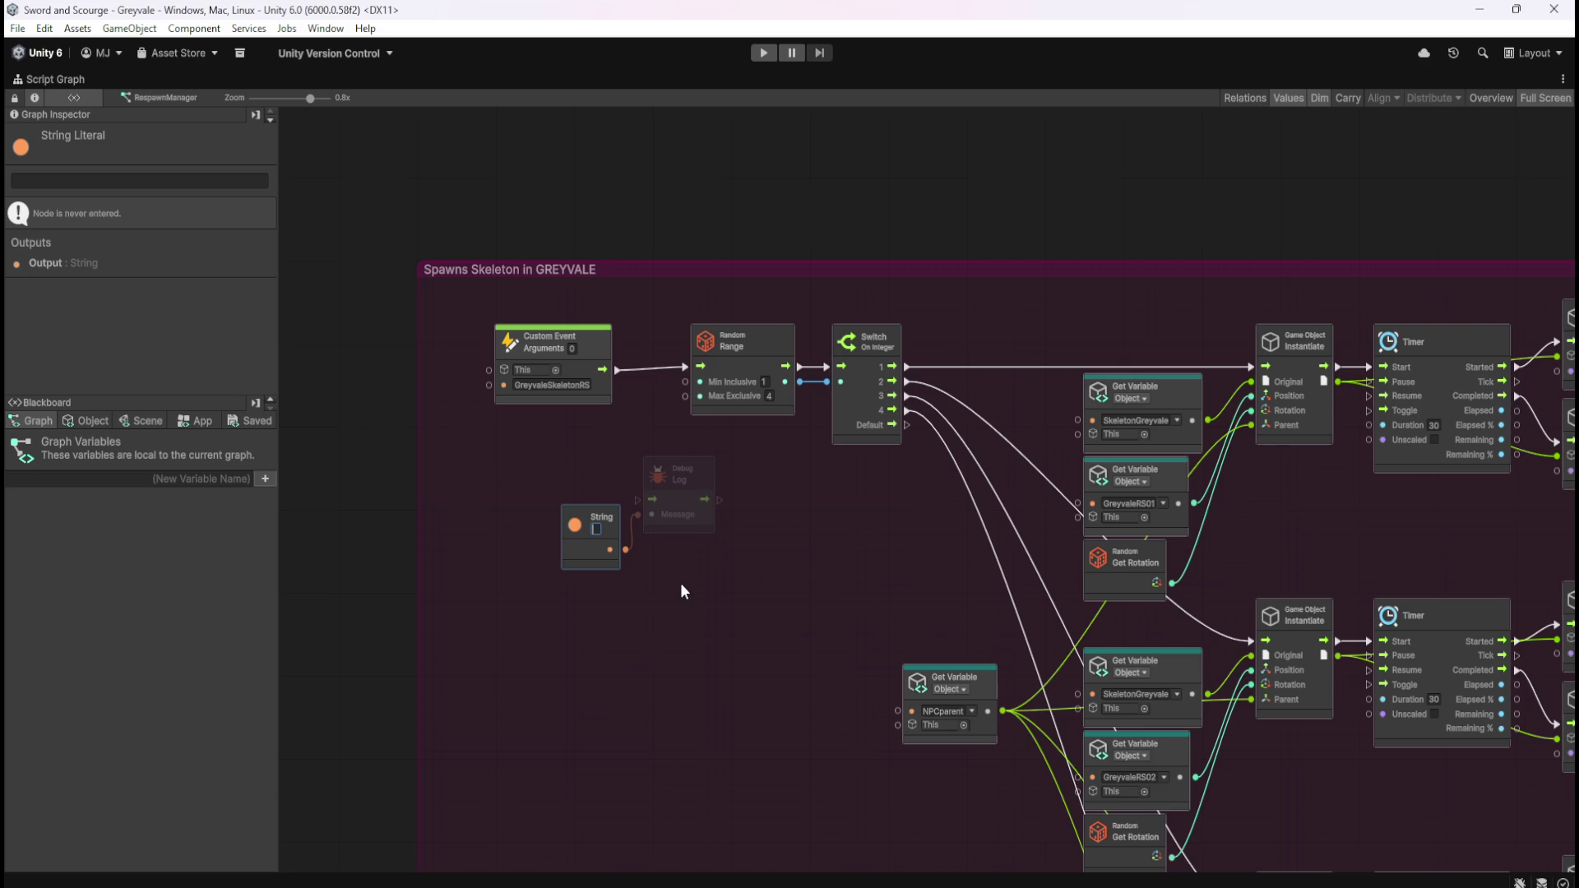
type("TWAT")
type(" has activ")
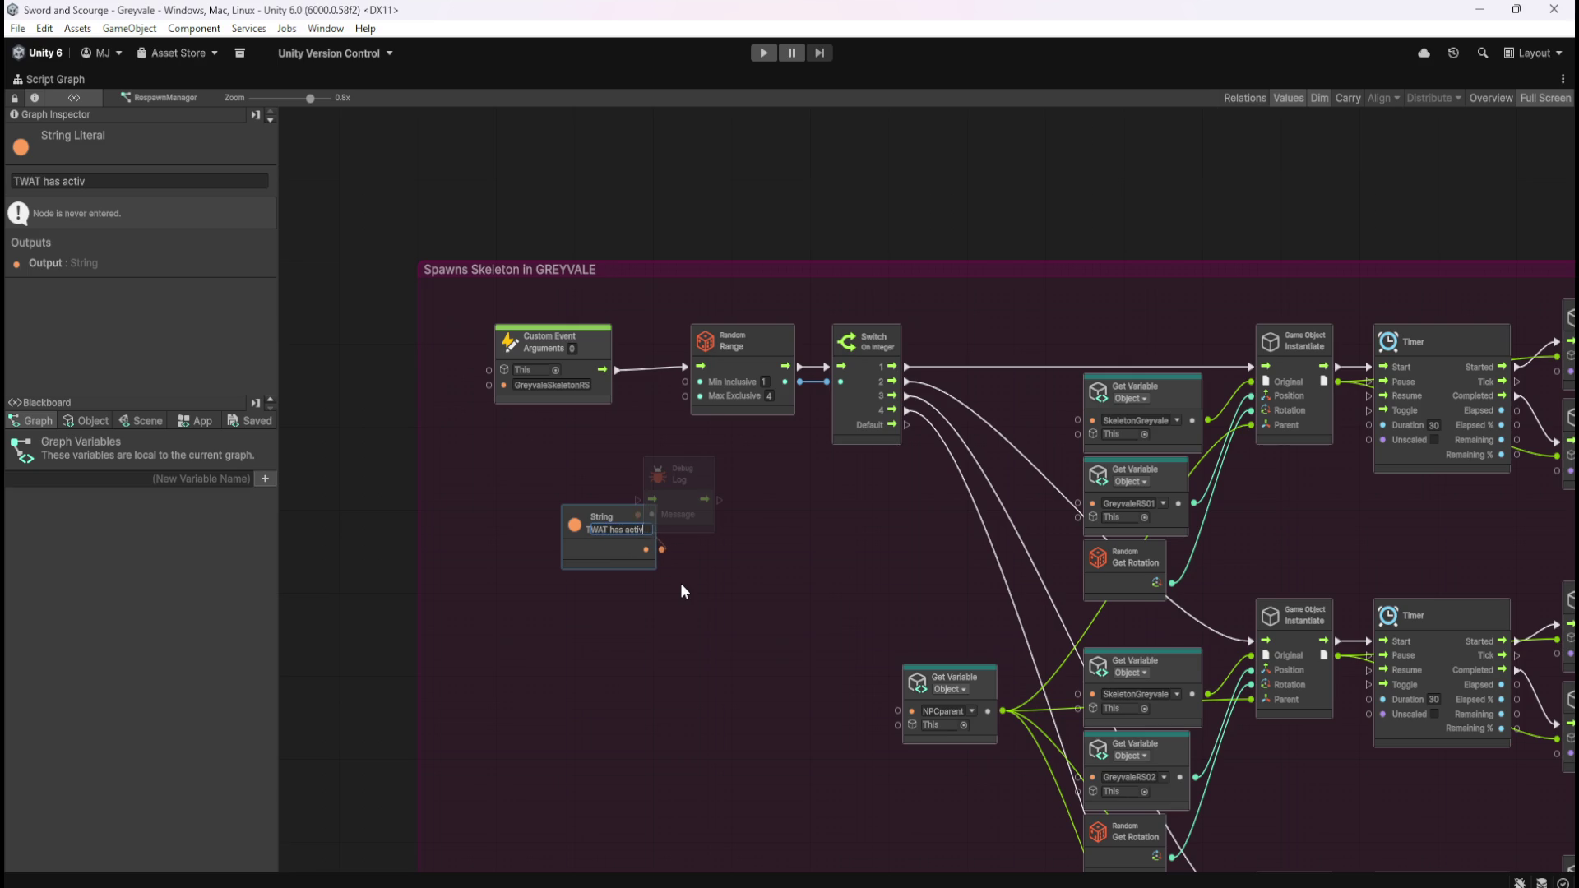
type("ated")
left_click(757, 605)
left_click_drag(631, 545, 580, 556)
- Wire the Debug Log between the Custom Event and Random Range, then restore the layout
mouse_move(635, 500)
left_mouse_down()
mouse_move(627, 364)
mouse_move(618, 375)
left_mouse_up()
mouse_move(717, 499)
left_mouse_down()
mouse_move(671, 372)
mouse_move(685, 367)
left_mouse_up()
left_click(839, 592)
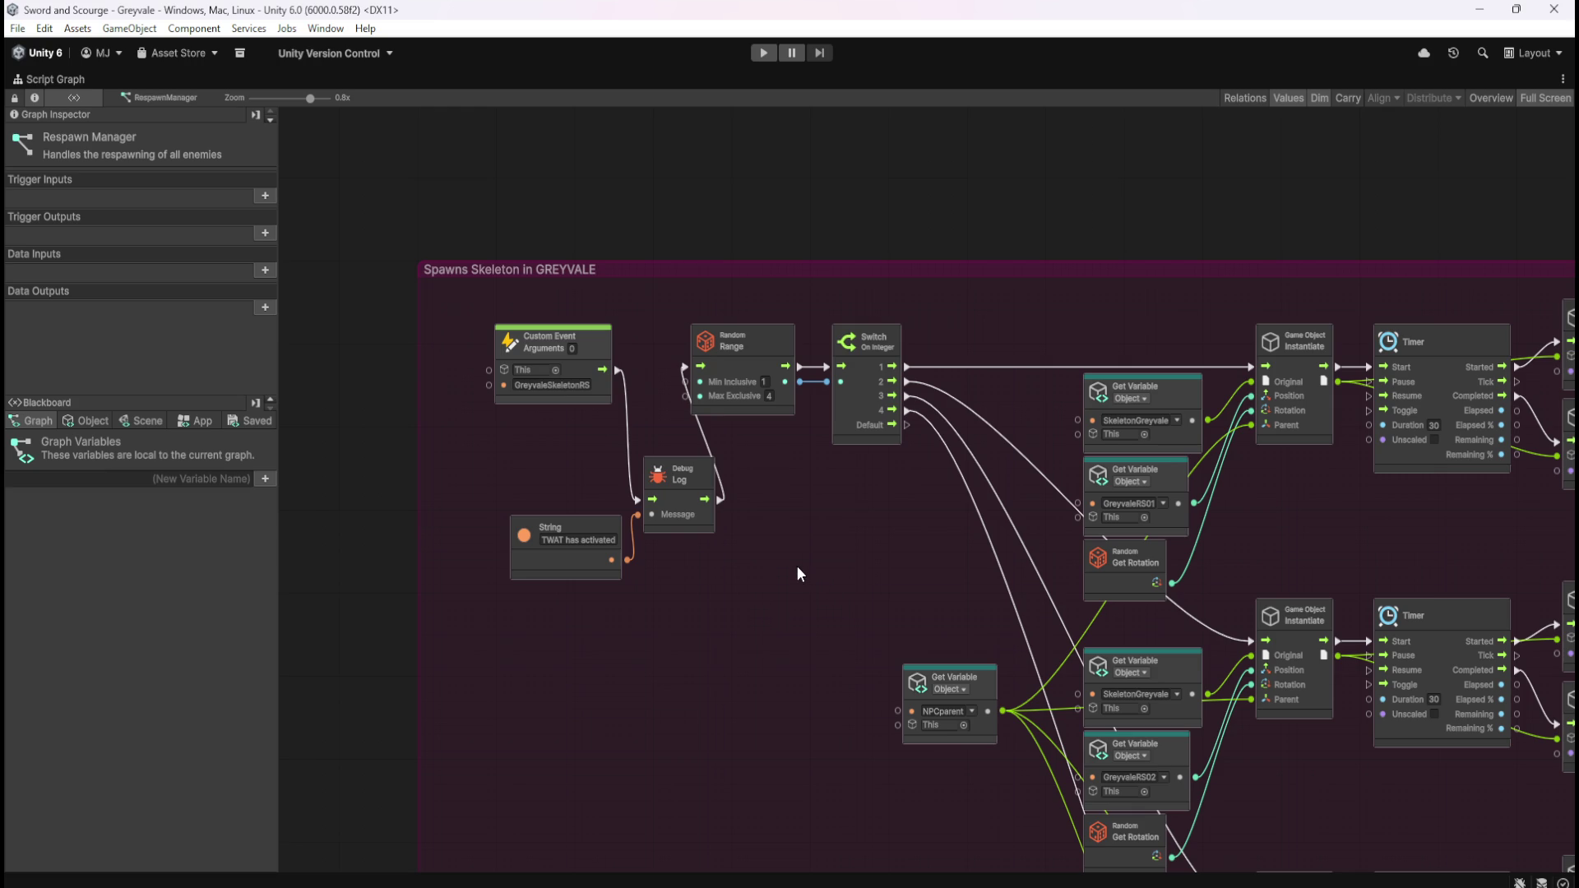
key("shift+space")
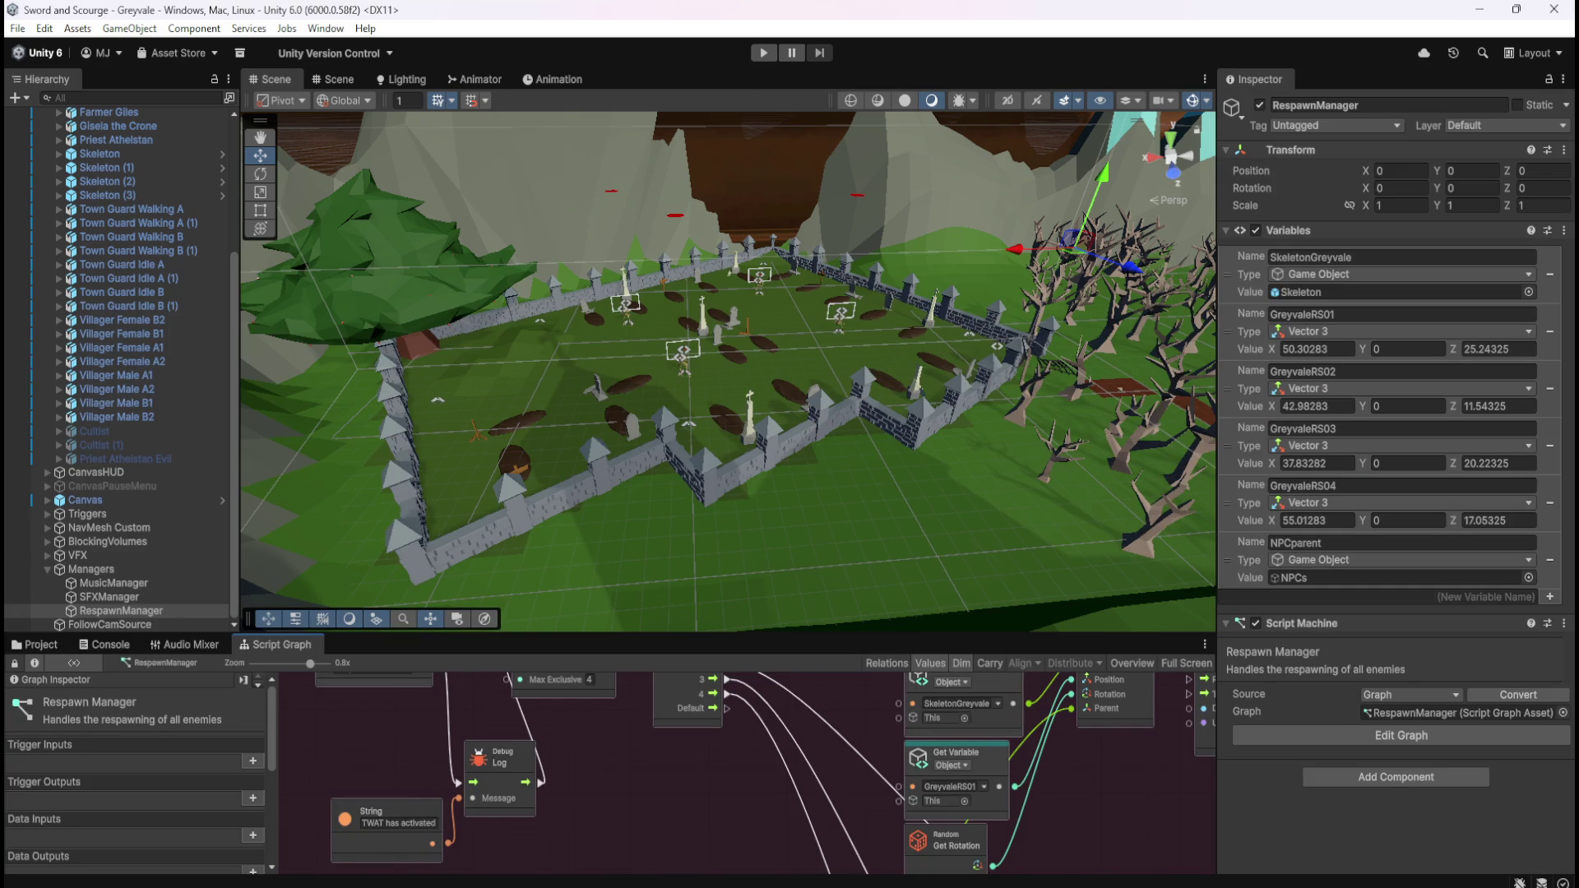
- Widen the Inspector panel and move the game preview window up and left
left_click_drag(1218, 370, 960, 396)
left_click_drag(1209, 286, 1057, 241)
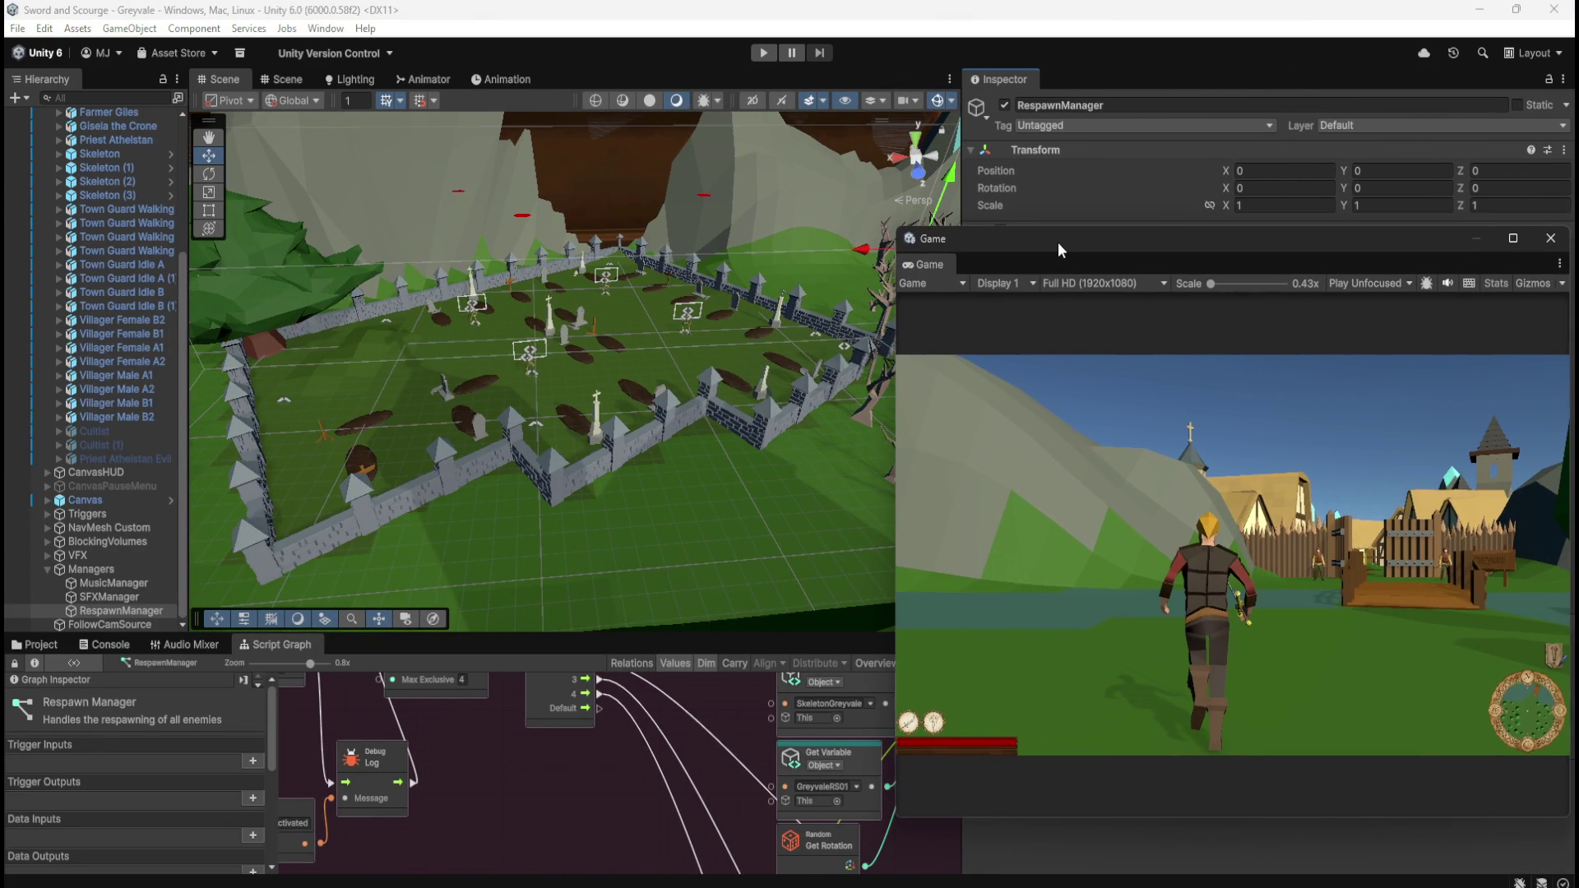
left_click_drag(955, 191, 891, 197)
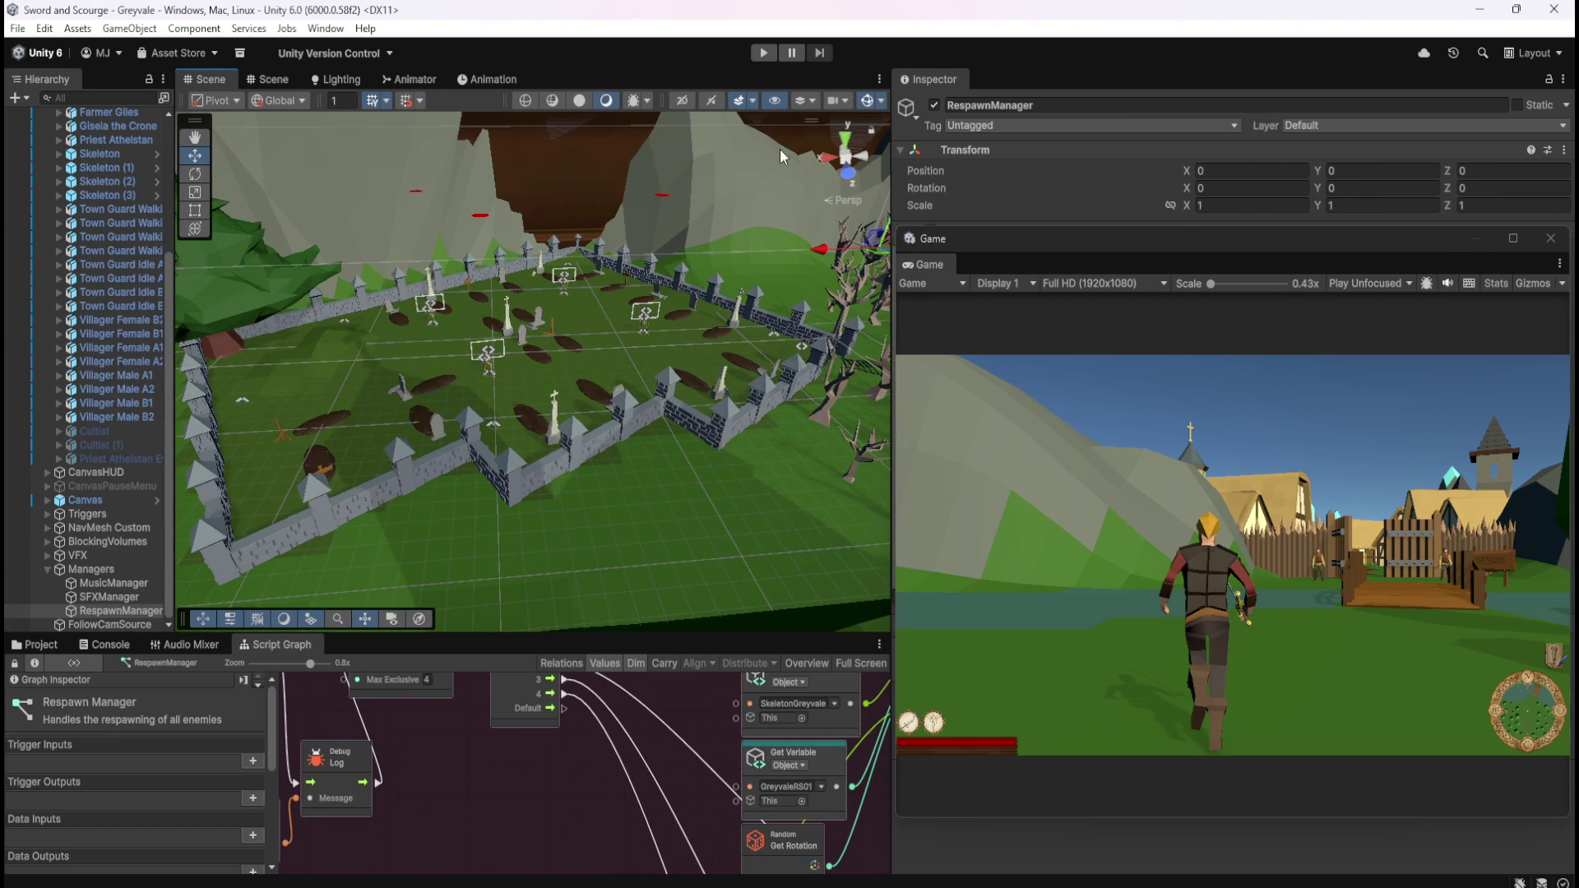
- Play-test by running the character into the graveyard, then pause and open the Console
left_click(757, 53)
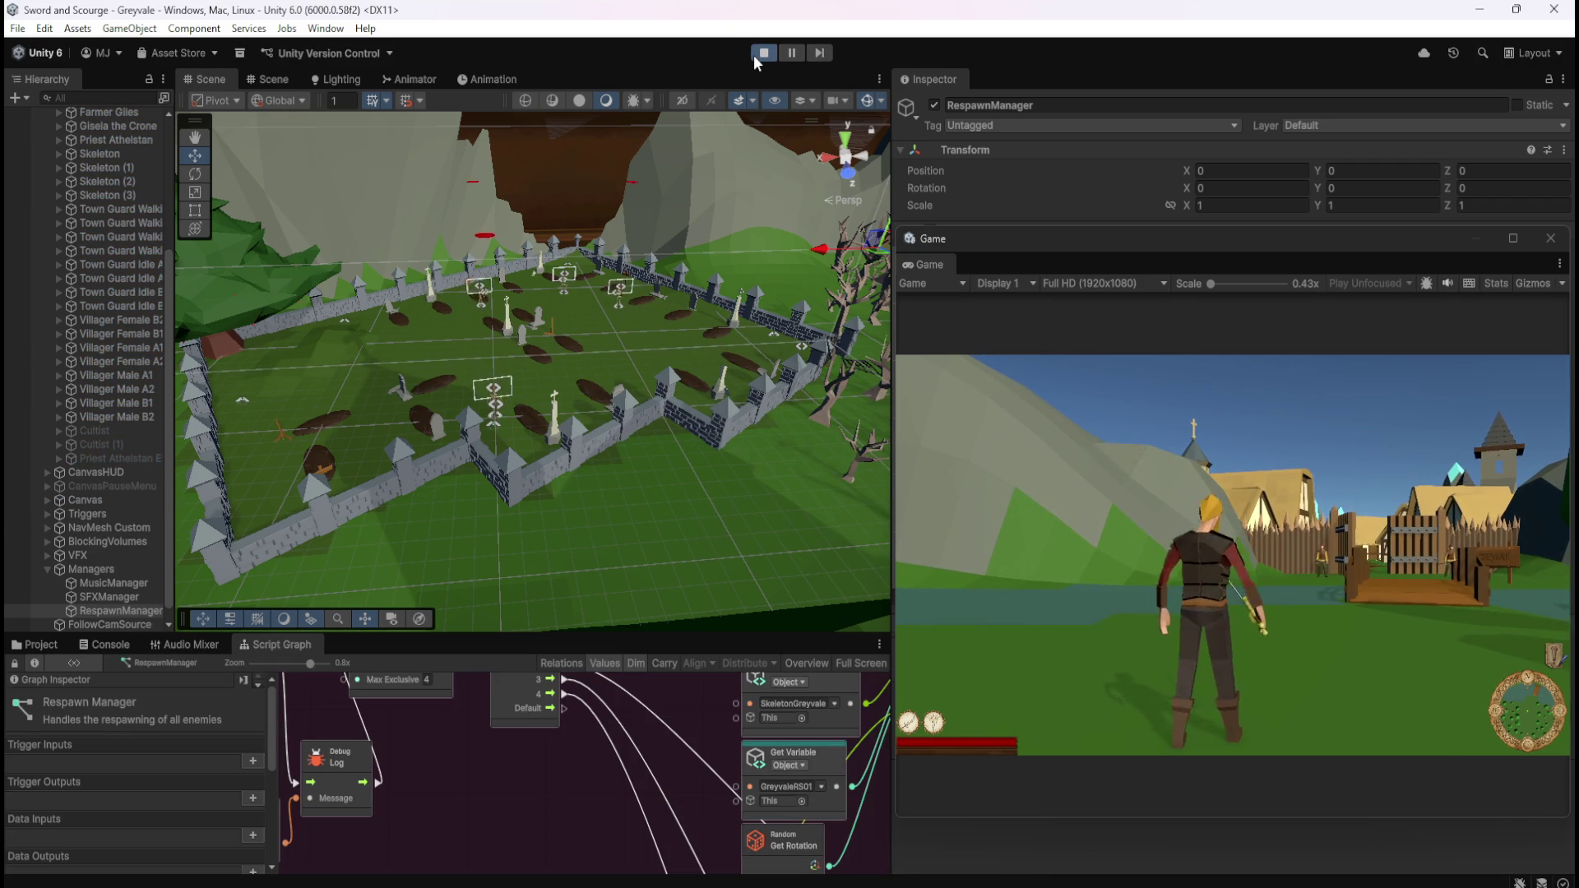
left_click(1149, 521)
key("w")
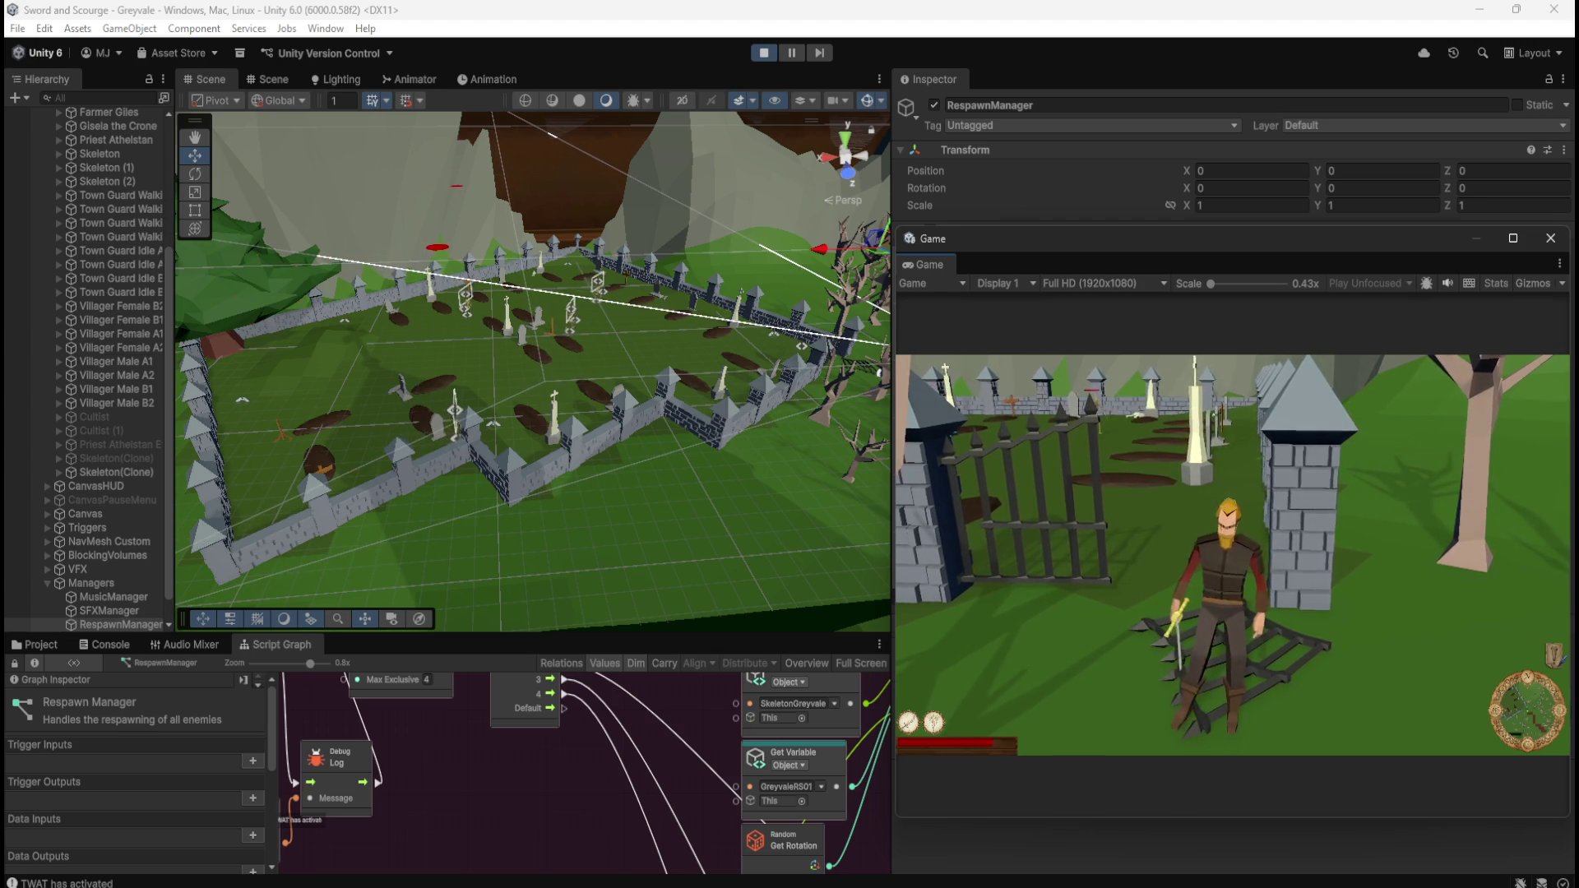
key("Escape")
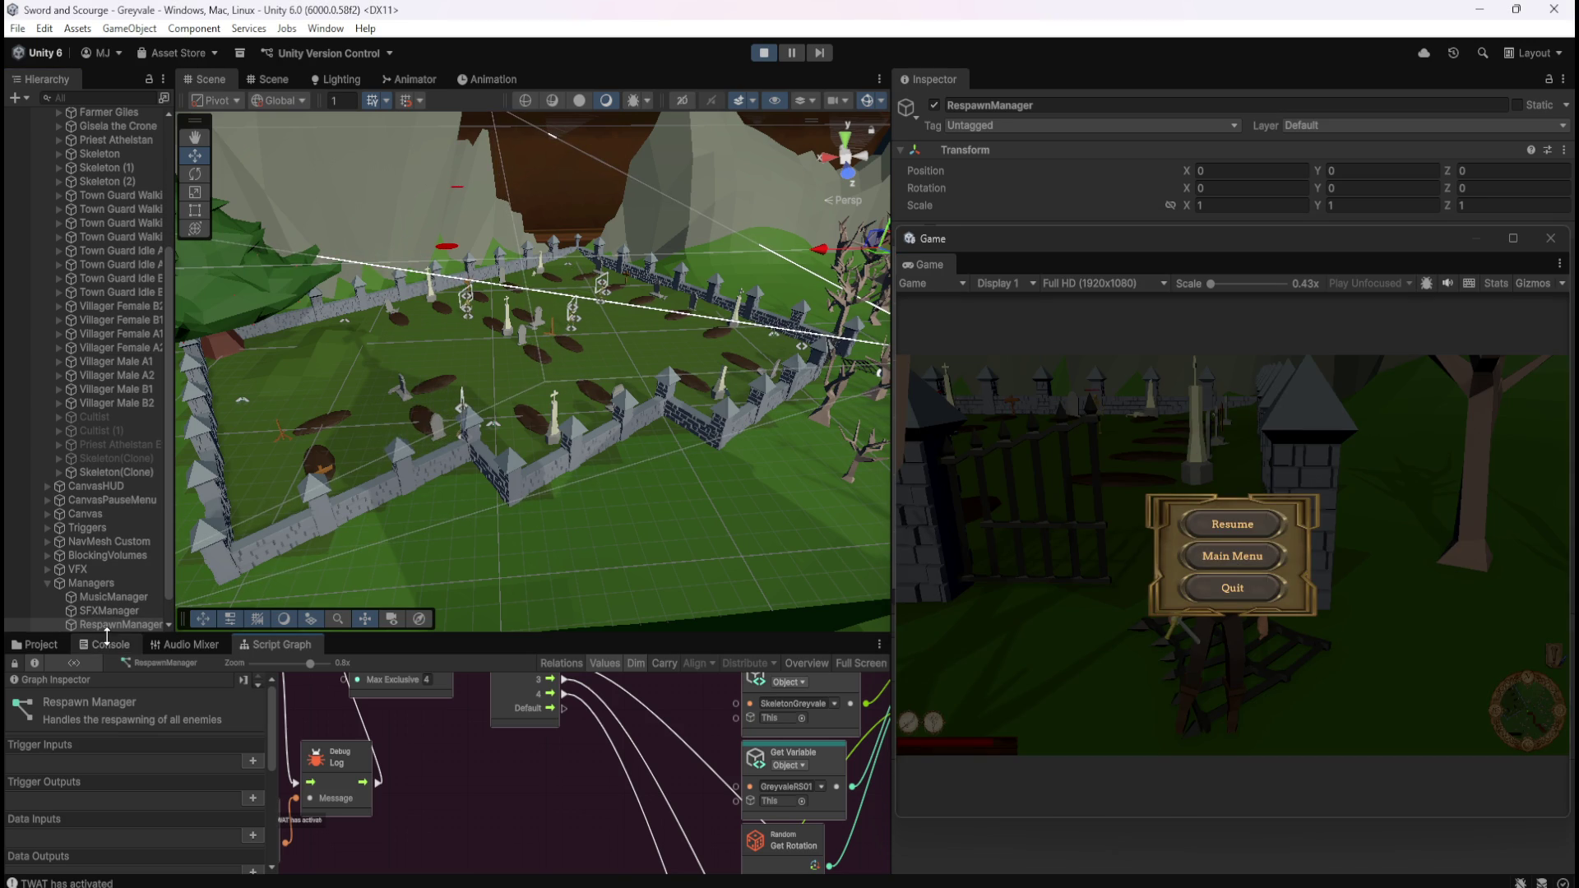
left_click(115, 644)
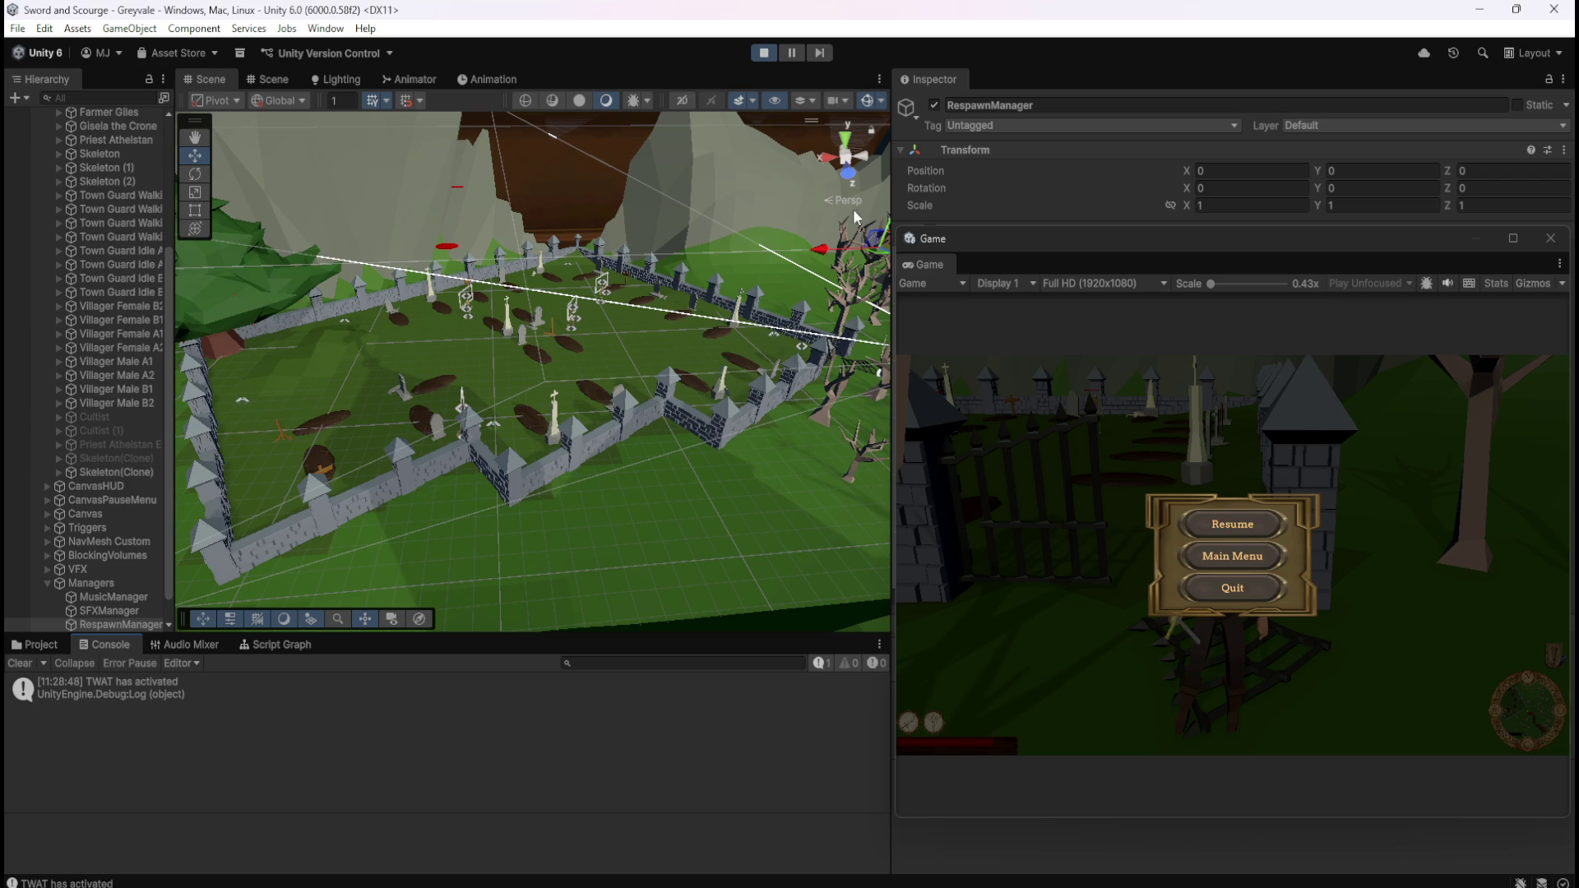
- Close the floating Game window after reading the 'TWAT has activated' log
left_click(1005, 240)
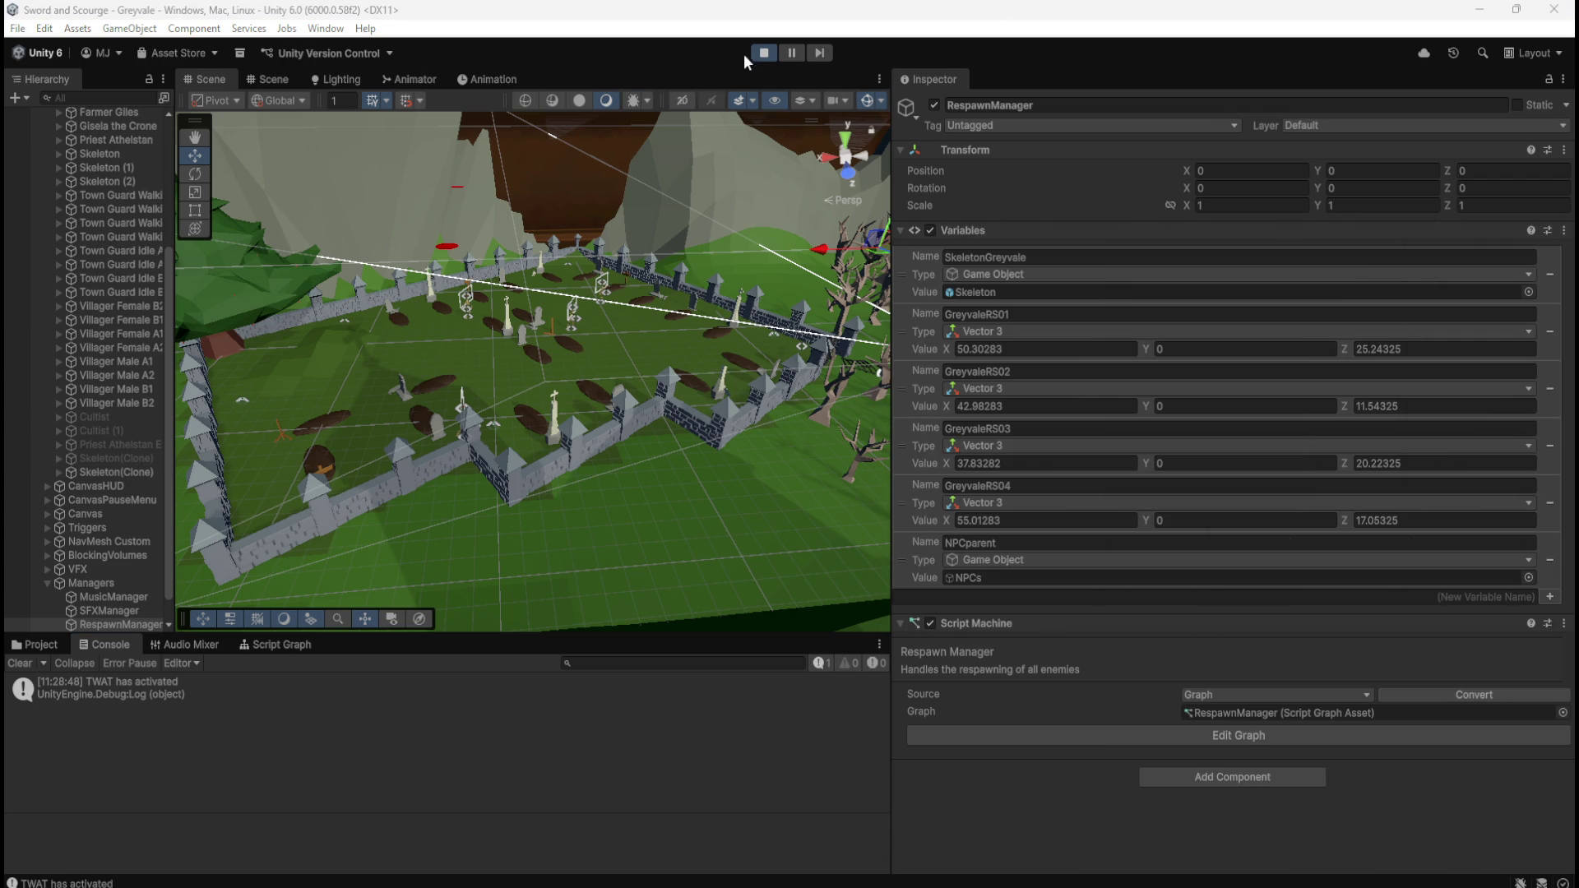
- Stop play mode, widen the Scene view, and maximize the RespawnManager graph at its Instantiate and Timer nodes
left_click(760, 51)
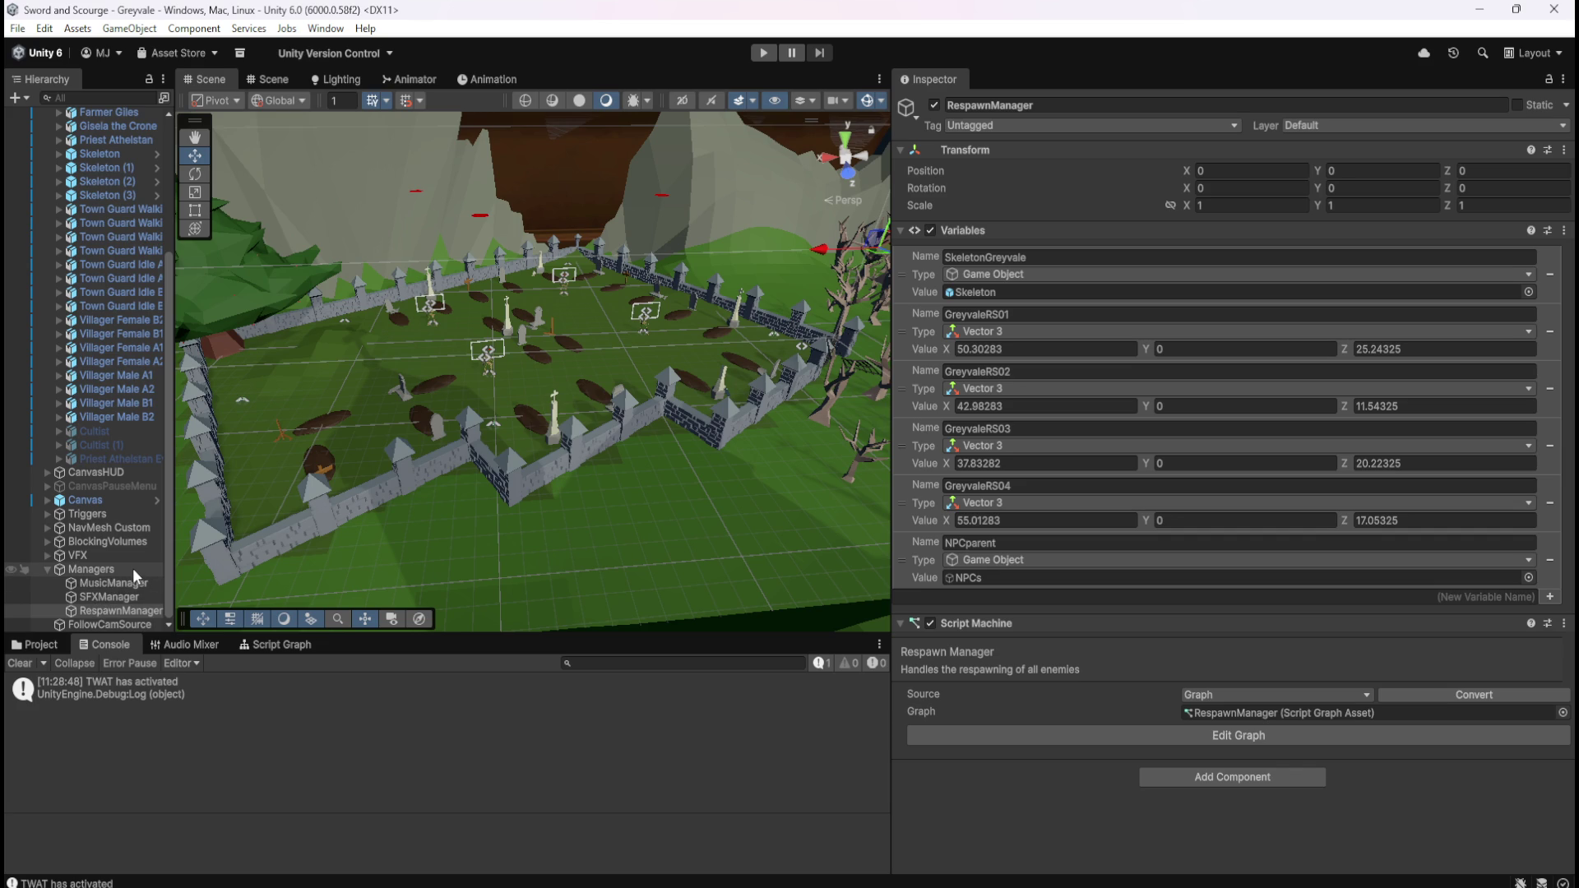
left_click_drag(894, 202, 1191, 202)
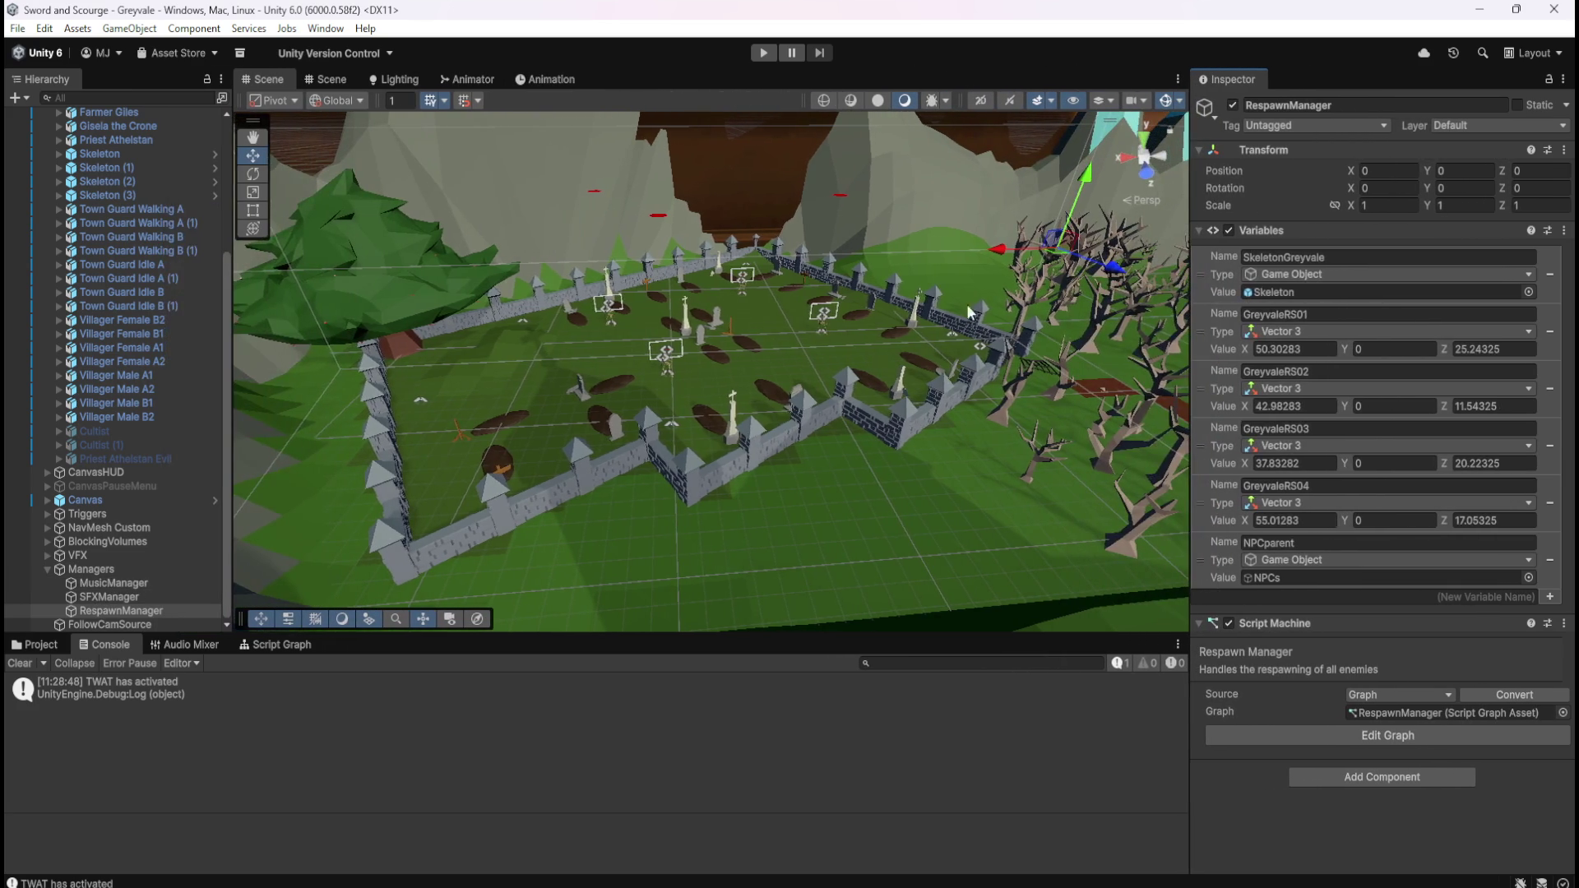
left_click(273, 647)
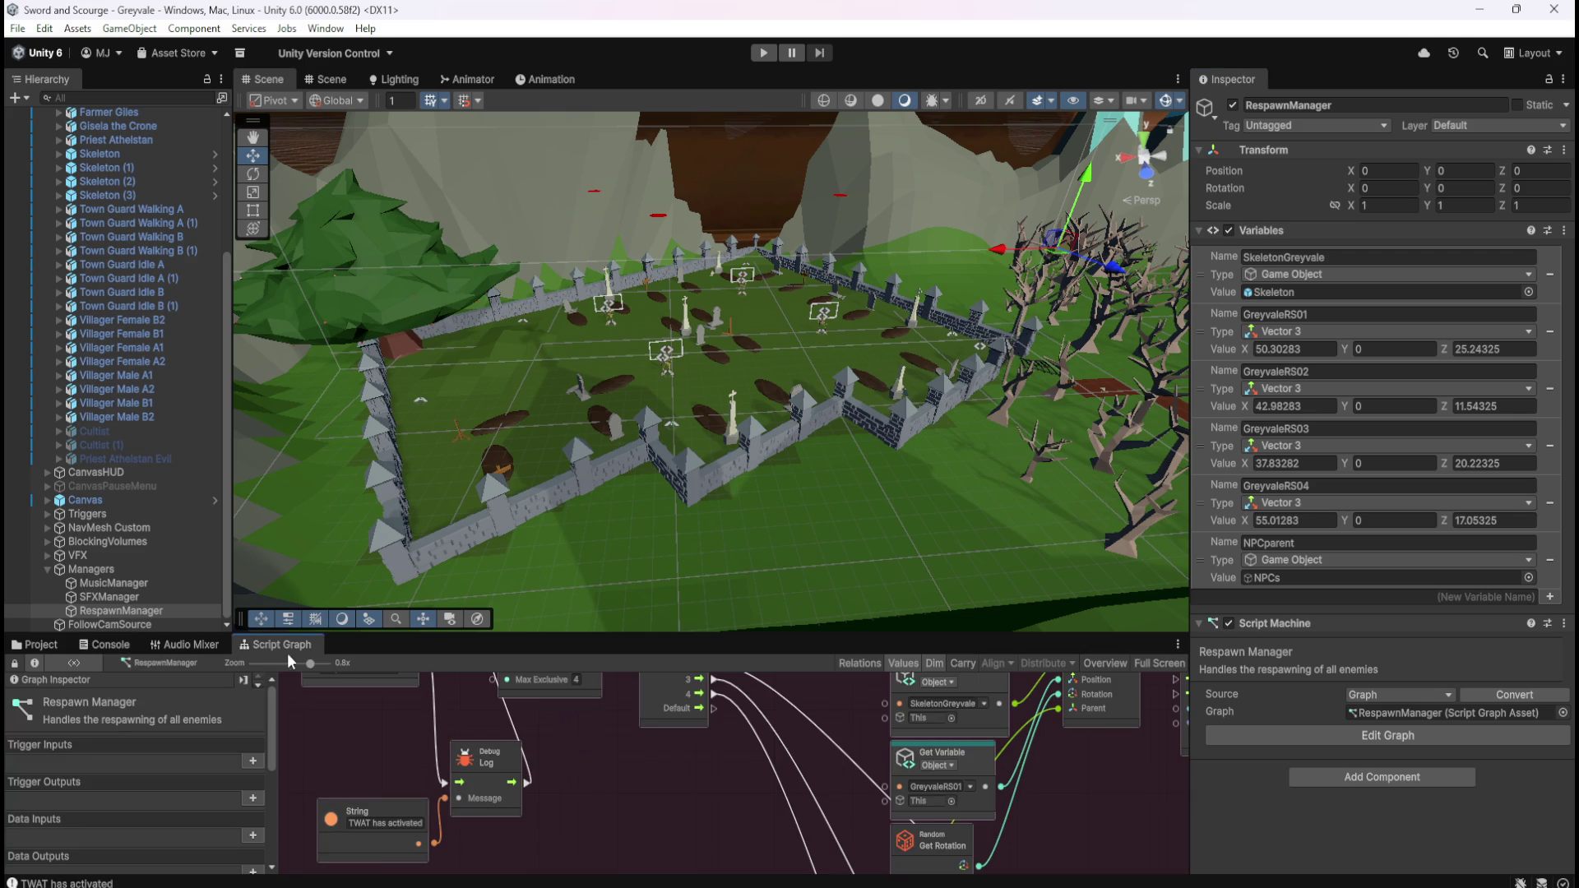
key("shift+space")
mouse_move(913, 613)
left_mouse_down()
mouse_move(743, 545)
mouse_move(718, 470)
left_mouse_up()
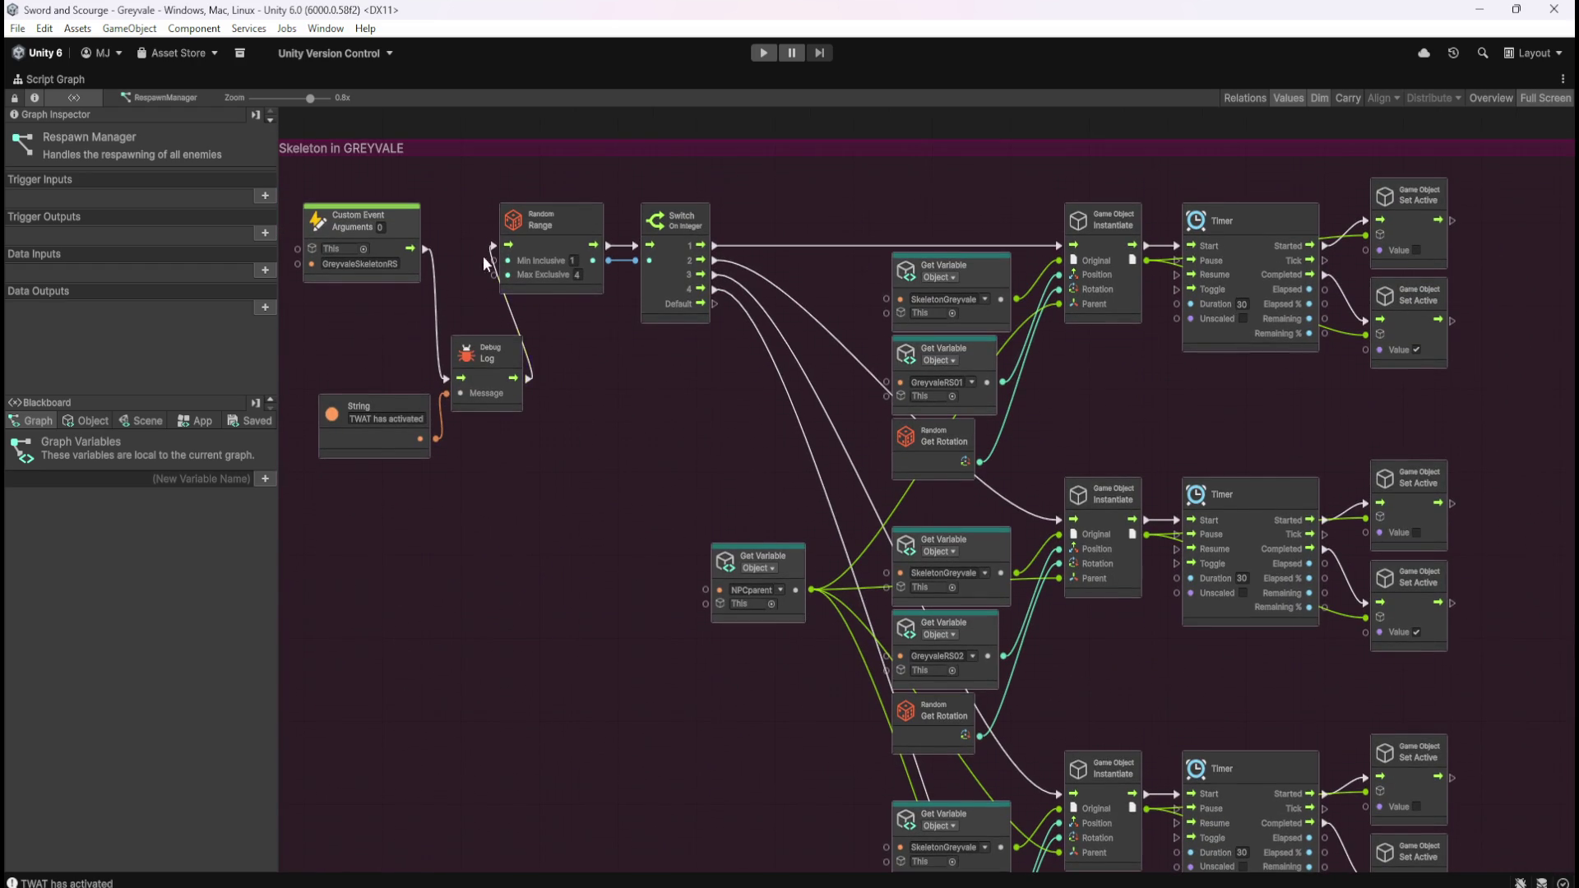
scroll(1119, 381, "right", 5)
scroll(1119, 380, "up", 2)
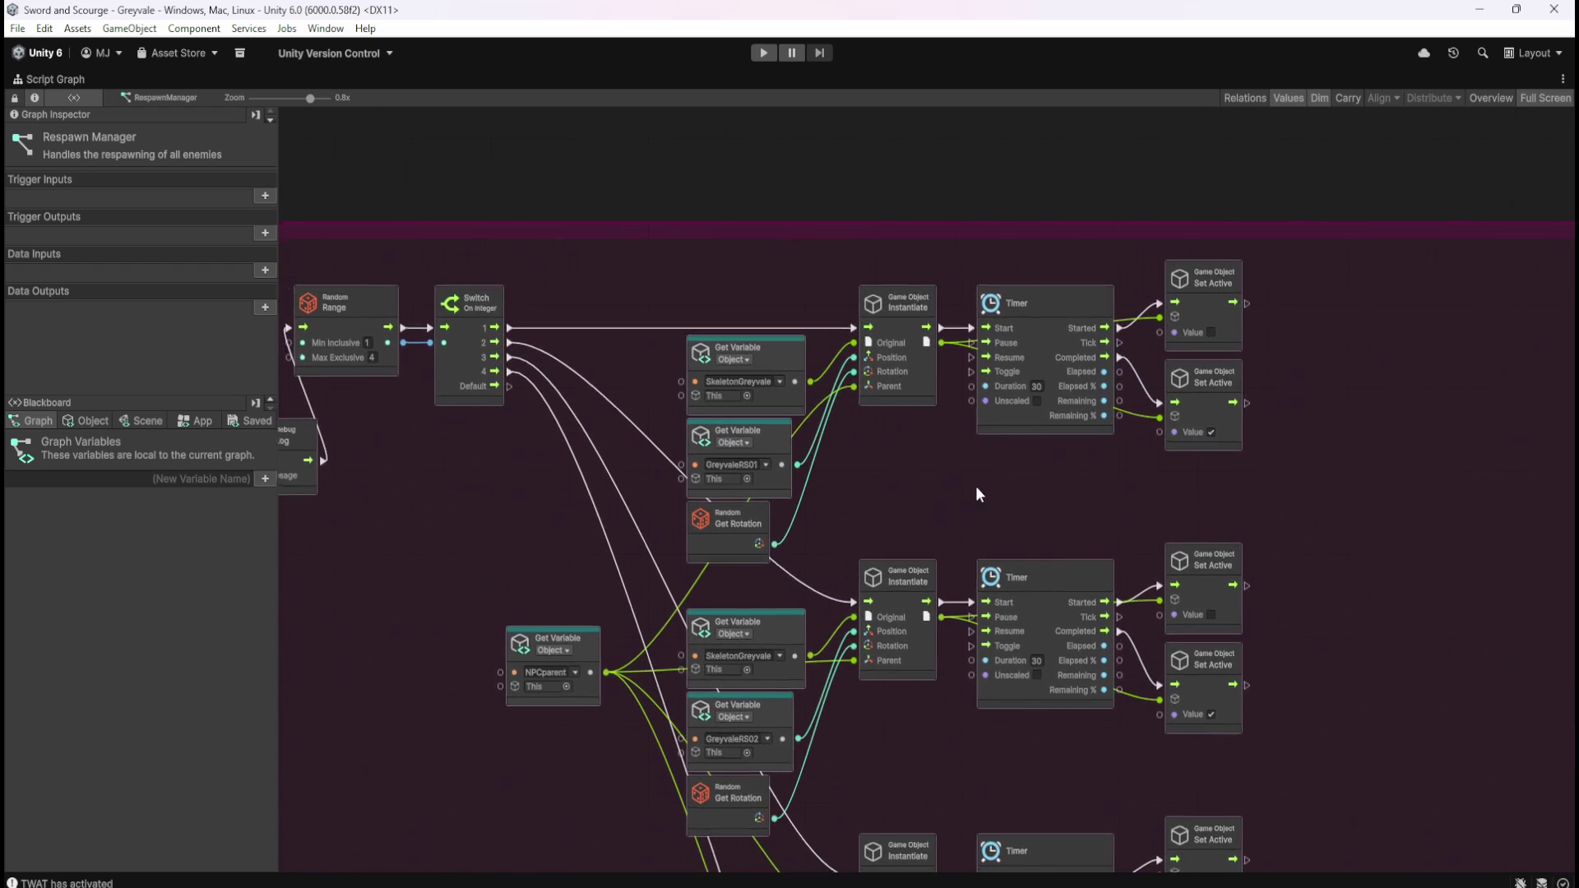
mouse_move(923, 311)
left_mouse_down()
mouse_move(851, 467)
mouse_move(837, 446)
left_mouse_up()
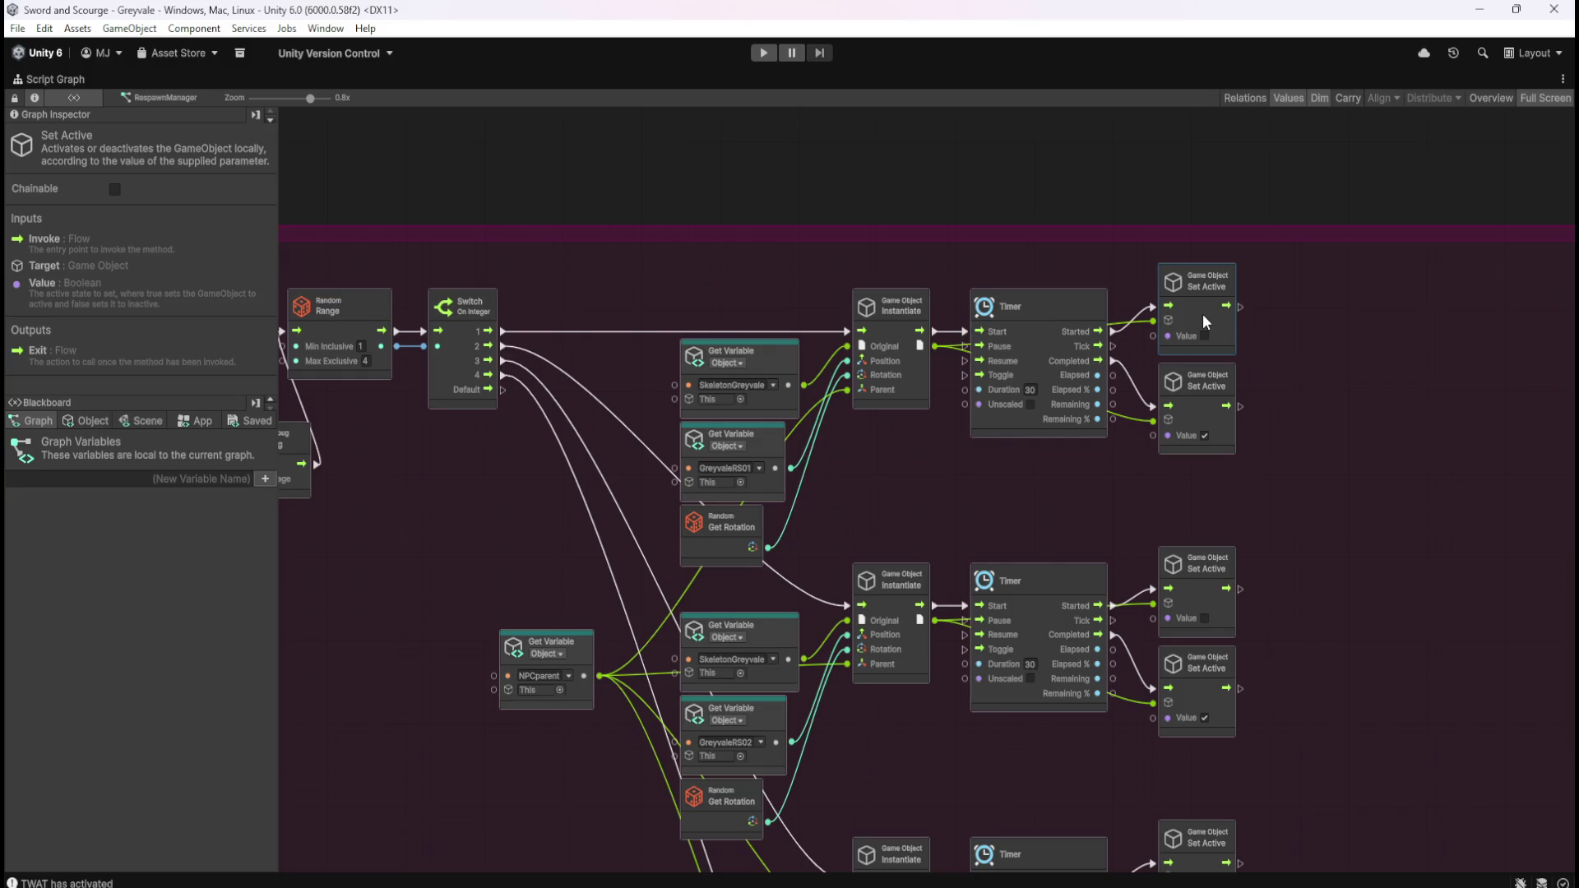
left_click_drag(1247, 461, 1142, 357)
left_click_drag(950, 268, 837, 450)
left_click_drag(1283, 474, 1142, 357)
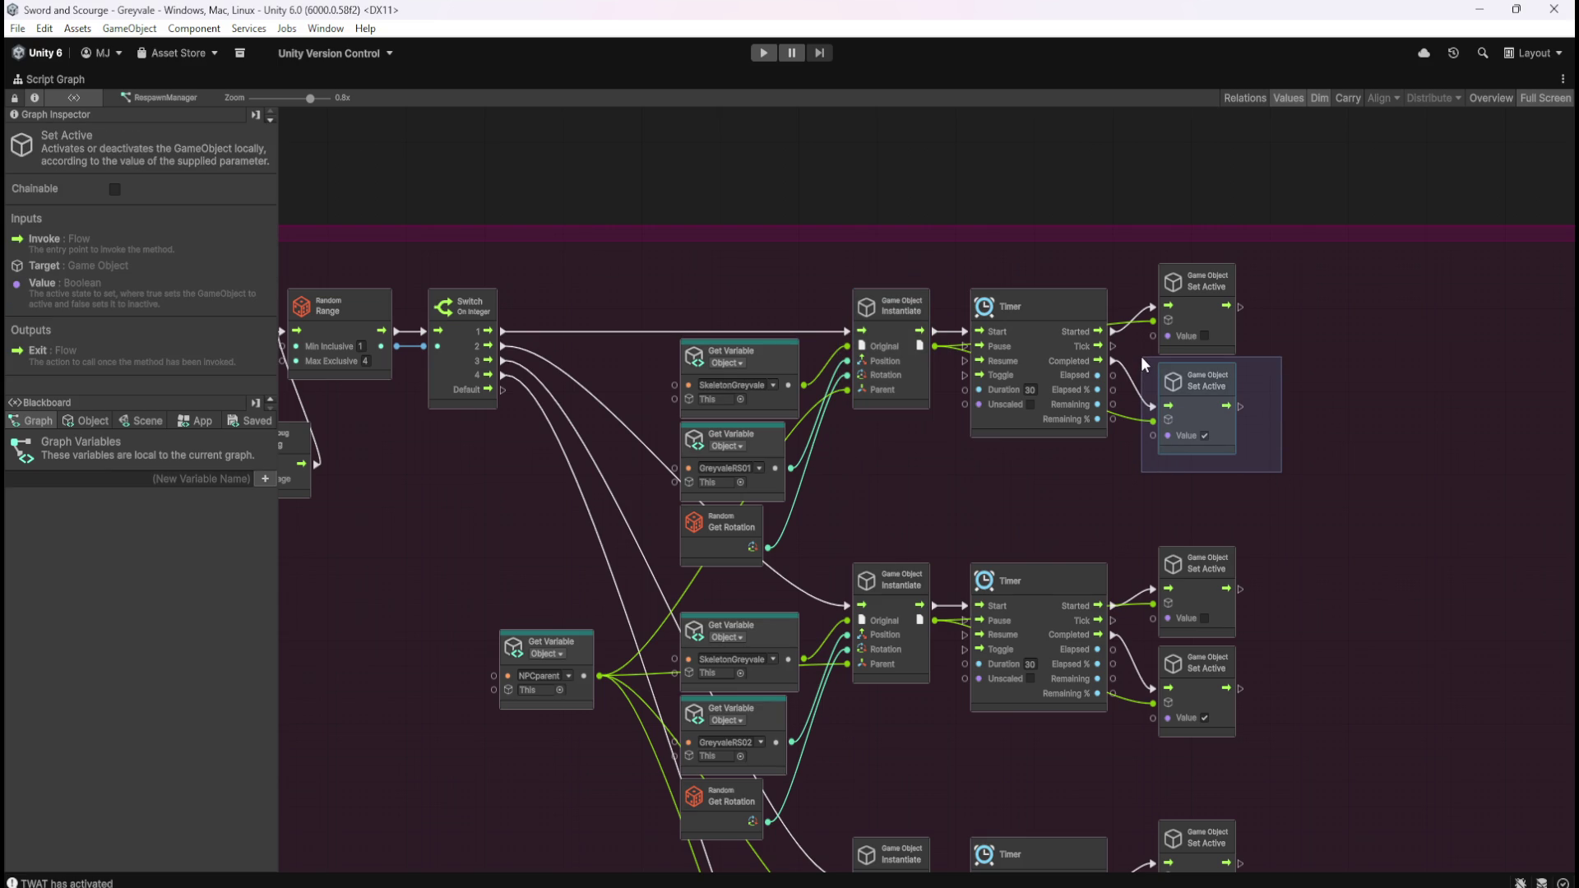
left_click_drag(1141, 357, 1142, 357)
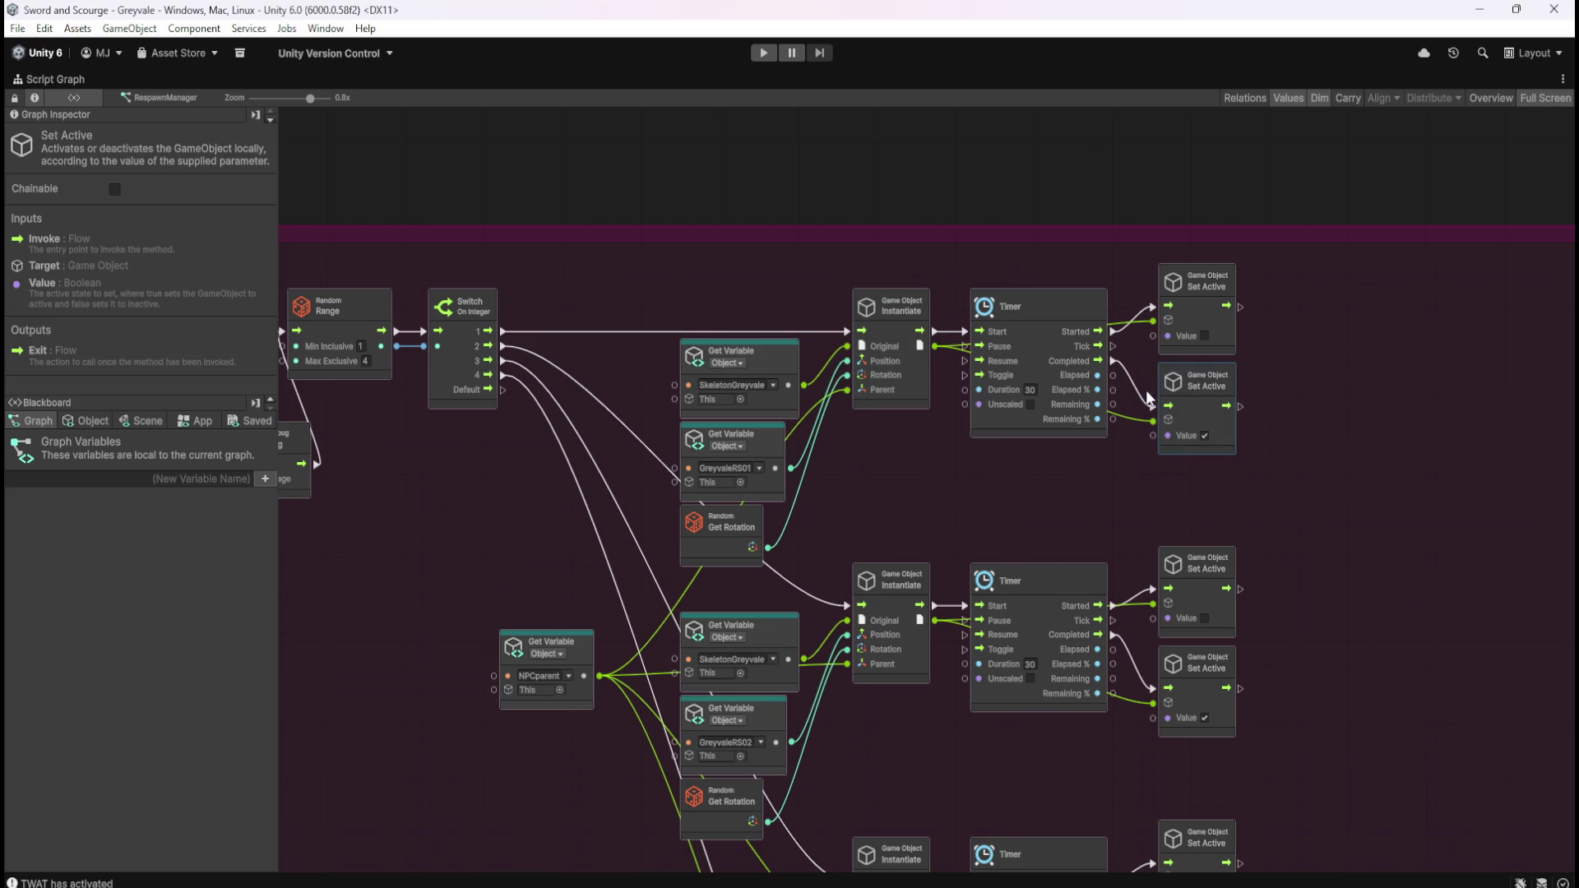
scroll(1162, 429, "up", 2)
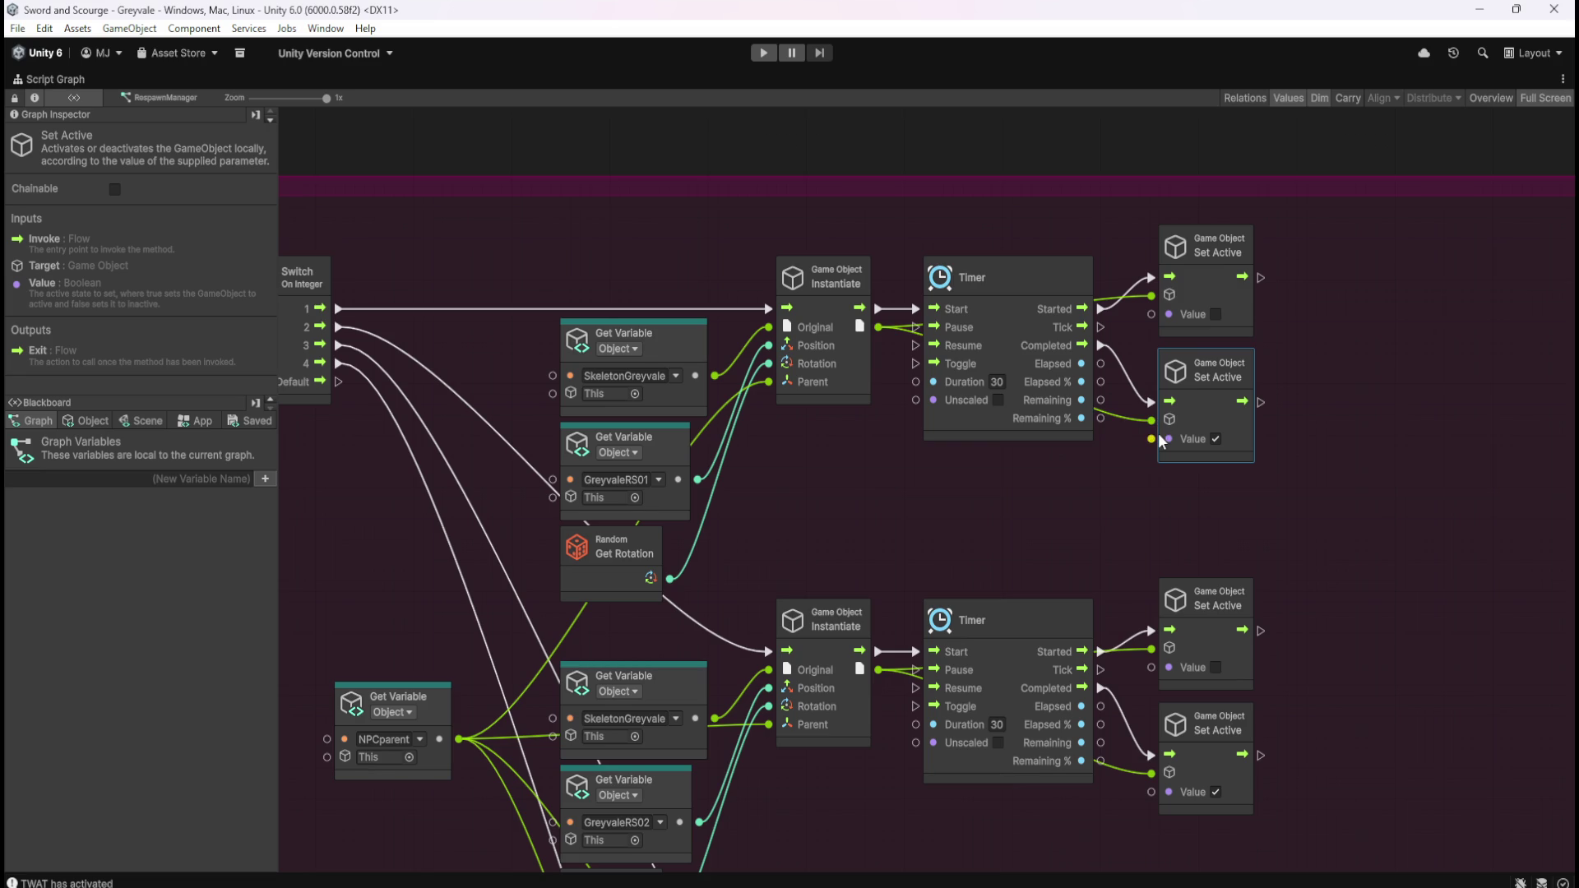
left_click_drag(1262, 480, 1140, 341)
- Remove the output connections of the top and second Instantiate nodes
scroll(1138, 240, "down", 5)
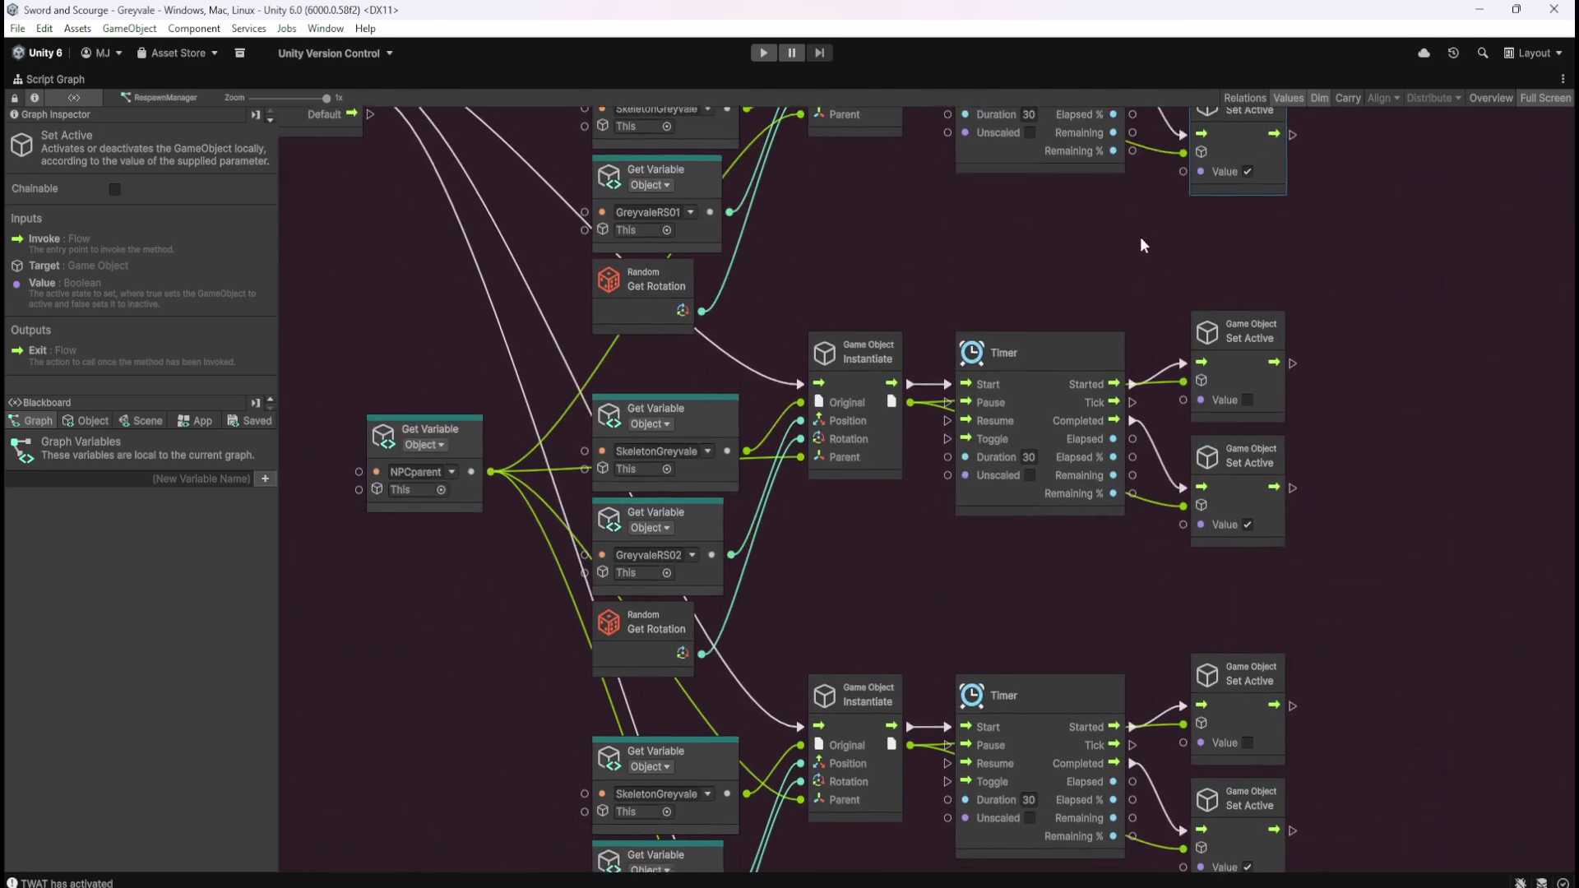
scroll(1078, 544, "down", 7)
scroll(969, 298, "up", 4)
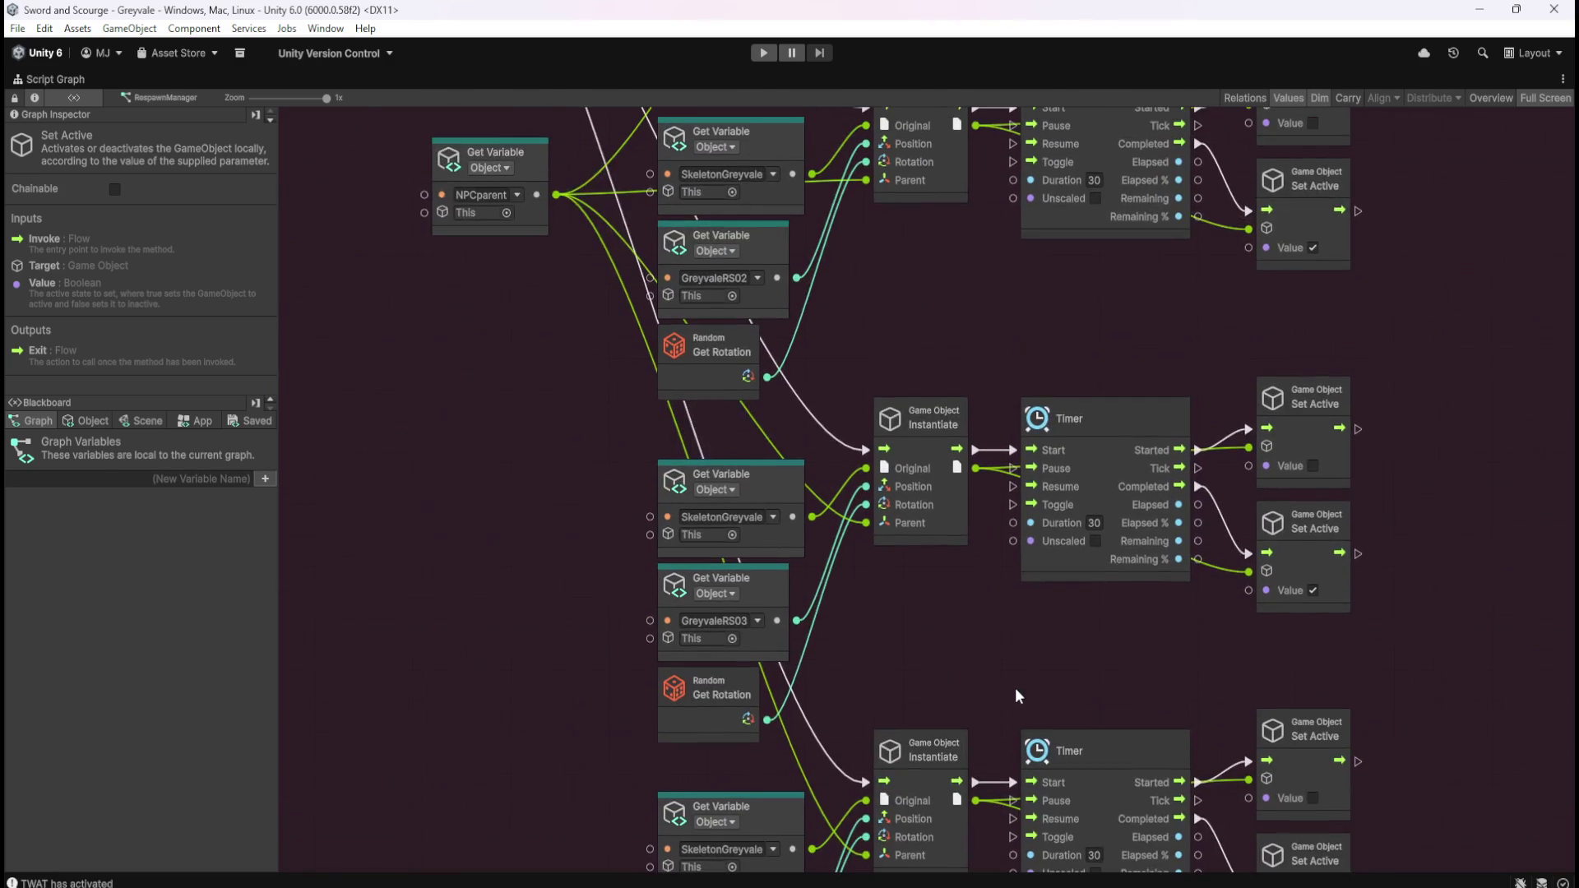
scroll(1070, 411, "up", 4)
left_click(1120, 362)
scroll(1118, 342, "up", 4)
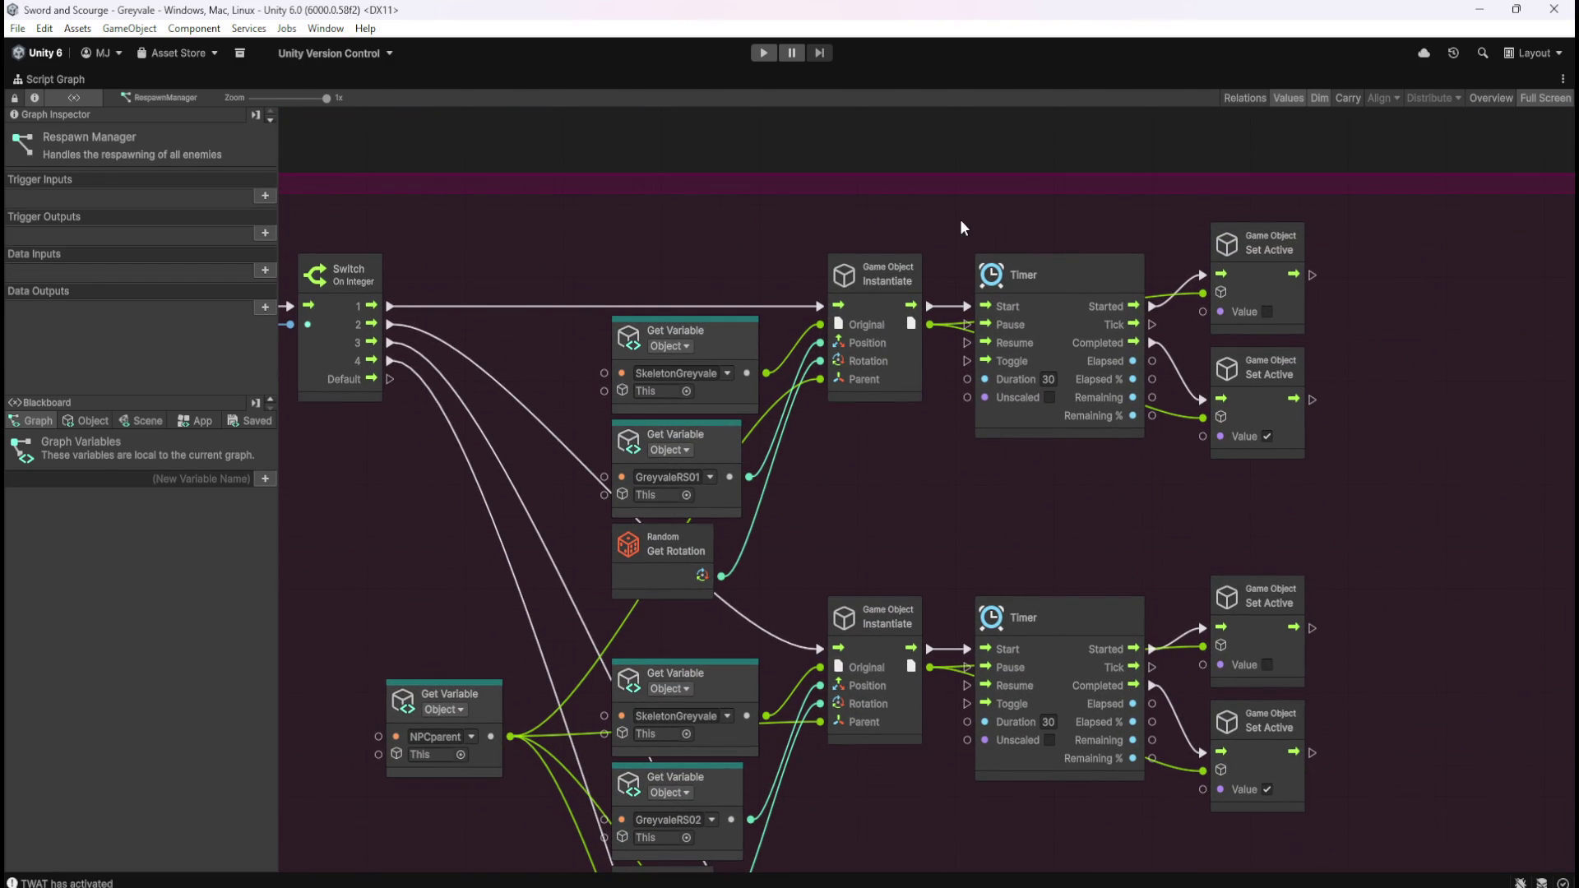
right_click(931, 313)
right_click(931, 328)
right_click(930, 649)
right_click(930, 667)
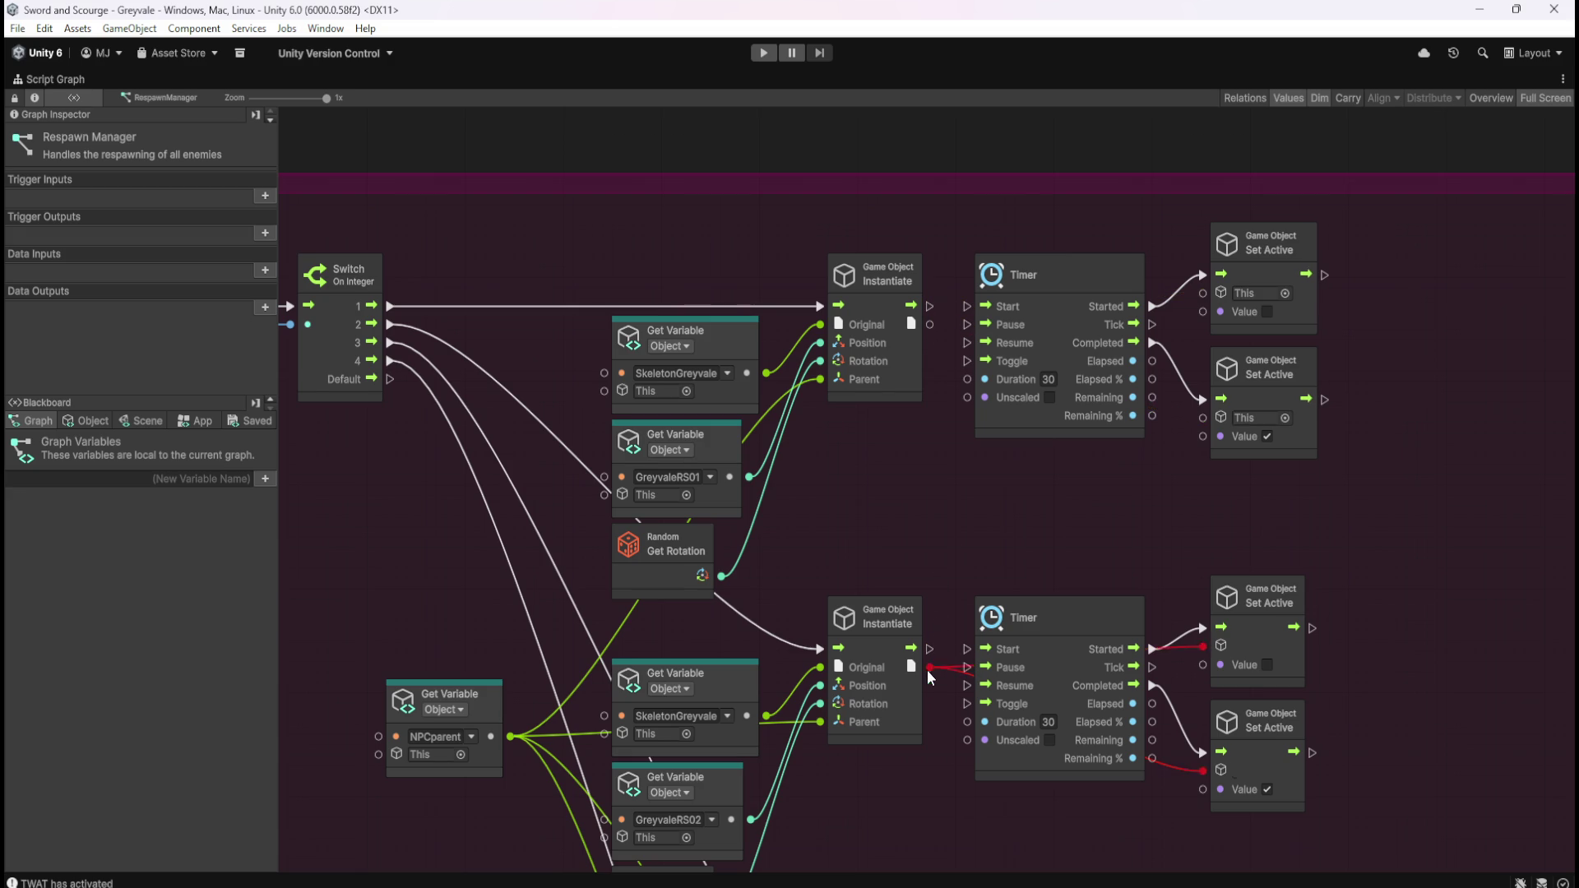
- Unlink Instantiate's flow to the Timer and its output to Set Active, then restore the layout
scroll(964, 660, "down", 5)
mouse_move(925, 696)
left_mouse_down()
mouse_move(920, 723)
mouse_move(962, 696)
left_mouse_up()
left_click(892, 612)
key("Escape")
scroll(943, 688, "down", 3)
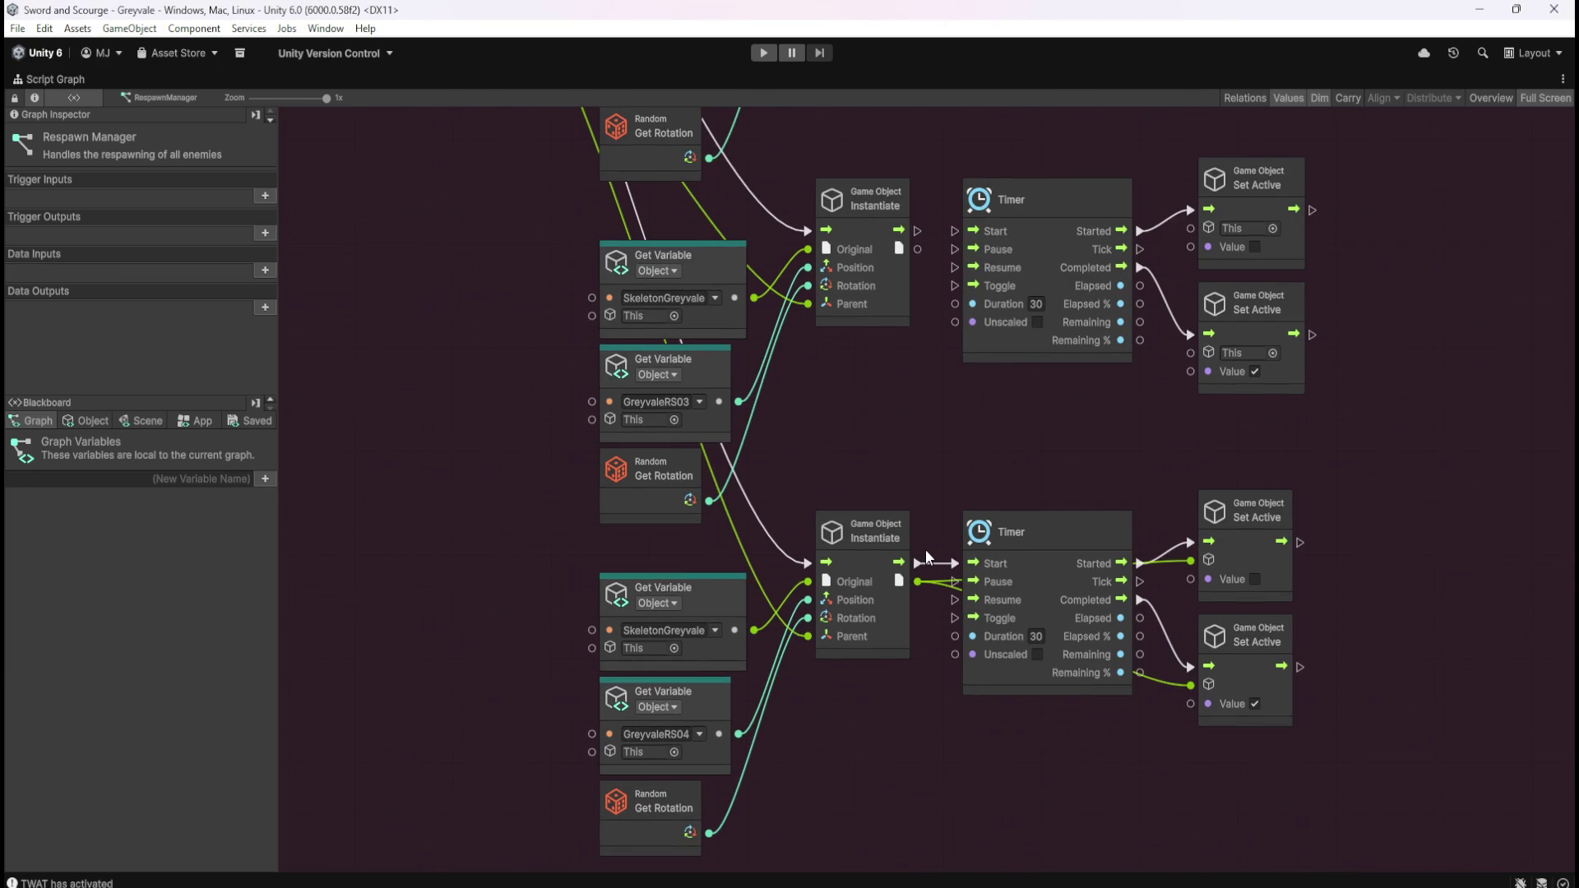
left_click_drag(917, 581, 920, 584)
key("Escape")
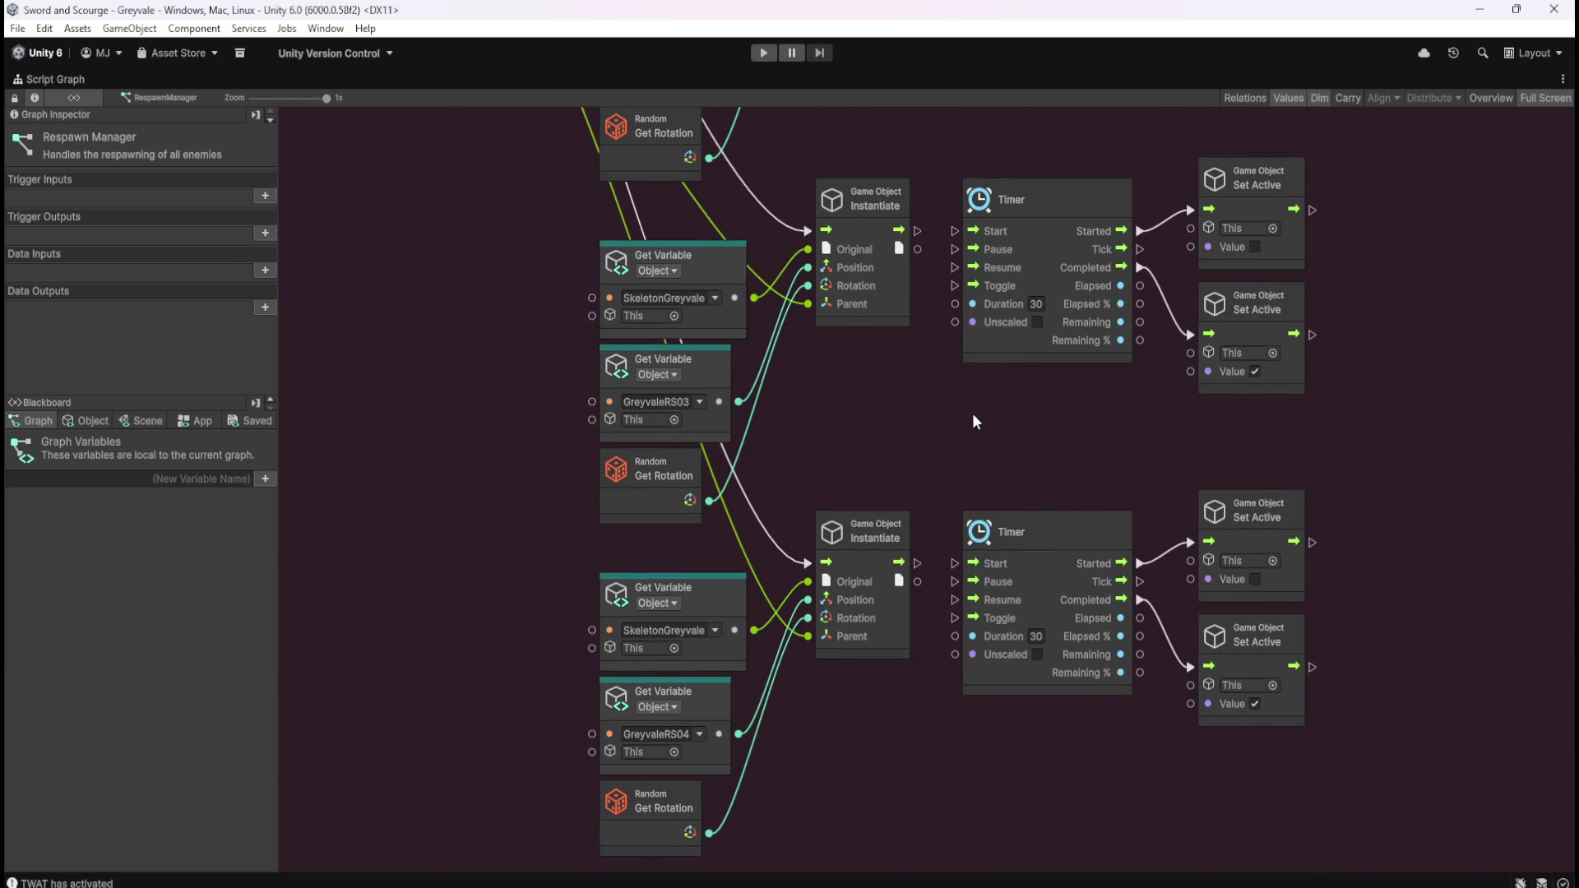
scroll(914, 405, "up", 10)
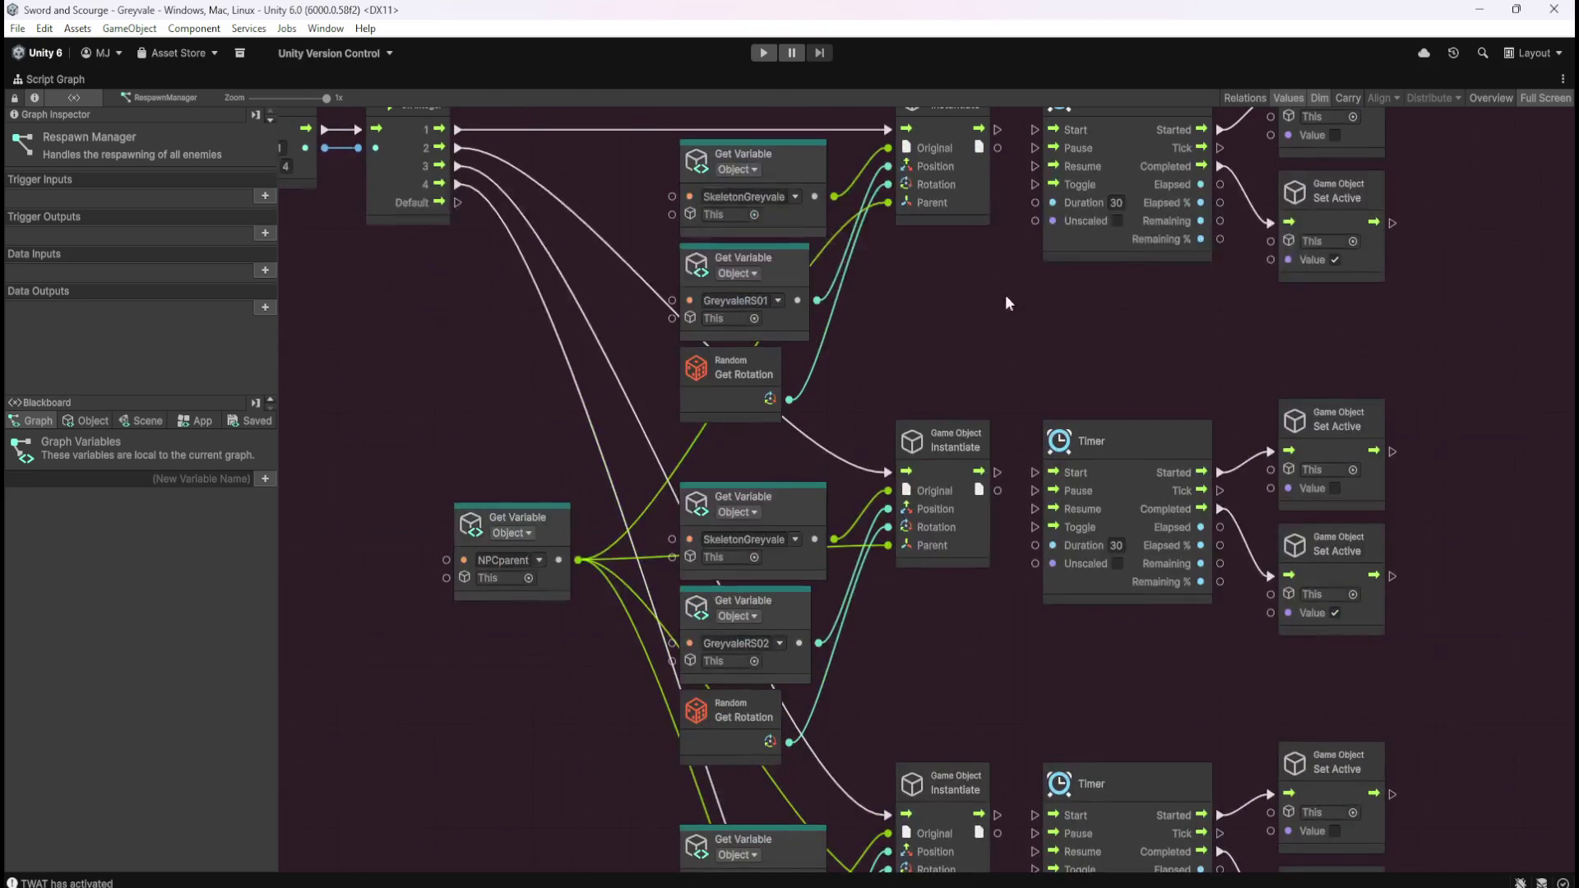
key("shift+space")
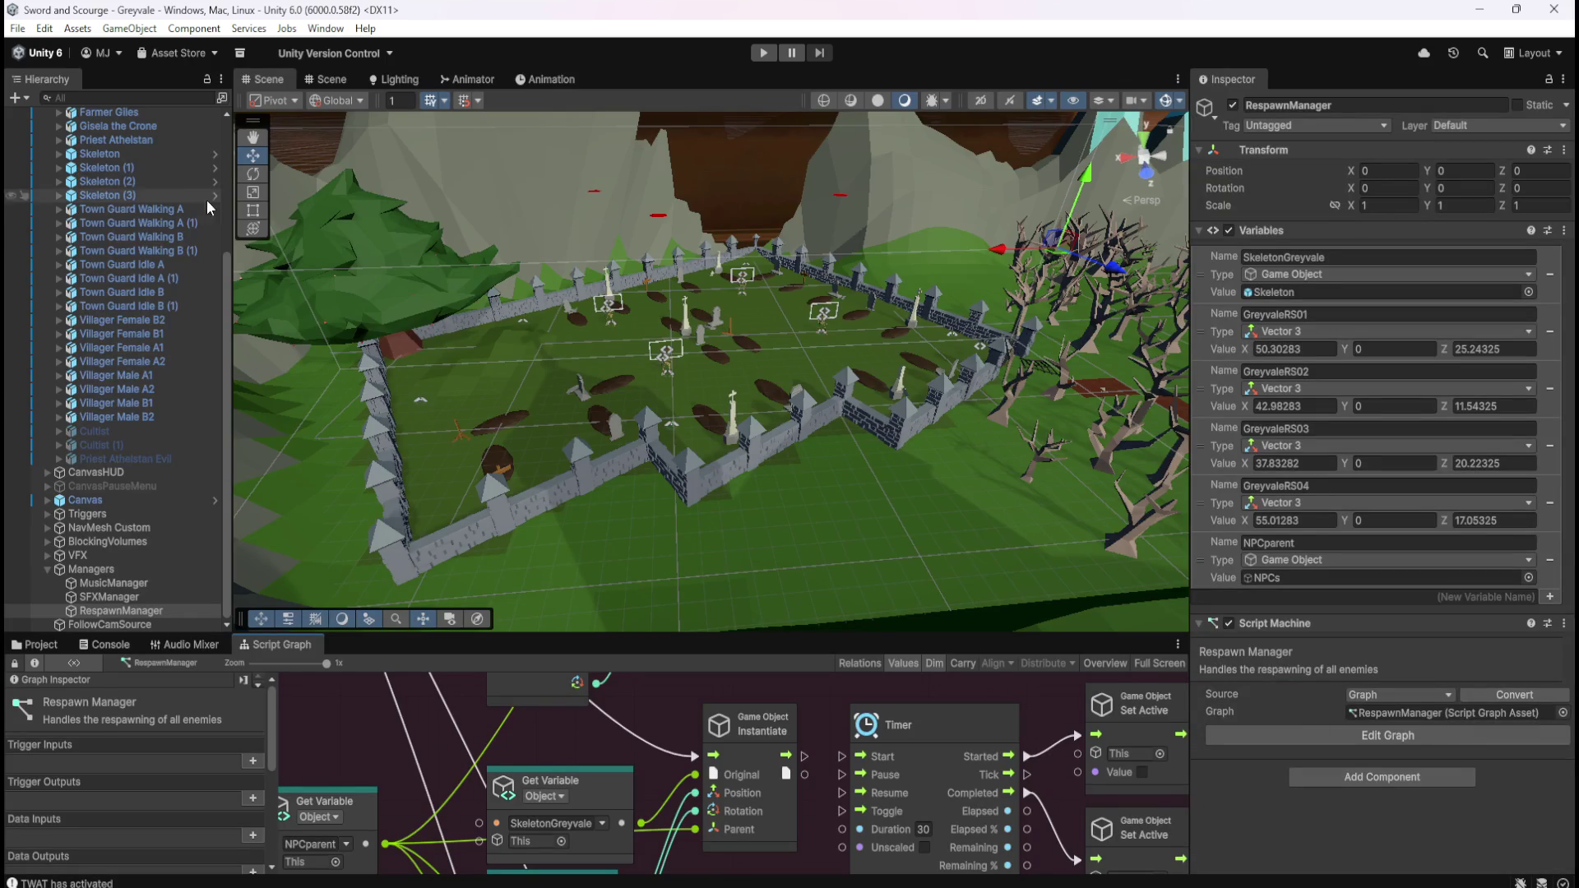
- Select the Skeleton and maximize its script graph
left_click(88, 154)
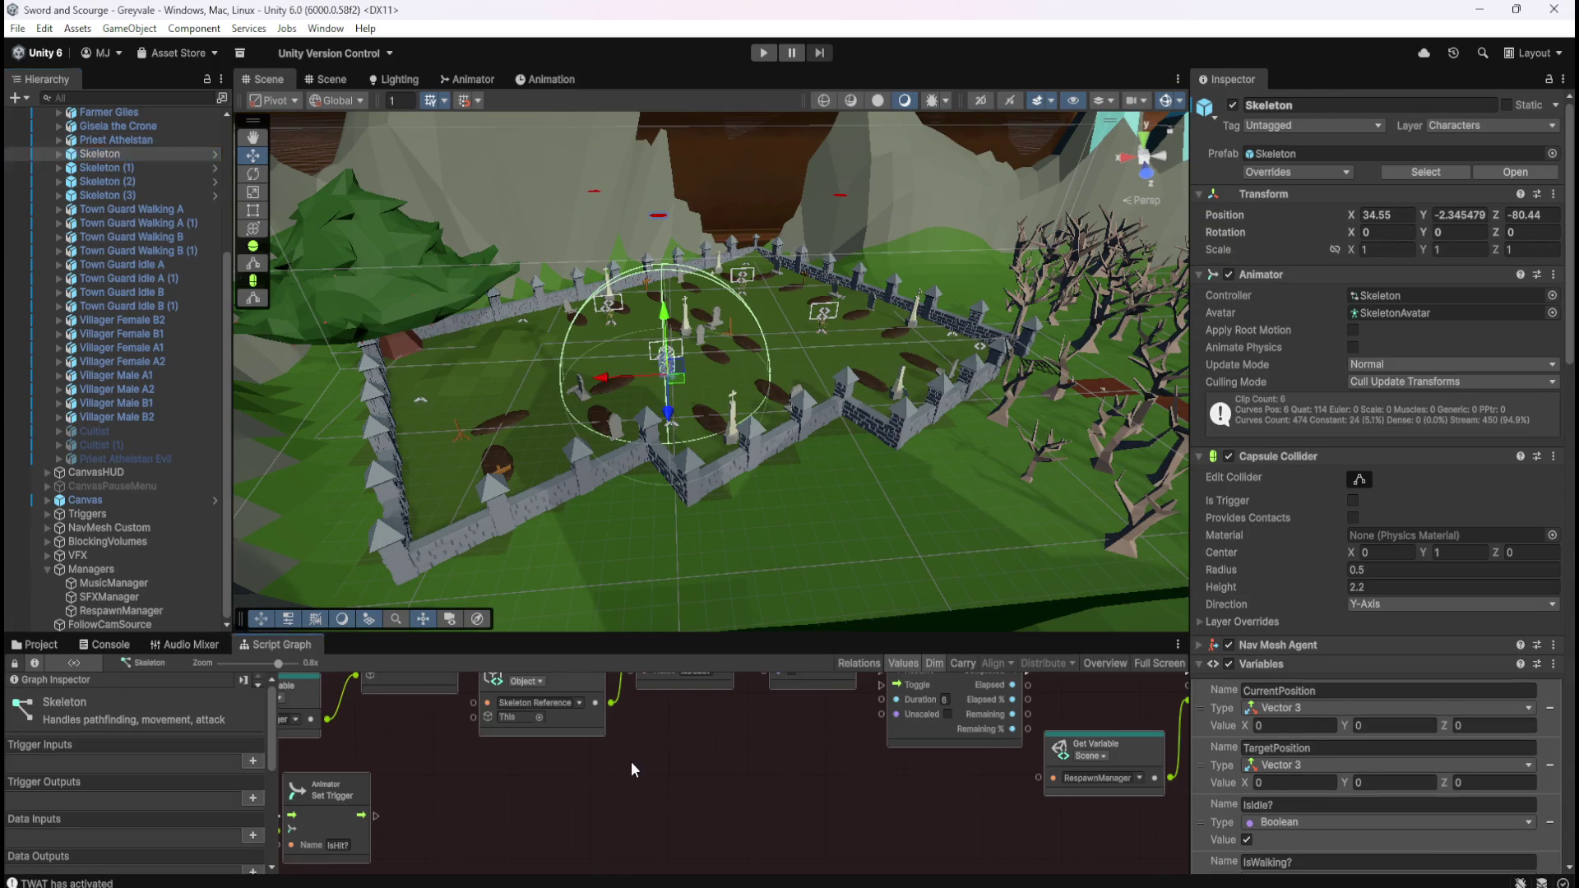
key("shift+space")
scroll(929, 625, "down", 5)
scroll(724, 354, "up", 6)
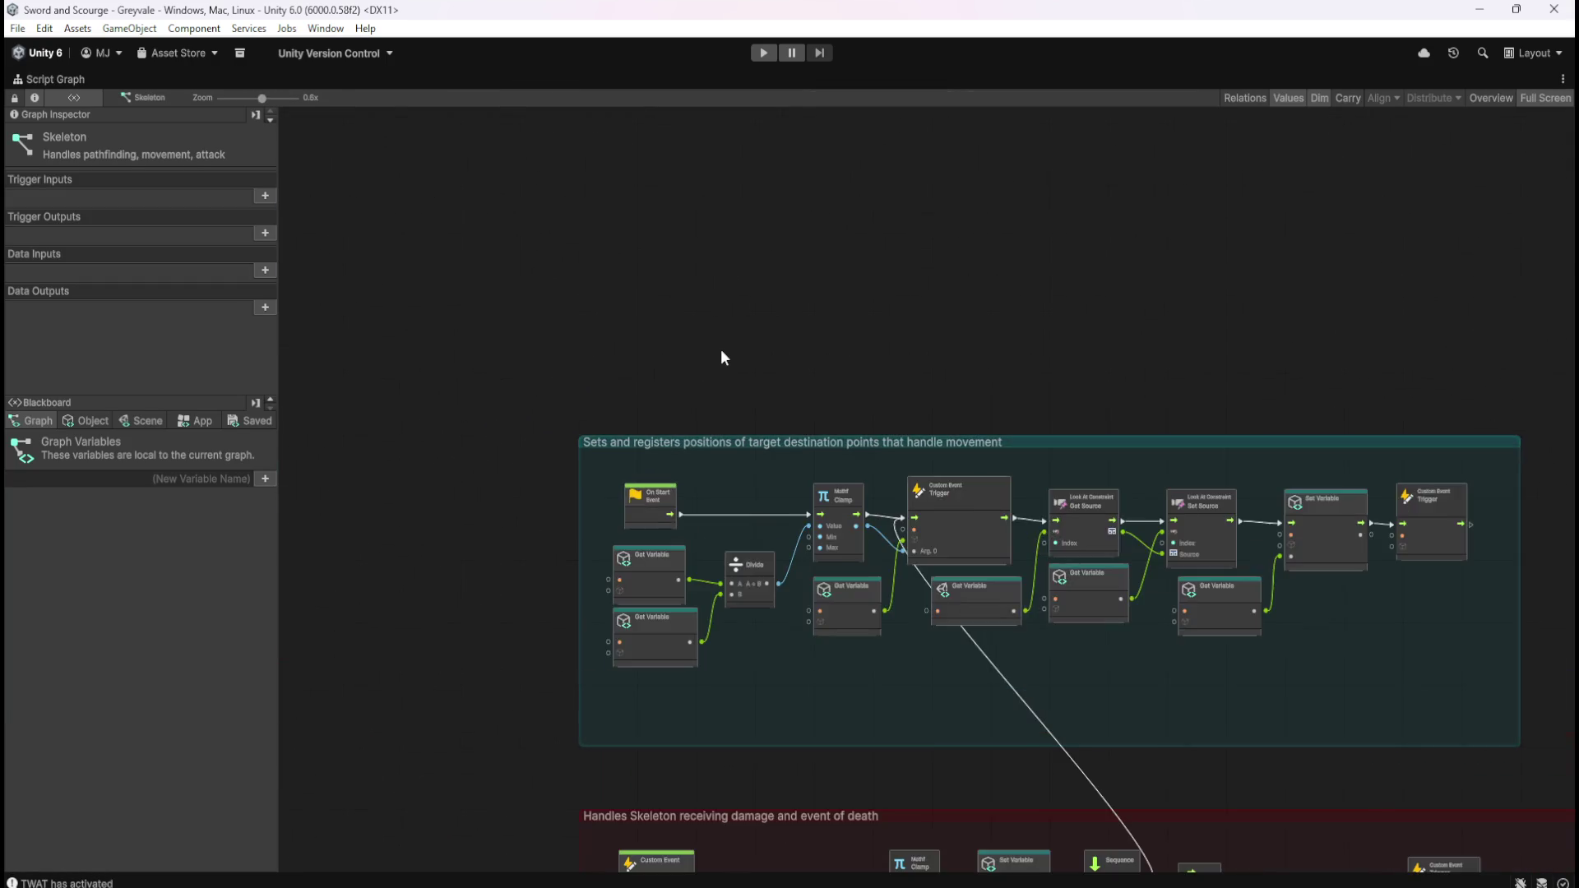
scroll(1085, 220, "down", 2)
scroll(1089, 263, "up", 2)
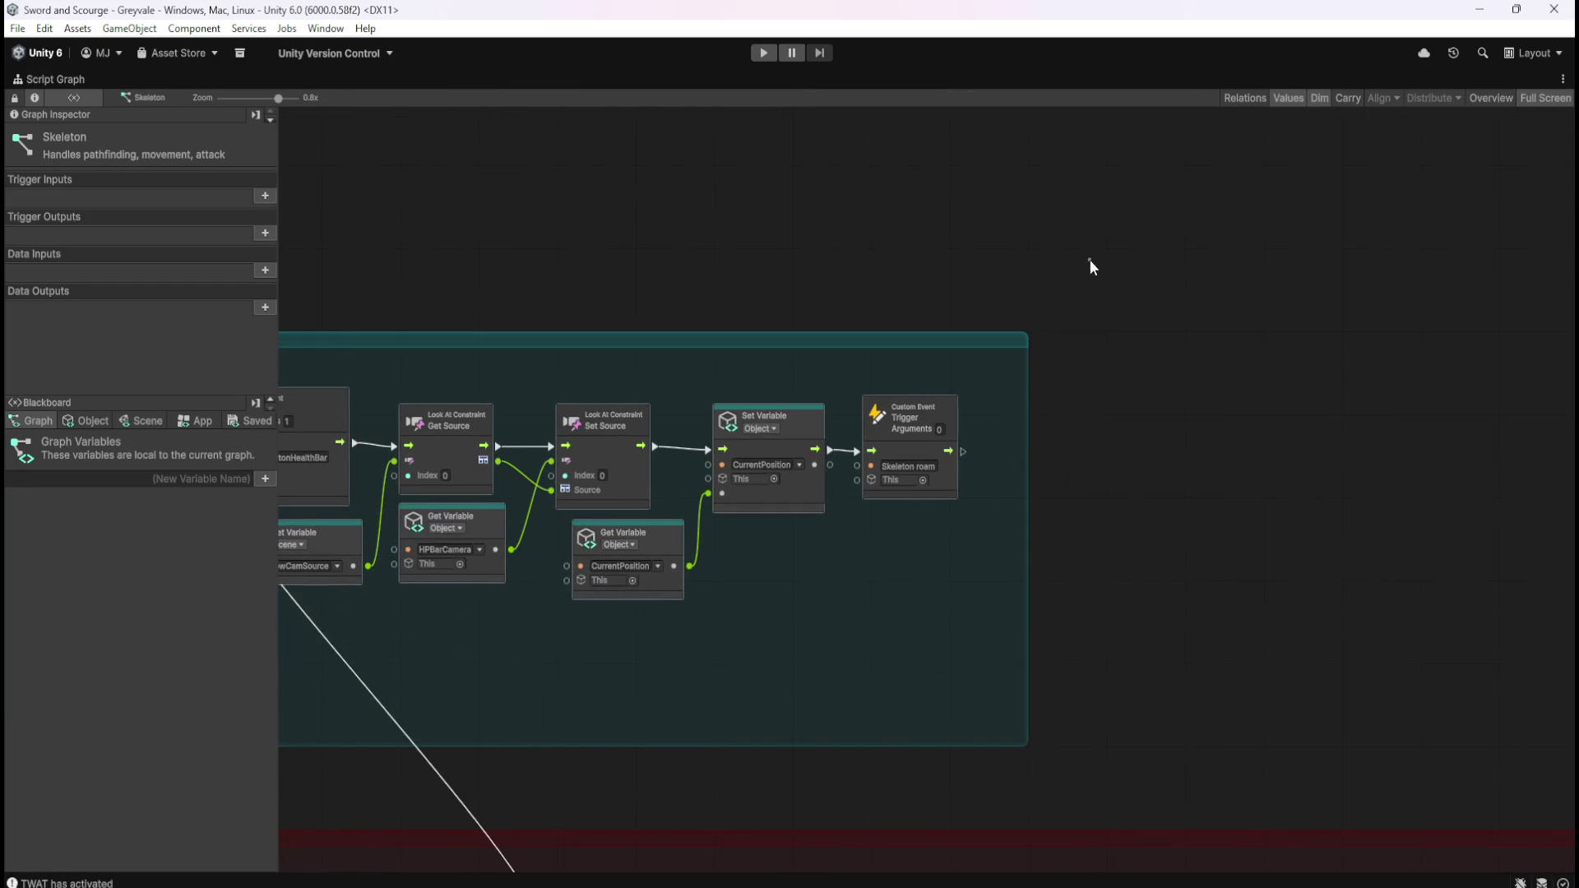
- Resize the positions group box, zoom to an overview, and restore the layout with Skeleton selected
left_click_drag(1028, 467, 1498, 467)
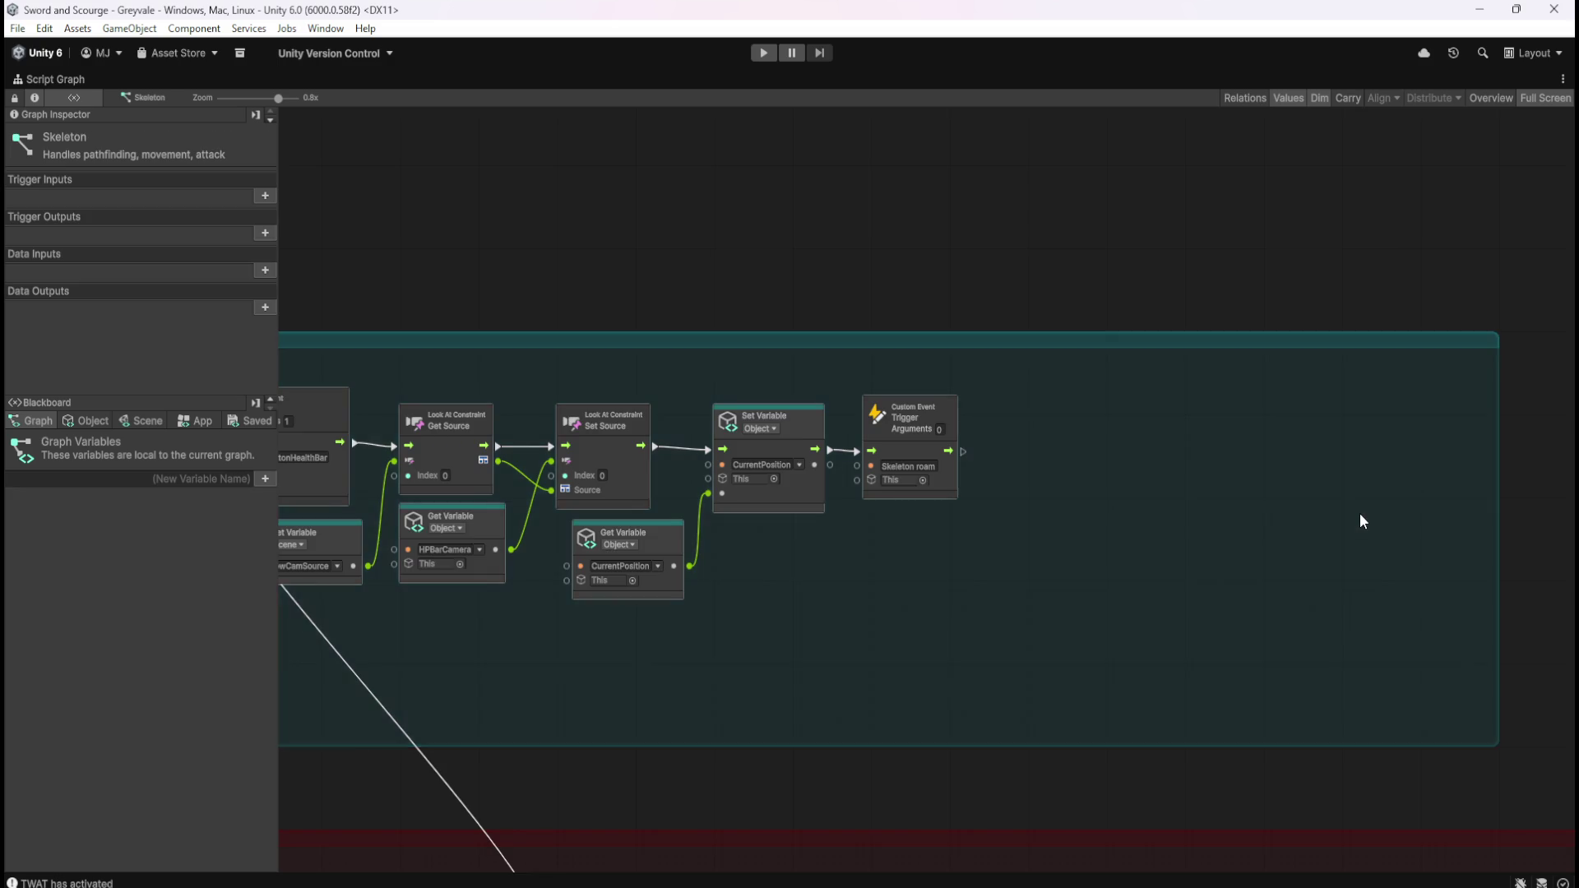
left_click_drag(1360, 515, 1184, 512)
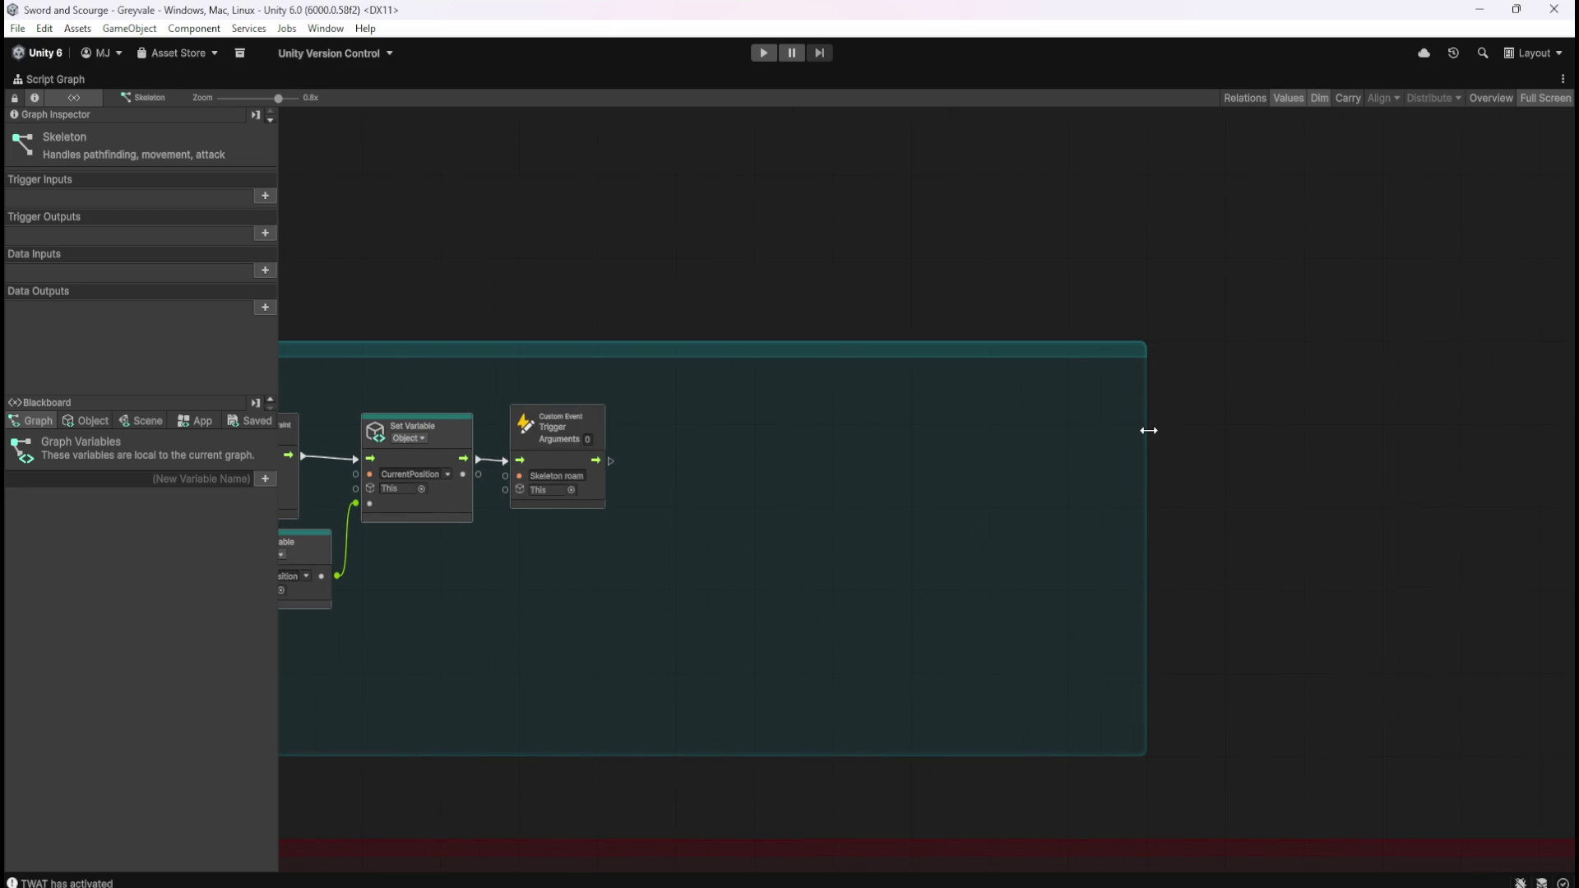
mouse_move(1149, 430)
left_mouse_down()
mouse_move(787, 480)
mouse_move(758, 522)
mouse_move(673, 551)
left_mouse_up()
left_click(758, 573)
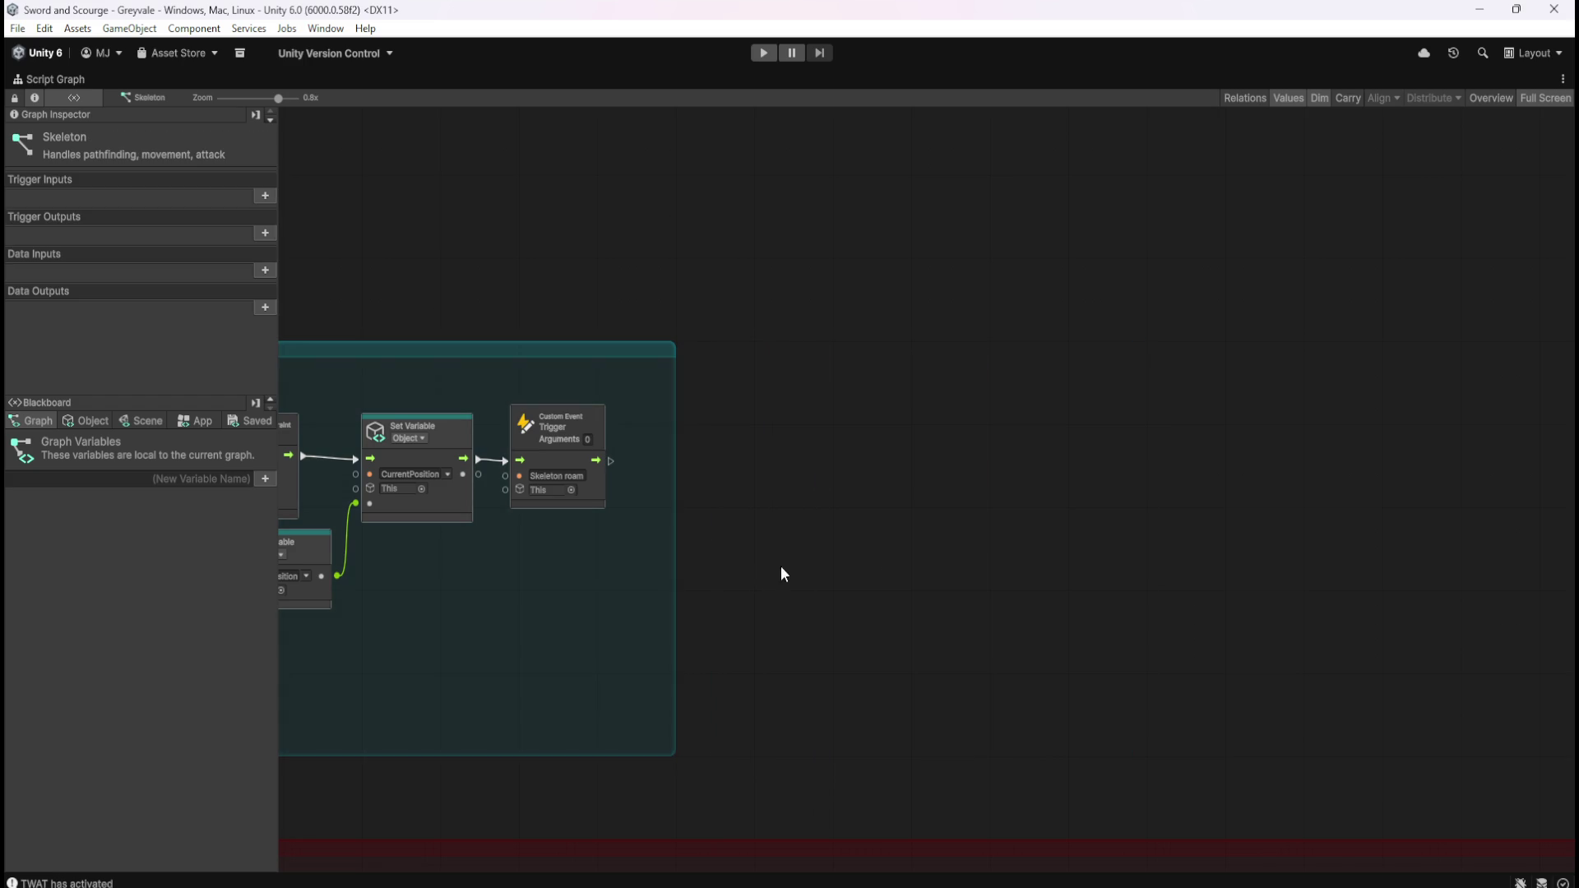
key("Home")
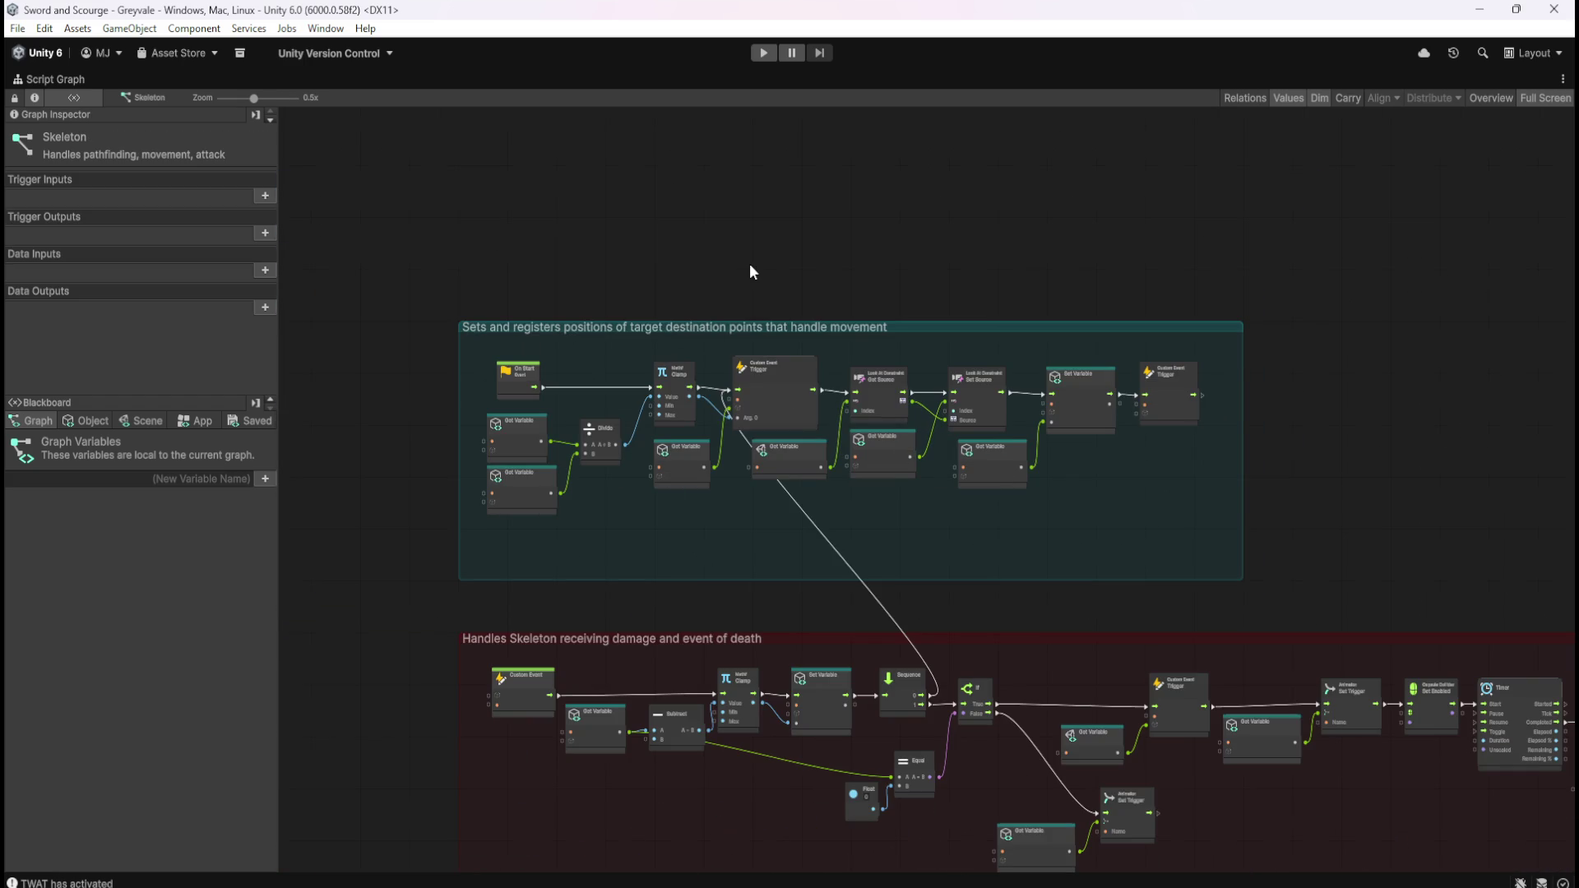
key("shift+space")
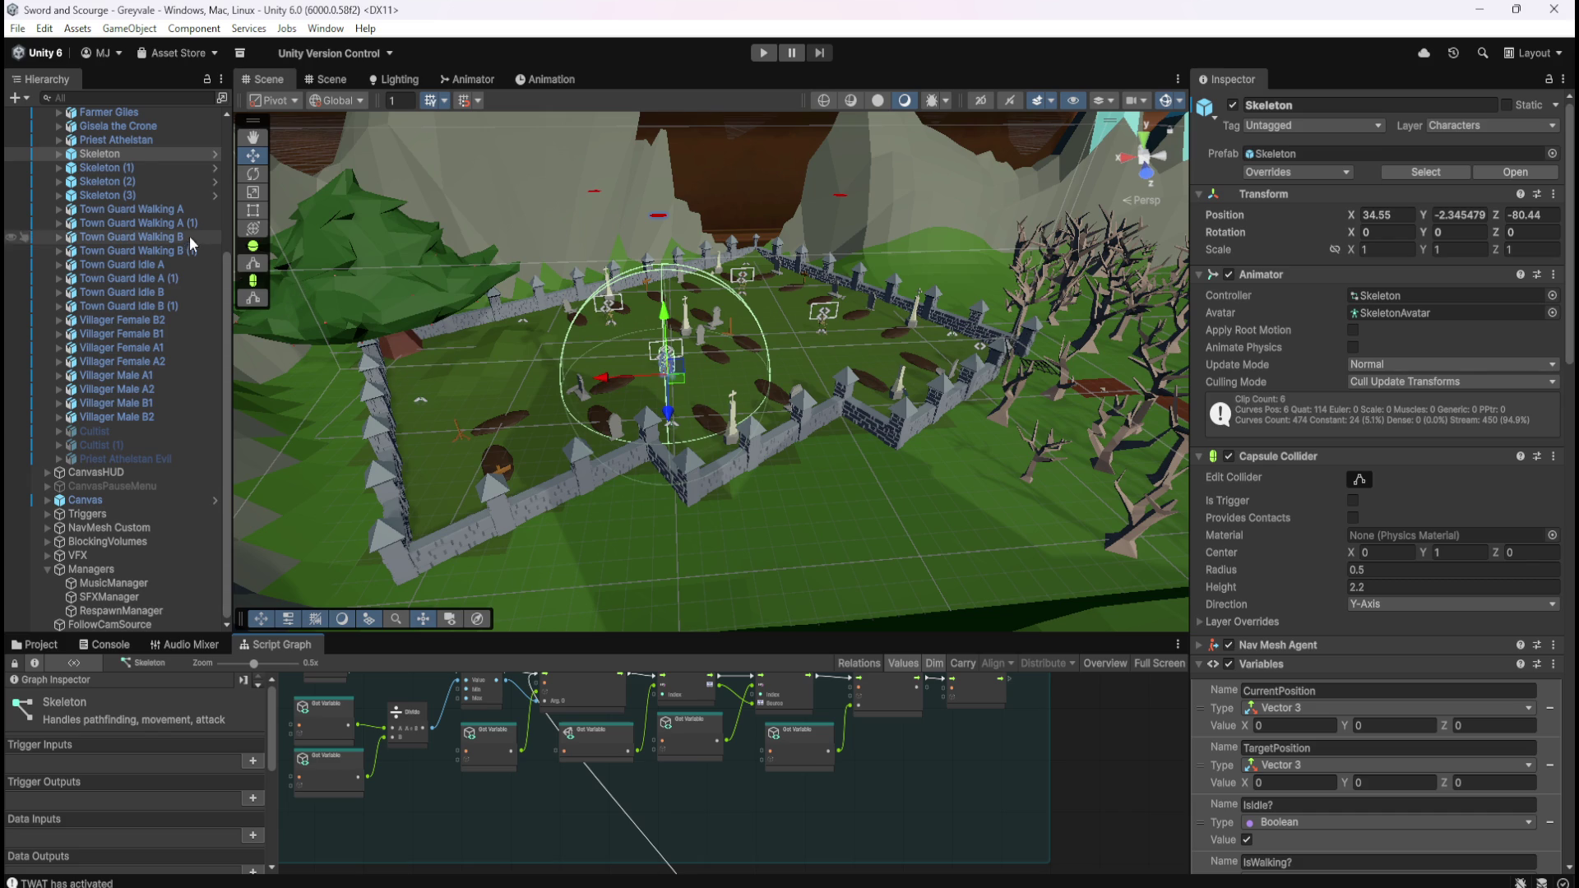
left_click(150, 166)
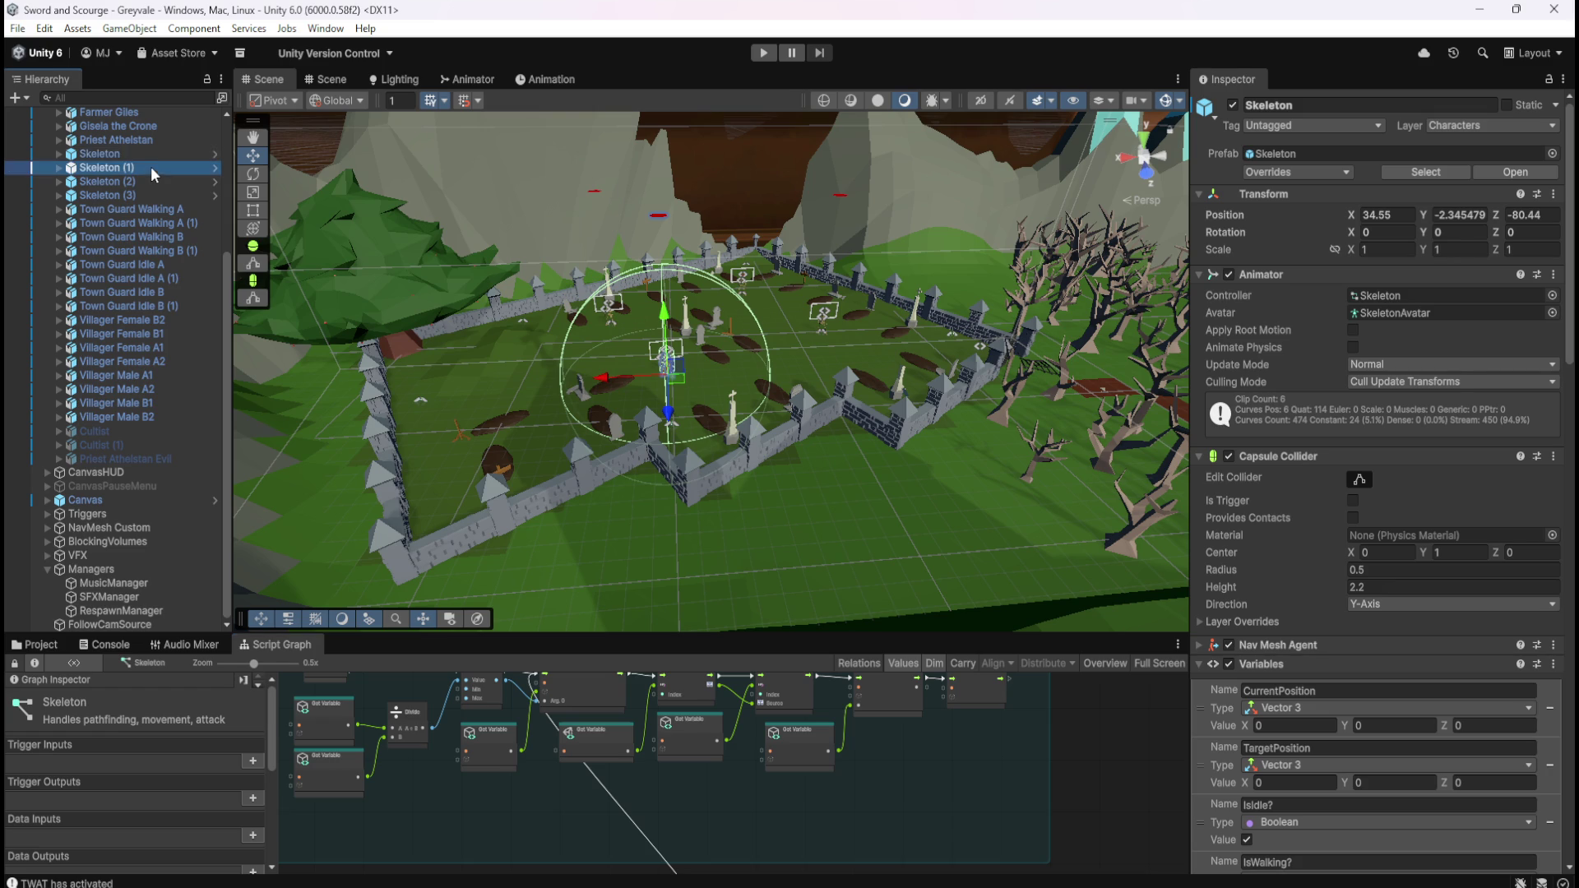
- Reselect the Skeleton and toggle its script graph between maximized and normal layouts
left_click(164, 155)
key("shift+space")
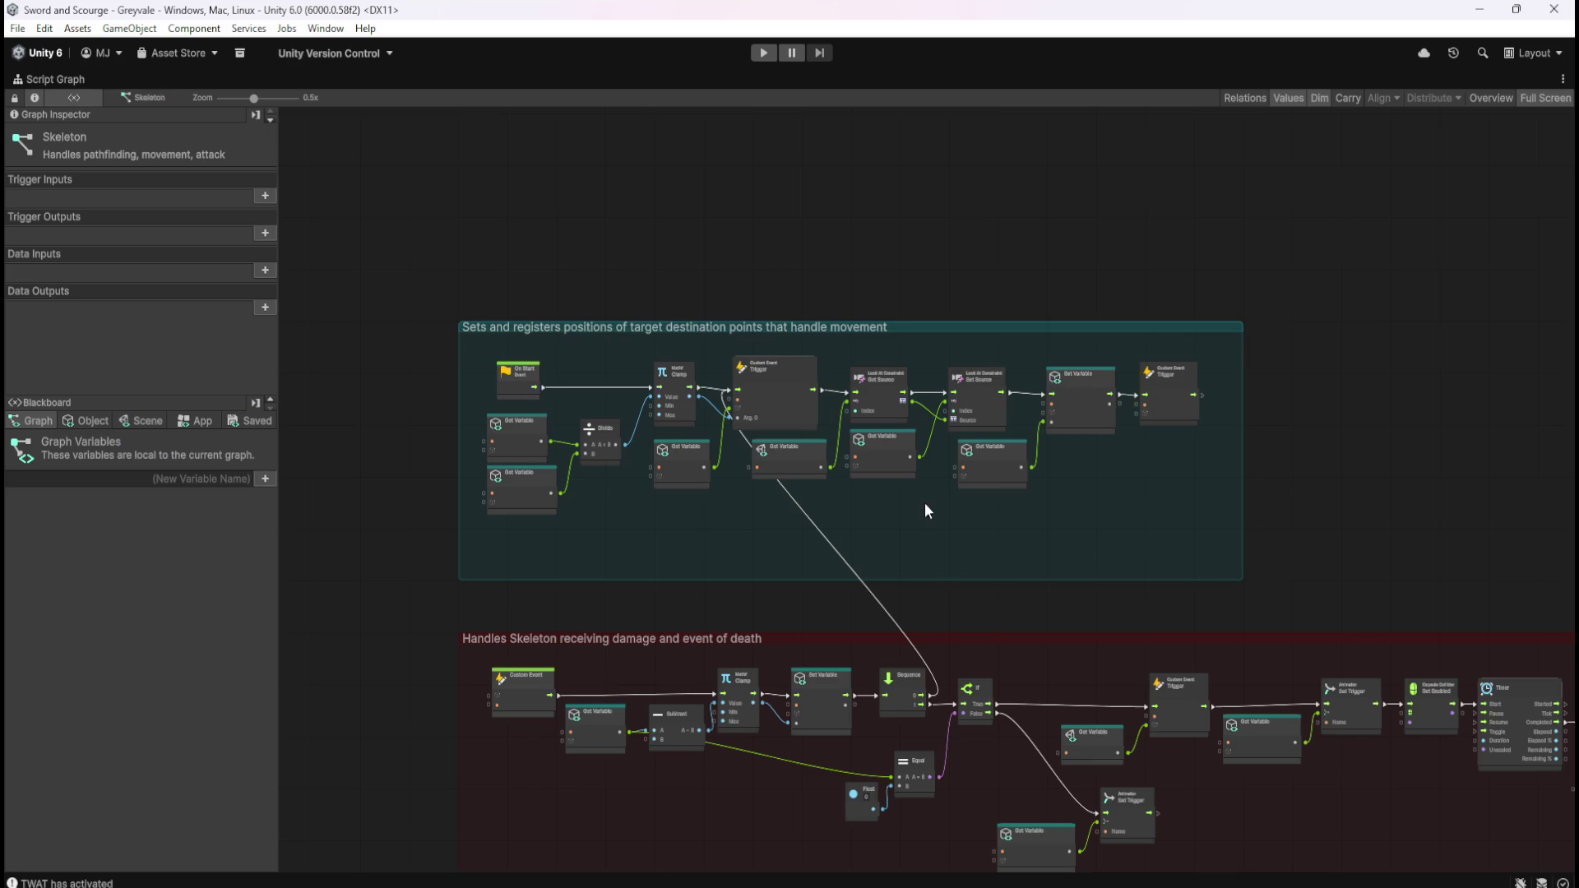
scroll(900, 408, "up", 2)
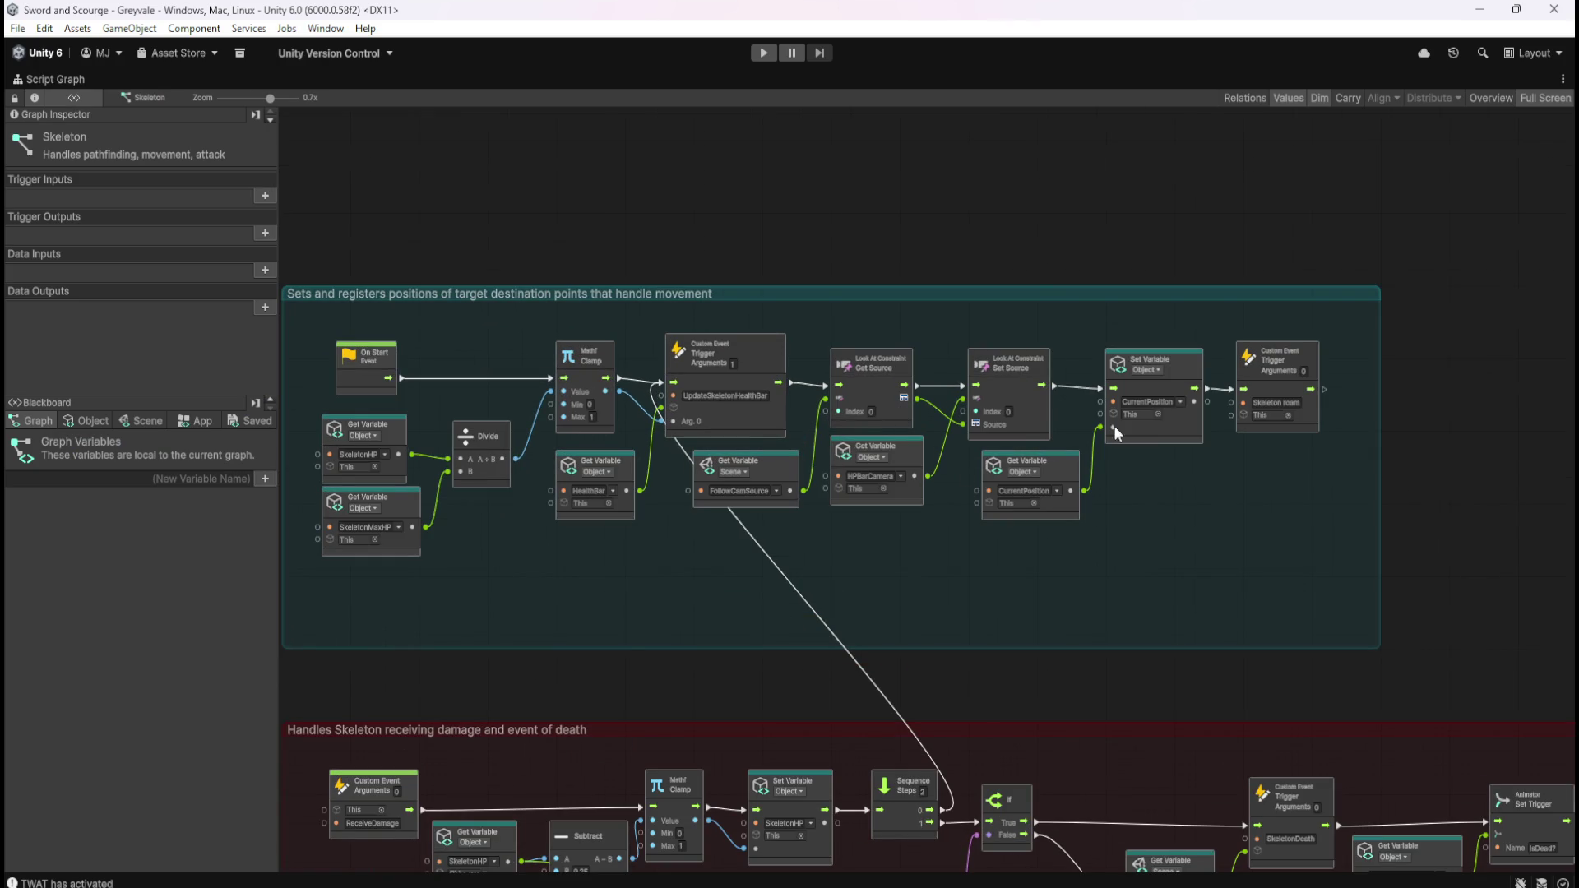
key("shift+space")
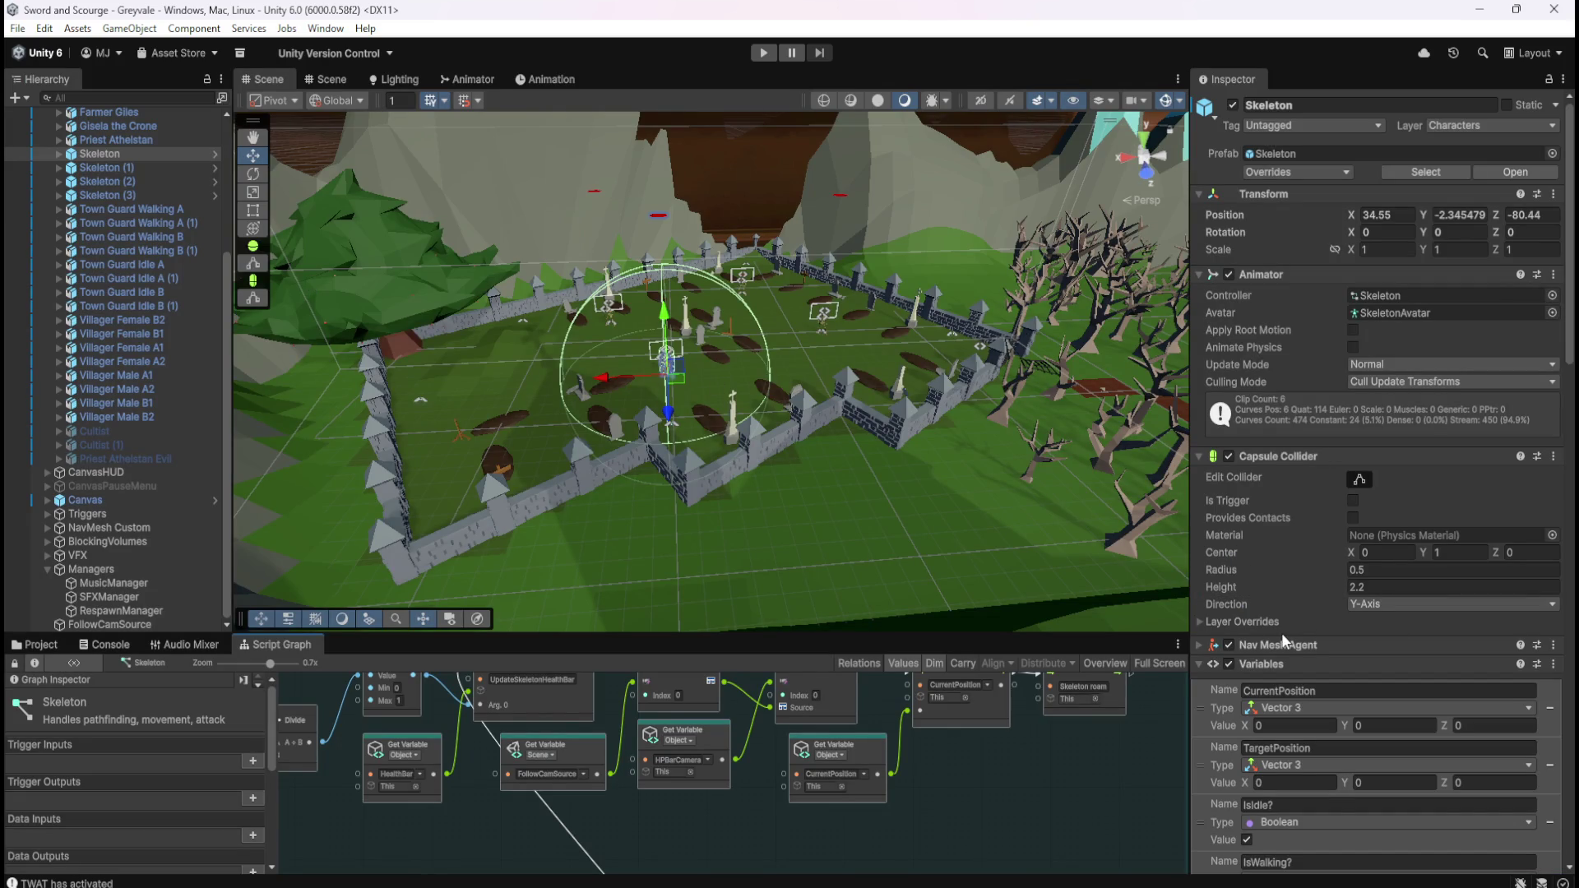
key("shift+space")
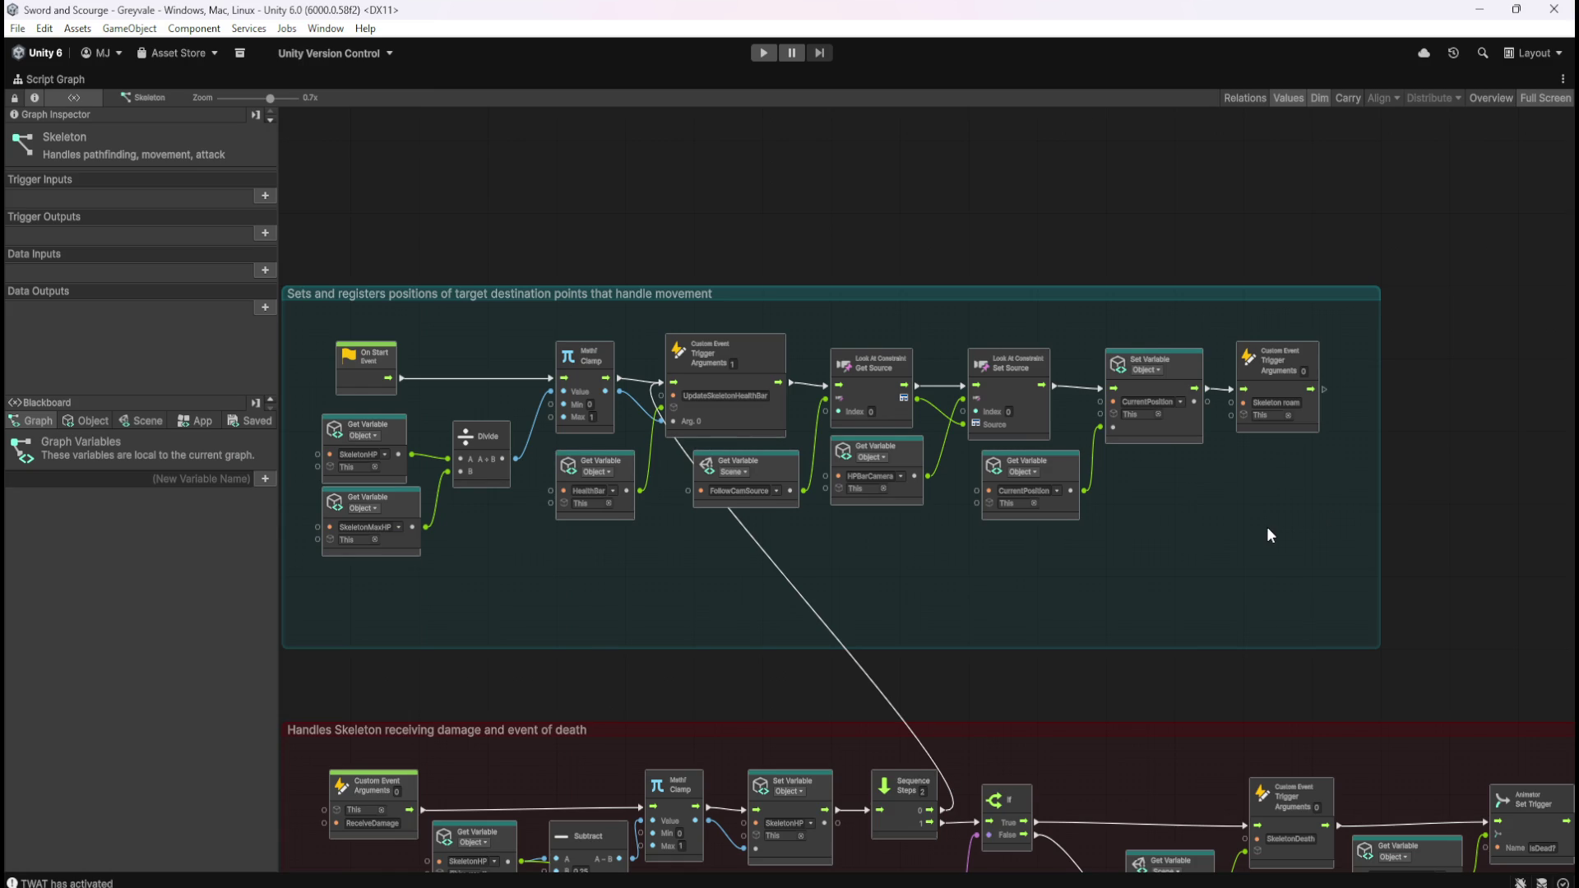
key("shift+space")
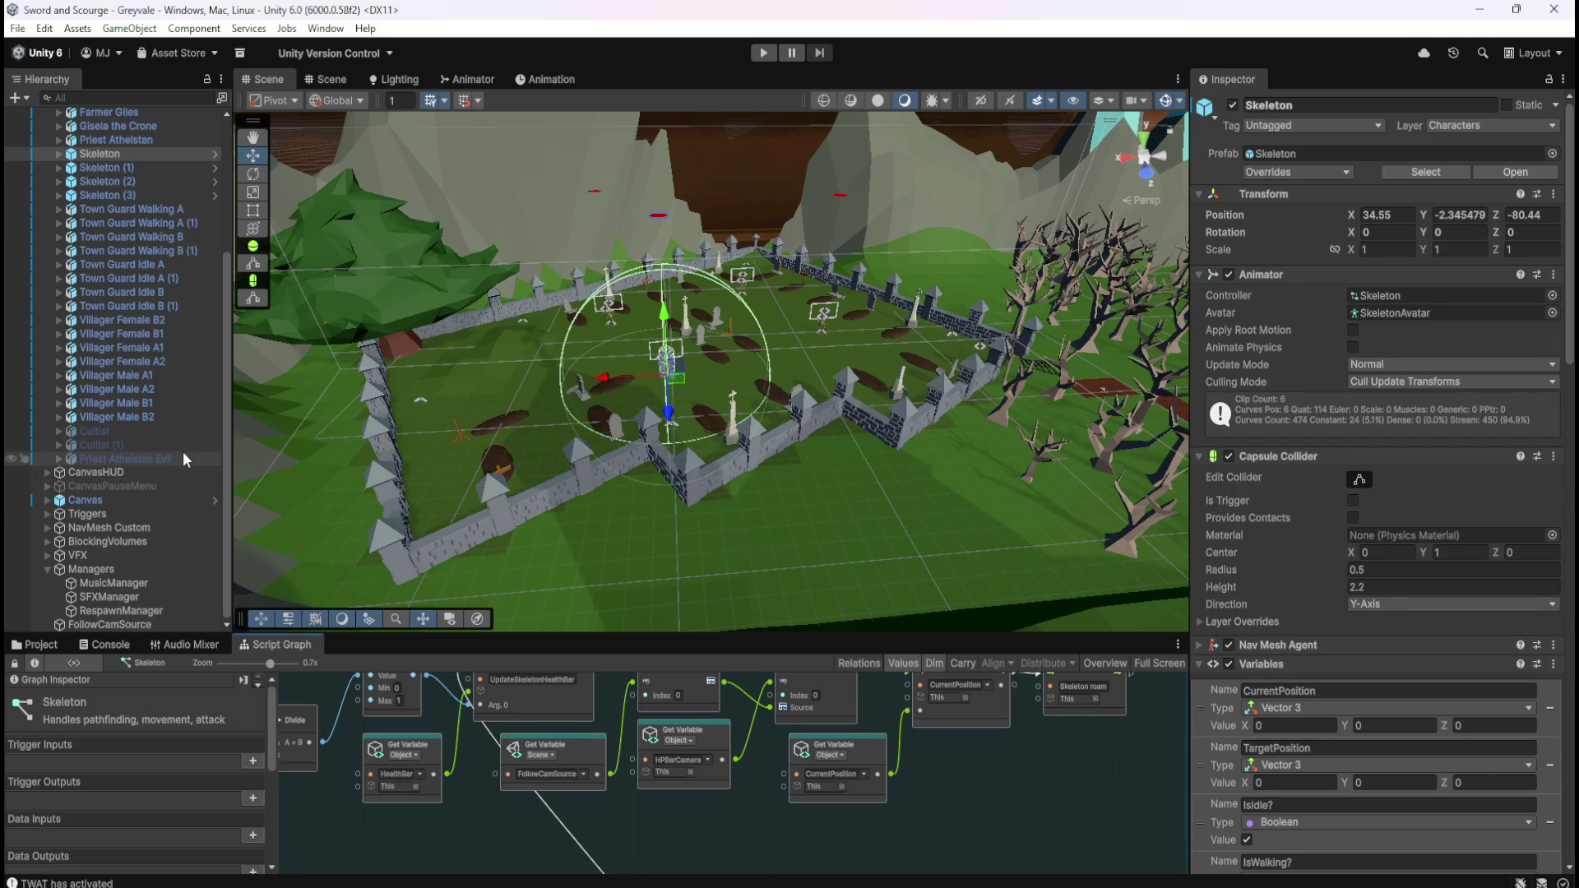
- Select RespawnManager to show its spawn-position variables and respawn graph
left_click(126, 611)
left_click(123, 155)
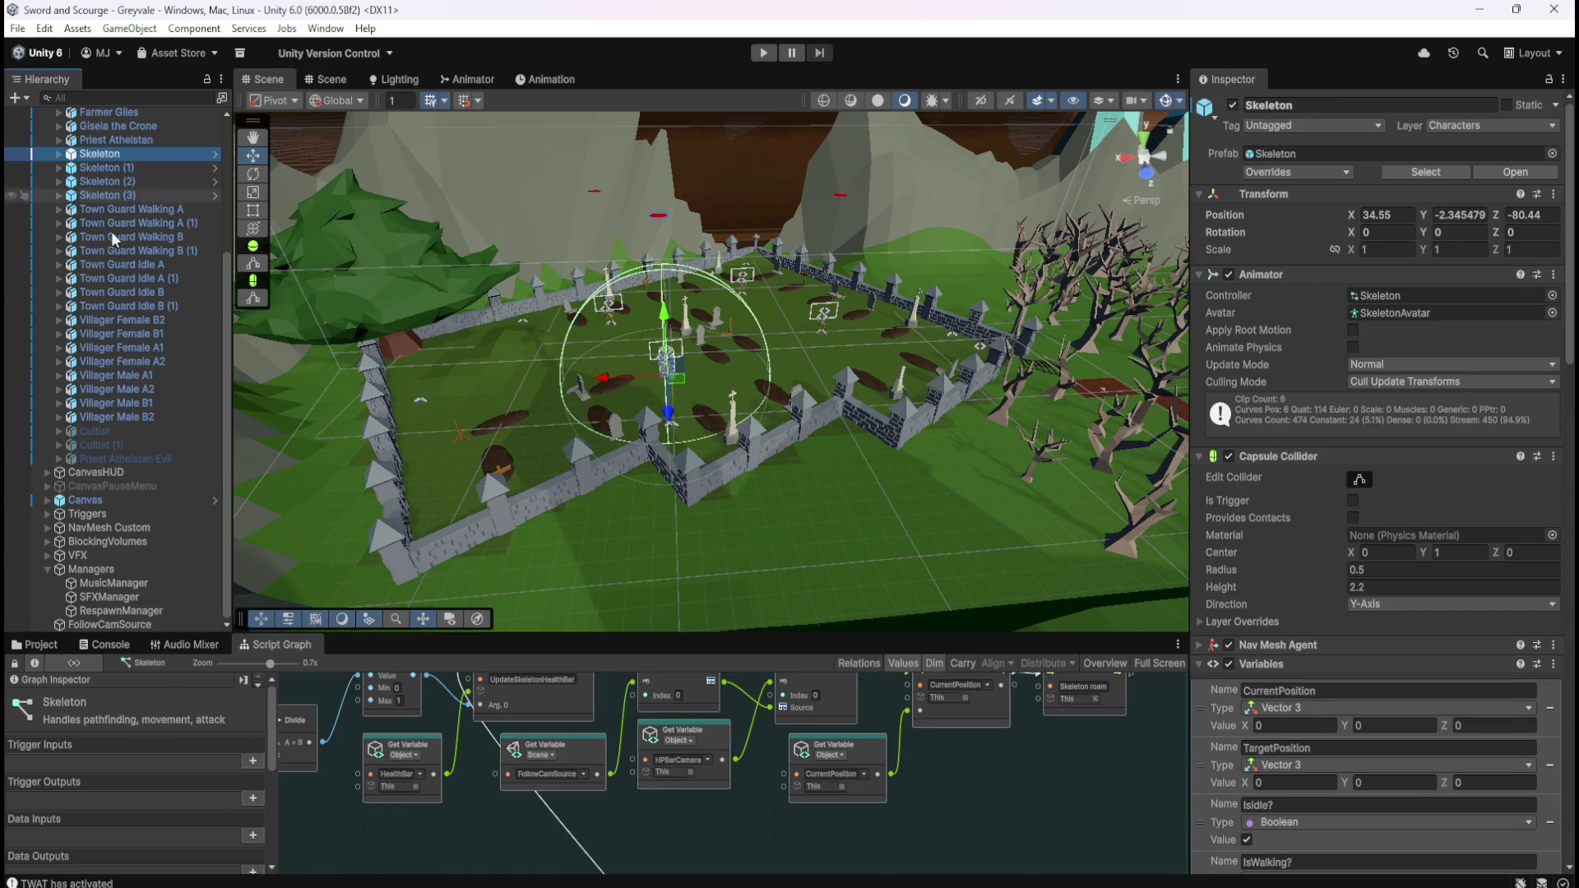
left_click(125, 610)
left_click(1049, 712)
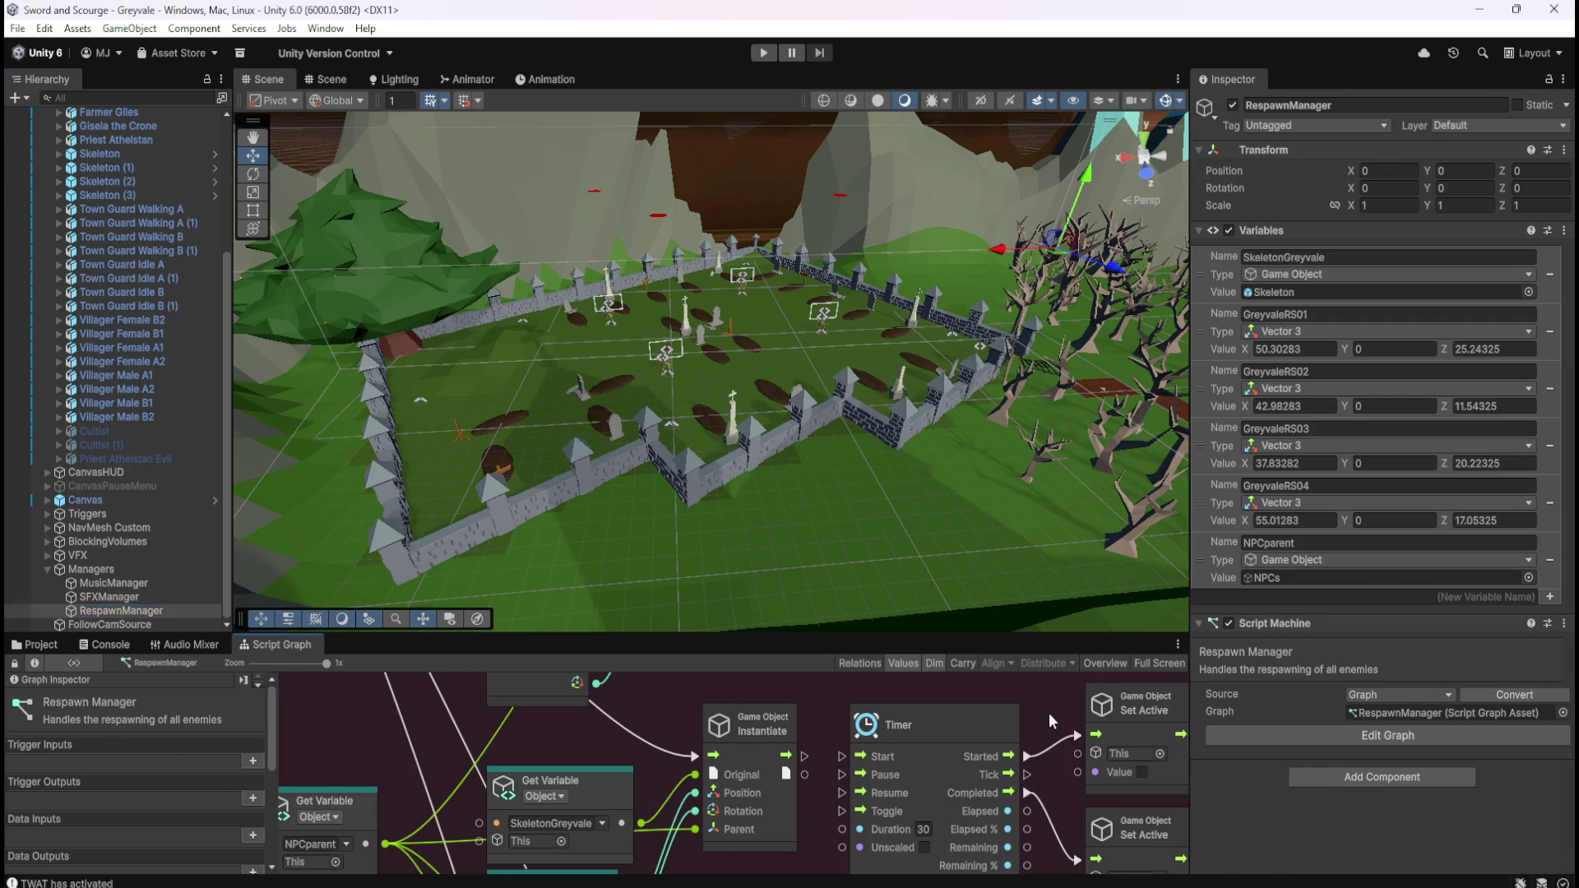
key("shift+space")
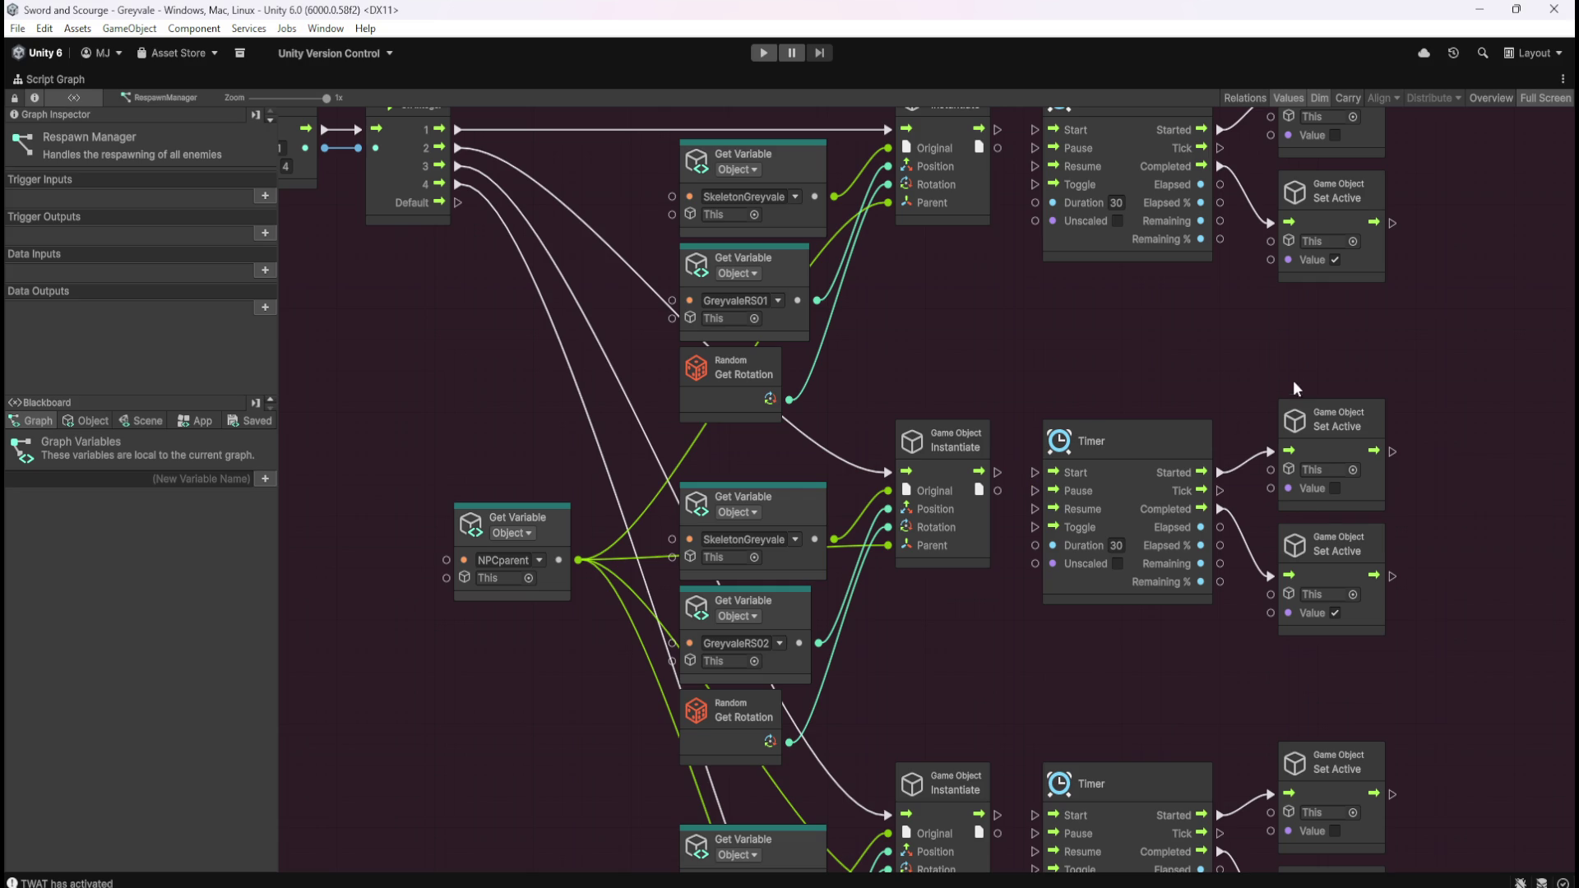
mouse_move(1244, 362)
left_mouse_down()
mouse_move(1387, 504)
mouse_move(1430, 520)
left_mouse_up()
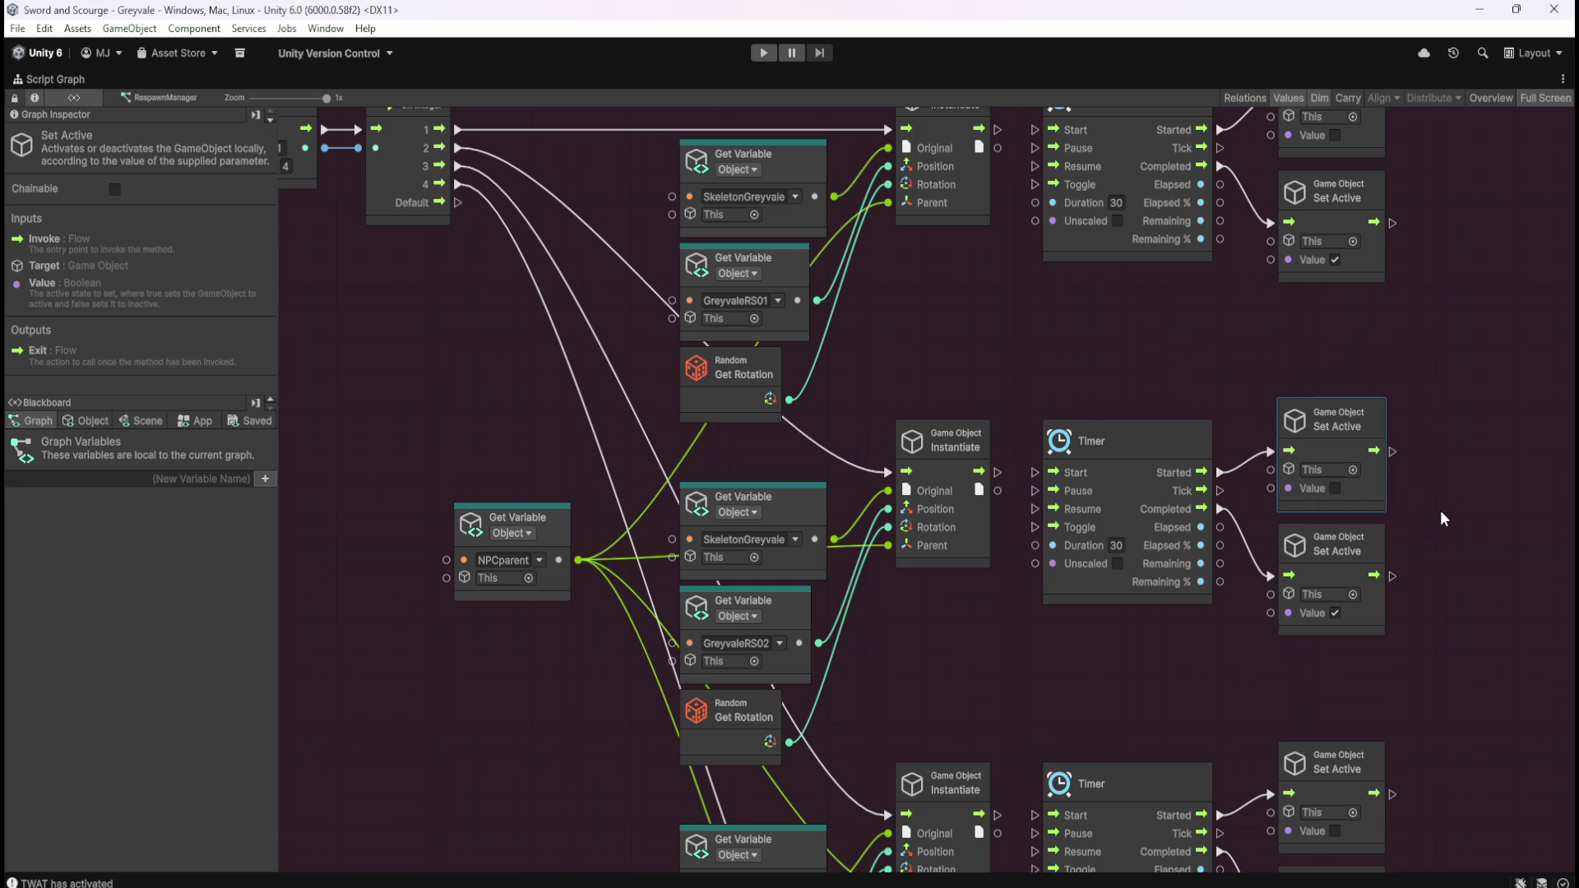
left_click(1454, 446)
key("shift+space")
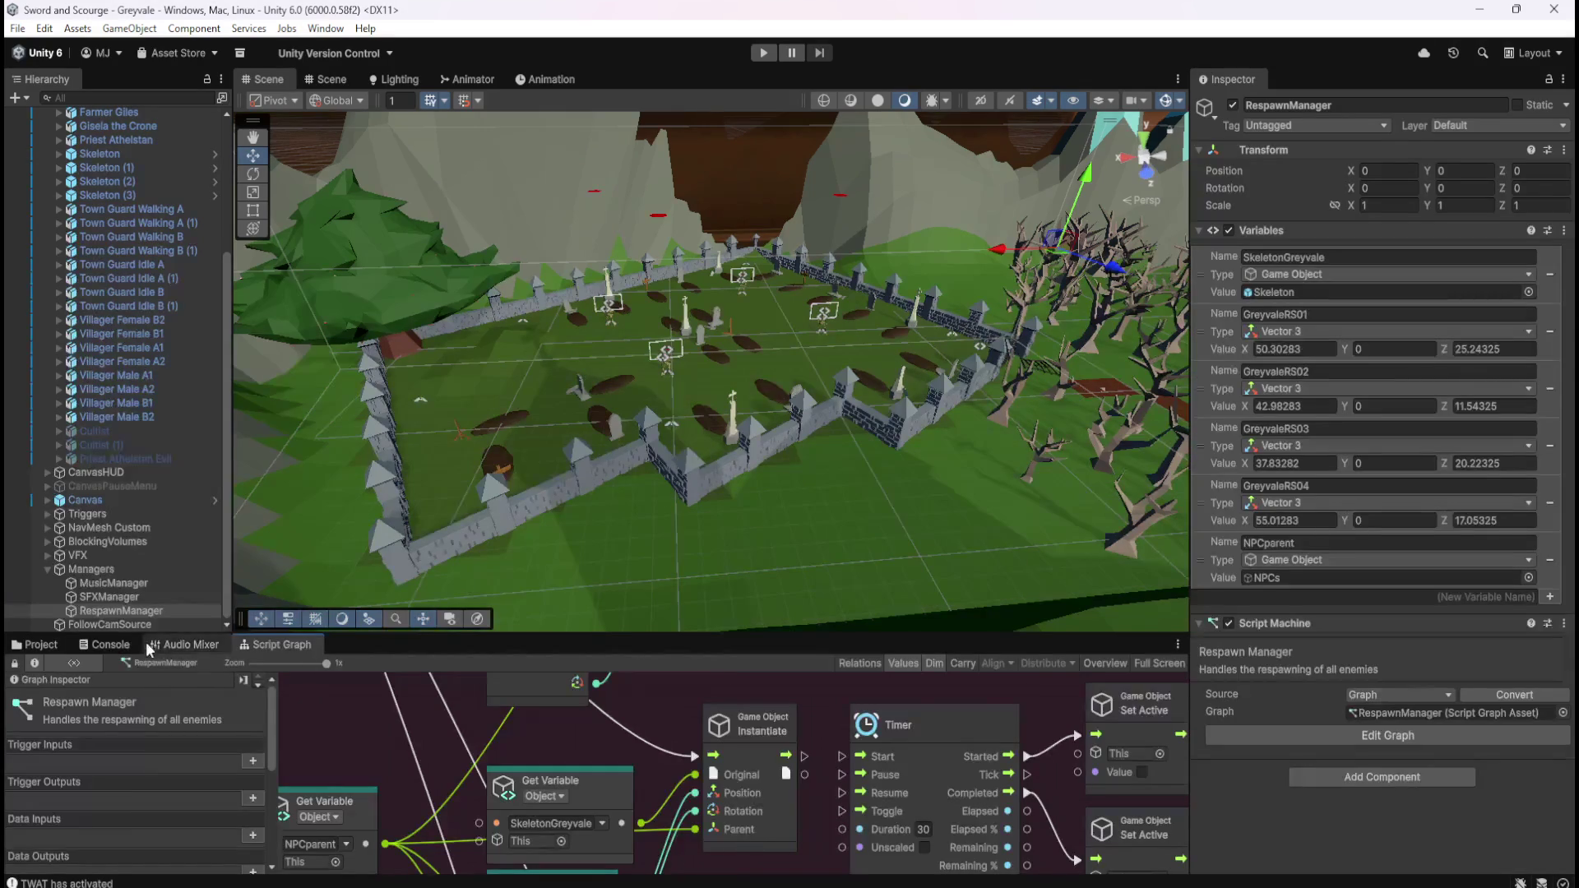
left_click(37, 644)
- Open the Skeleton prefab from Prefabs/Enemies and exit Prefab Mode back to the scene
left_click(229, 728)
double_click(225, 724)
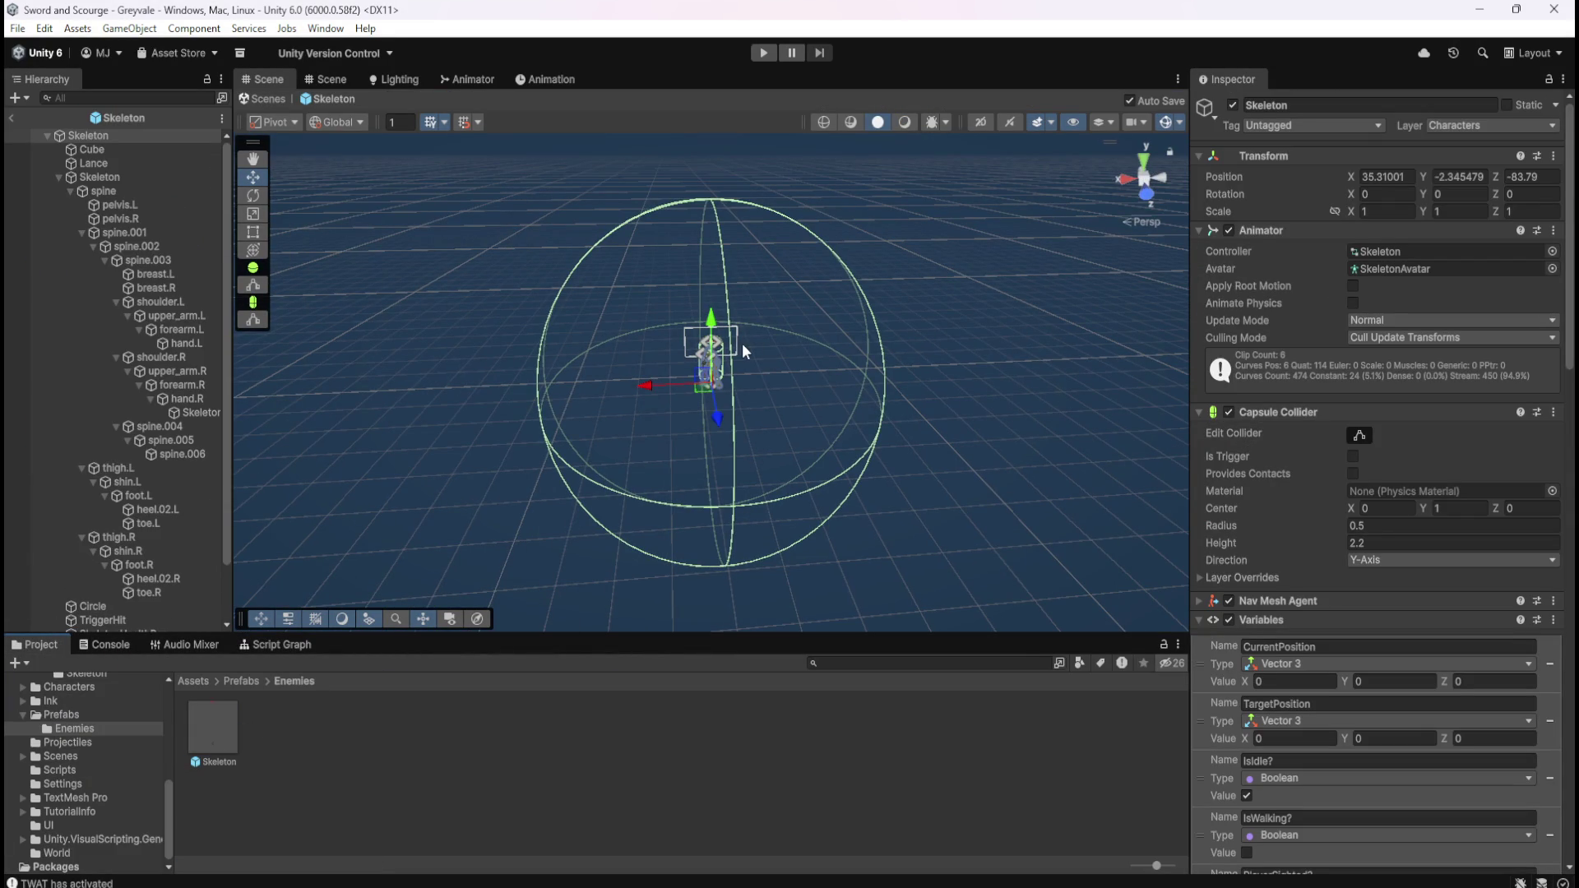
scroll(733, 411, "up", 5)
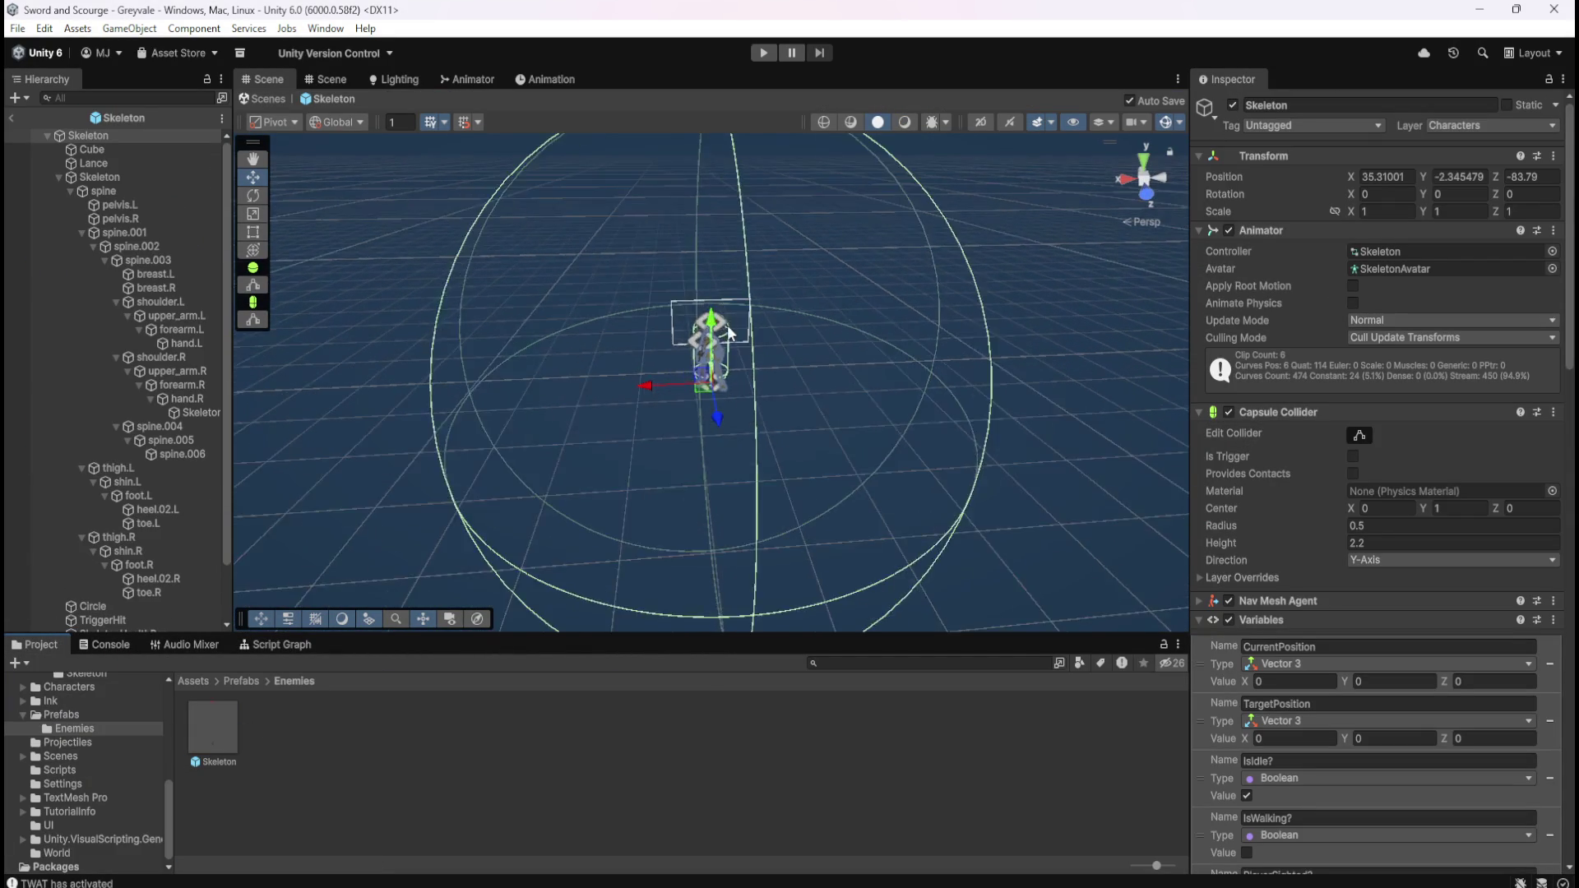
left_click(13, 118)
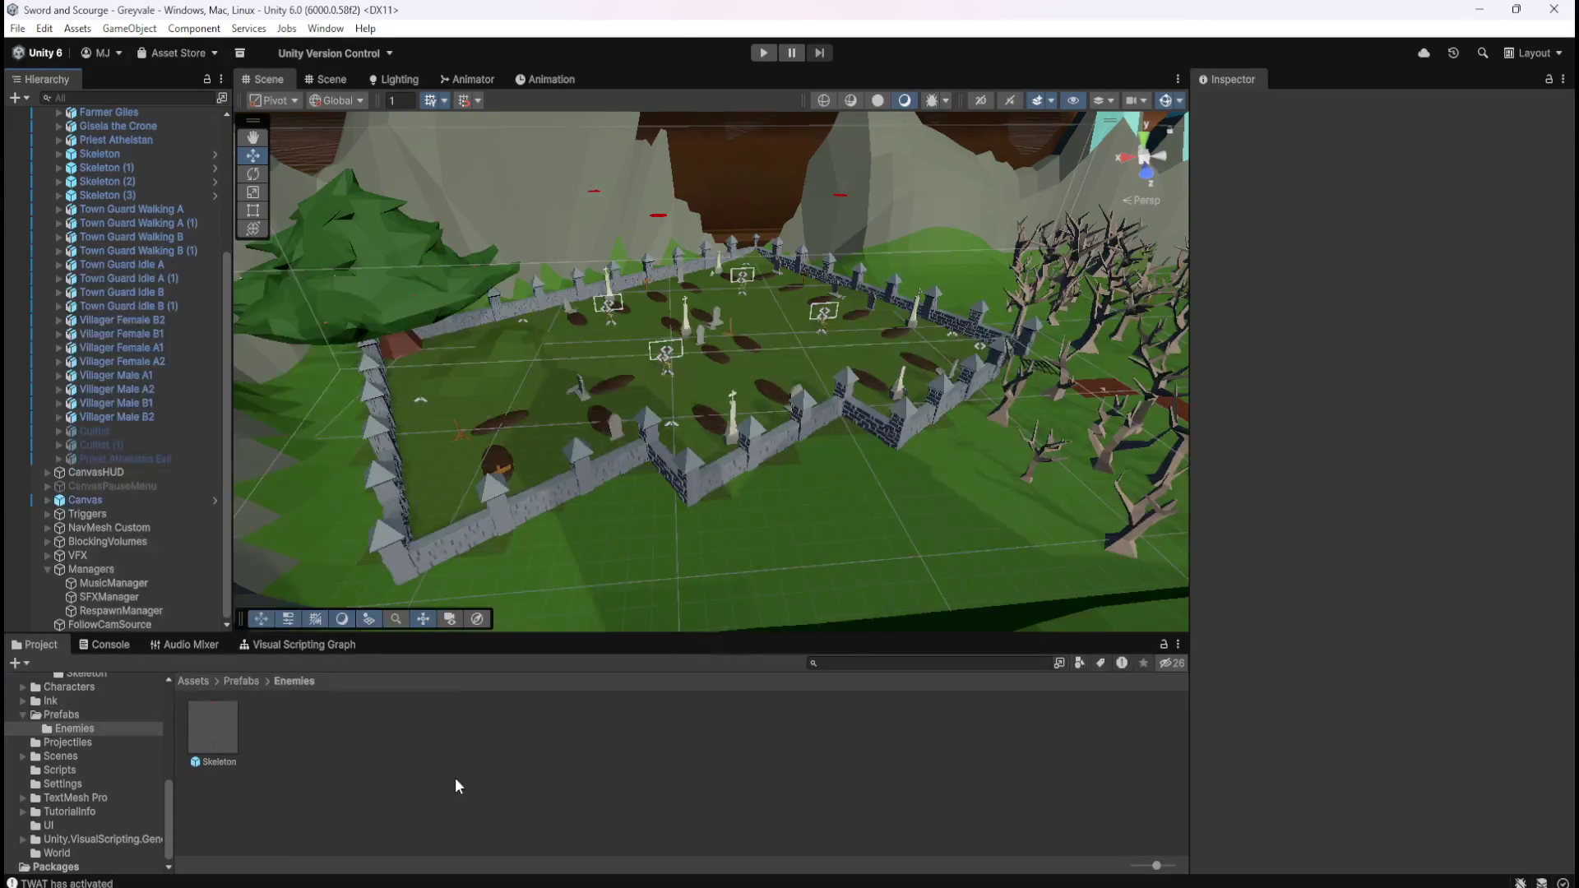
left_click(279, 648)
left_click(40, 646)
double_click(204, 720)
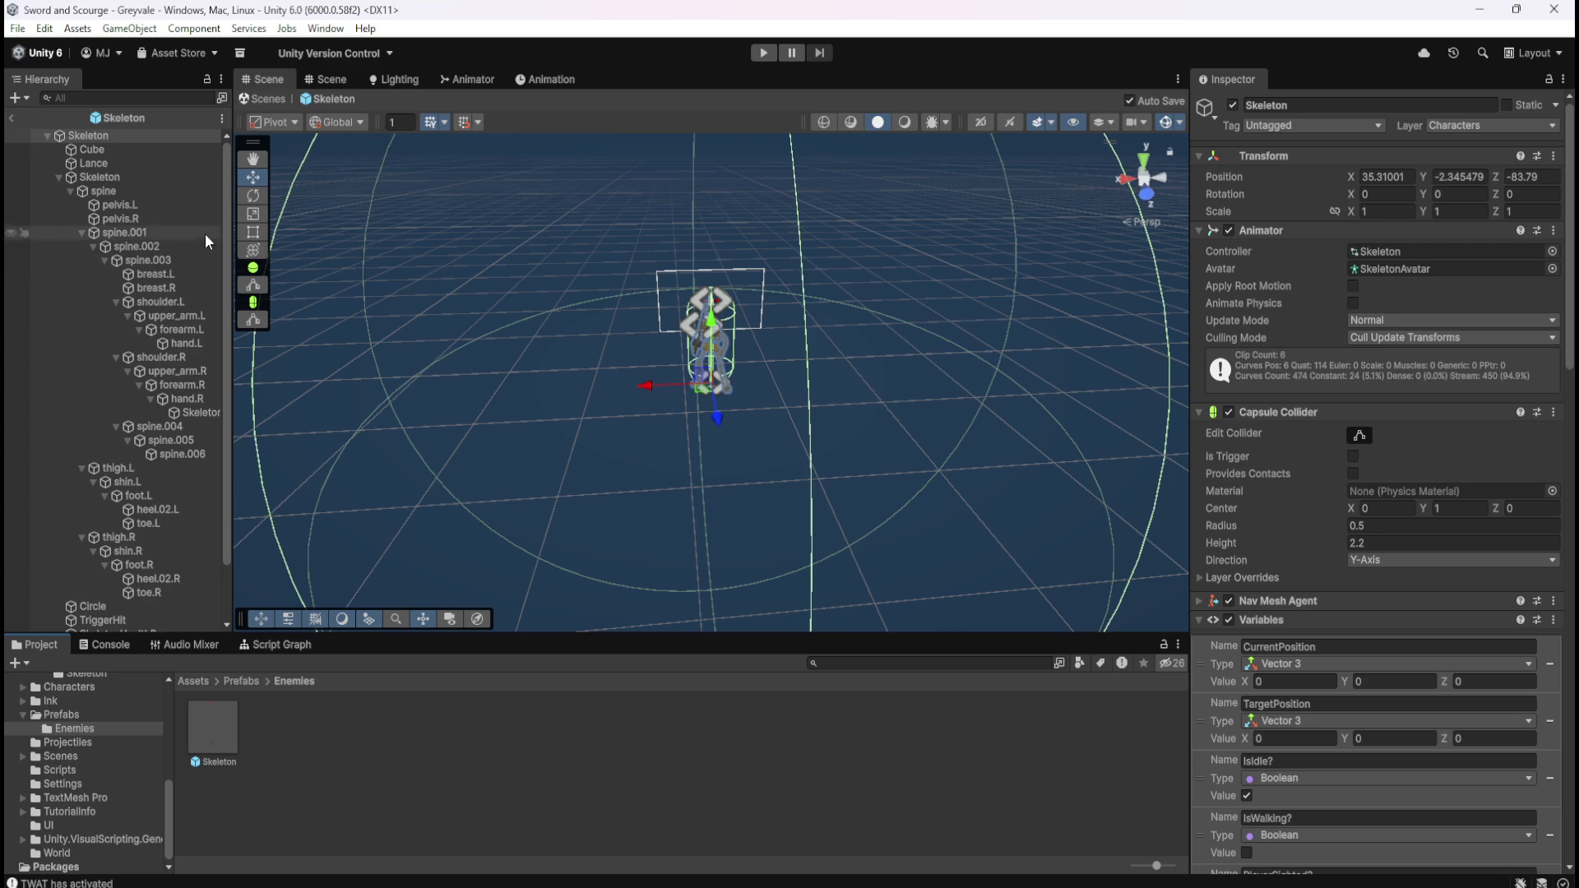
left_click(11, 118)
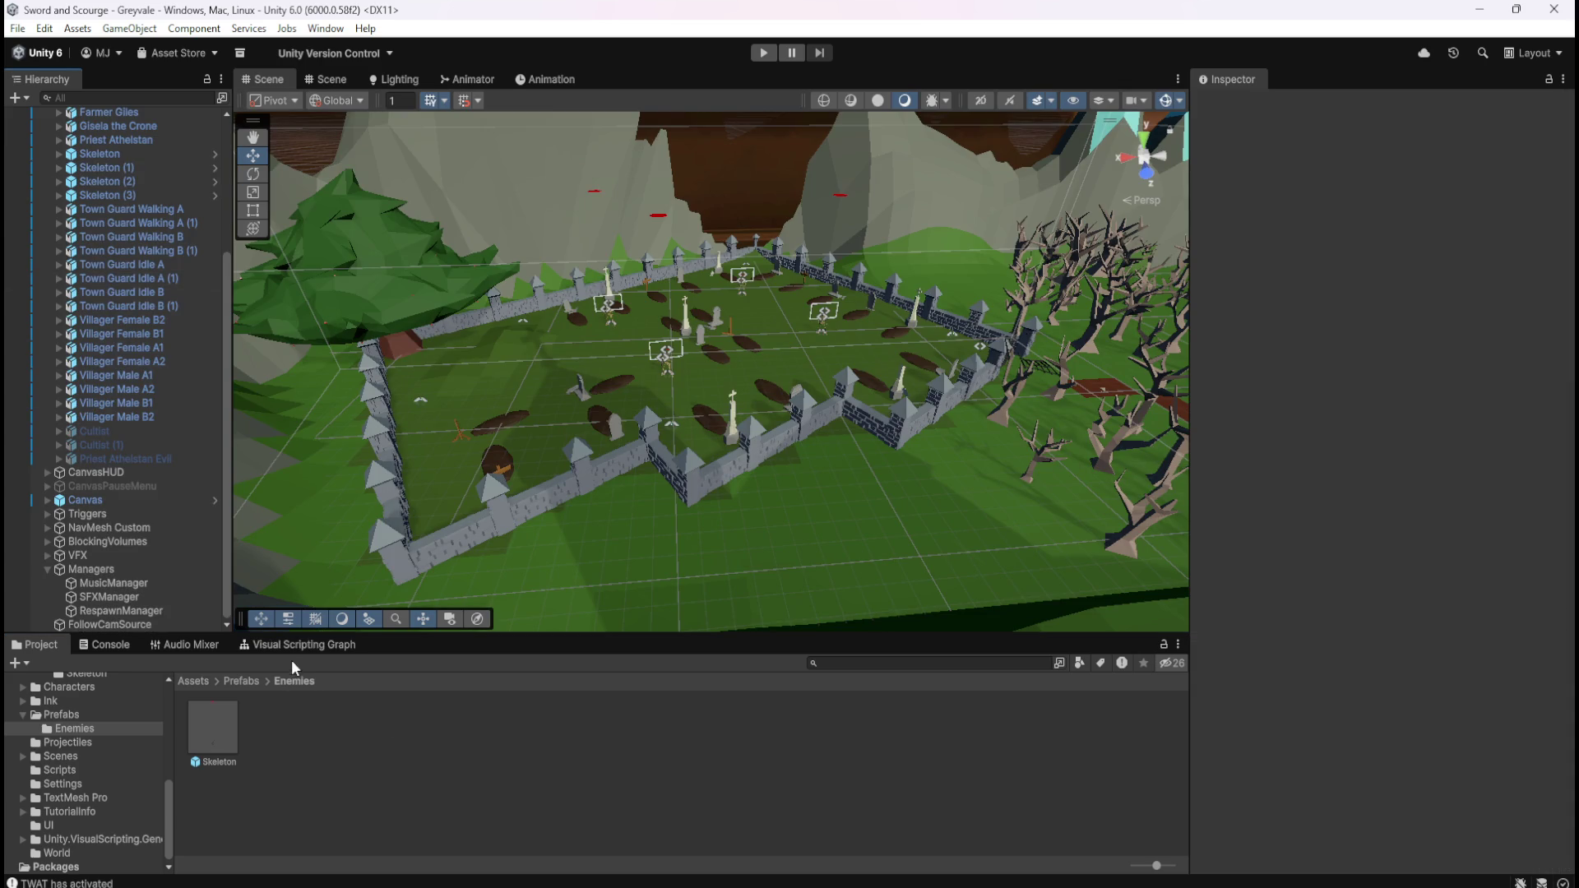
left_click(296, 647)
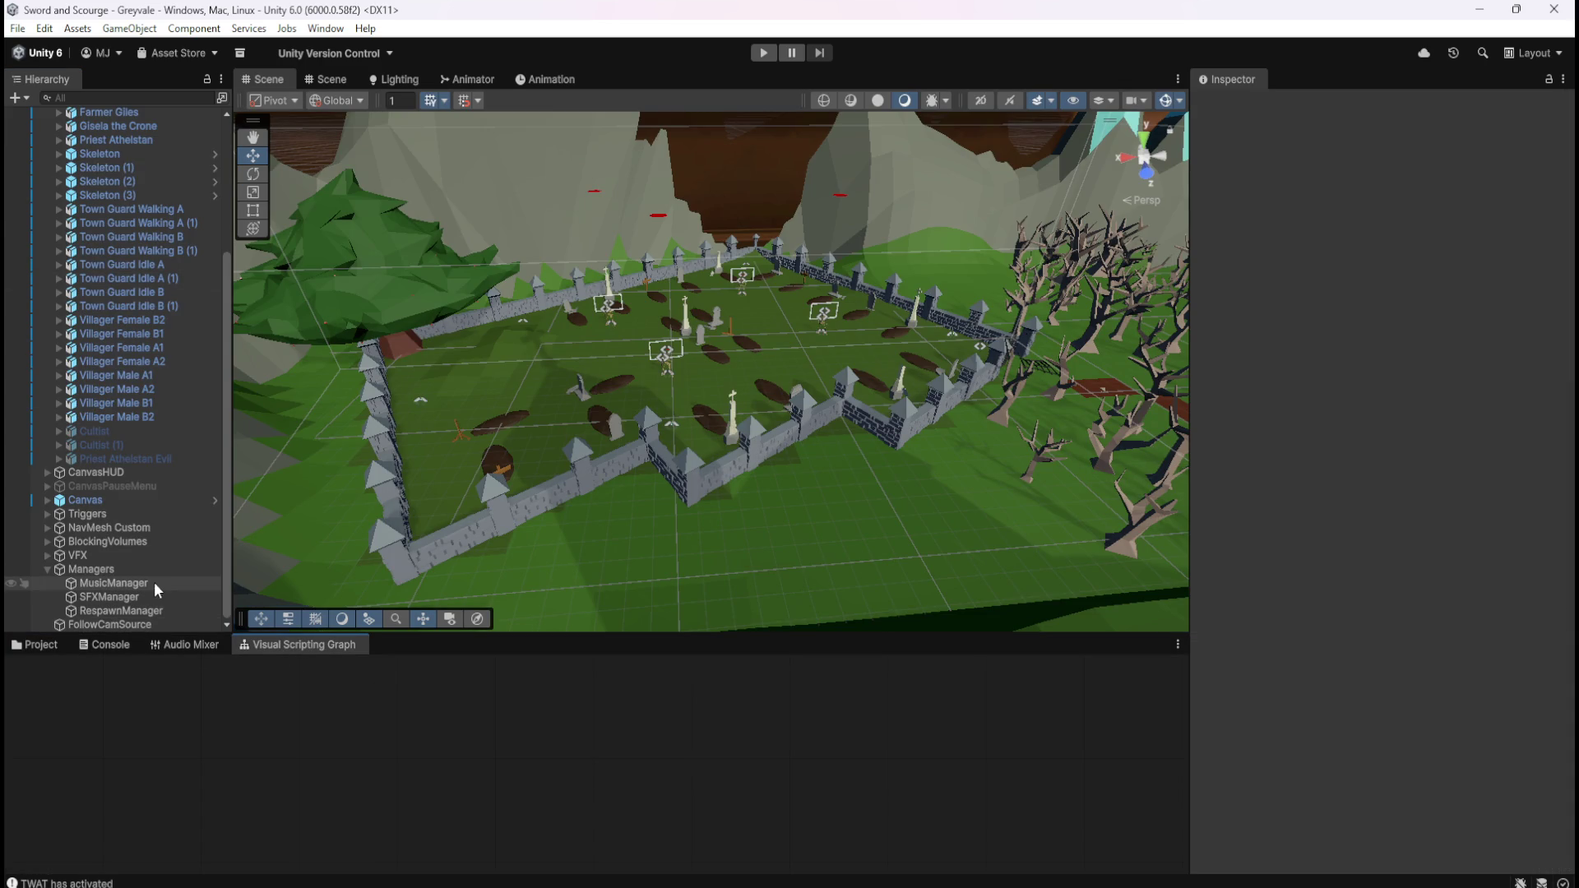
- Show RespawnManager's graph full-size and select its two middle Set Active nodes
left_click(137, 611)
left_click(646, 704)
key("shift+space")
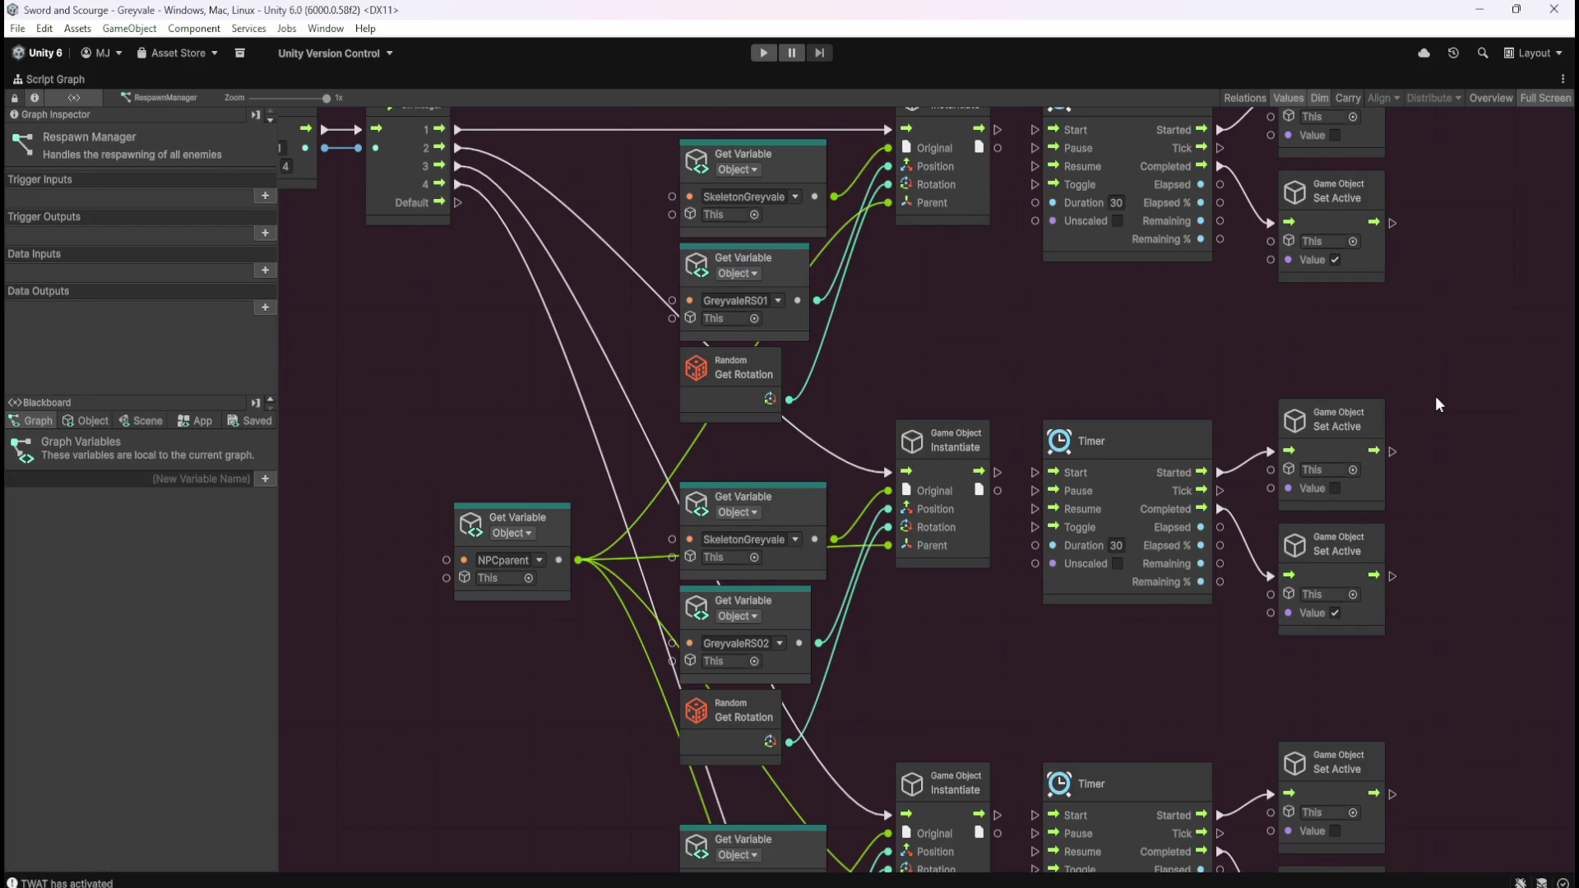
left_click_drag(1435, 396, 1373, 579)
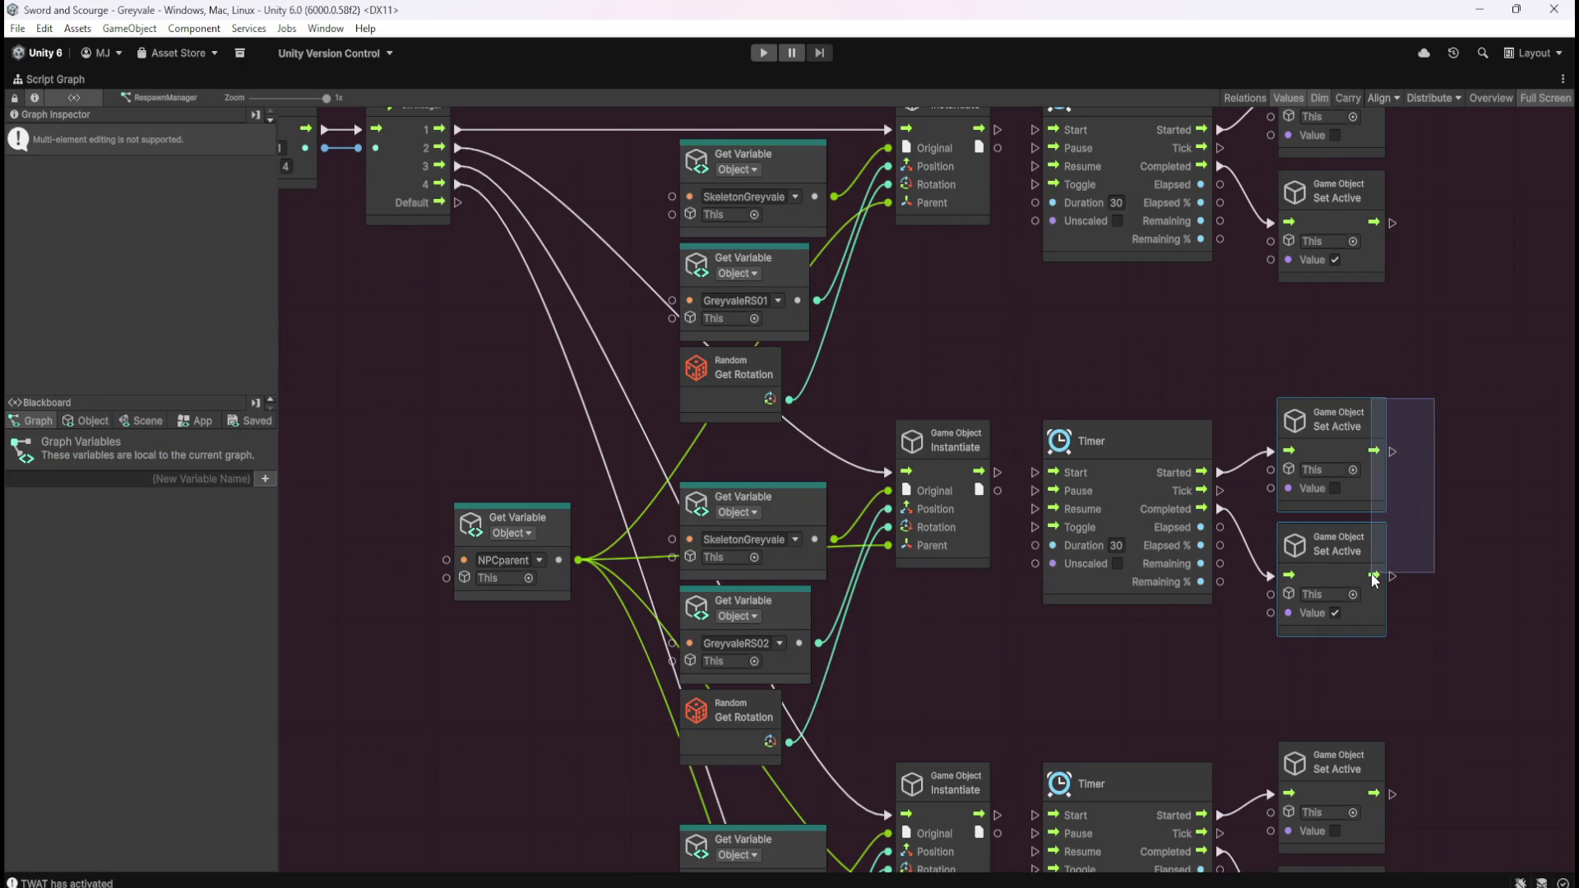
- Delete all eight Set Active nodes from the spawn graph
left_click(1422, 414)
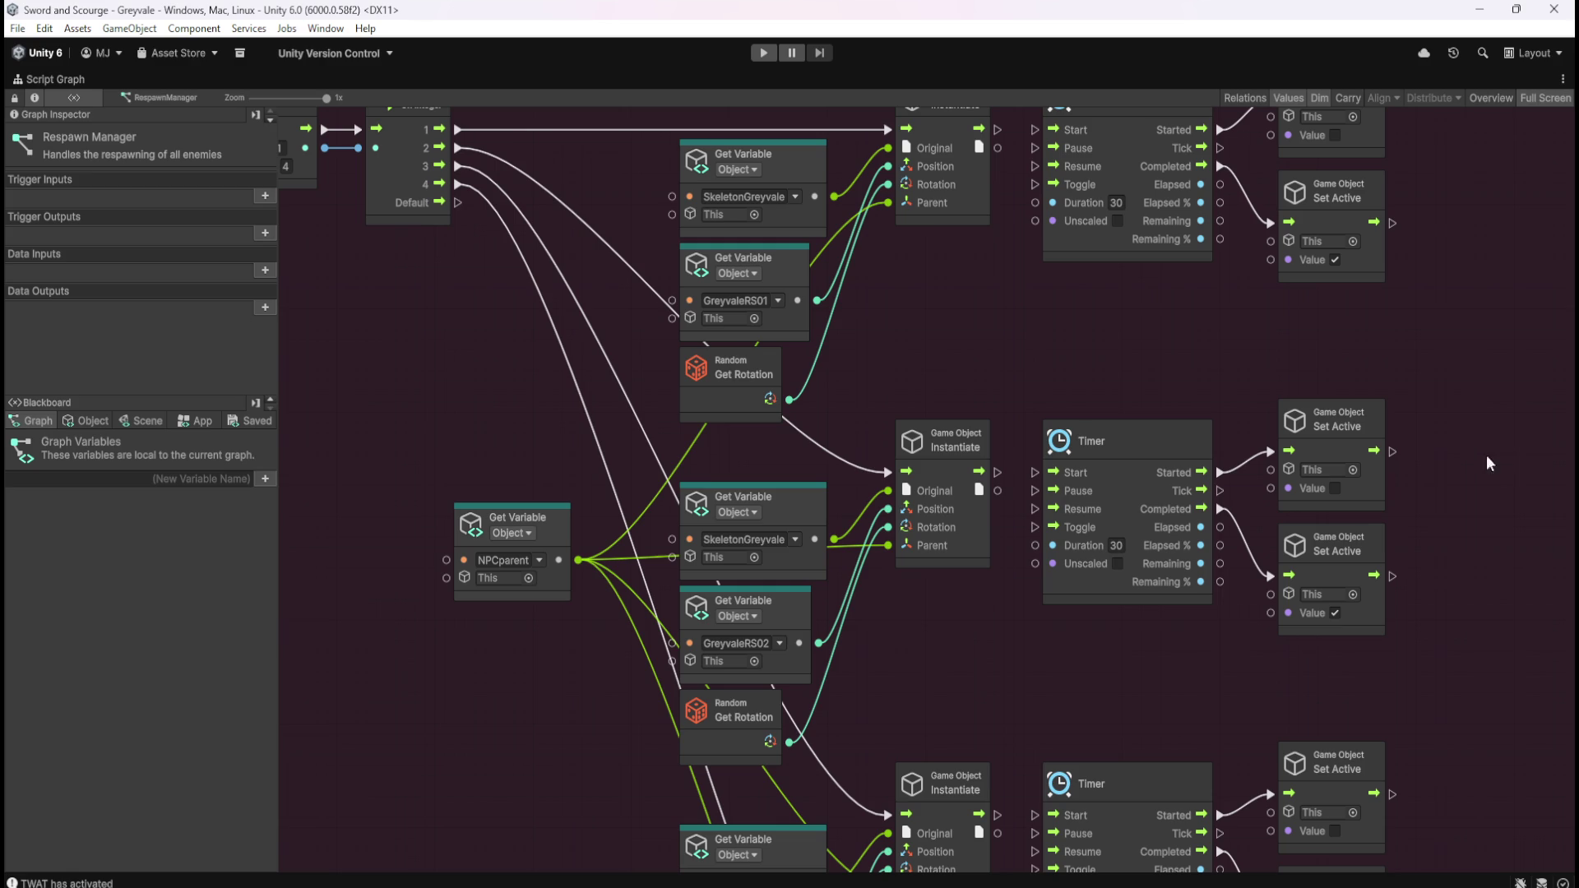
scroll(1083, 320, "down", 5)
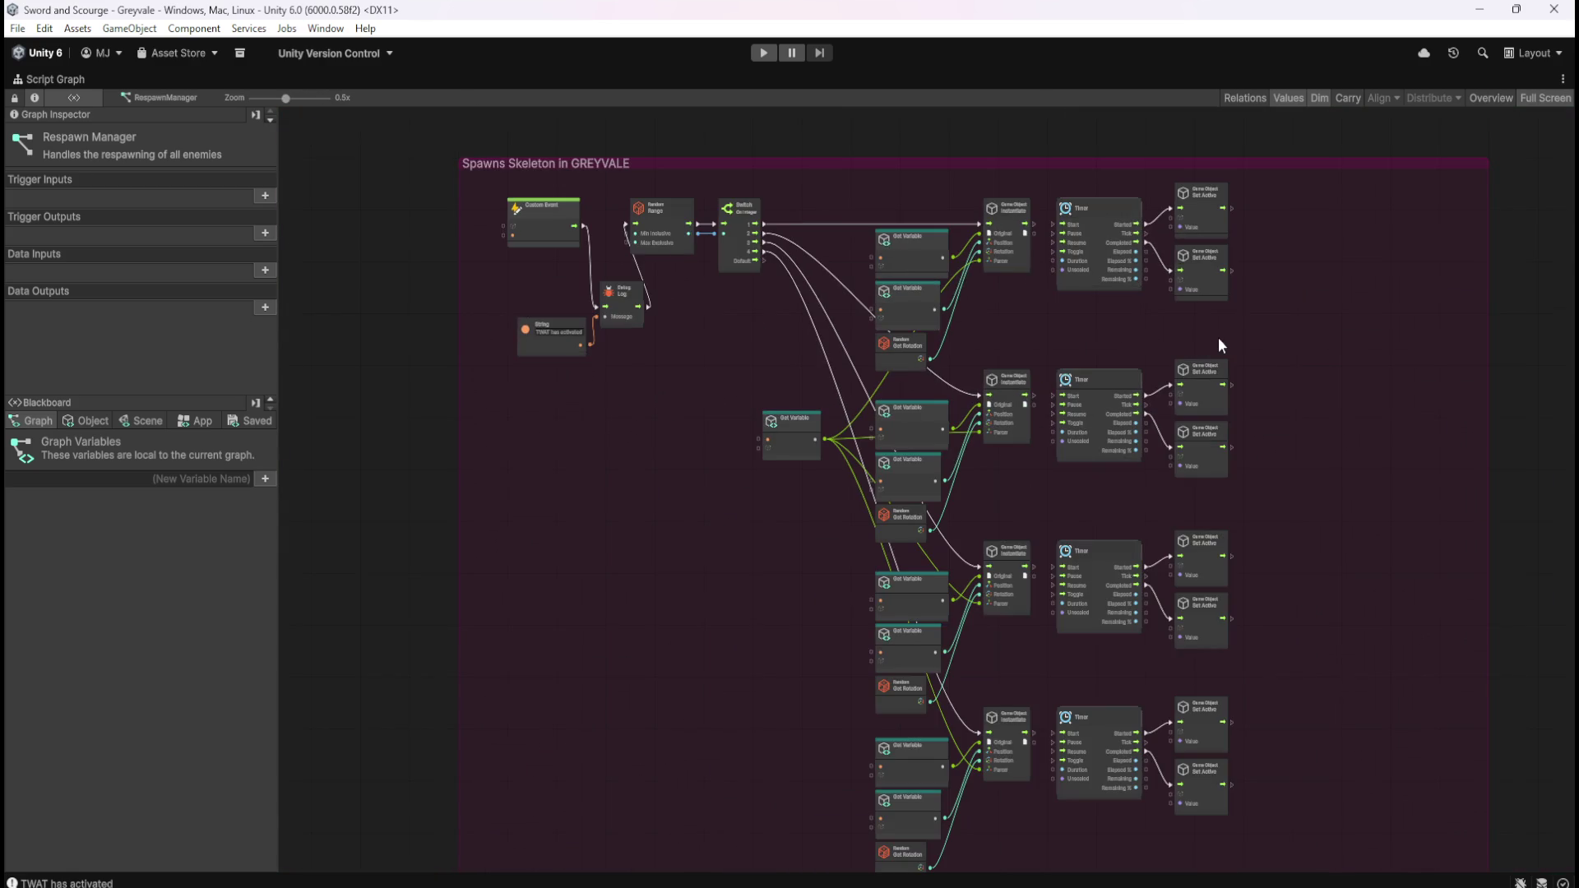
left_click_drag(1236, 128, 1145, 753)
key("Delete")
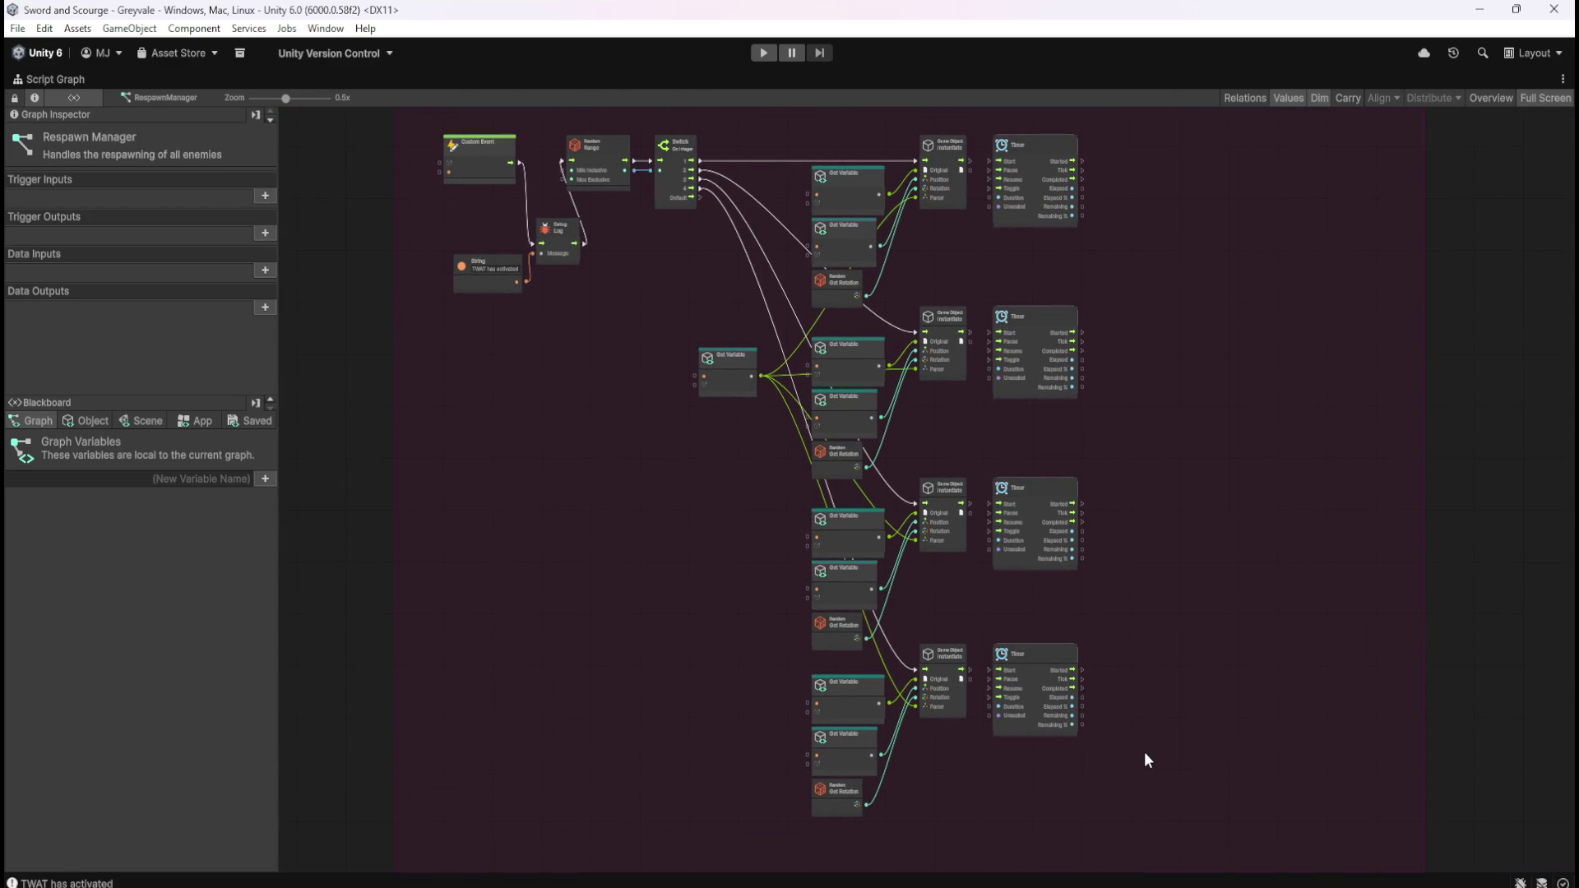
scroll(974, 249, "up", 4)
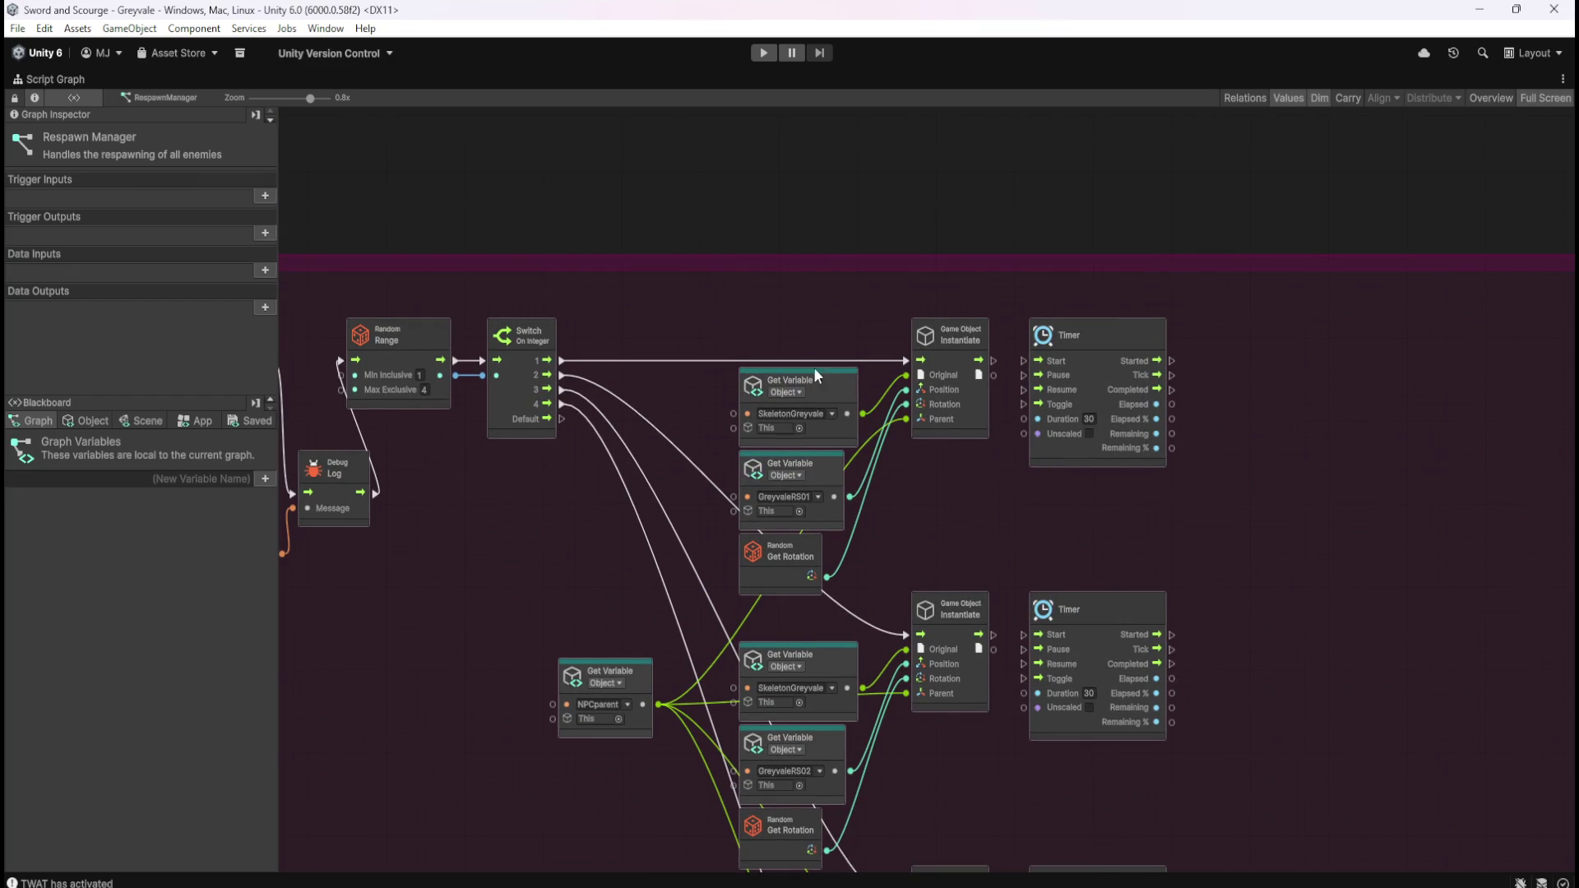
- Wire Switch cases 1 and 2 into their Timers' Start, with each Completed feeding Instantiate
left_click_drag(561, 362, 1022, 363)
mouse_move(1158, 389)
left_mouse_down()
mouse_move(1209, 373)
mouse_move(891, 357)
mouse_move(911, 371)
left_mouse_up()
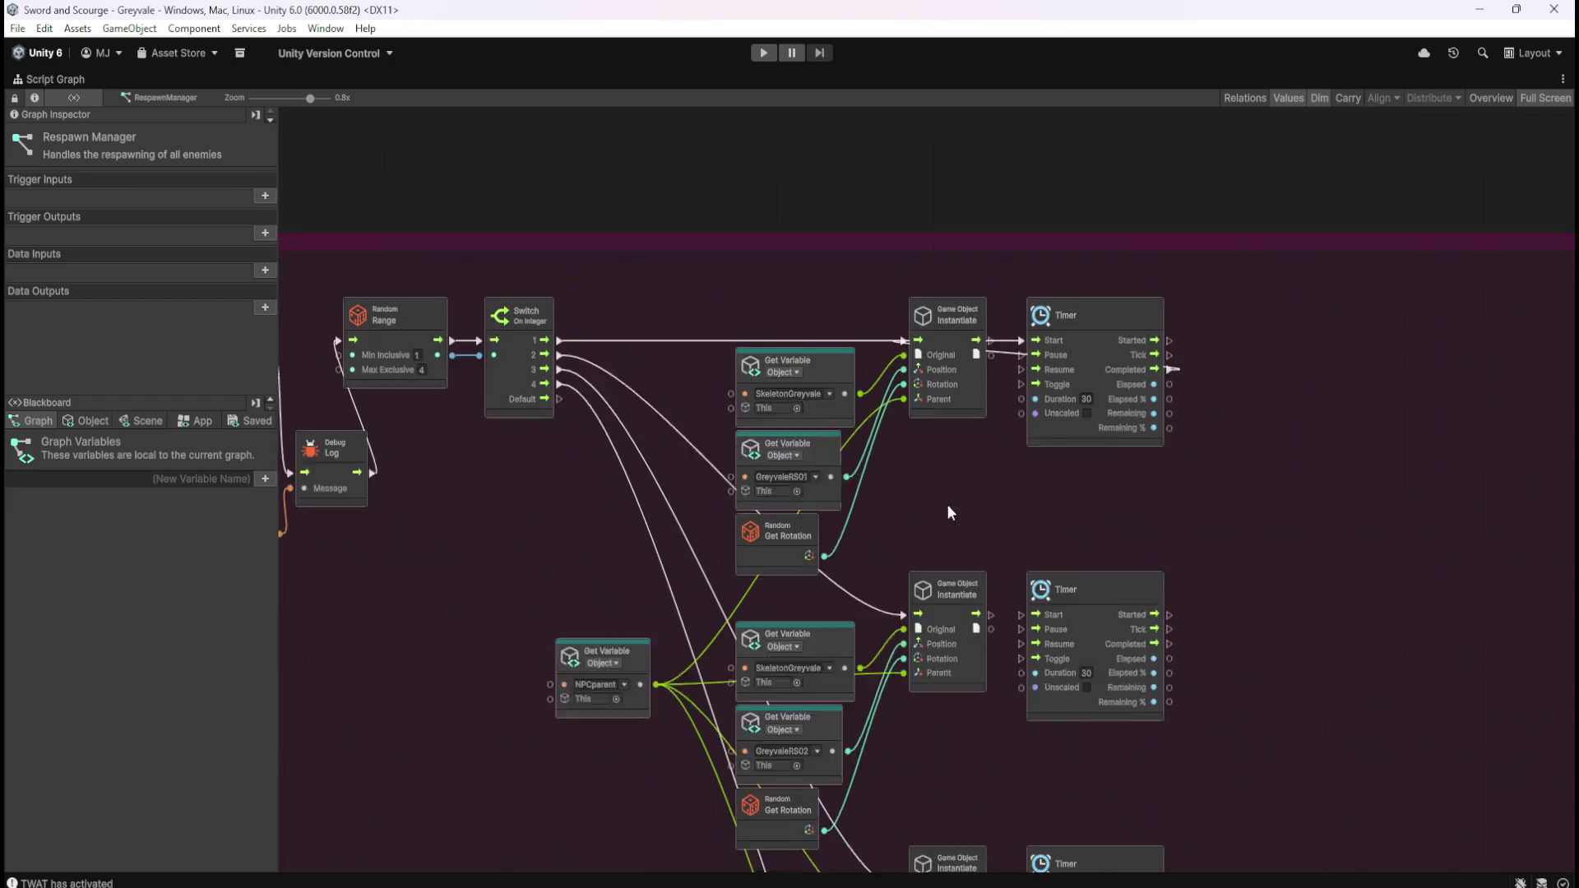
scroll(945, 528, "down", 4)
left_click_drag(569, 209, 981, 459)
left_click_drag(1180, 497, 915, 468)
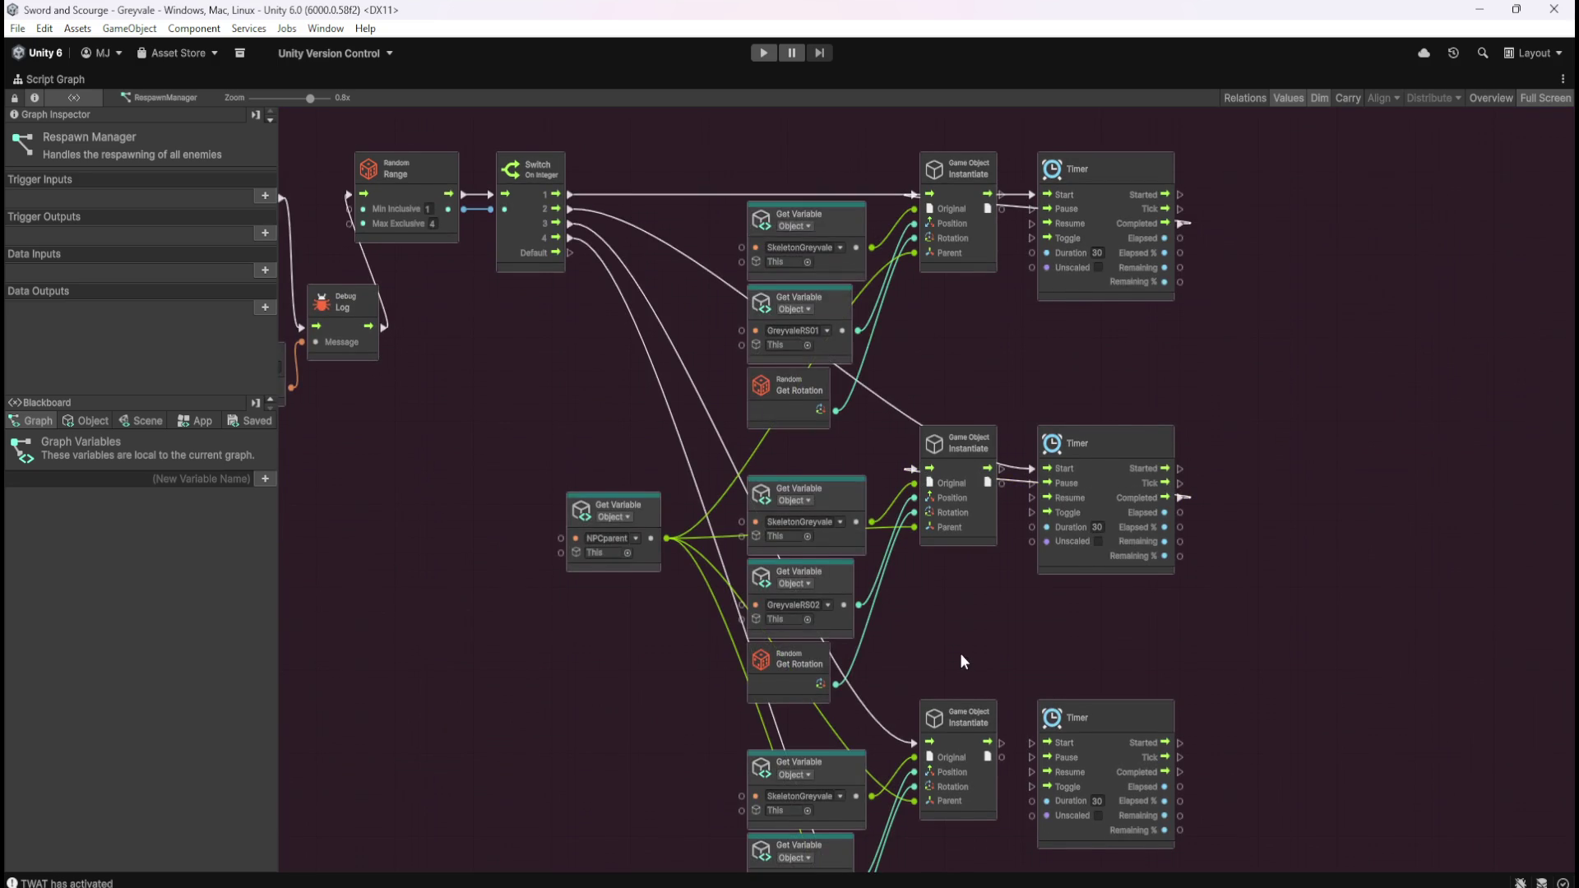
- Wire Switch cases 3 and 4 through their Timers to Instantiate, then restore the normal layout
scroll(961, 654, "down", 4)
scroll(975, 485, "up", 2)
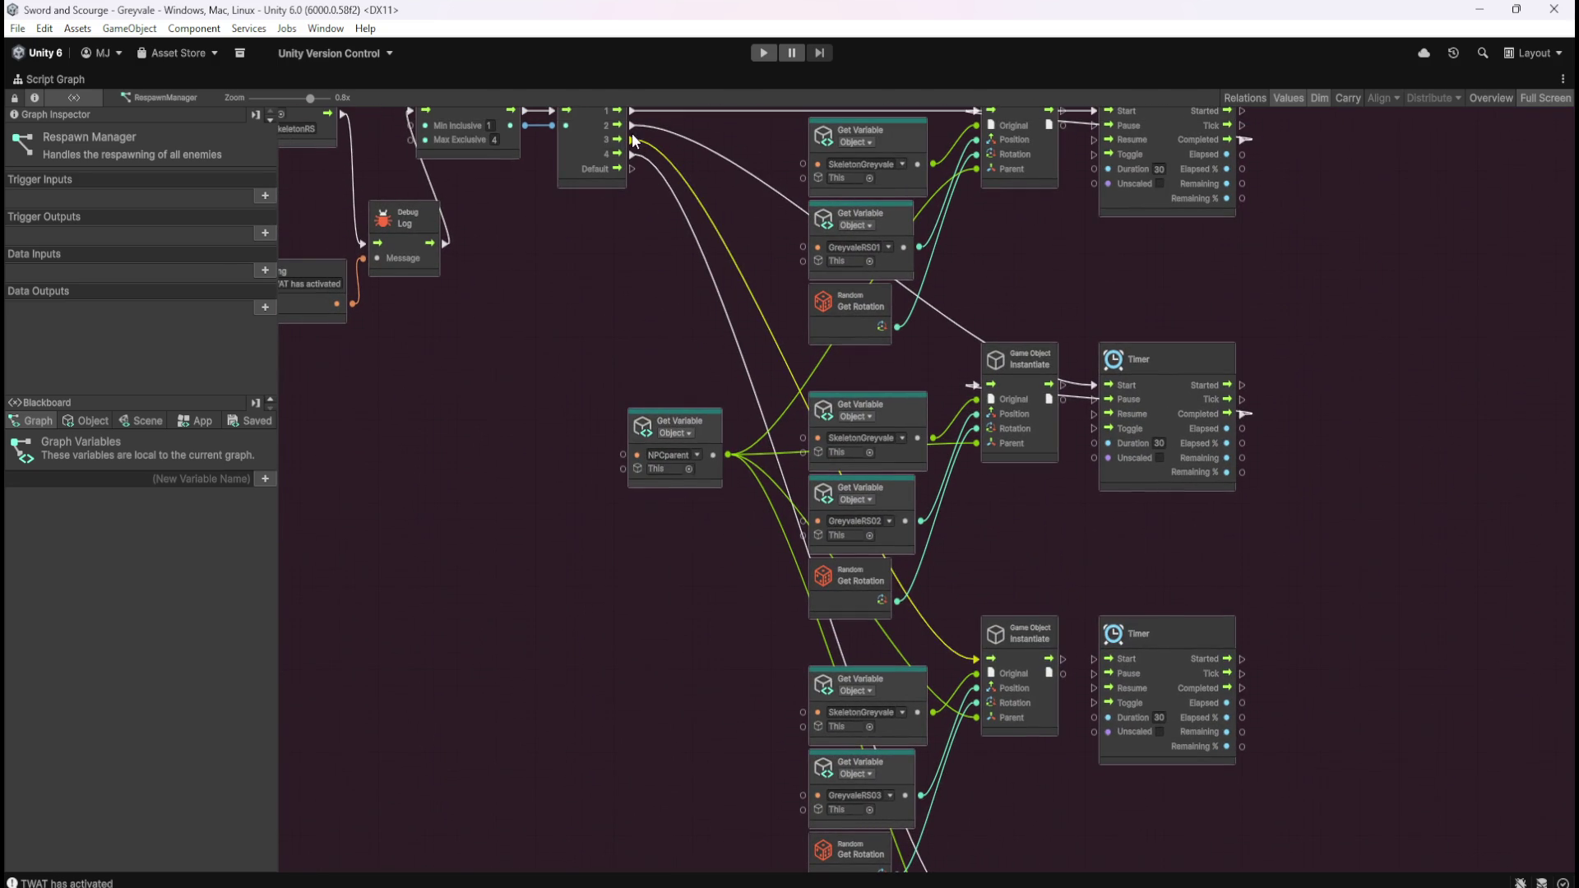
mouse_move(633, 141)
left_mouse_down()
mouse_move(1120, 658)
mouse_move(1100, 665)
left_mouse_up()
left_click_drag(1243, 688, 974, 660)
mouse_move(634, 162)
left_mouse_down()
mouse_move(946, 811)
mouse_move(1097, 758)
left_mouse_up()
left_click_drag(1243, 789, 976, 758)
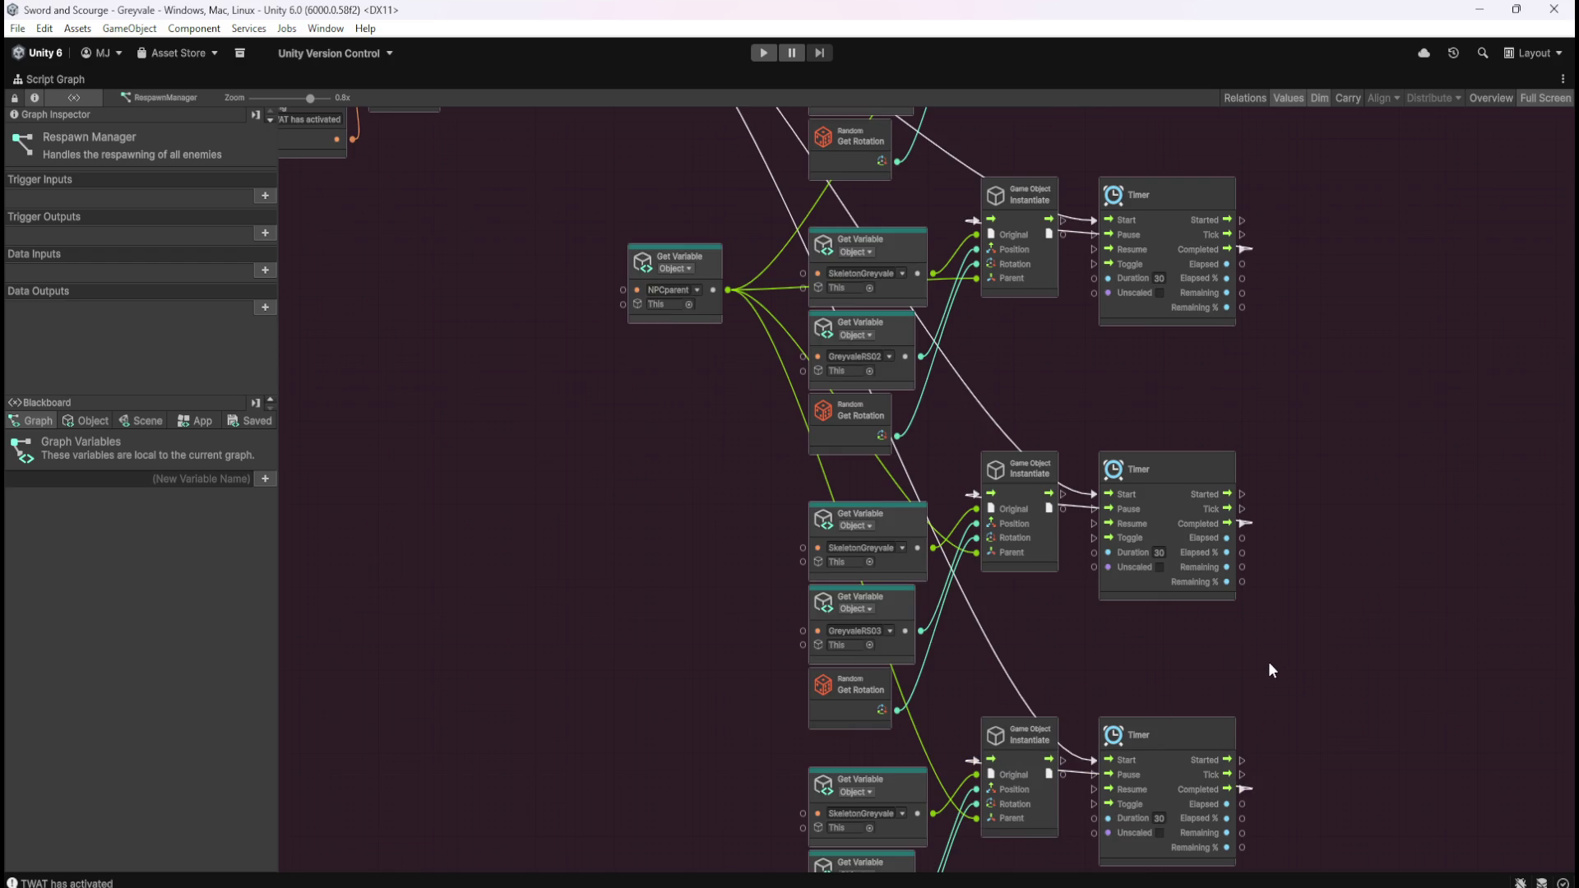
key("shift+space")
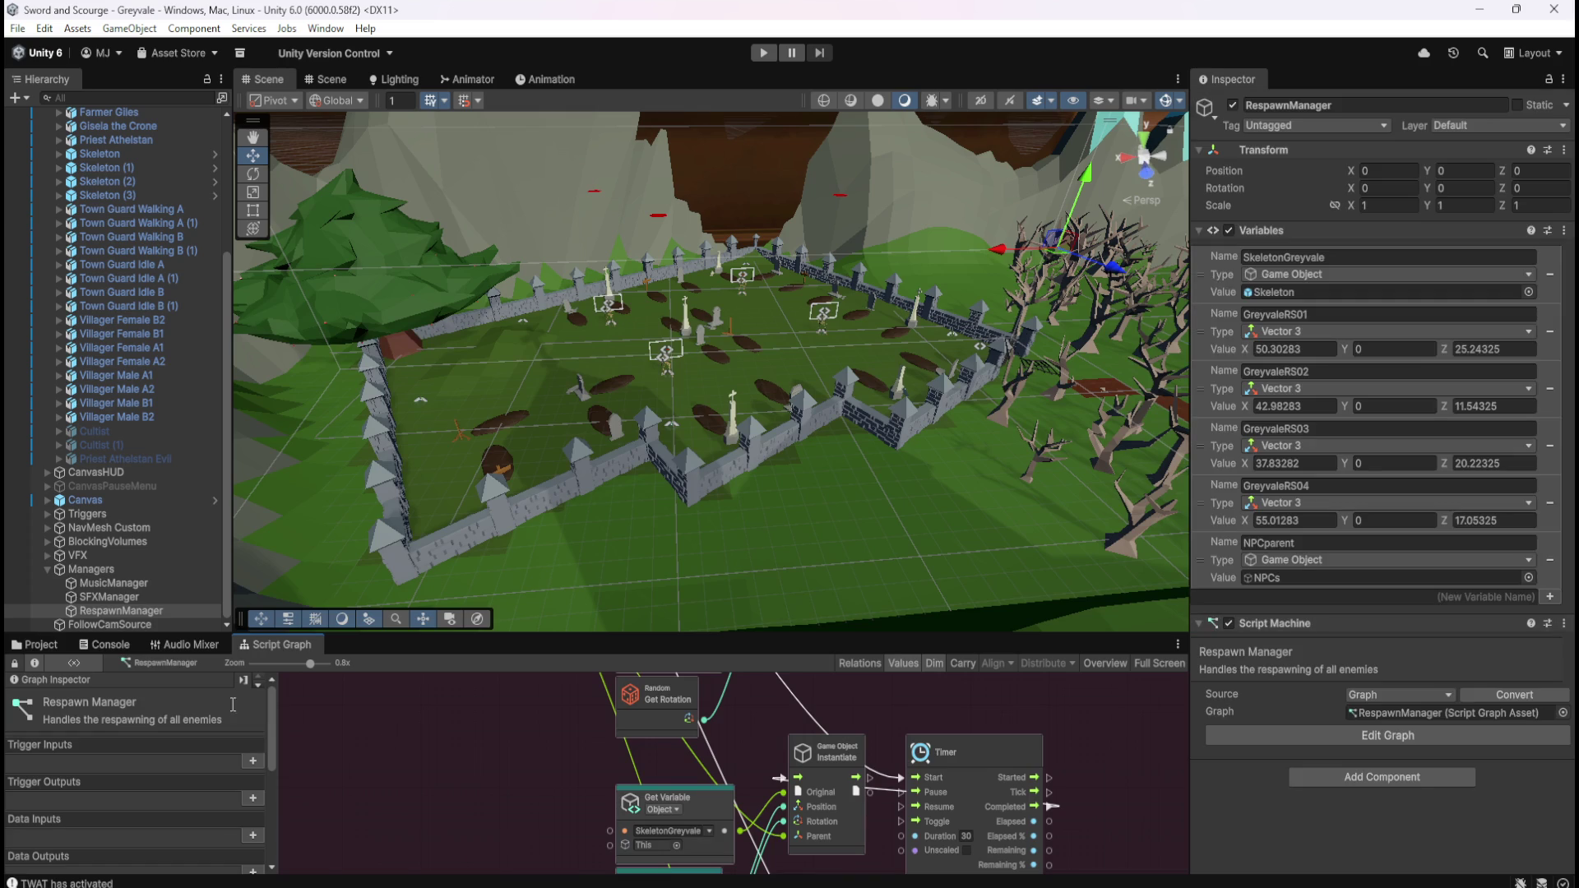
- Open the Skeleton prefab's script graph from Enemies, then return to the scene
left_click(61, 650)
double_click(234, 727)
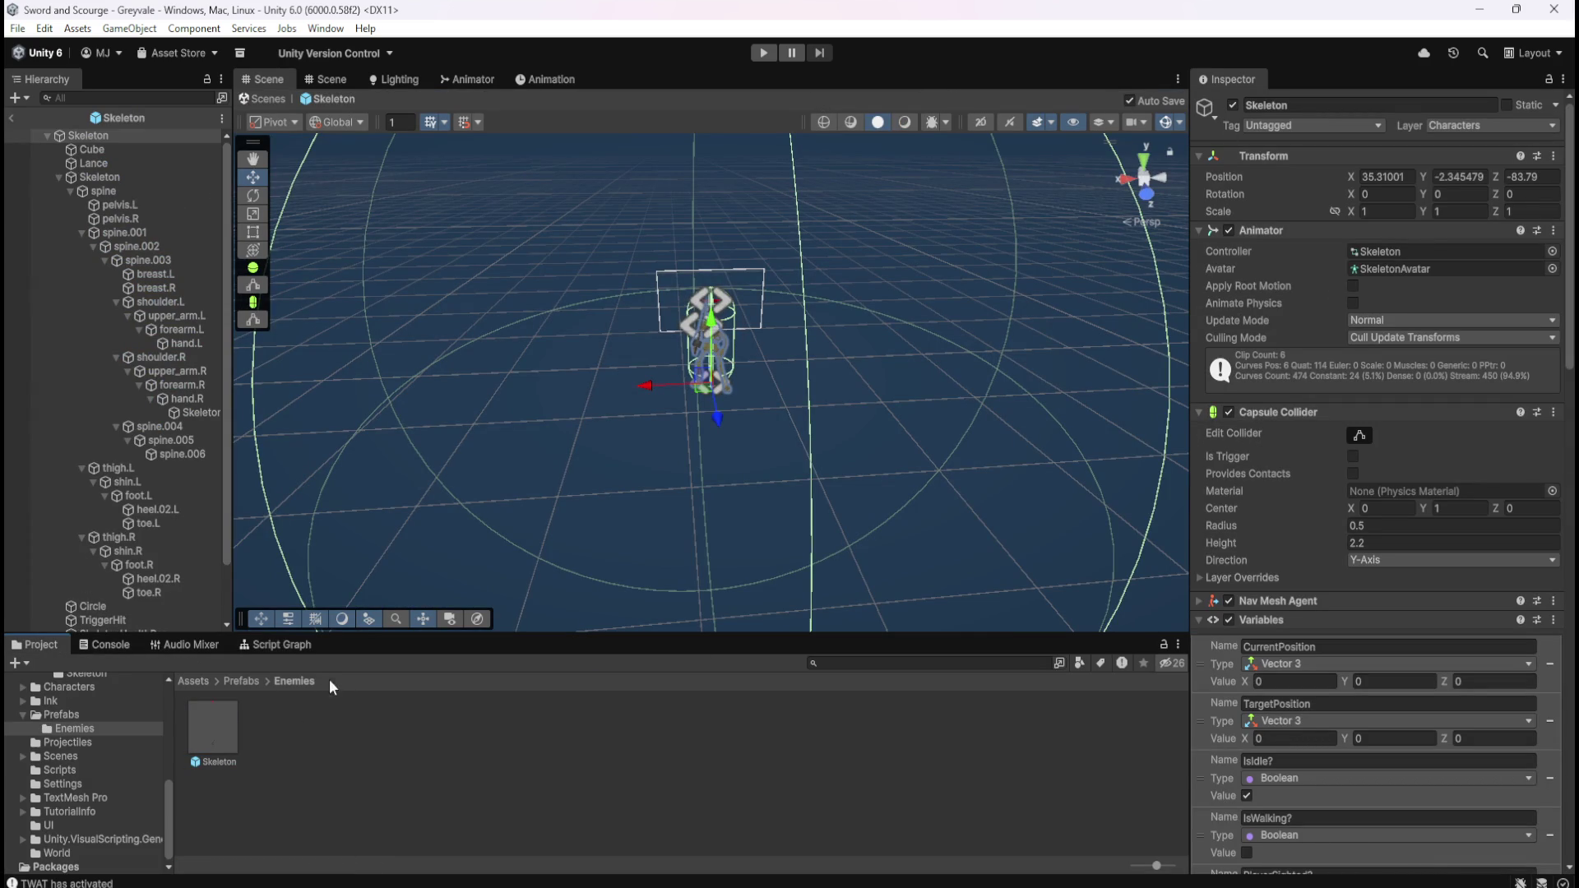
left_click(296, 652)
key("shift+space")
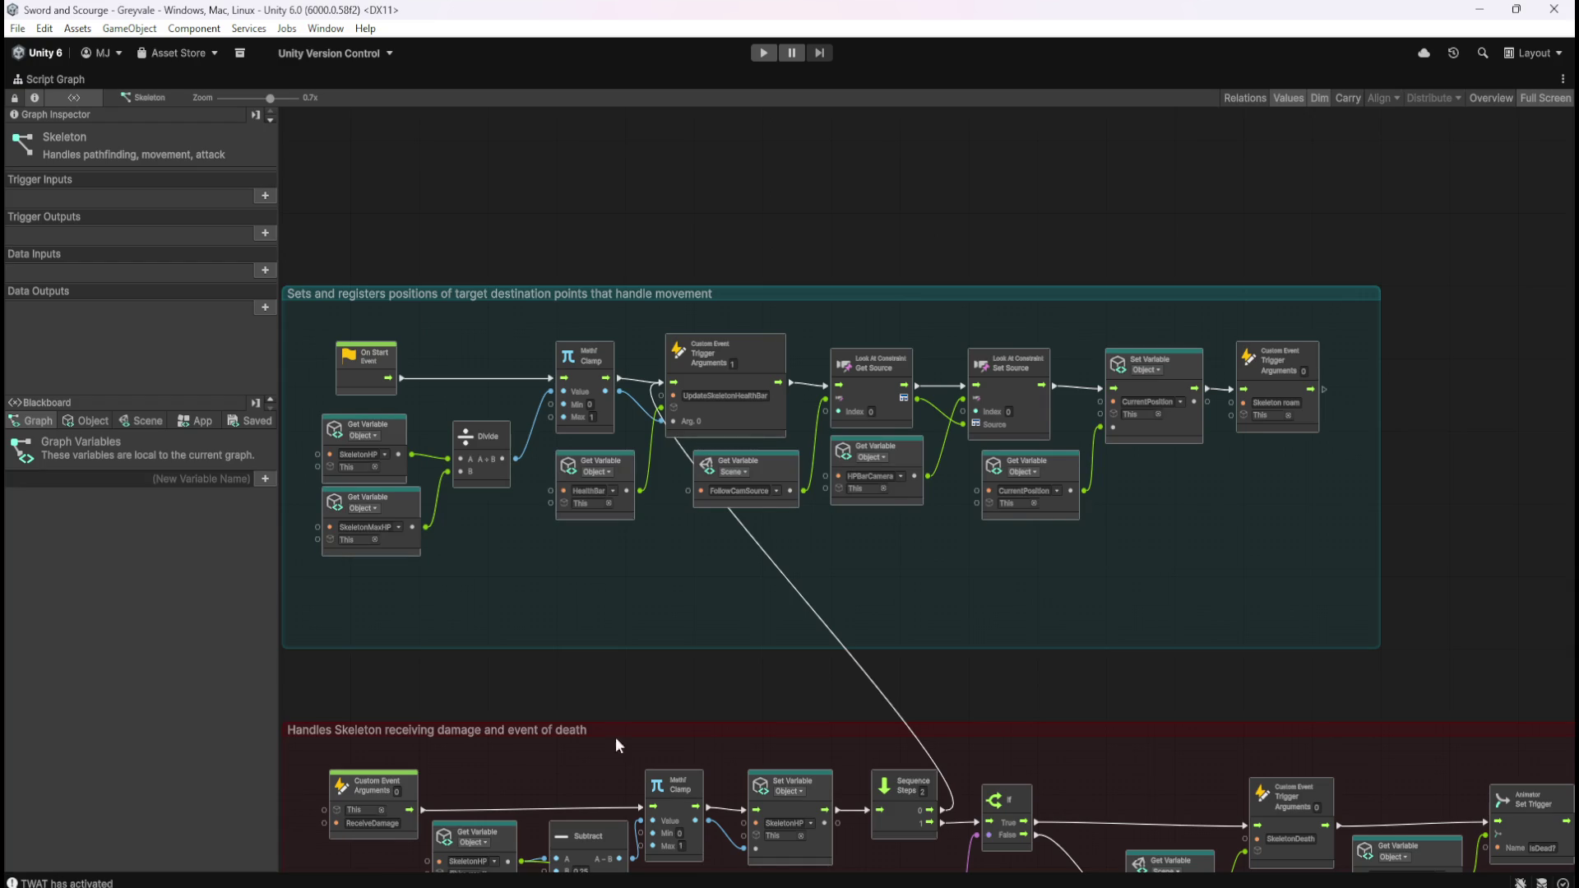
key("shift+space")
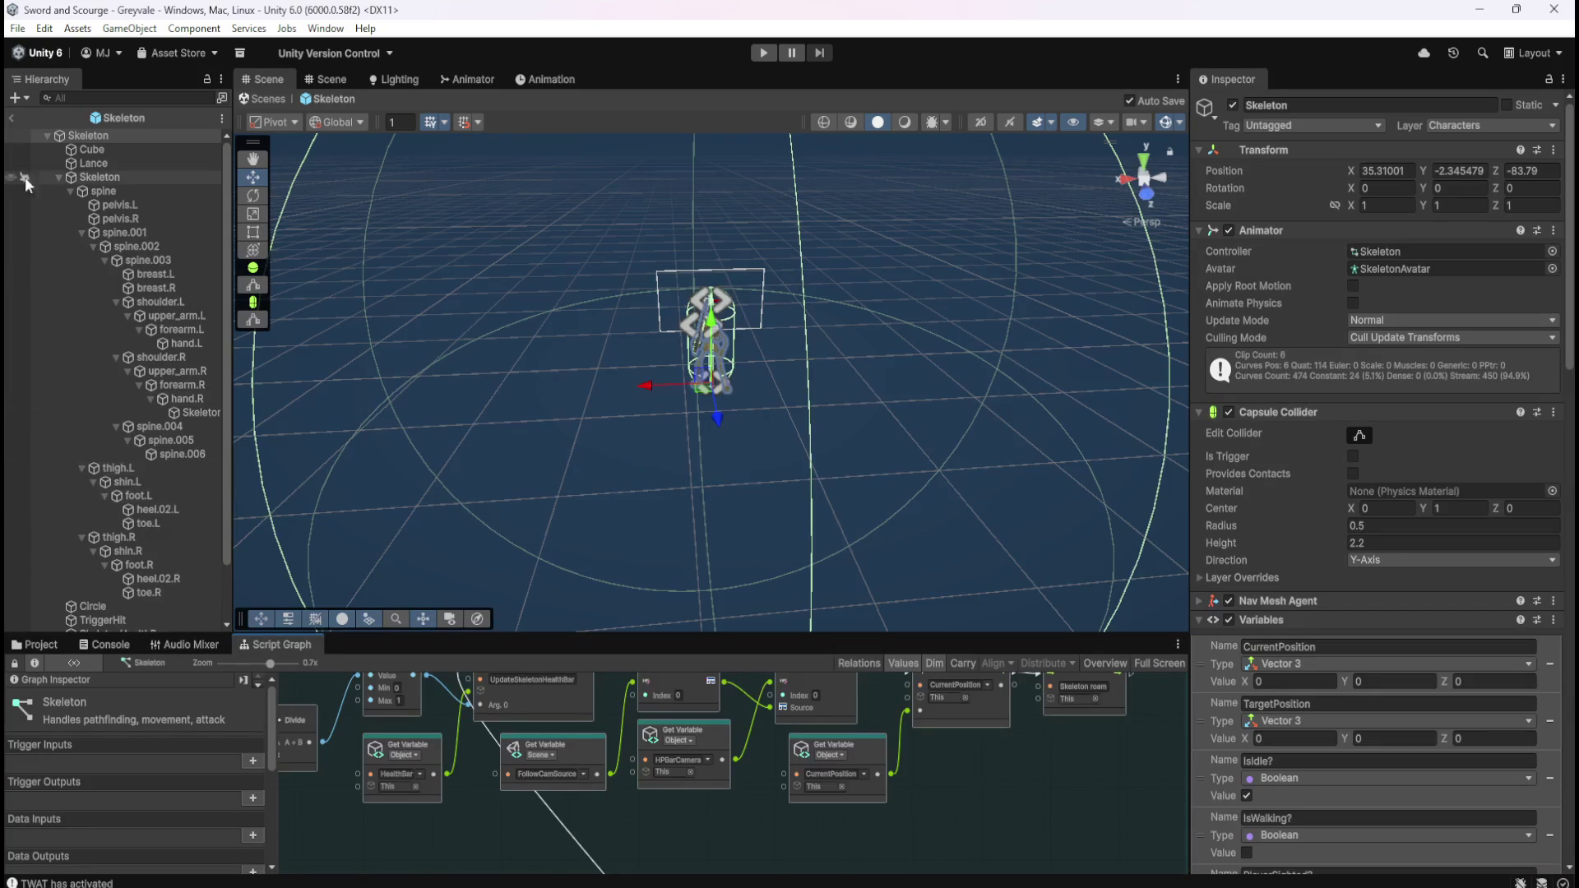
left_click(12, 120)
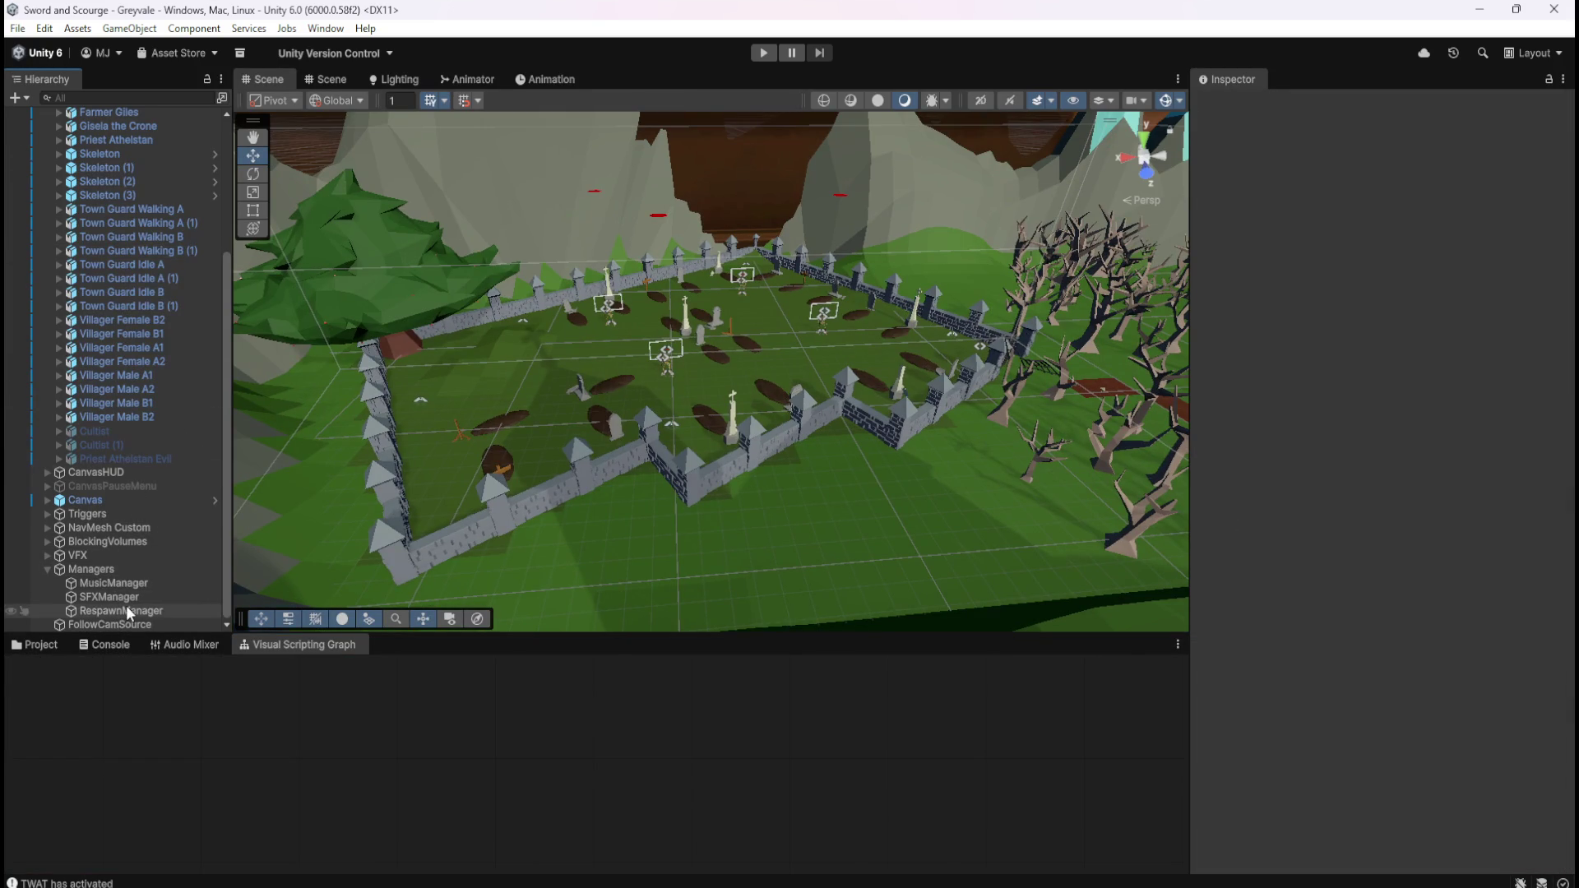
- Delete the String and Debug Log nodes from the RespawnManager graph
left_click(129, 611)
key("shift+space")
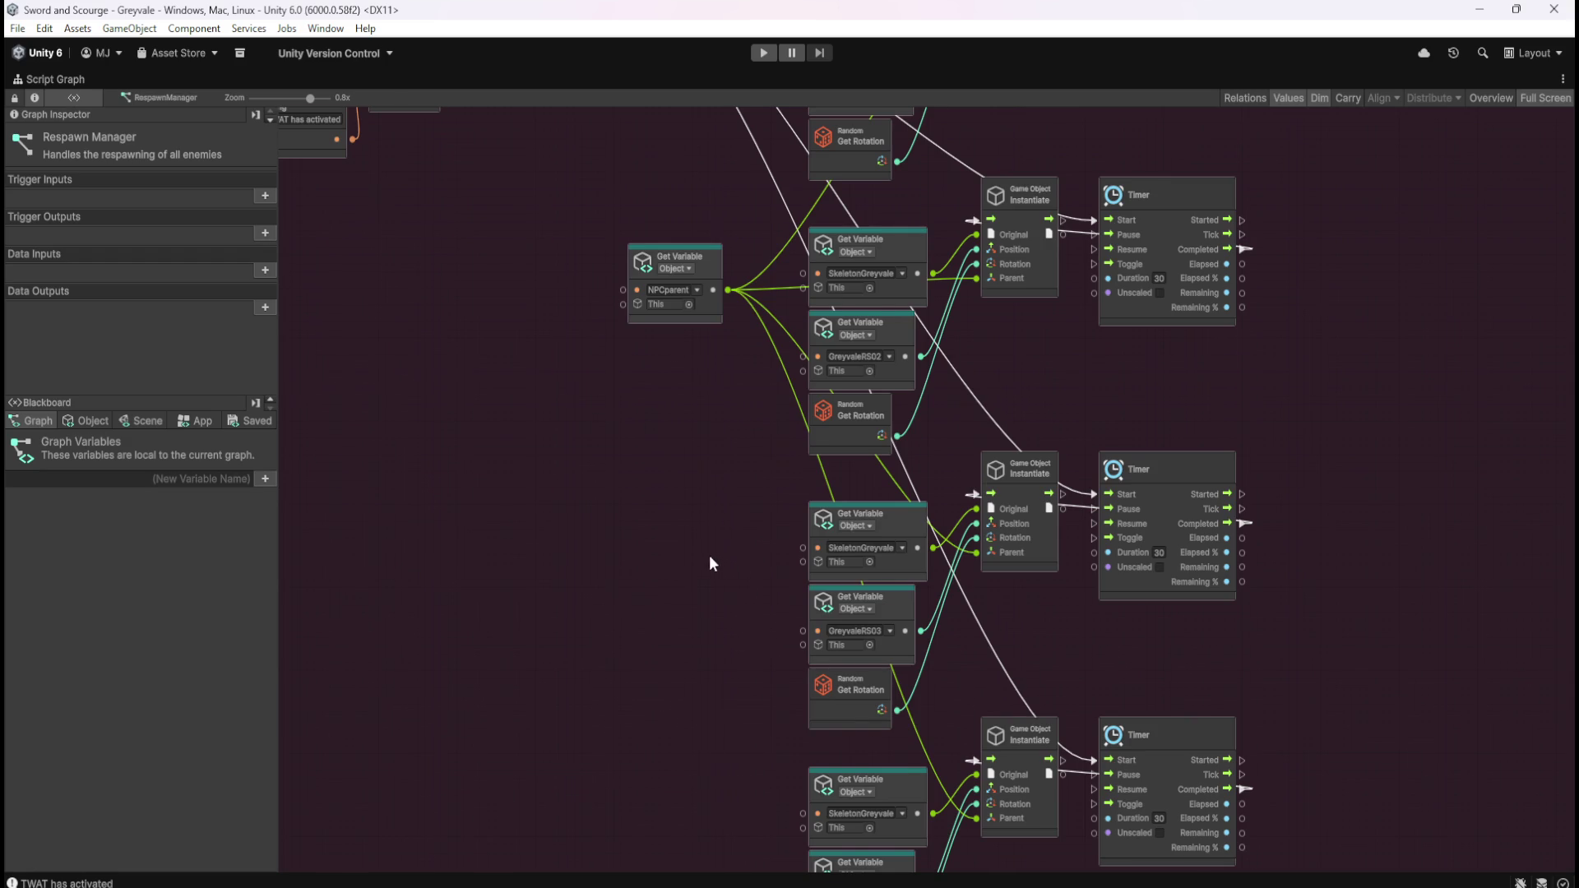
scroll(710, 535, "up", 5)
scroll(757, 469, "up", 3)
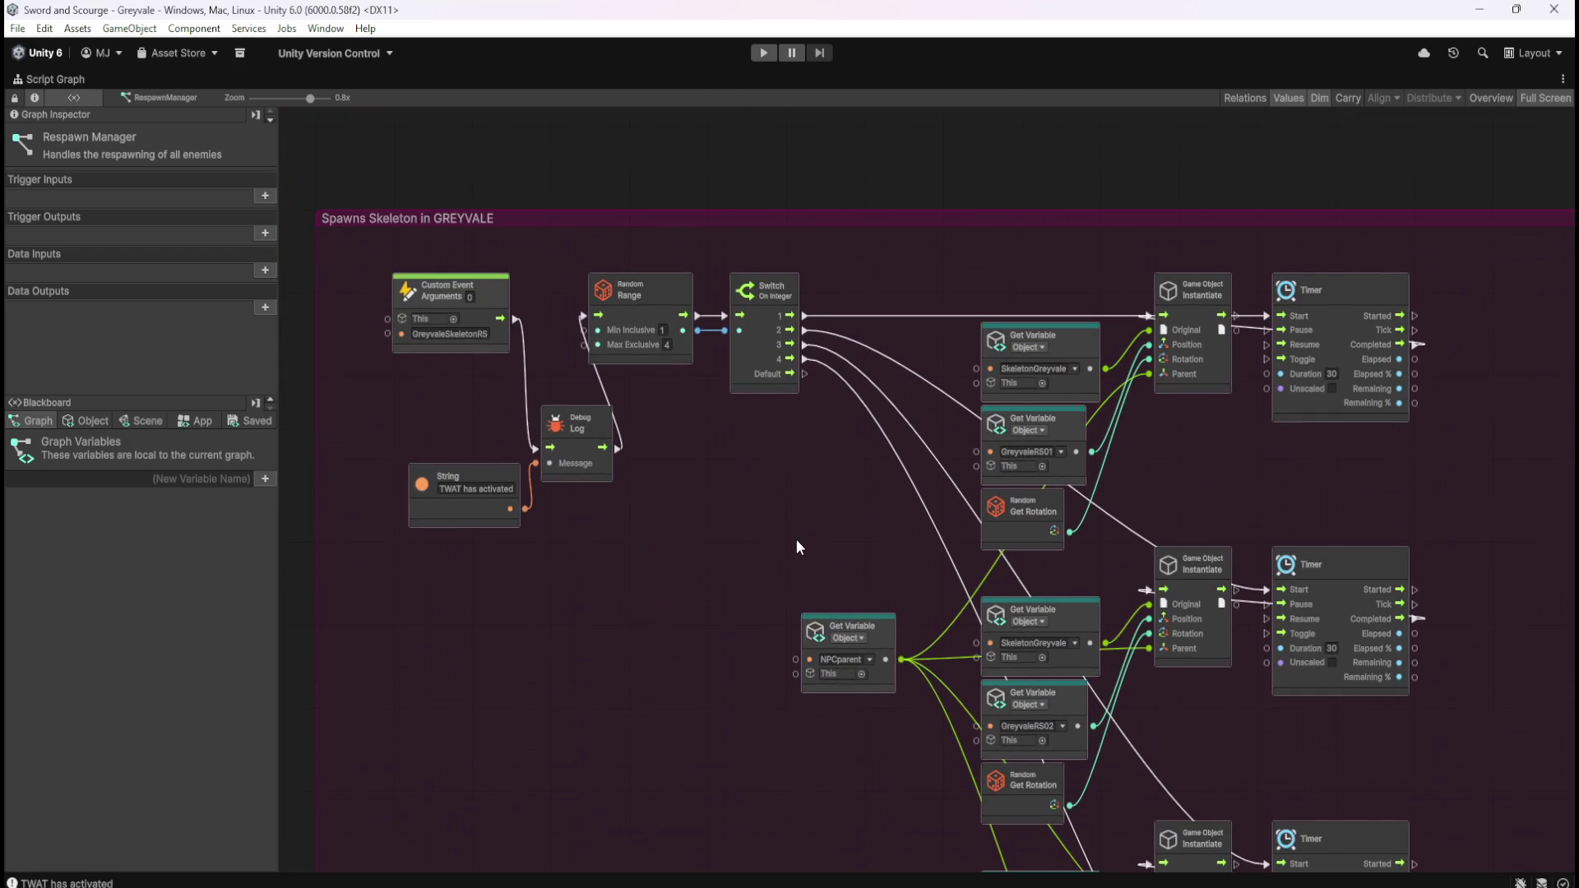
left_click_drag(660, 541, 489, 418)
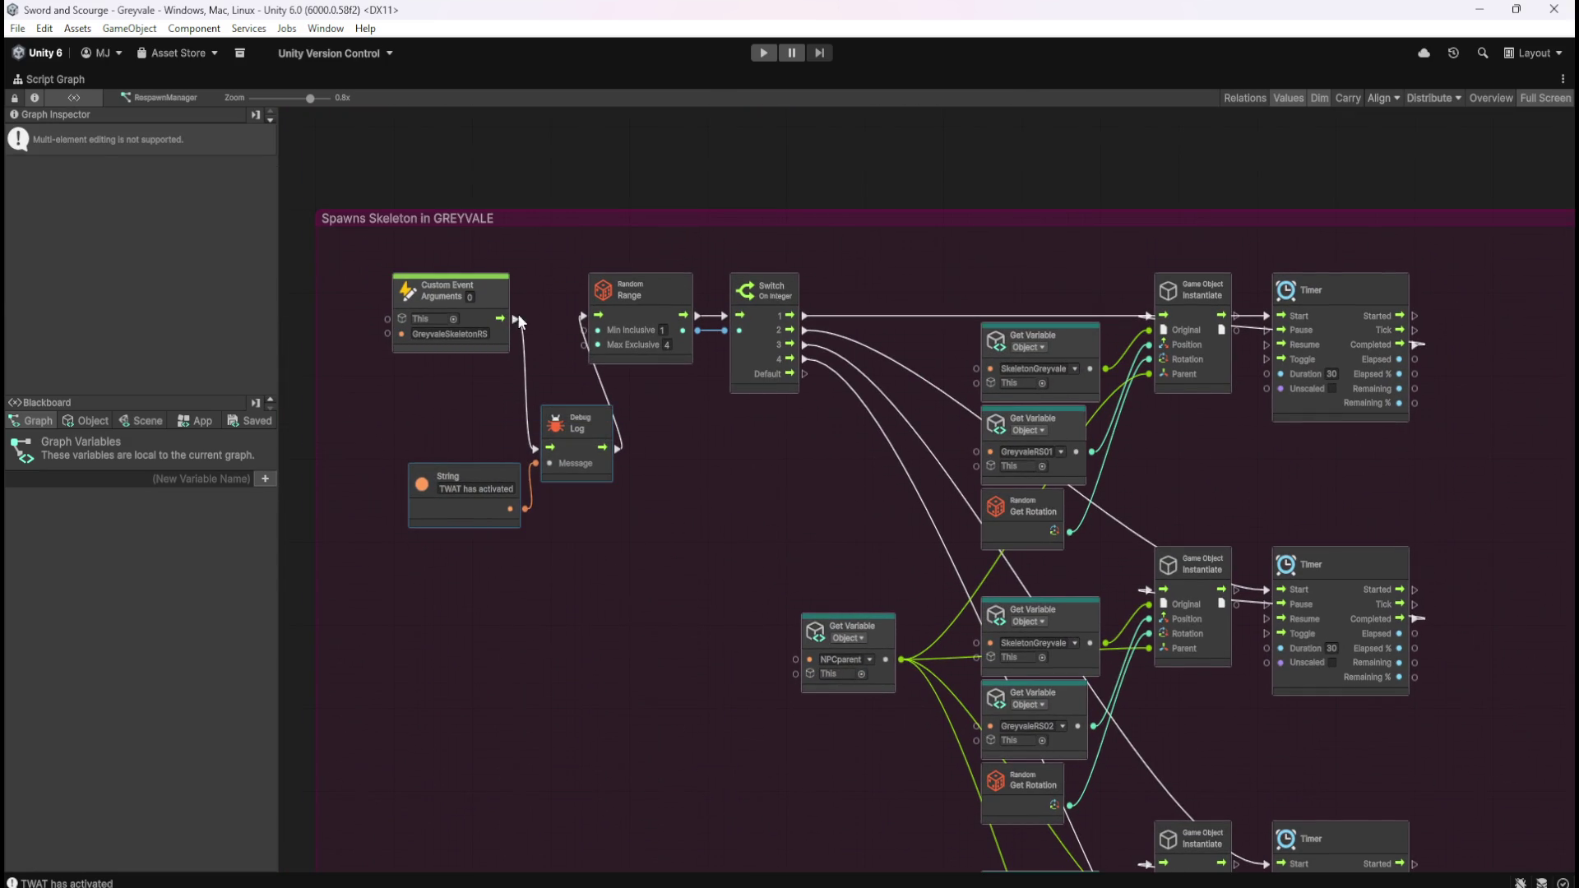
key("Delete")
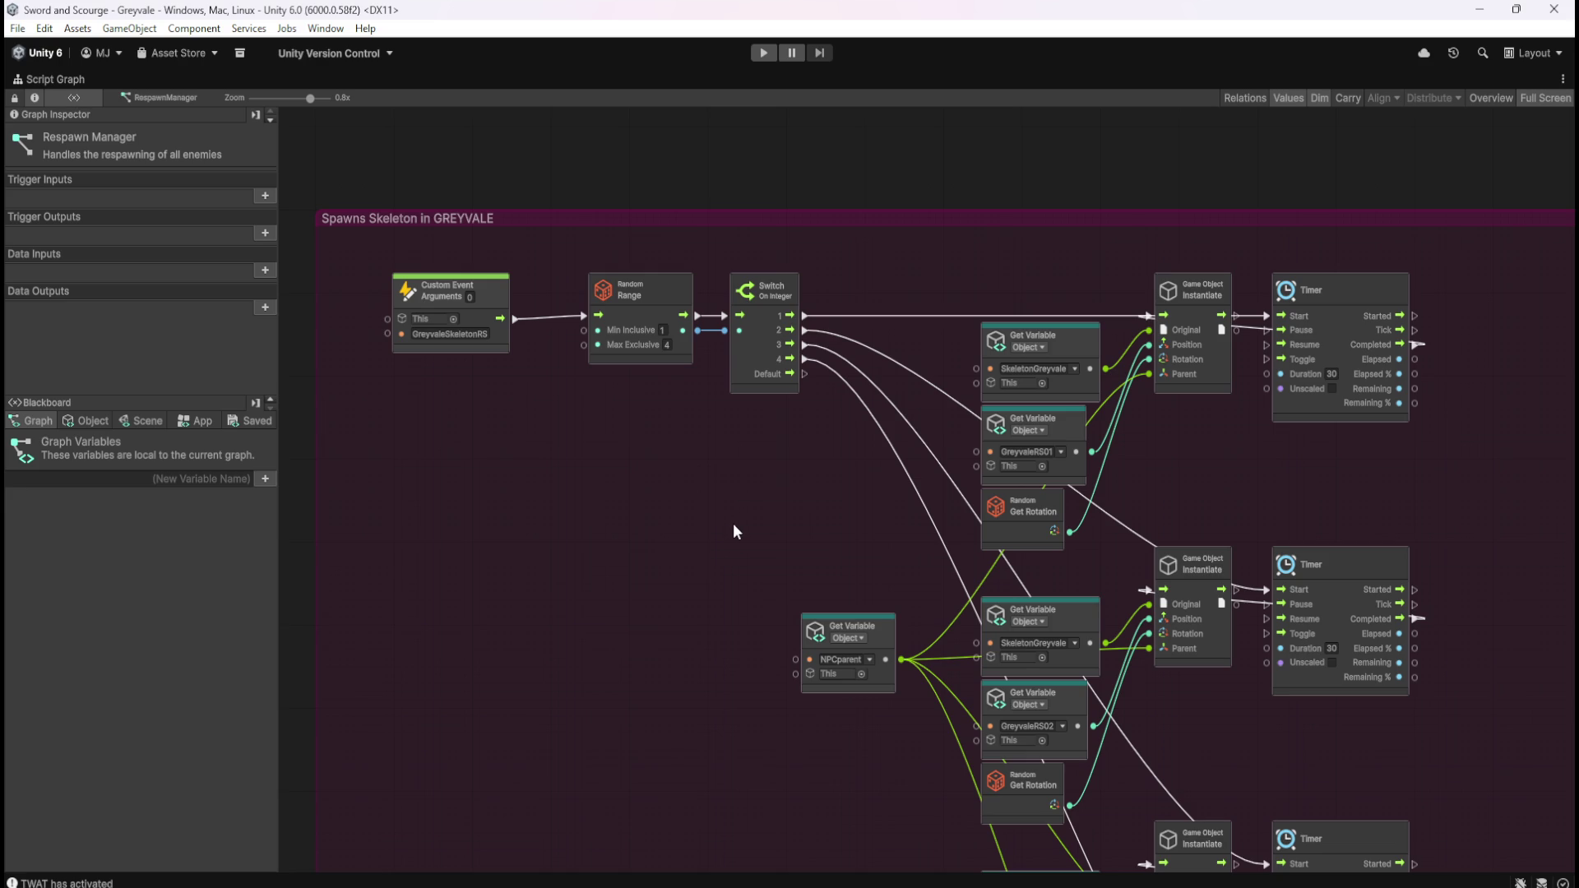
key("shift+space")
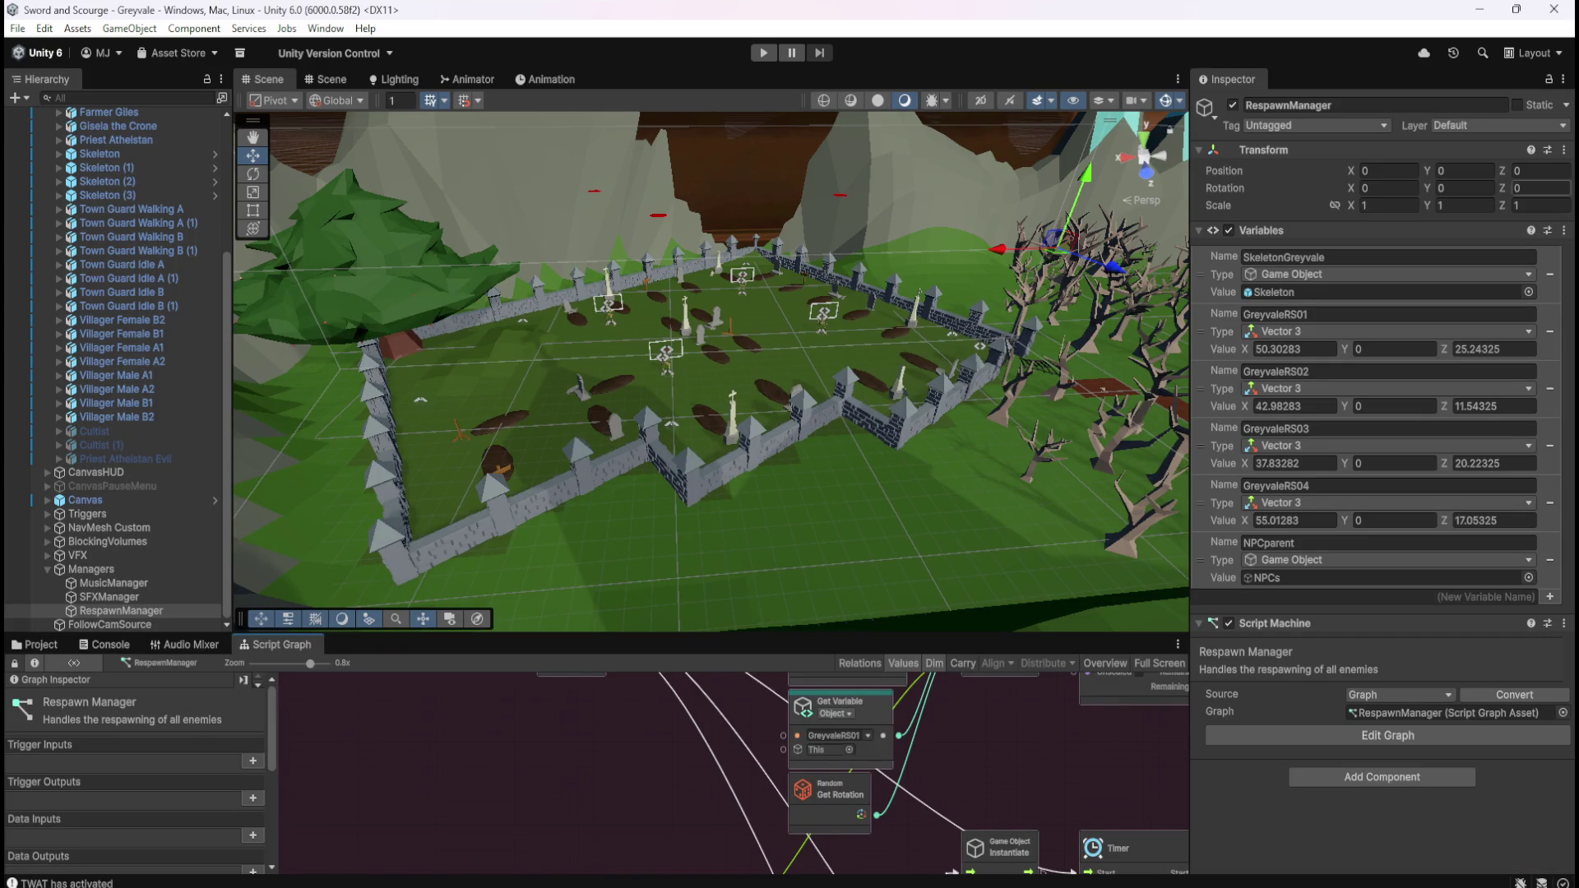
- Widen the Inspector, float the Game view with Ctrl+2, and start Play mode
mouse_move(1189, 372)
left_mouse_down()
mouse_move(934, 408)
mouse_move(839, 478)
mouse_move(847, 512)
left_mouse_up()
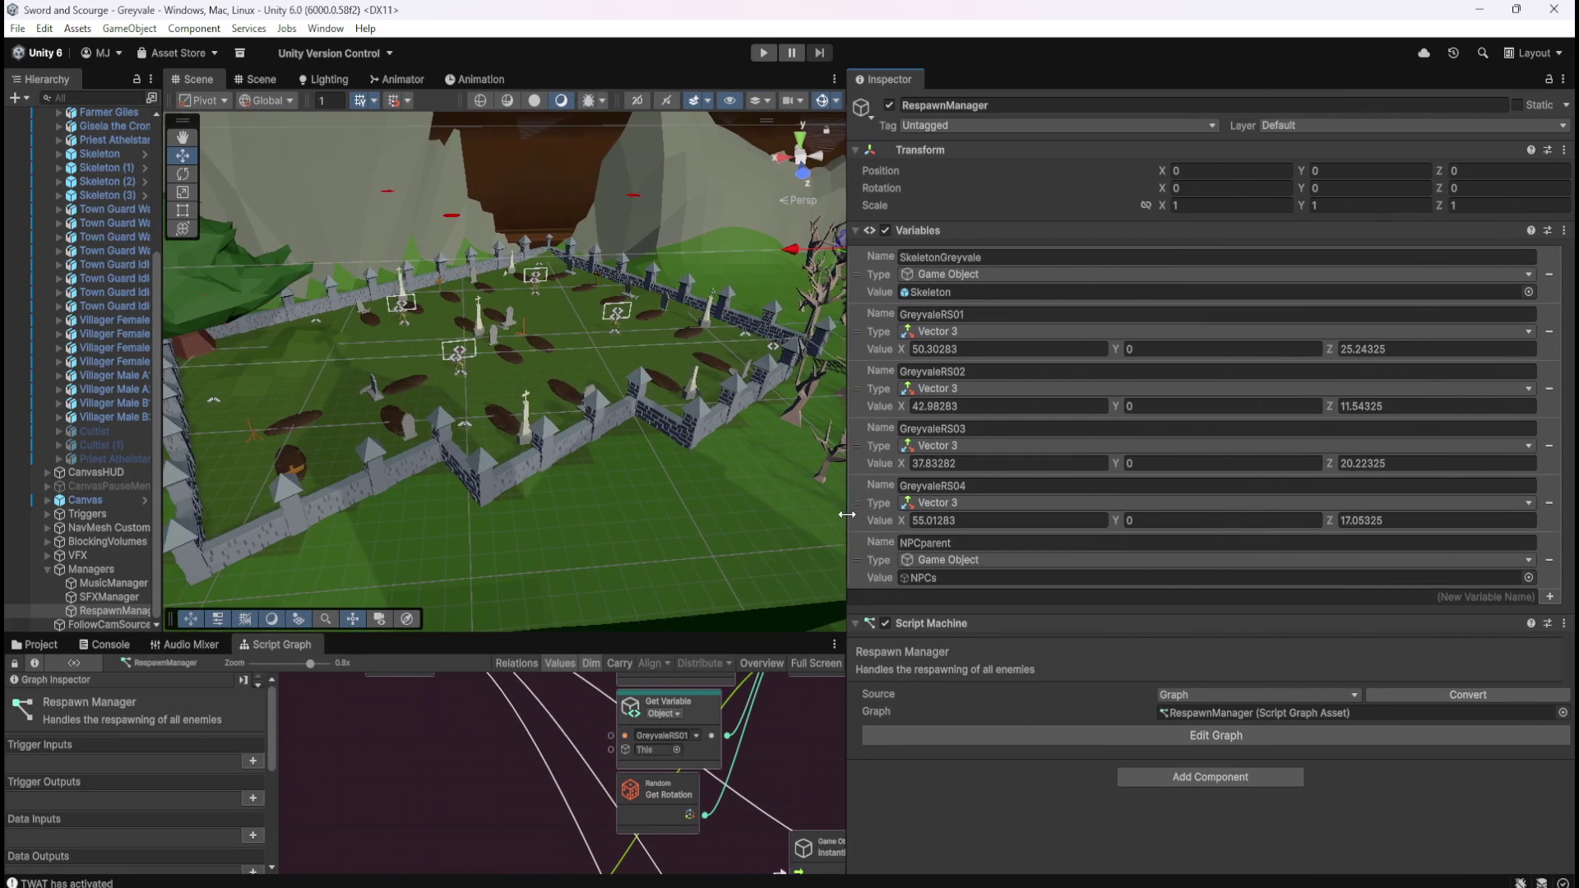
key("ctrl+2")
mouse_move(1350, 318)
left_mouse_down()
mouse_move(1092, 260)
mouse_move(1108, 255)
left_mouse_up()
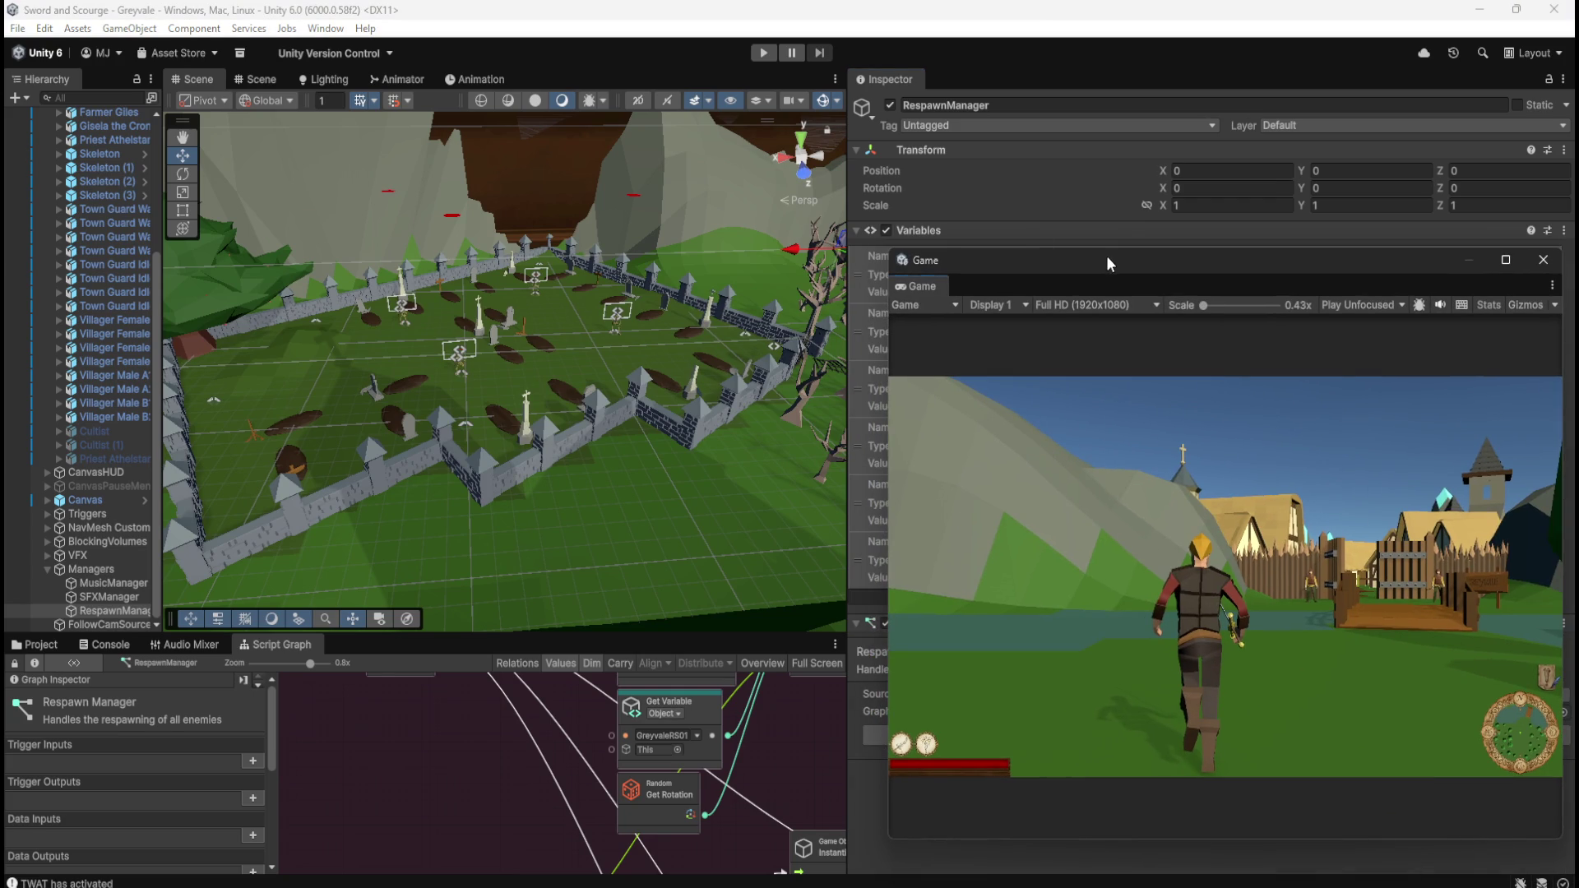
left_click(763, 53)
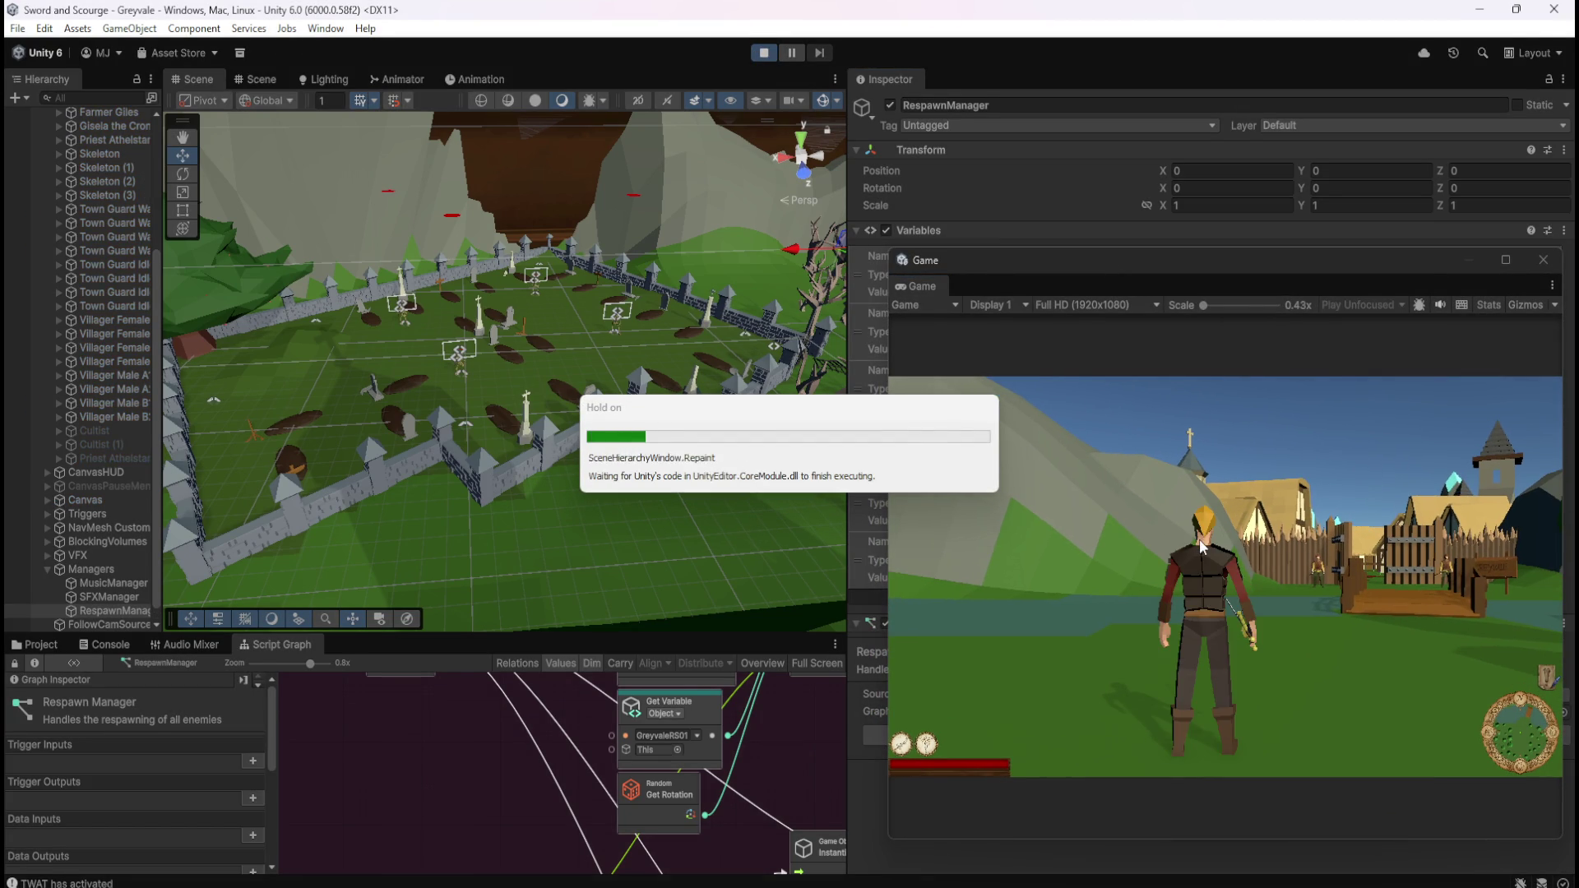
left_click(1192, 545)
- Run the hero through the village past the well and dead trees into the graveyard
key("w")
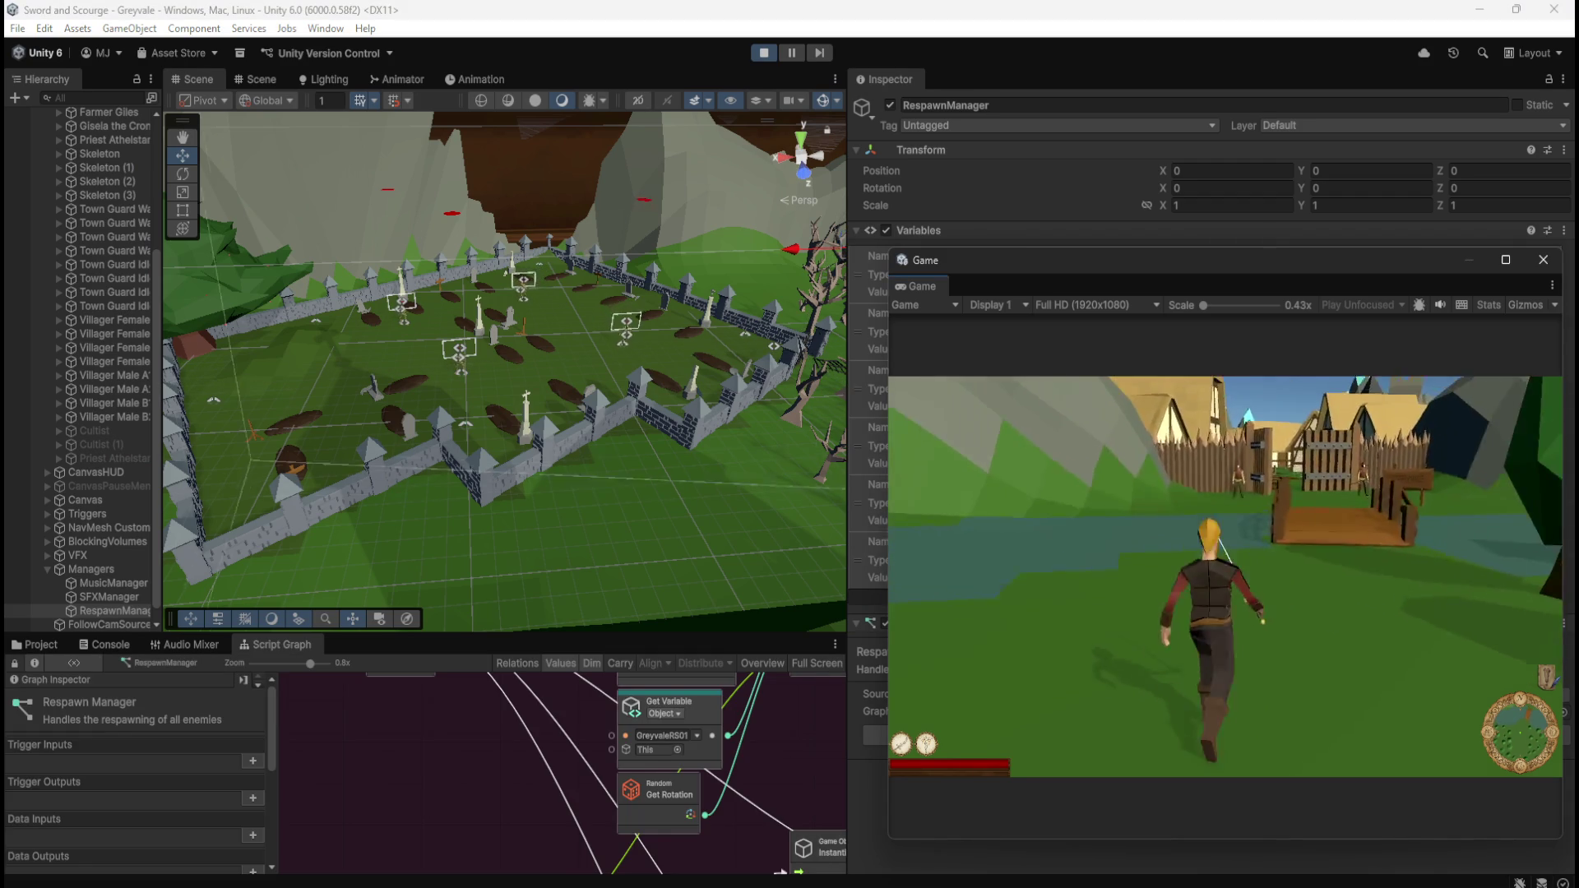
key("w")
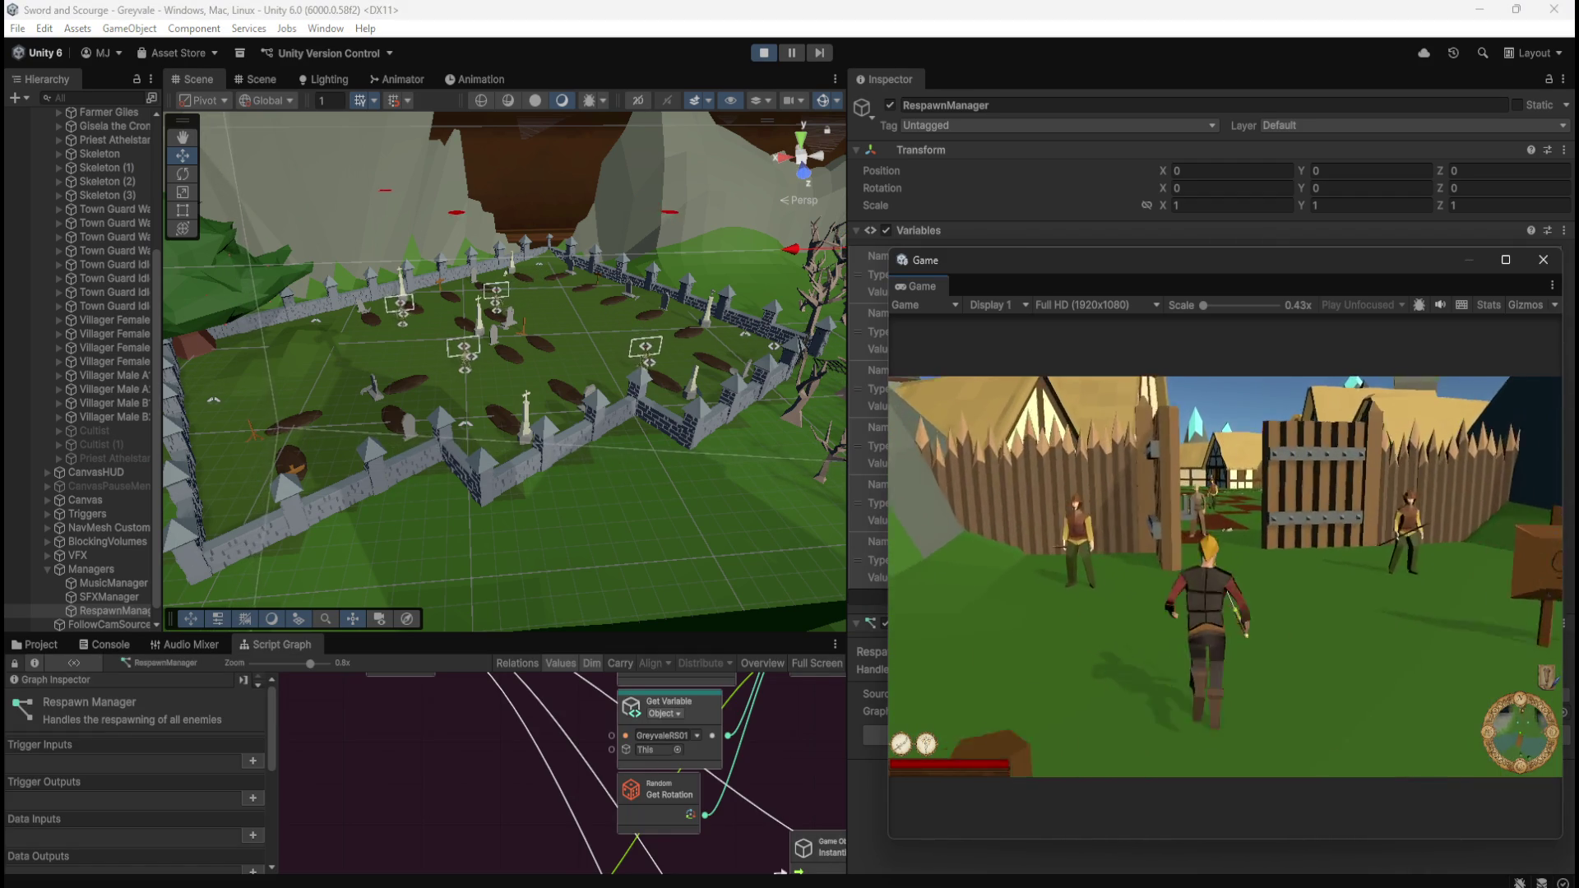
key("w")
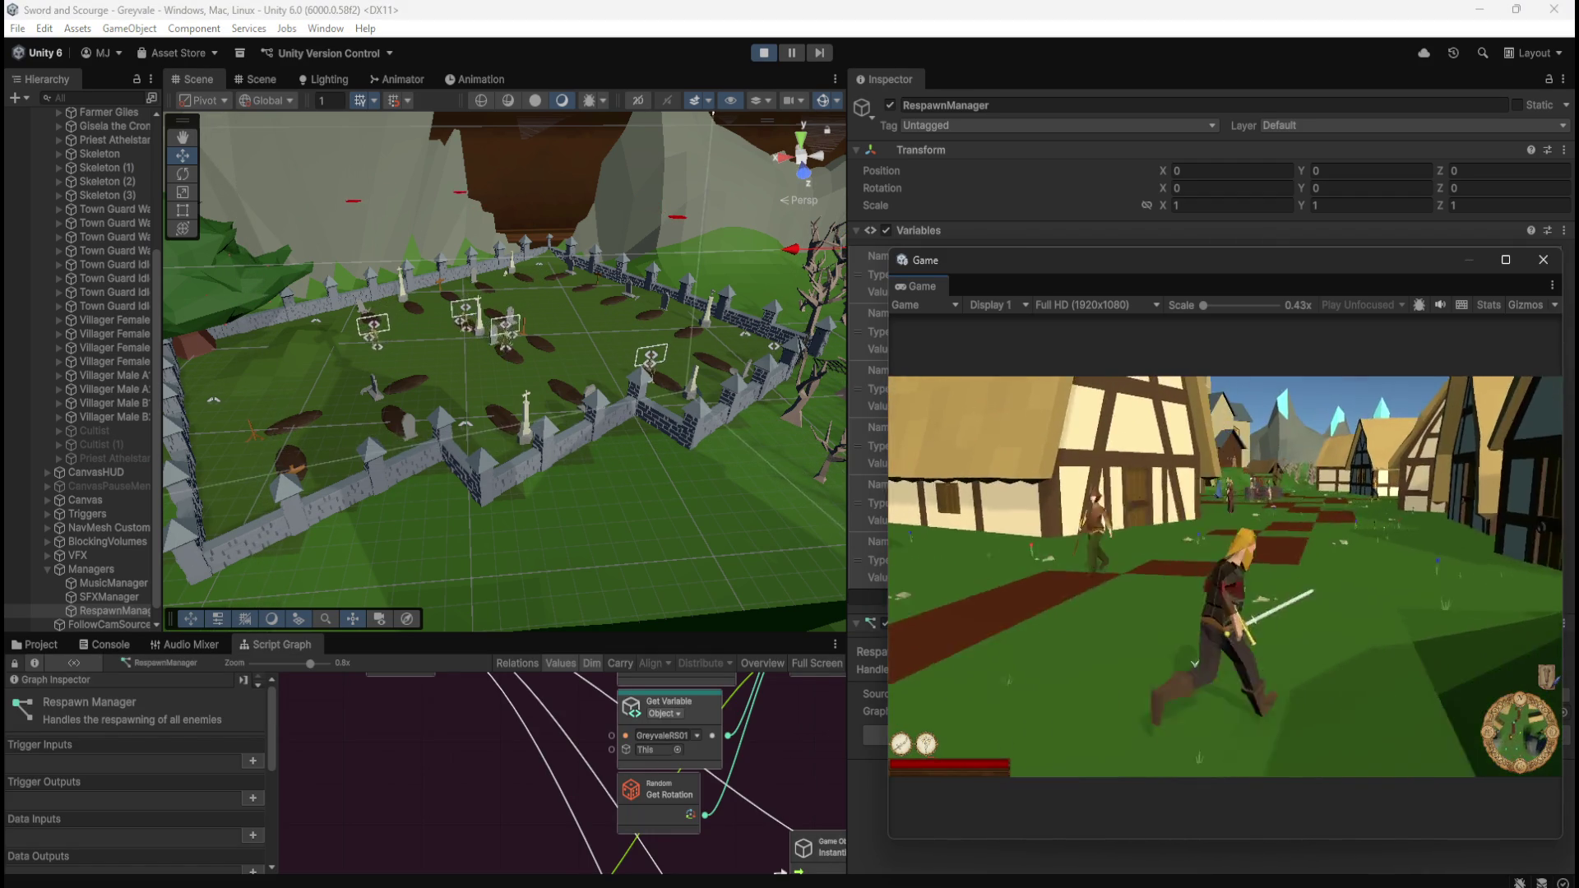
key("w")
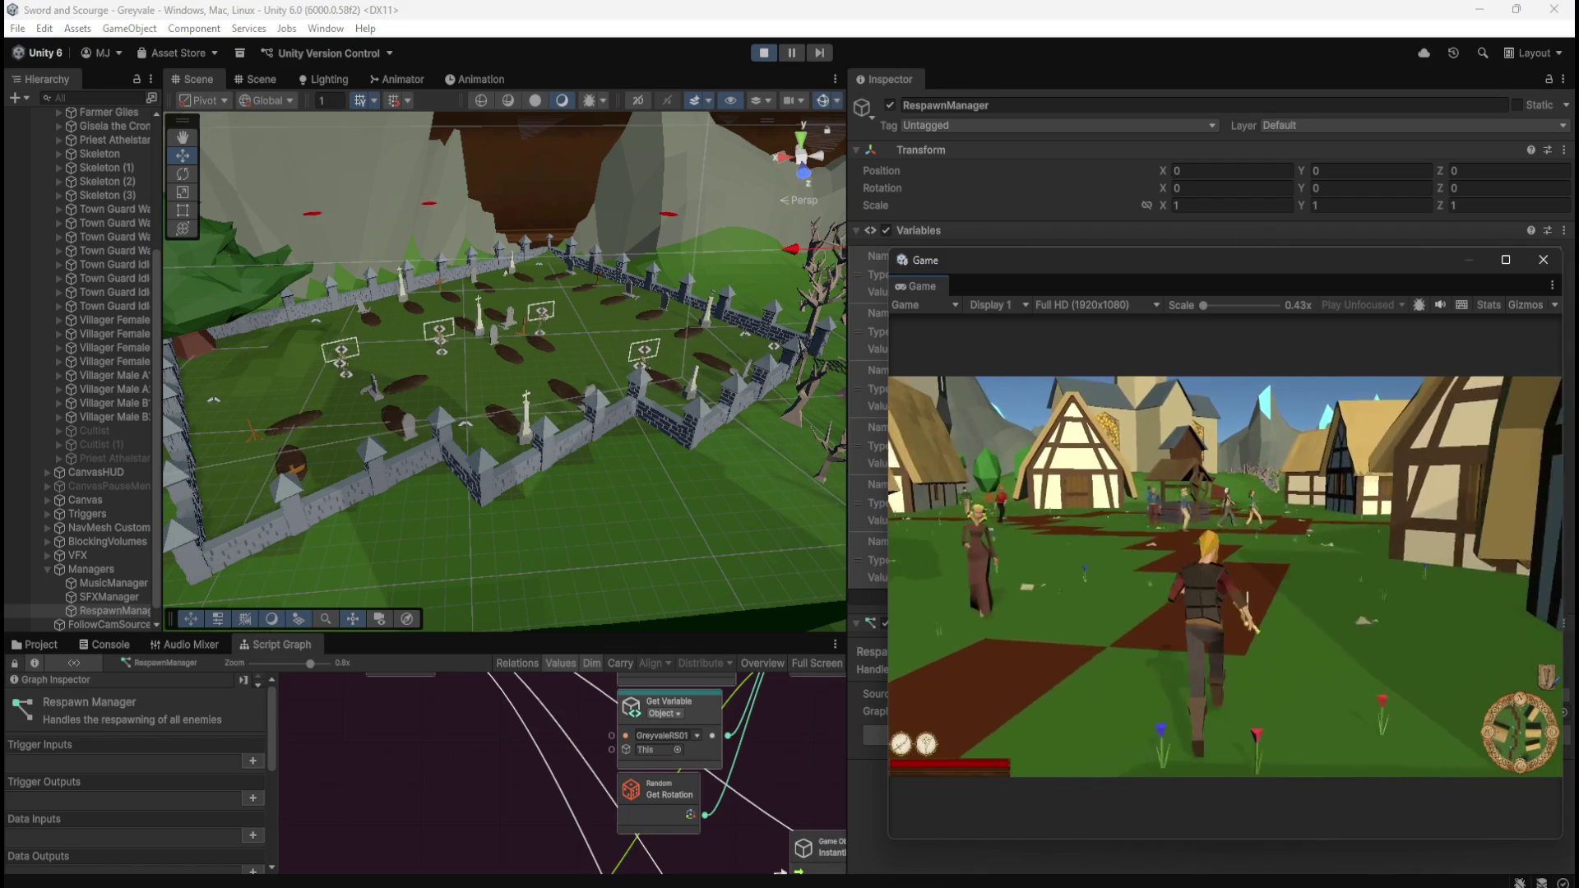
key("w")
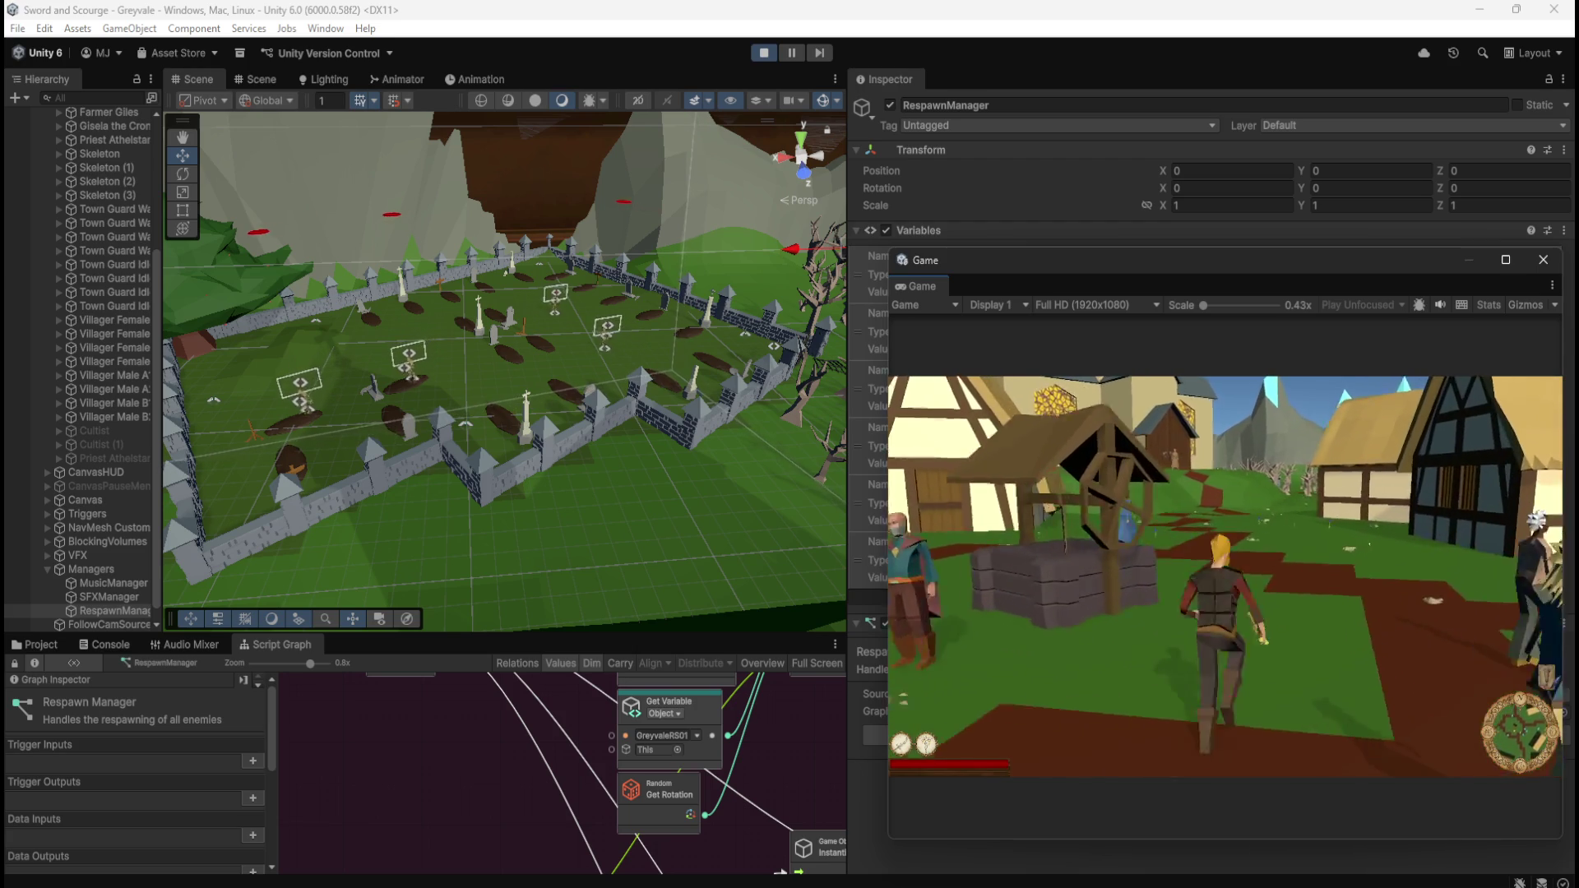
key("w")
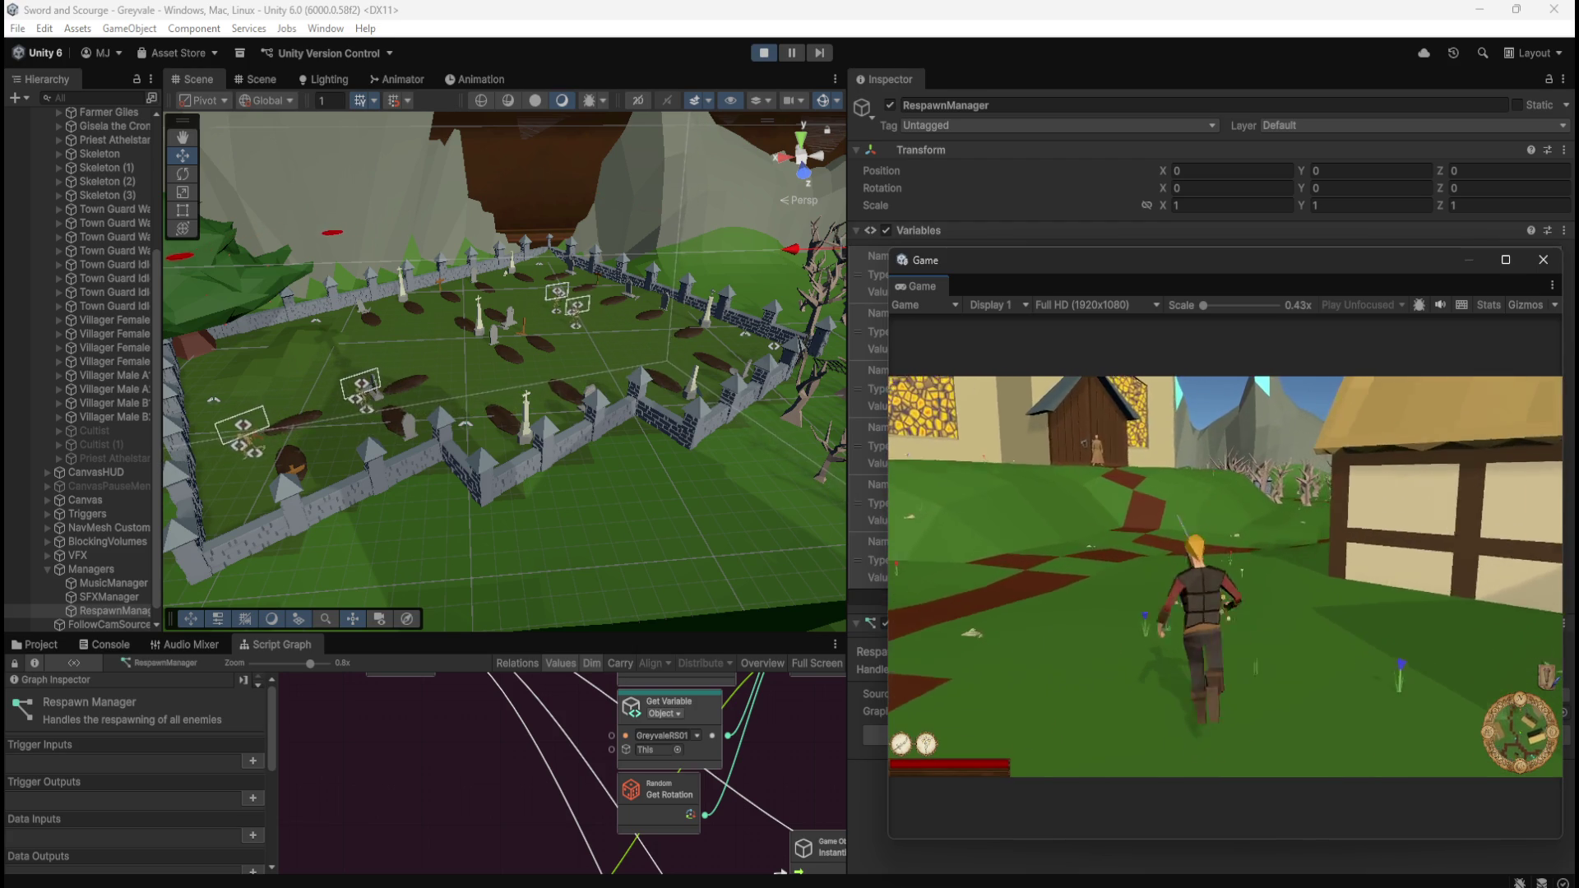
key("w")
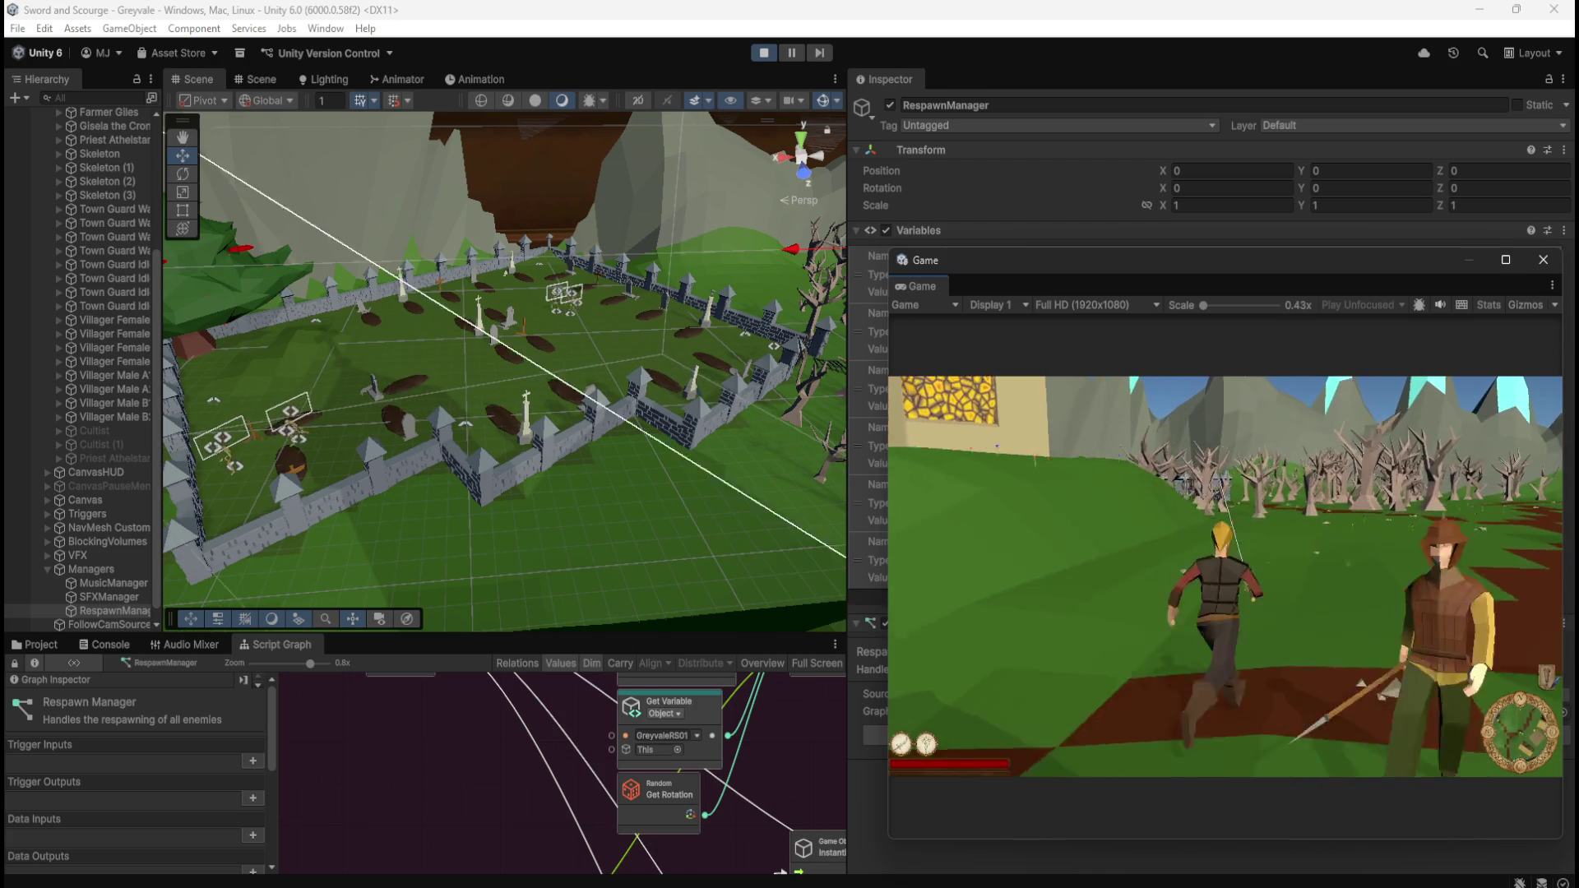
key("w")
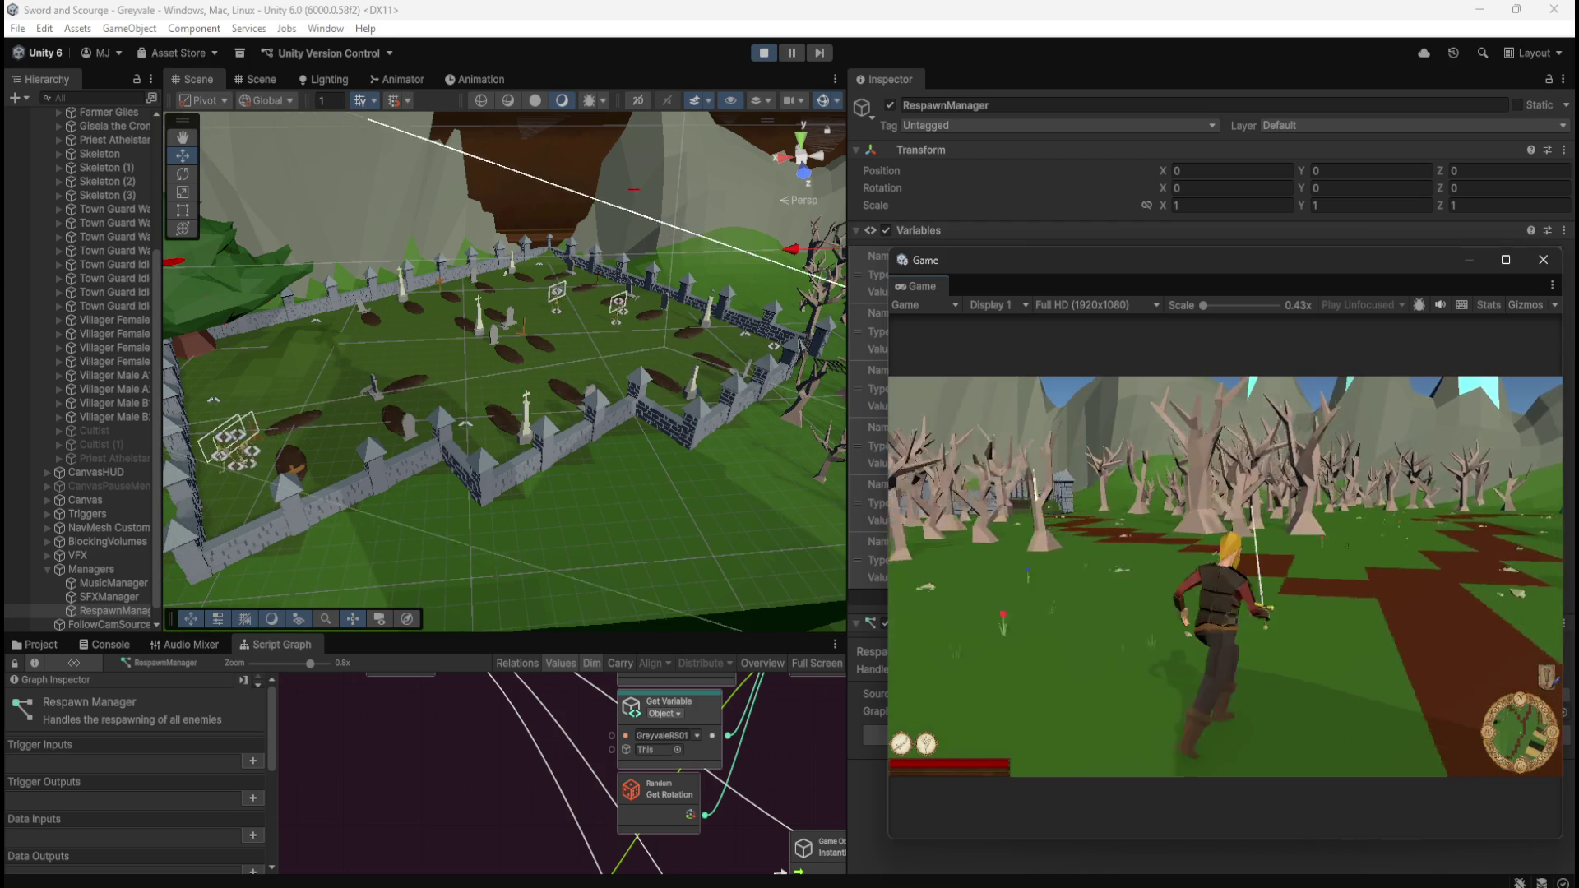
key("w")
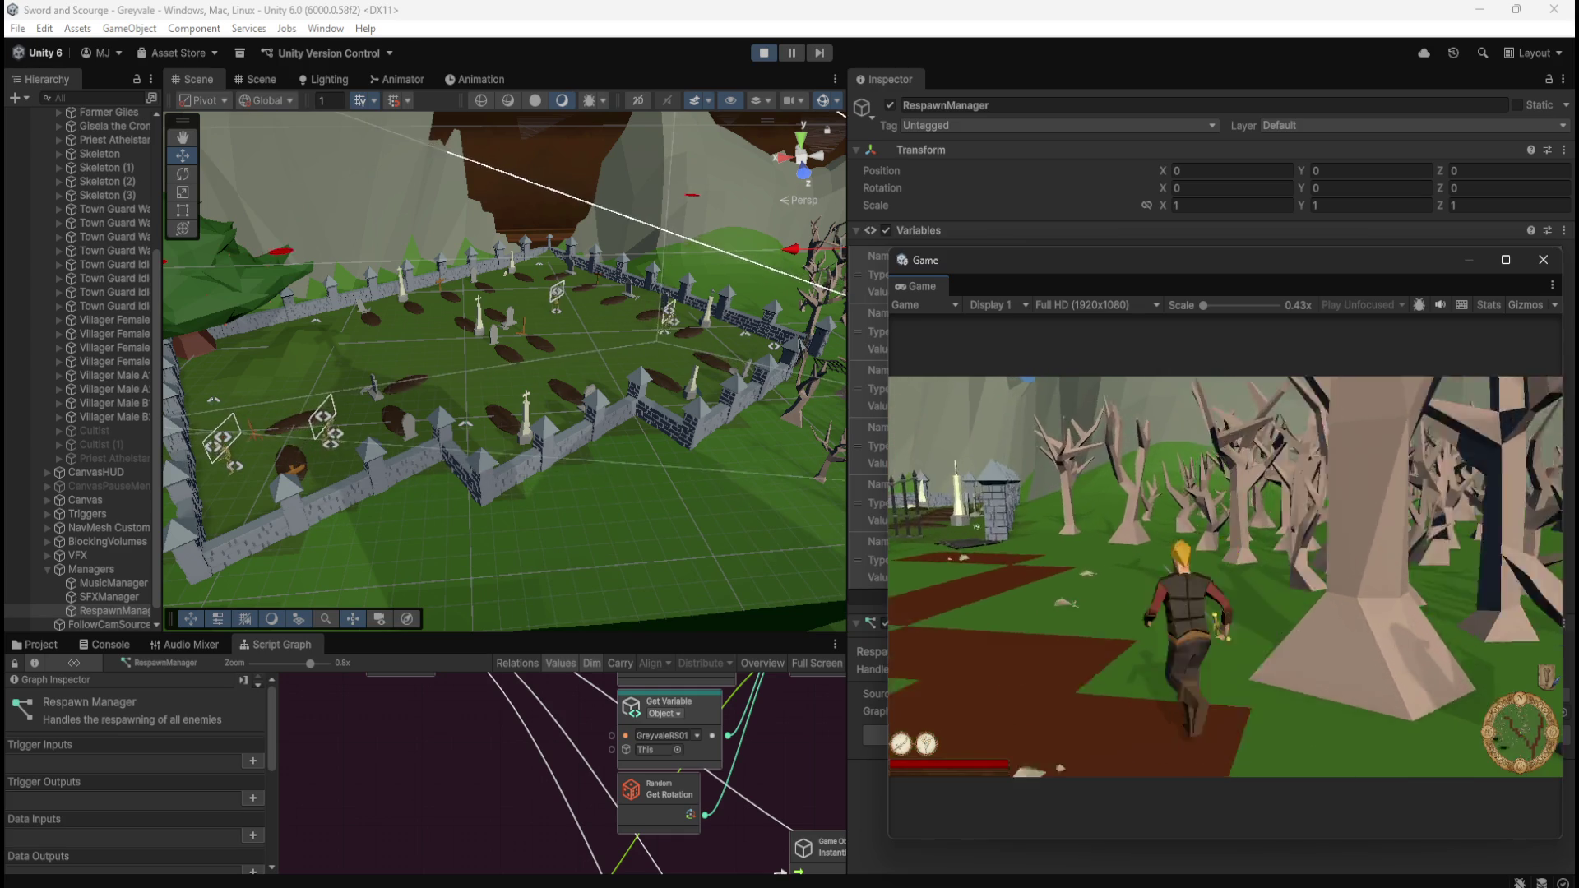
key("w")
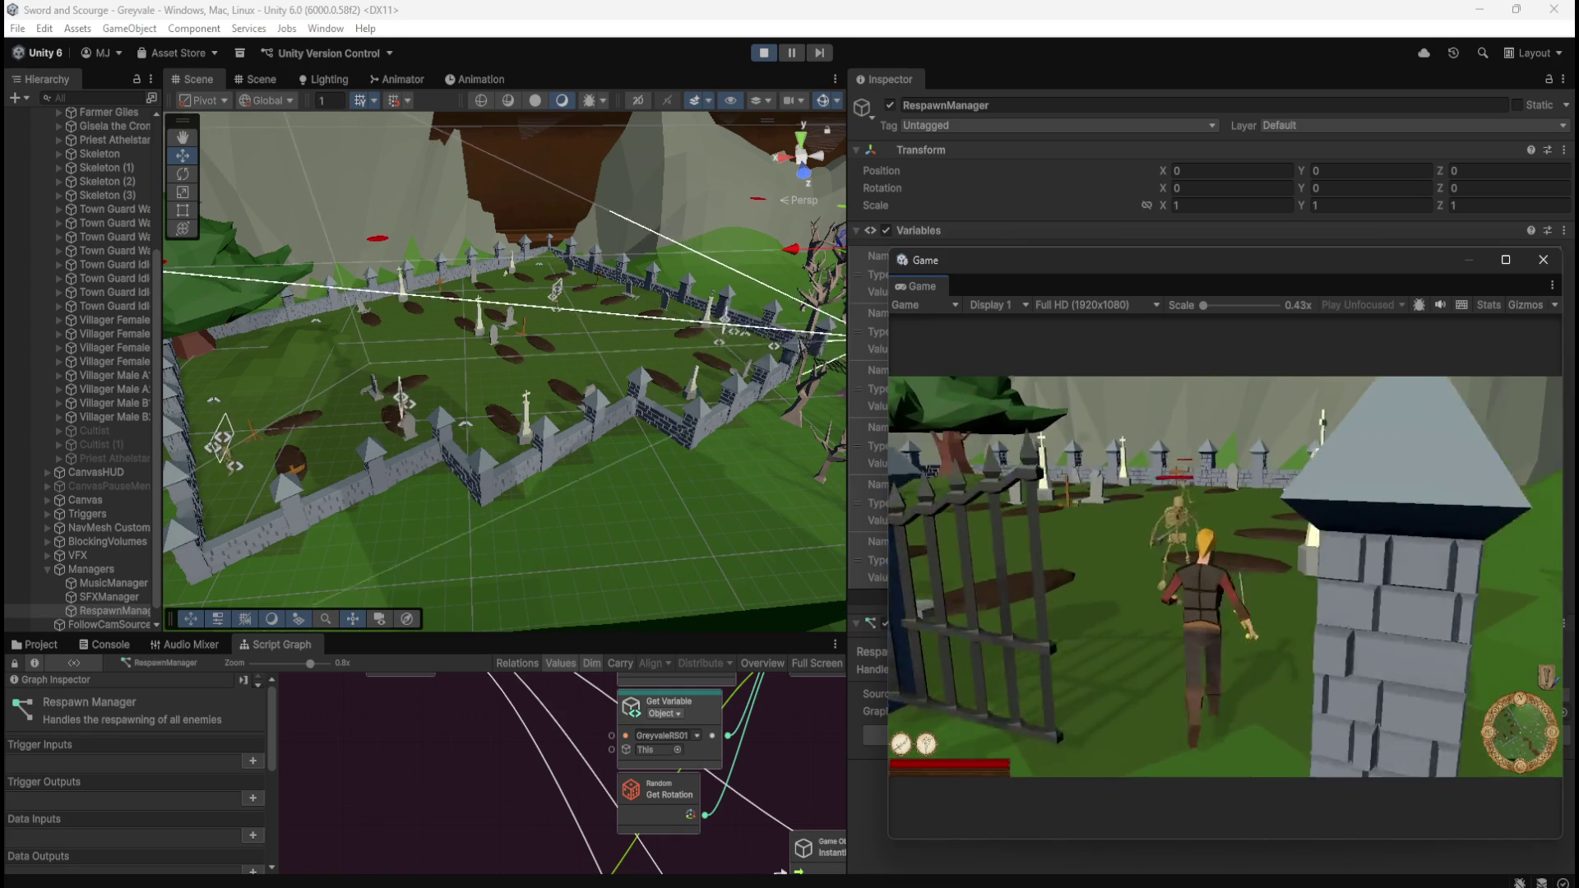
- Approach the spawned skeletons and attack them with the sword
key("w")
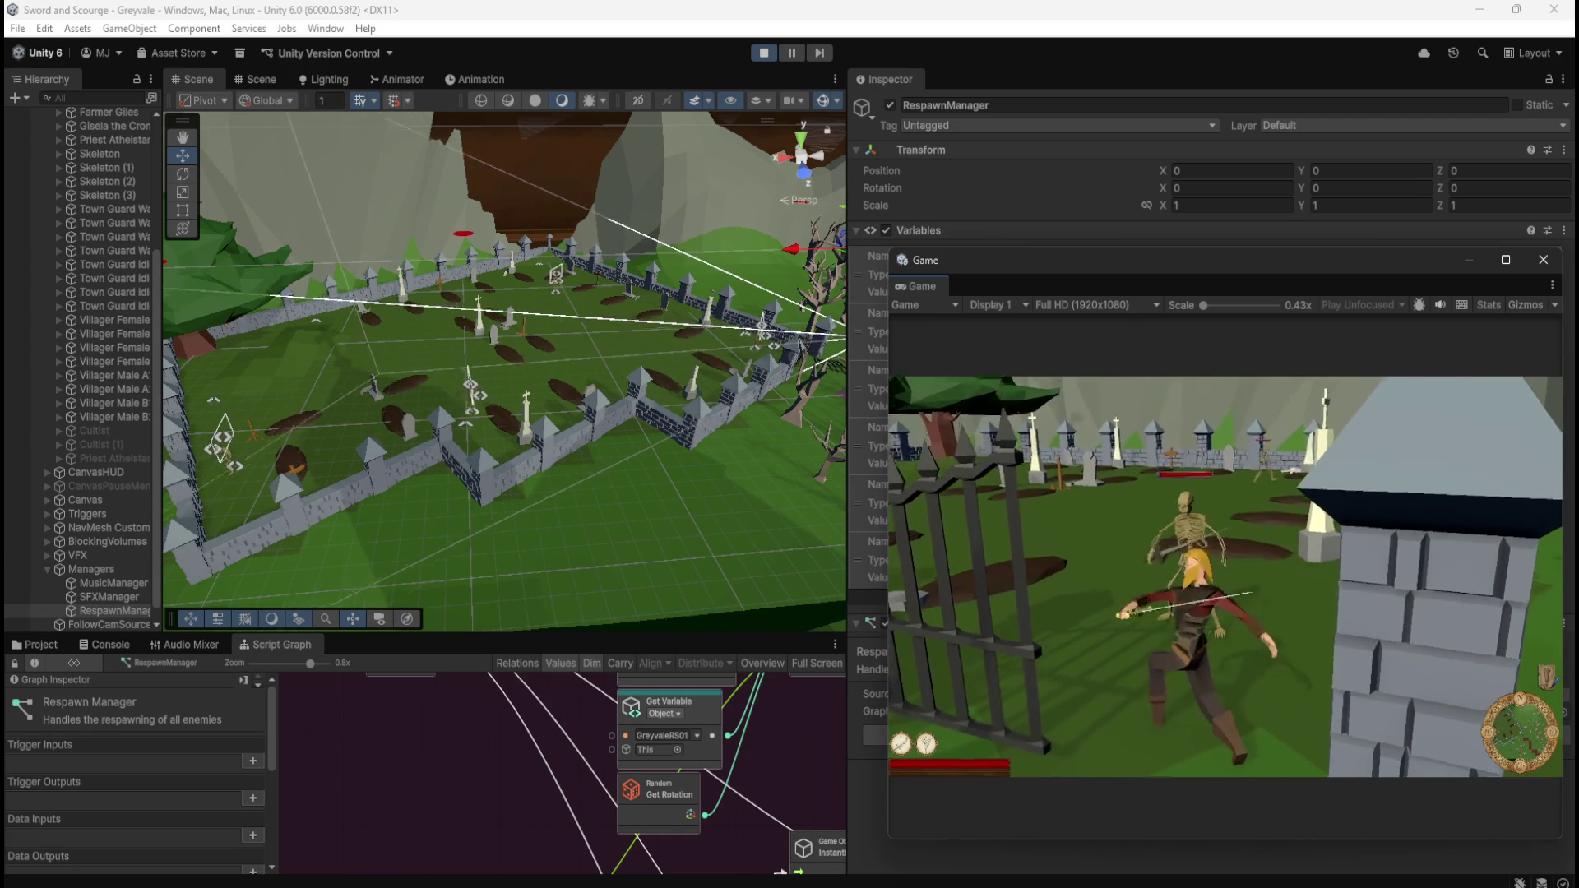
key("w")
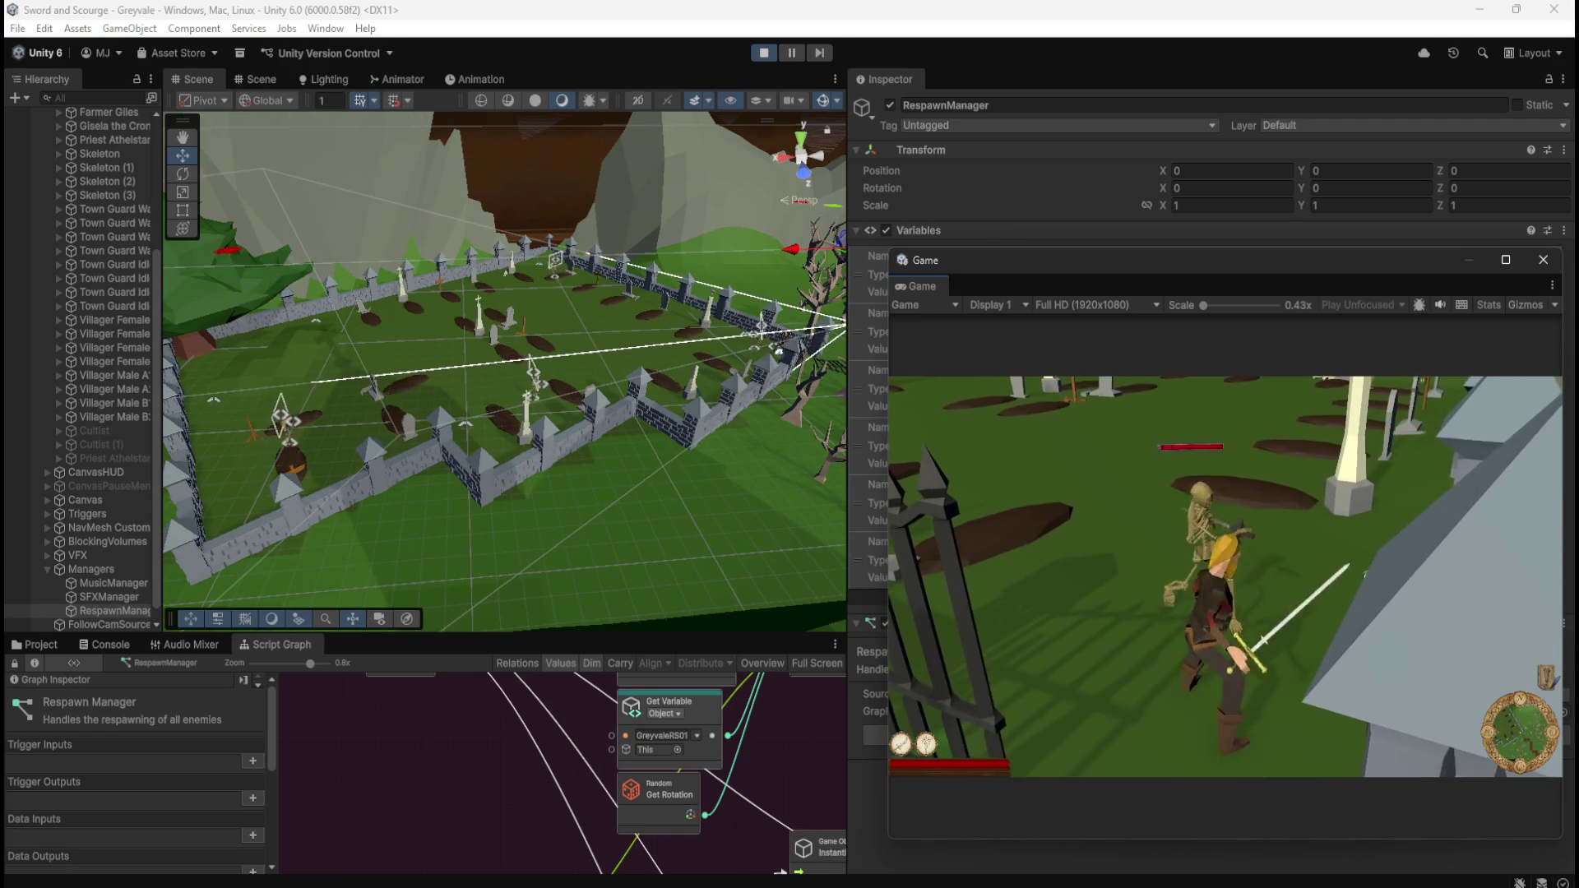
key("w")
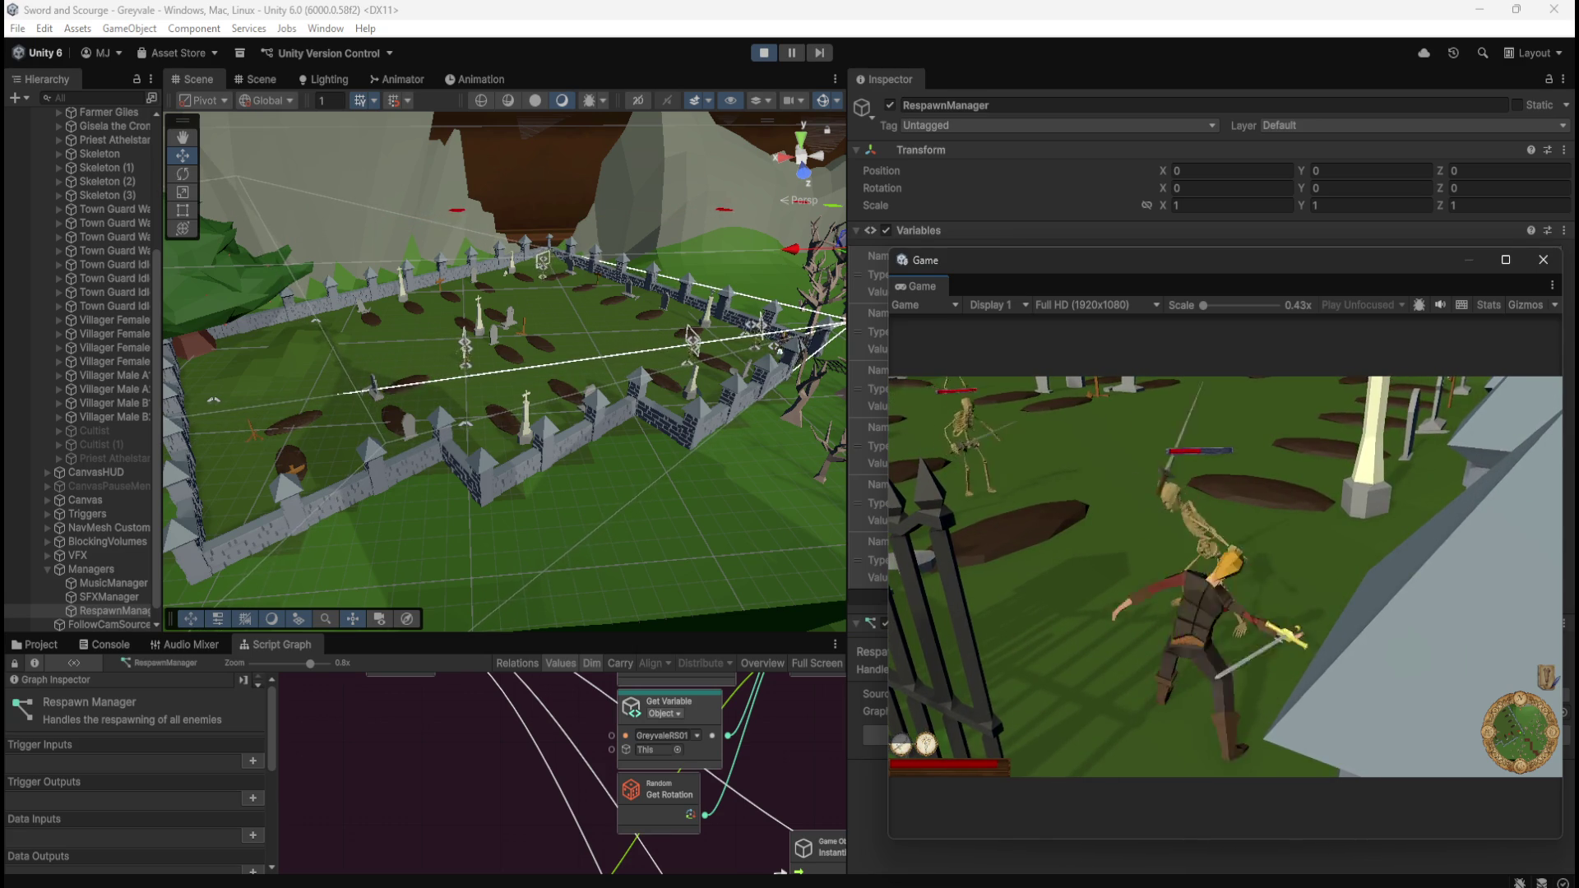
key("w")
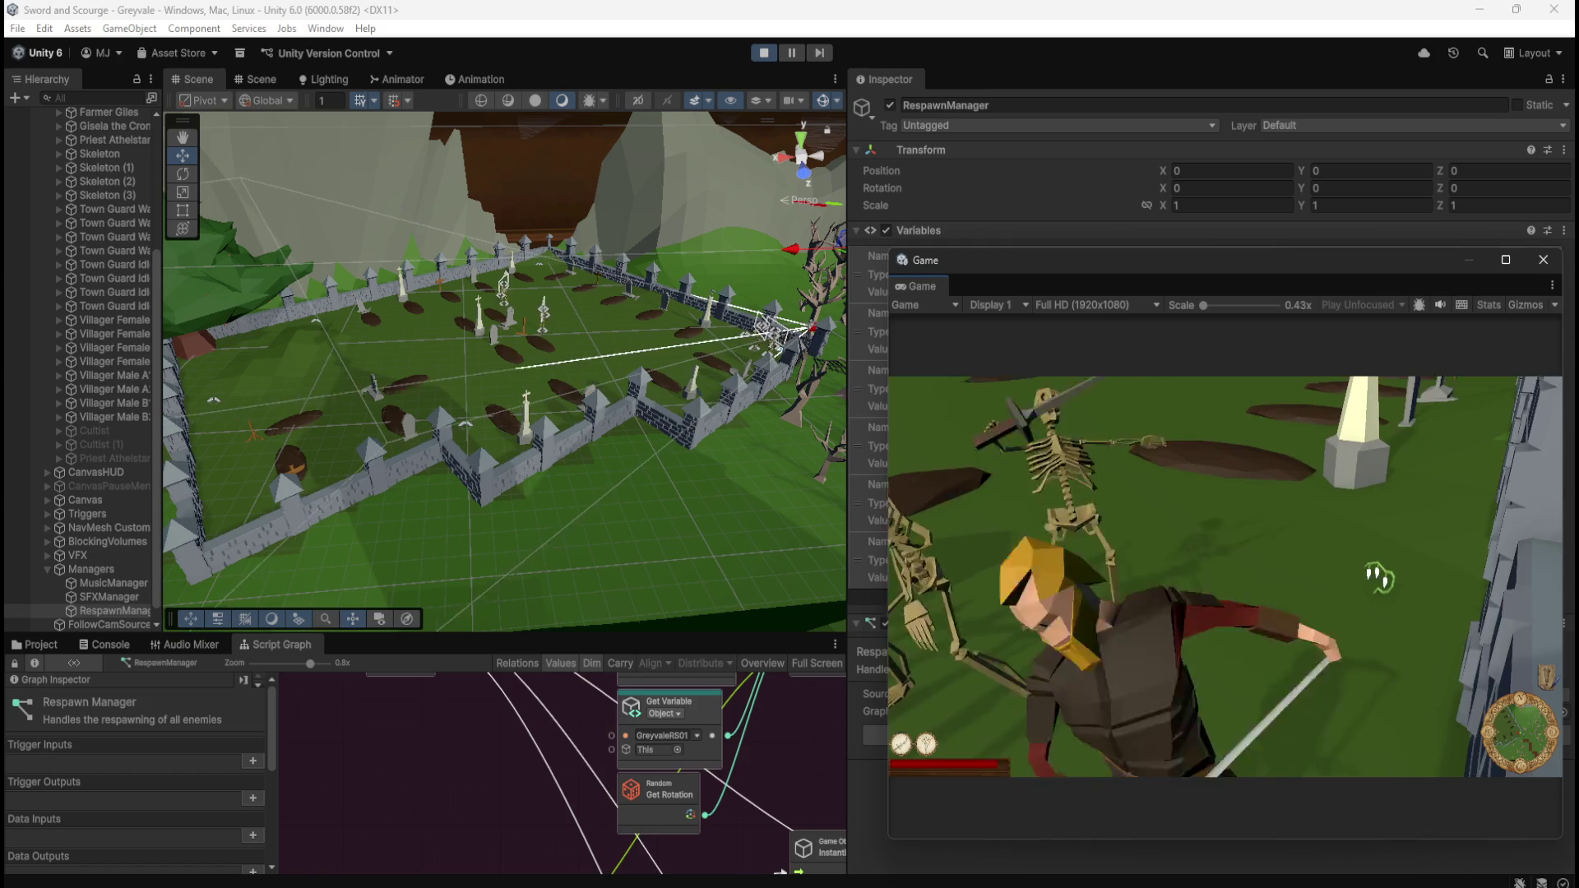
left_click(1335, 578)
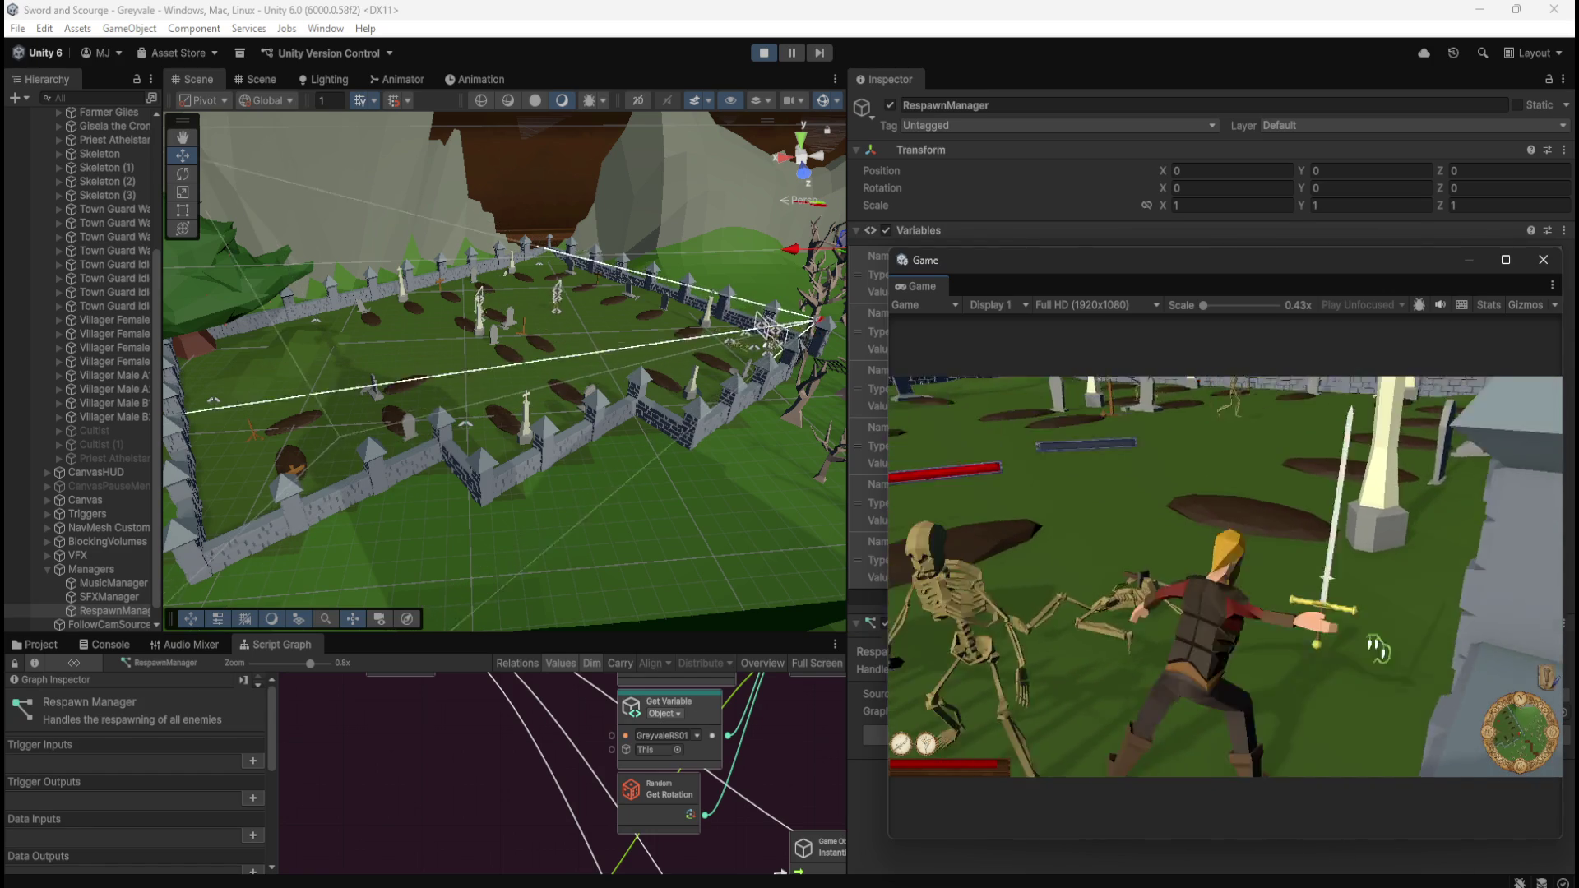
key("w")
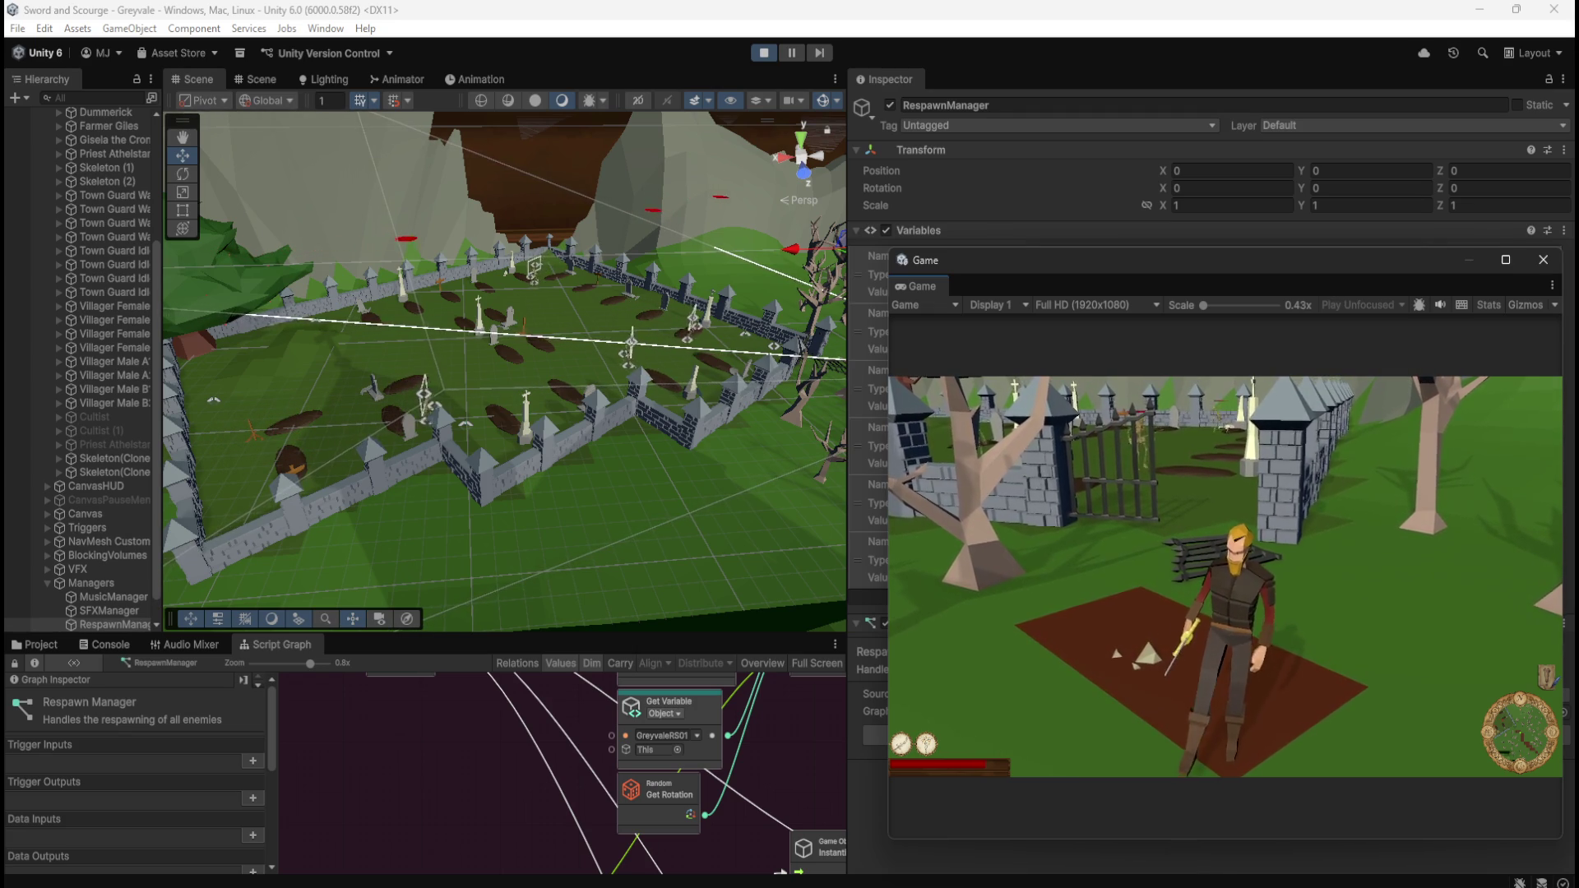
key("w")
left_click(1330, 609)
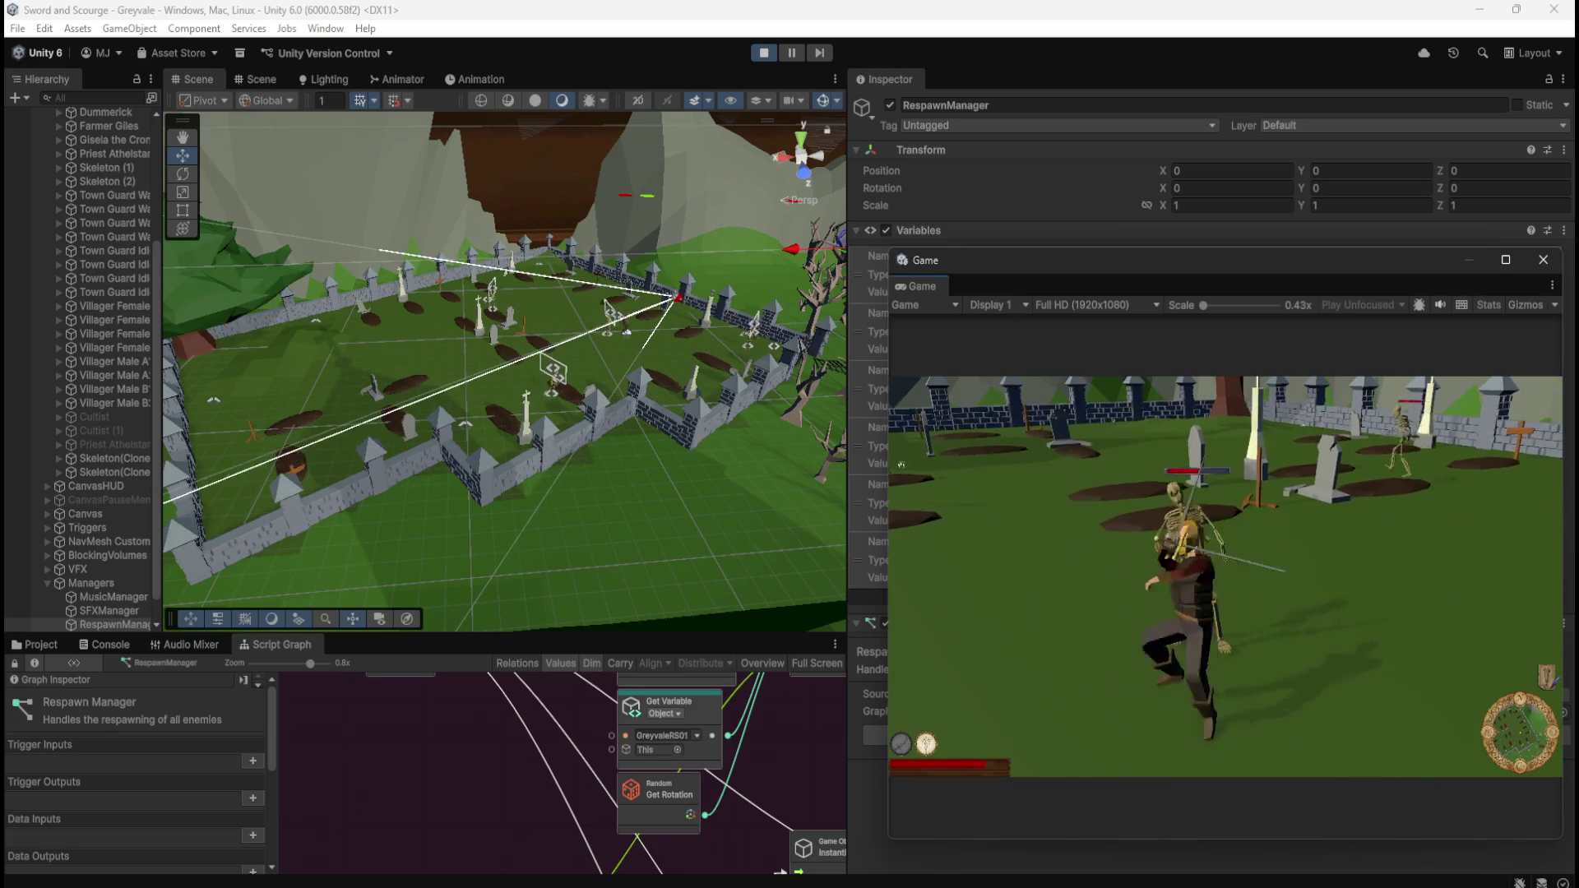
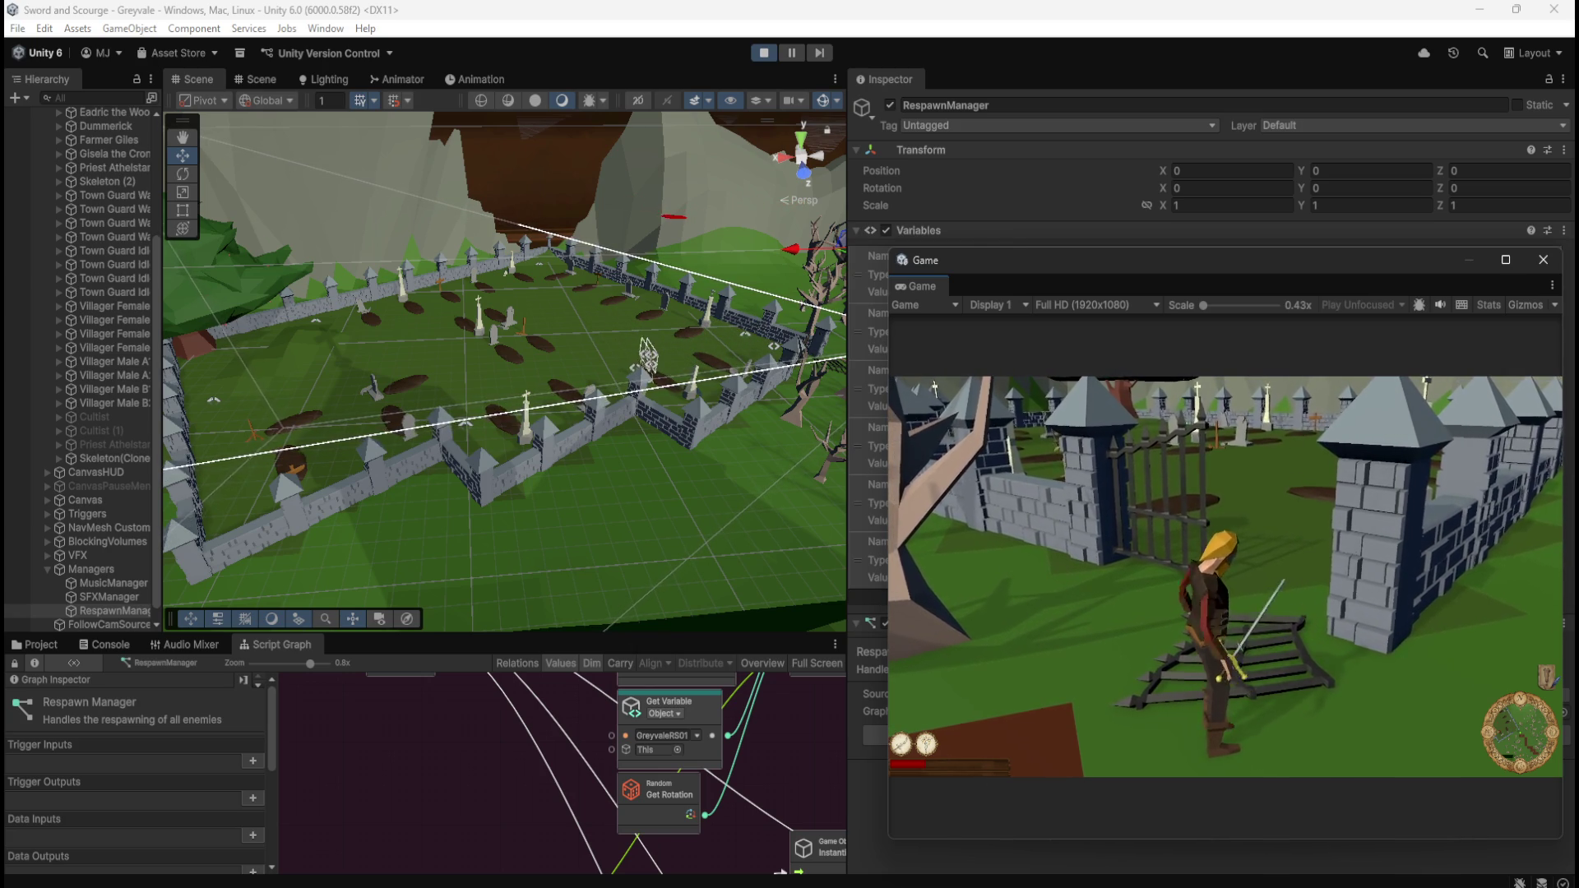
- Stop Play mode, move the Game window aside, and widen the Scene view beside a narrower Inspector
key("Escape")
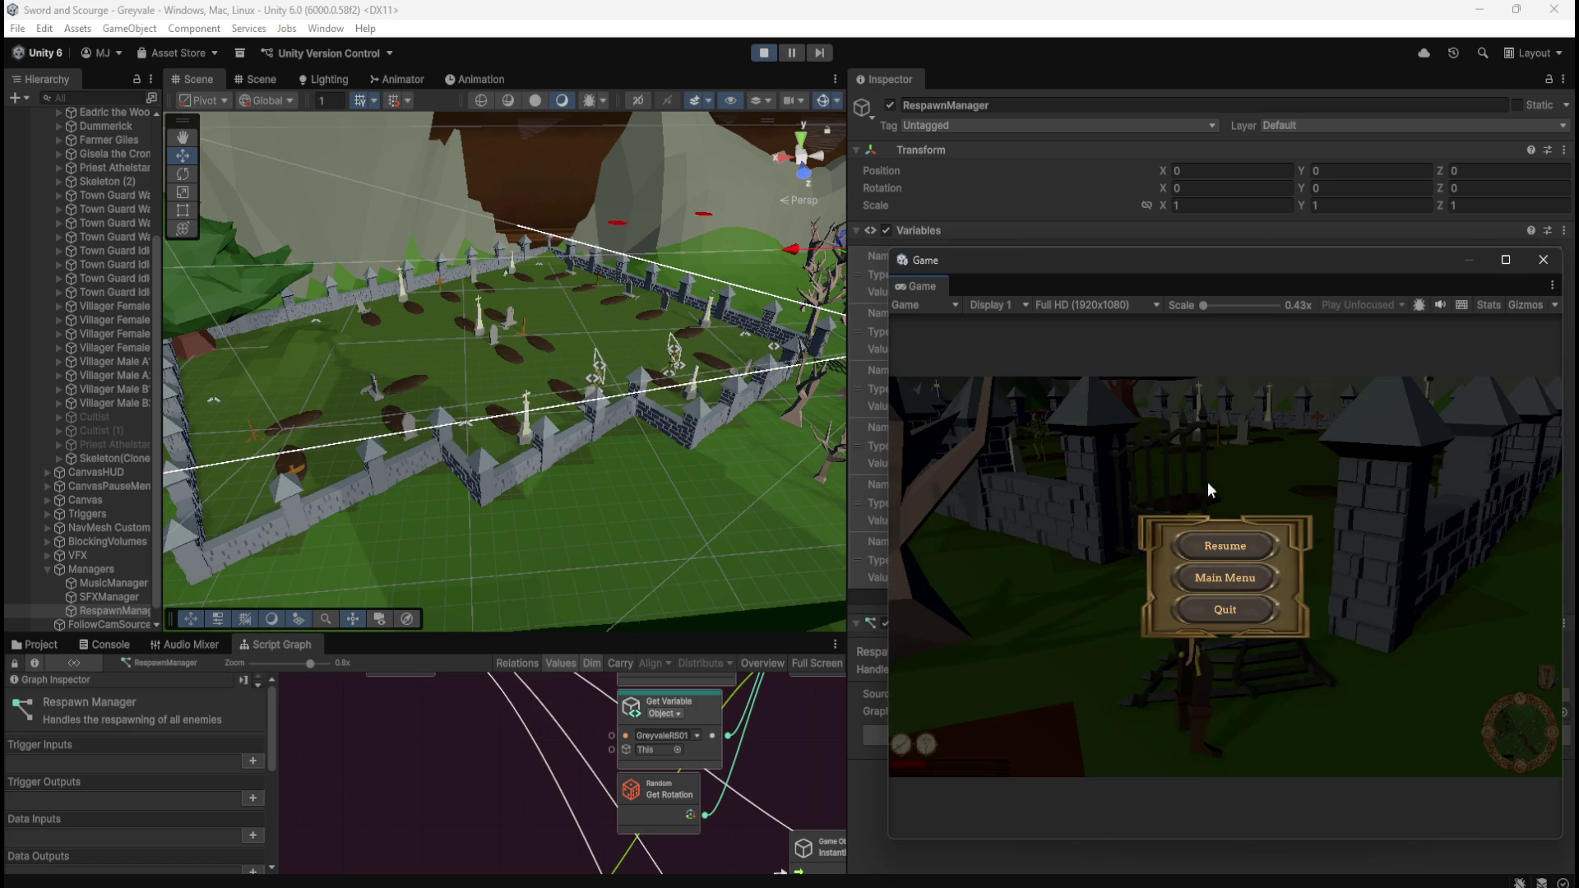
key("ctrl+p")
left_click_drag(1167, 258, 1578, 304)
mouse_move(849, 207)
left_mouse_down()
mouse_move(1262, 247)
mouse_move(1187, 255)
left_mouse_up()
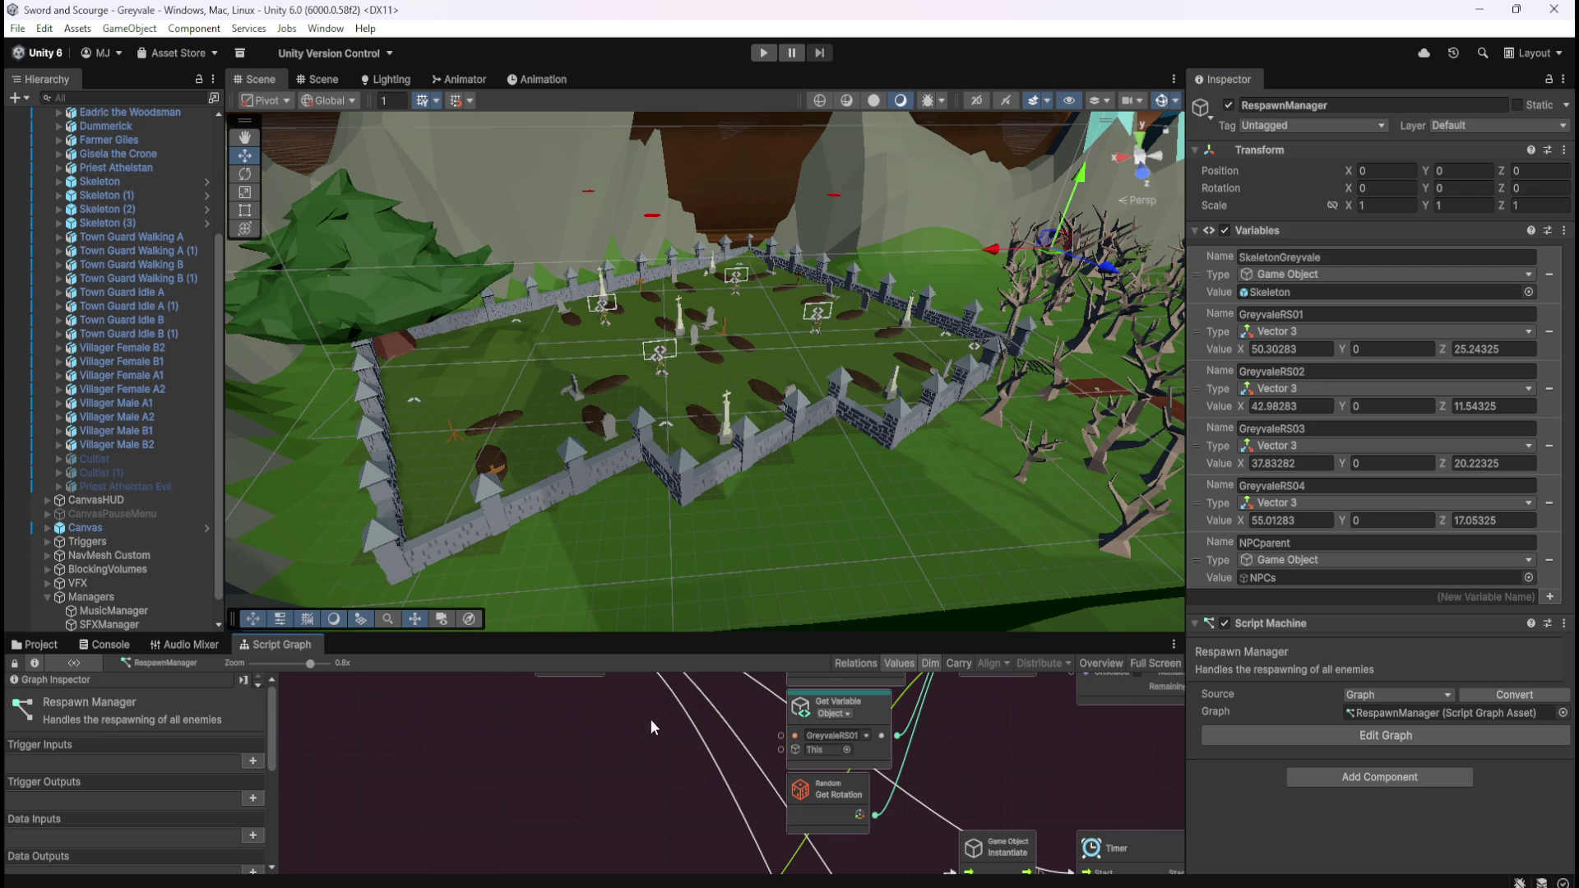
- Select RespawnManager in the Hierarchy and maximise its Script Graph with Shift+Space, showing the spawn nodes
scroll(137, 509, "down", 1)
left_click(164, 597)
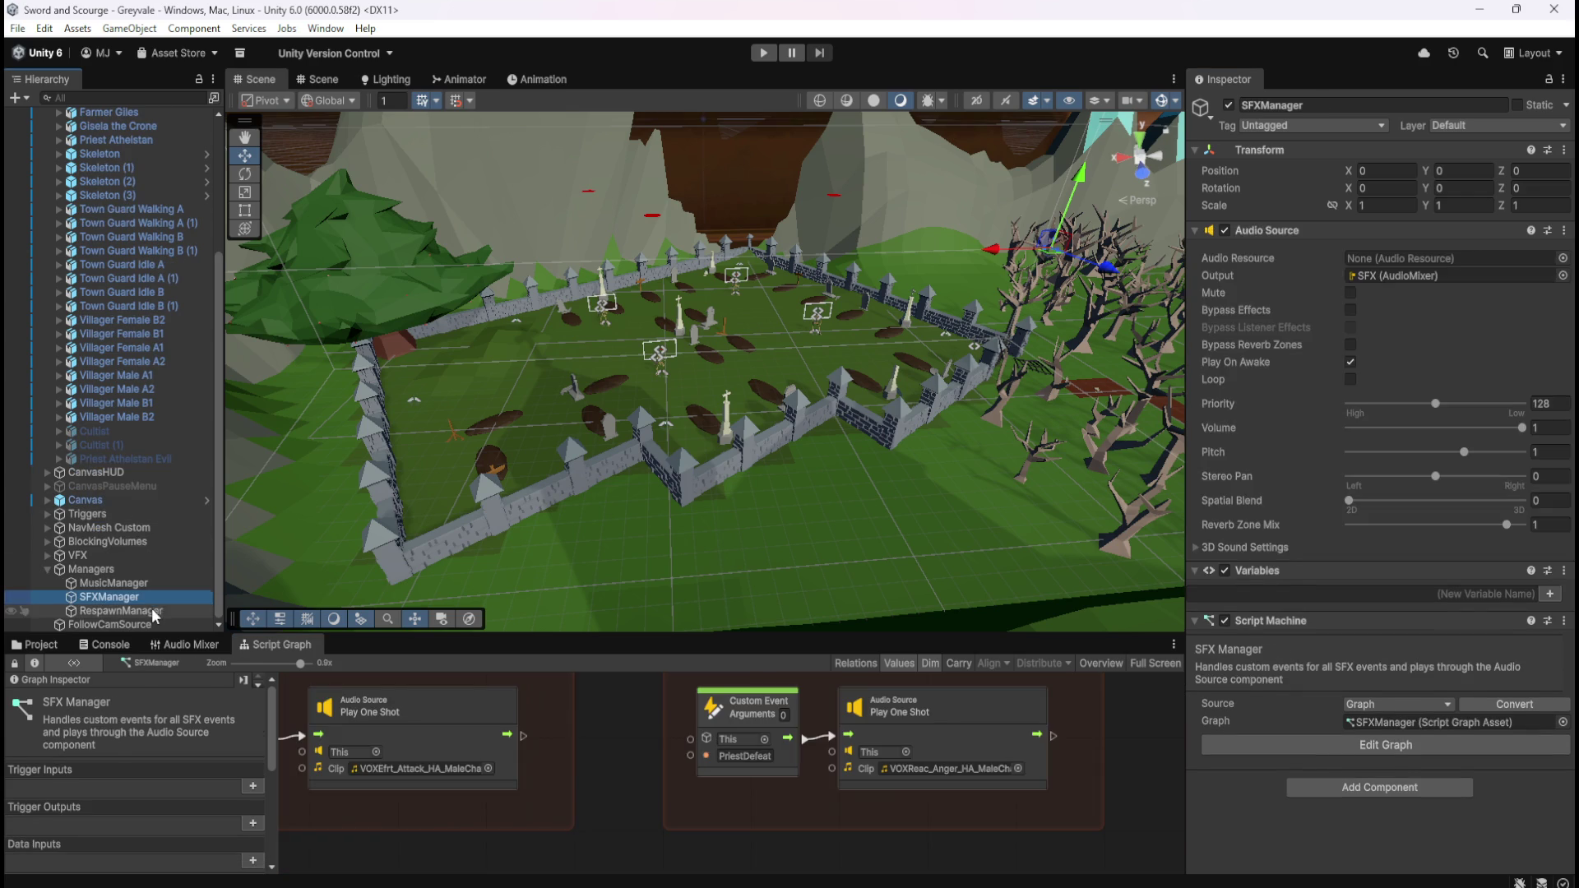
left_click(160, 609)
key("shift+space")
left_click_drag(781, 552, 754, 405)
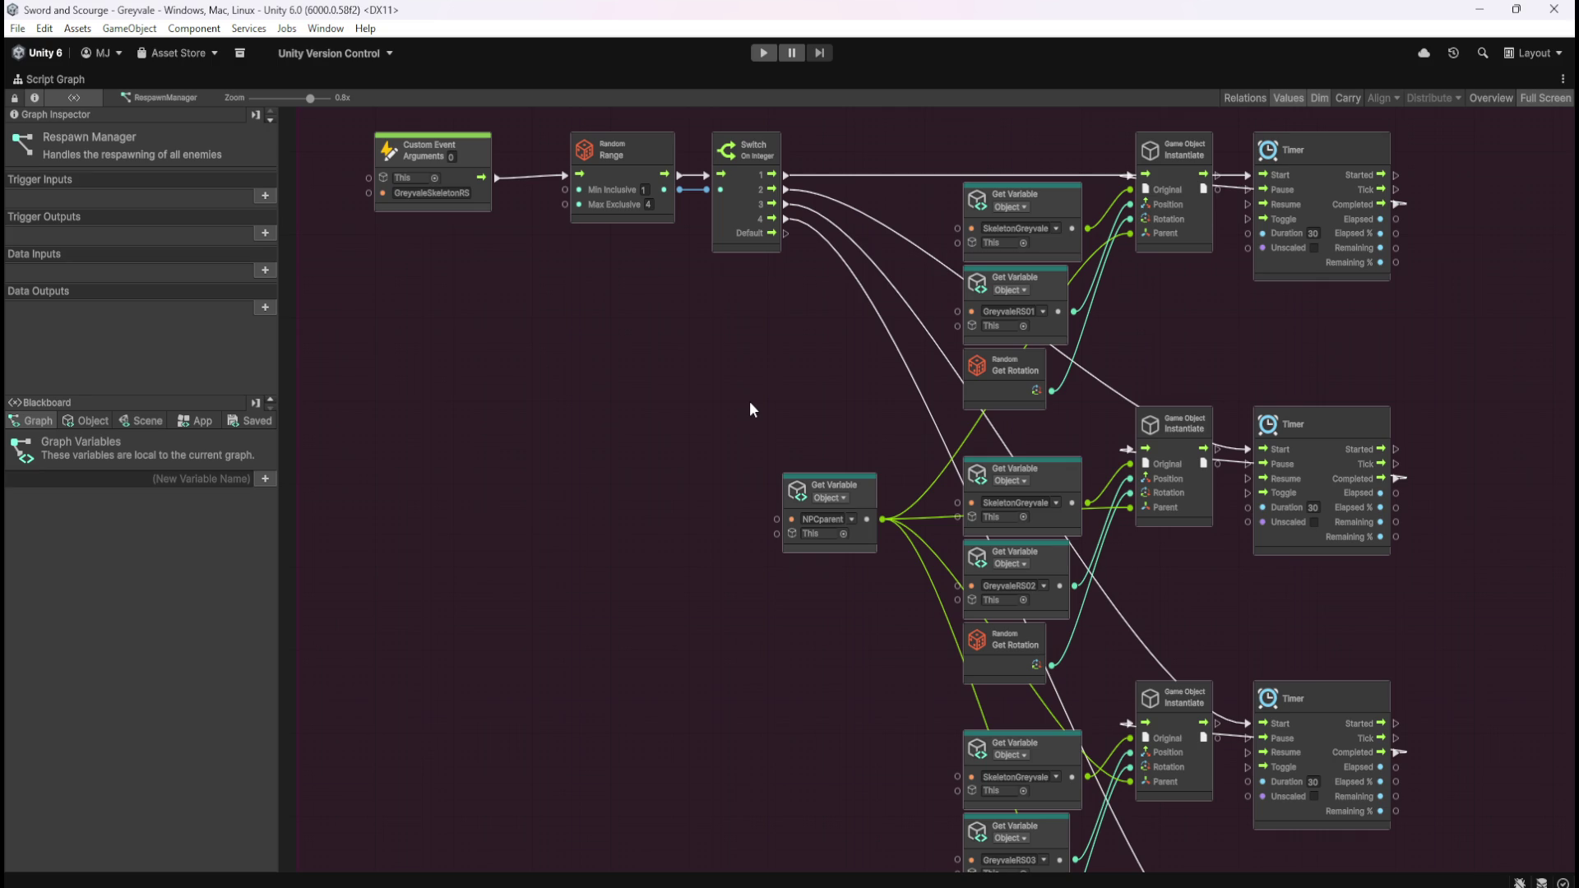
mouse_move(582, 255)
left_mouse_down()
mouse_move(708, 135)
mouse_move(698, 210)
left_mouse_up()
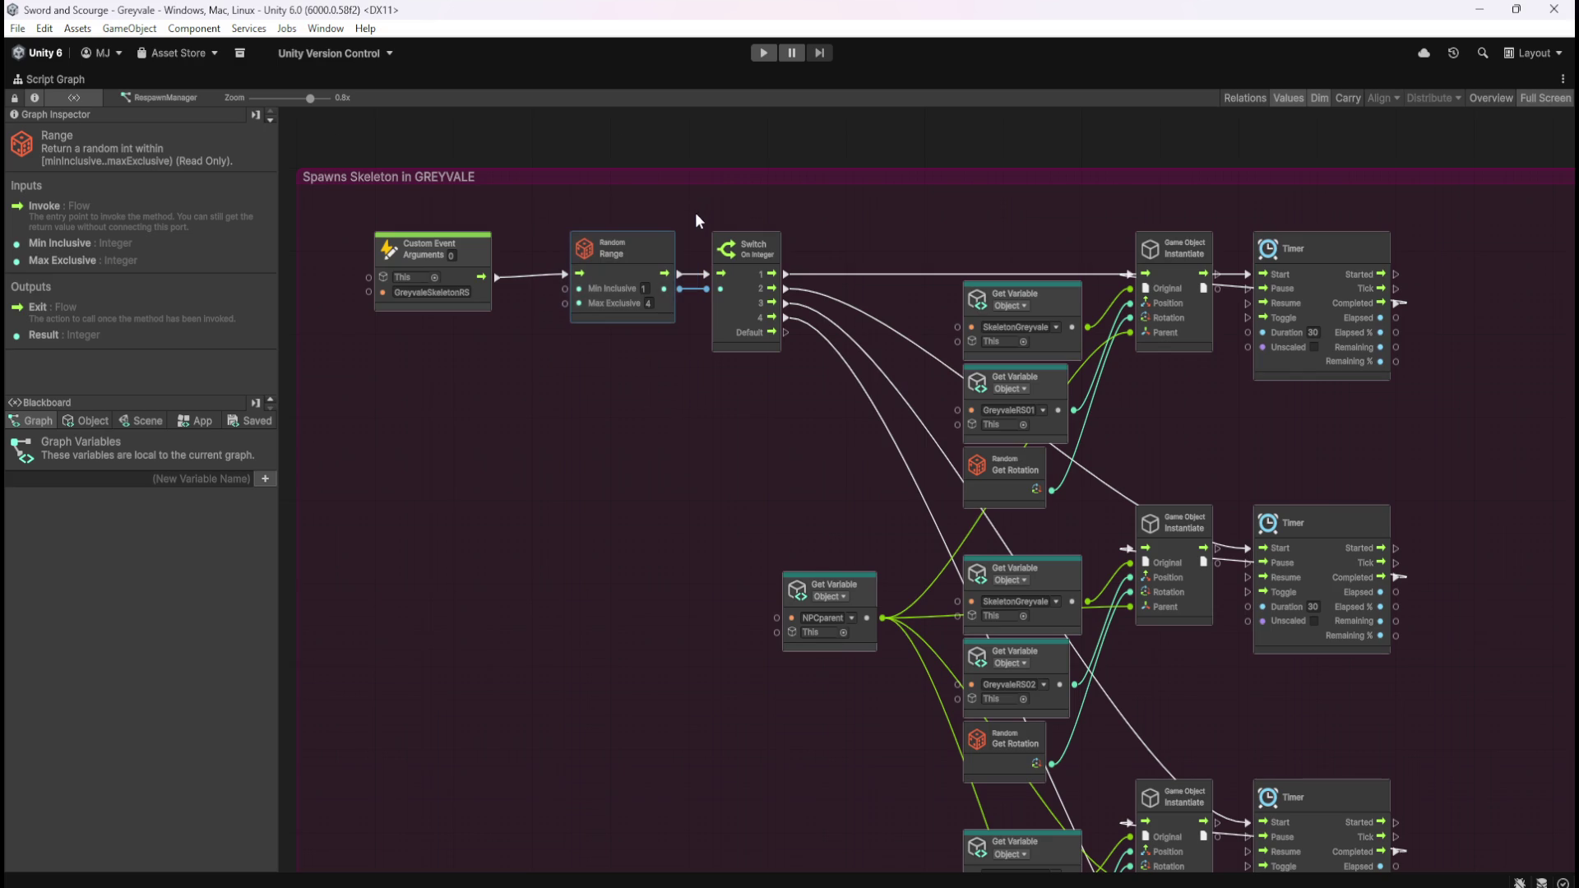
left_click_drag(561, 385, 684, 227)
right_click(564, 275)
- Move the Random Range node out above the spawn group and show the Object variables
mouse_move(689, 378)
left_mouse_down()
mouse_move(711, 497)
mouse_move(663, 392)
mouse_move(663, 200)
mouse_move(663, 215)
left_mouse_up()
left_click(565, 575)
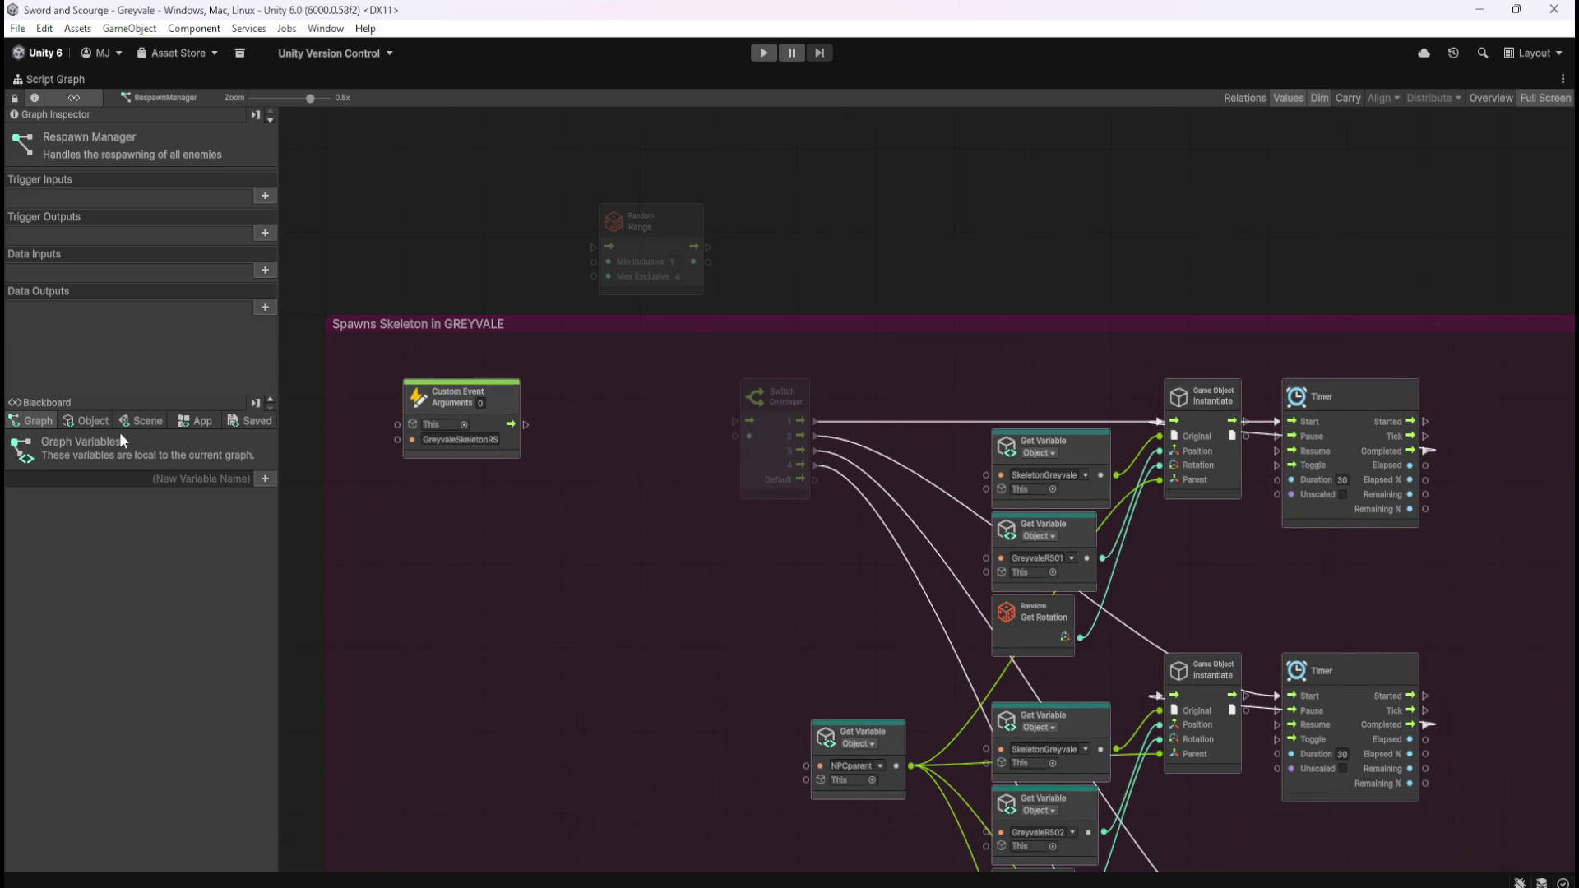
left_click(88, 420)
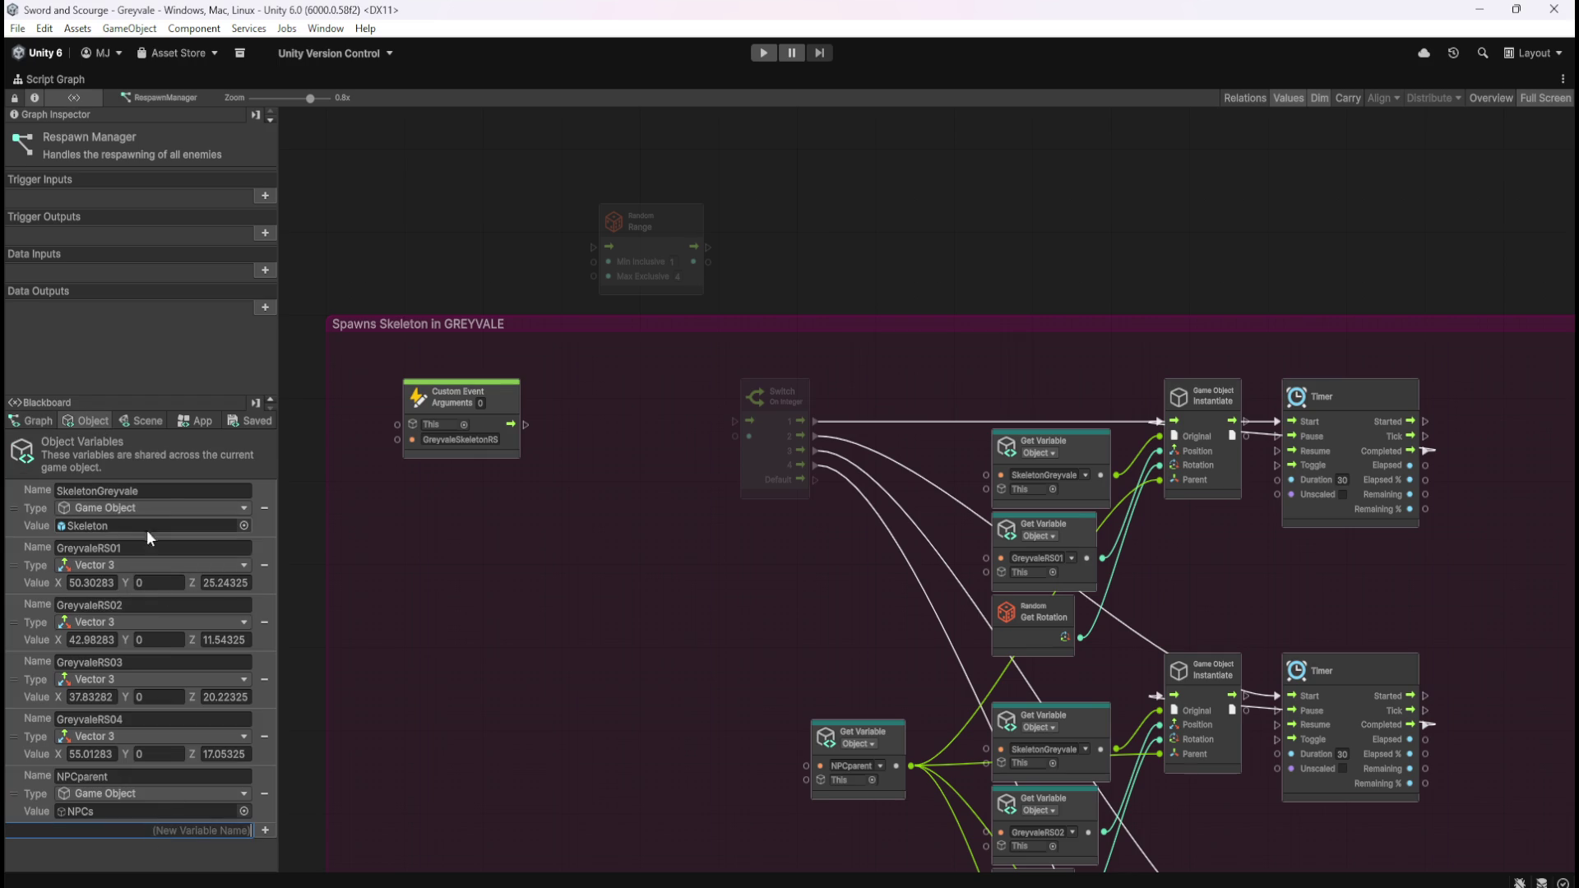
- Create a new object variable named SkeletonGreyvaleCYCLE
left_click(148, 492)
key("ctrl+c")
left_click(156, 831)
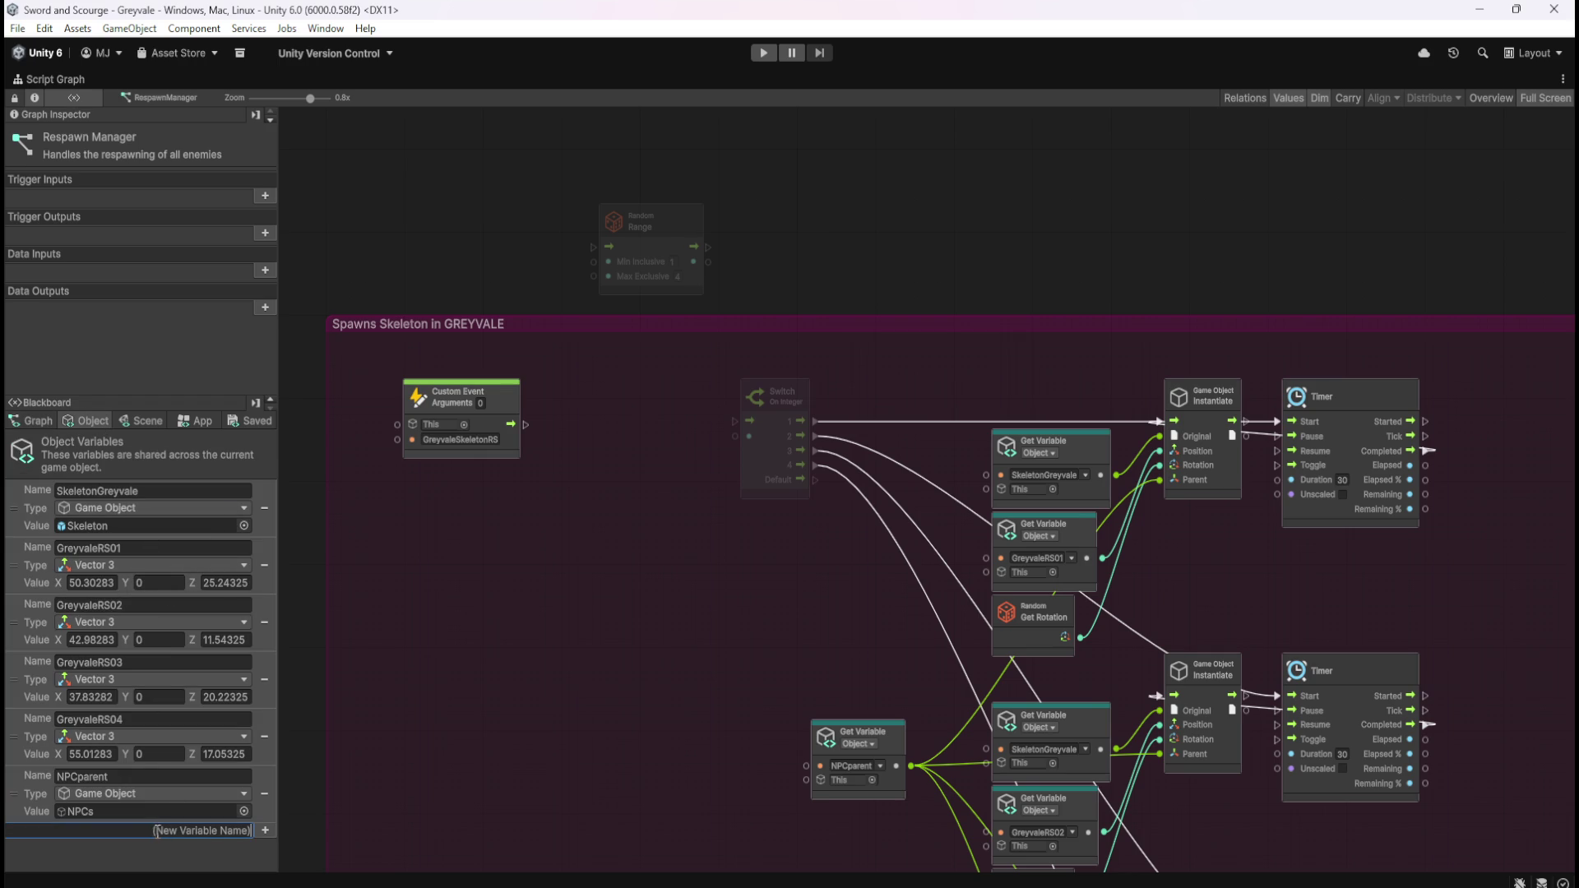
key("ctrl+v")
type("CYCLE")
key("Return")
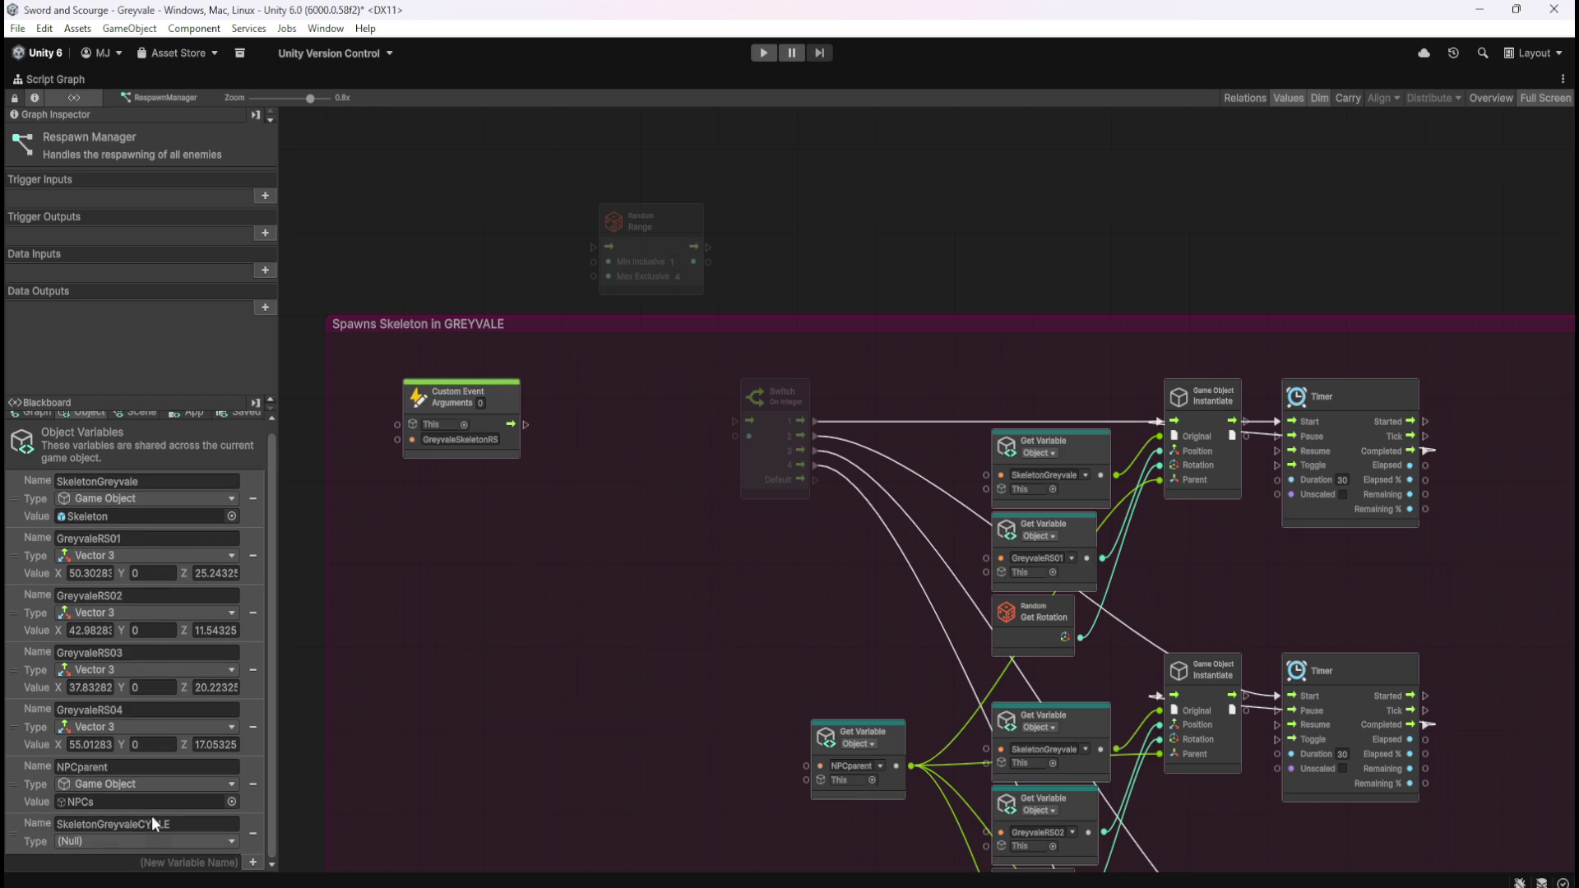
- Make SkeletonGreyvaleCYCLE an Integer with value 1
left_click(144, 841)
left_click(156, 615)
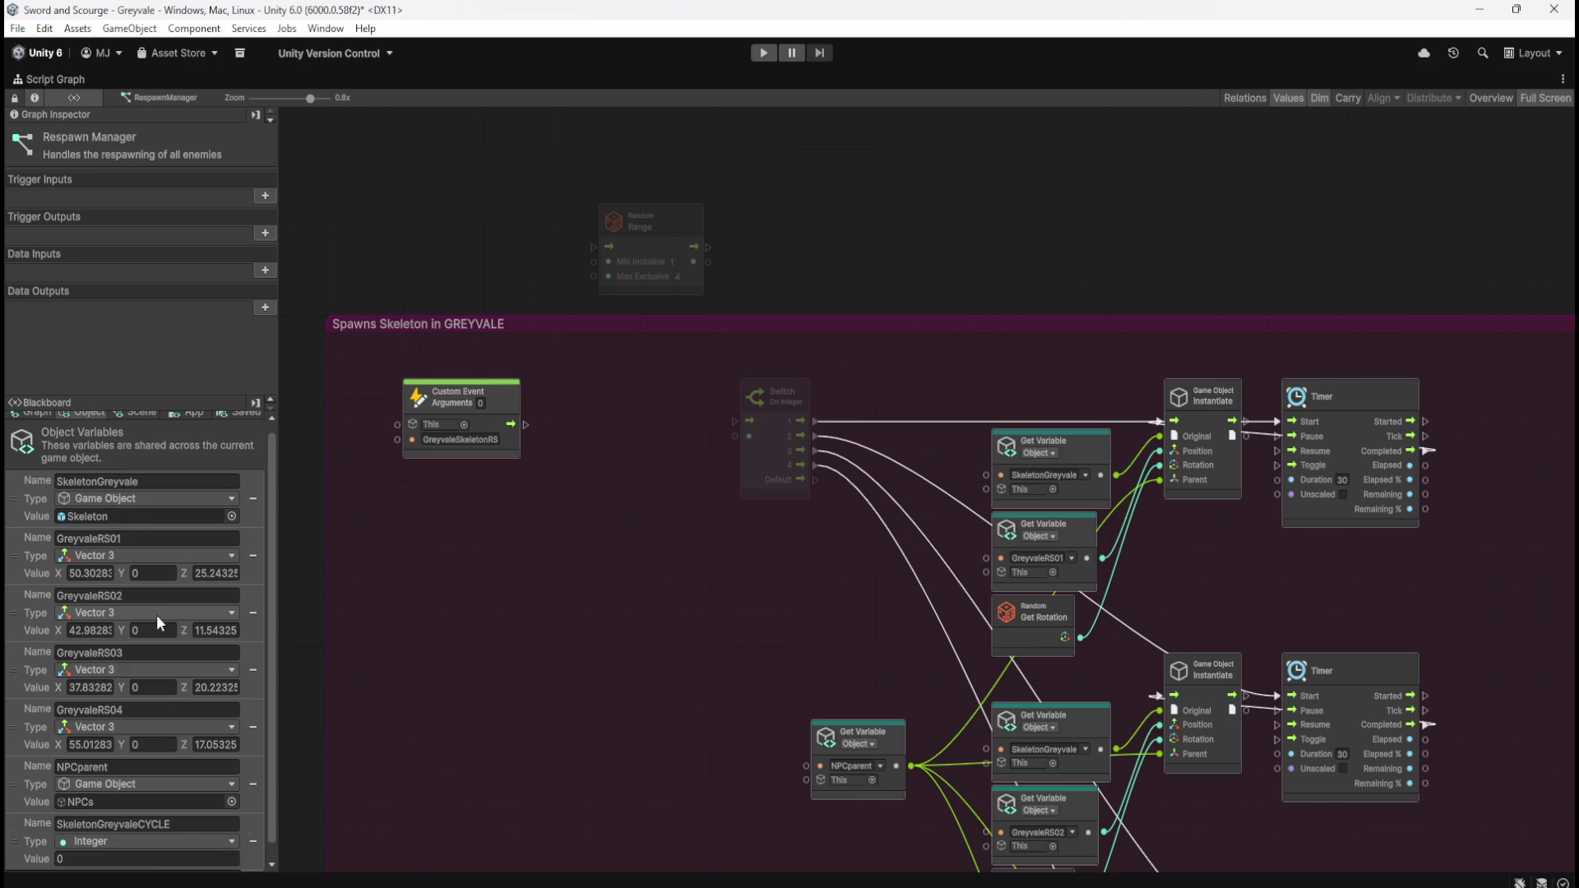
left_click(124, 859)
type("1")
key("Return")
- Add a SkeletonGreyvaleCYCLE Get Variable beside the Switch and wire the spawn event flow into it
mouse_move(31, 846)
left_mouse_down()
mouse_move(546, 560)
mouse_move(526, 510)
left_mouse_up()
mouse_move(639, 561)
left_mouse_down()
mouse_move(684, 492)
mouse_move(654, 489)
mouse_move(729, 431)
left_mouse_up()
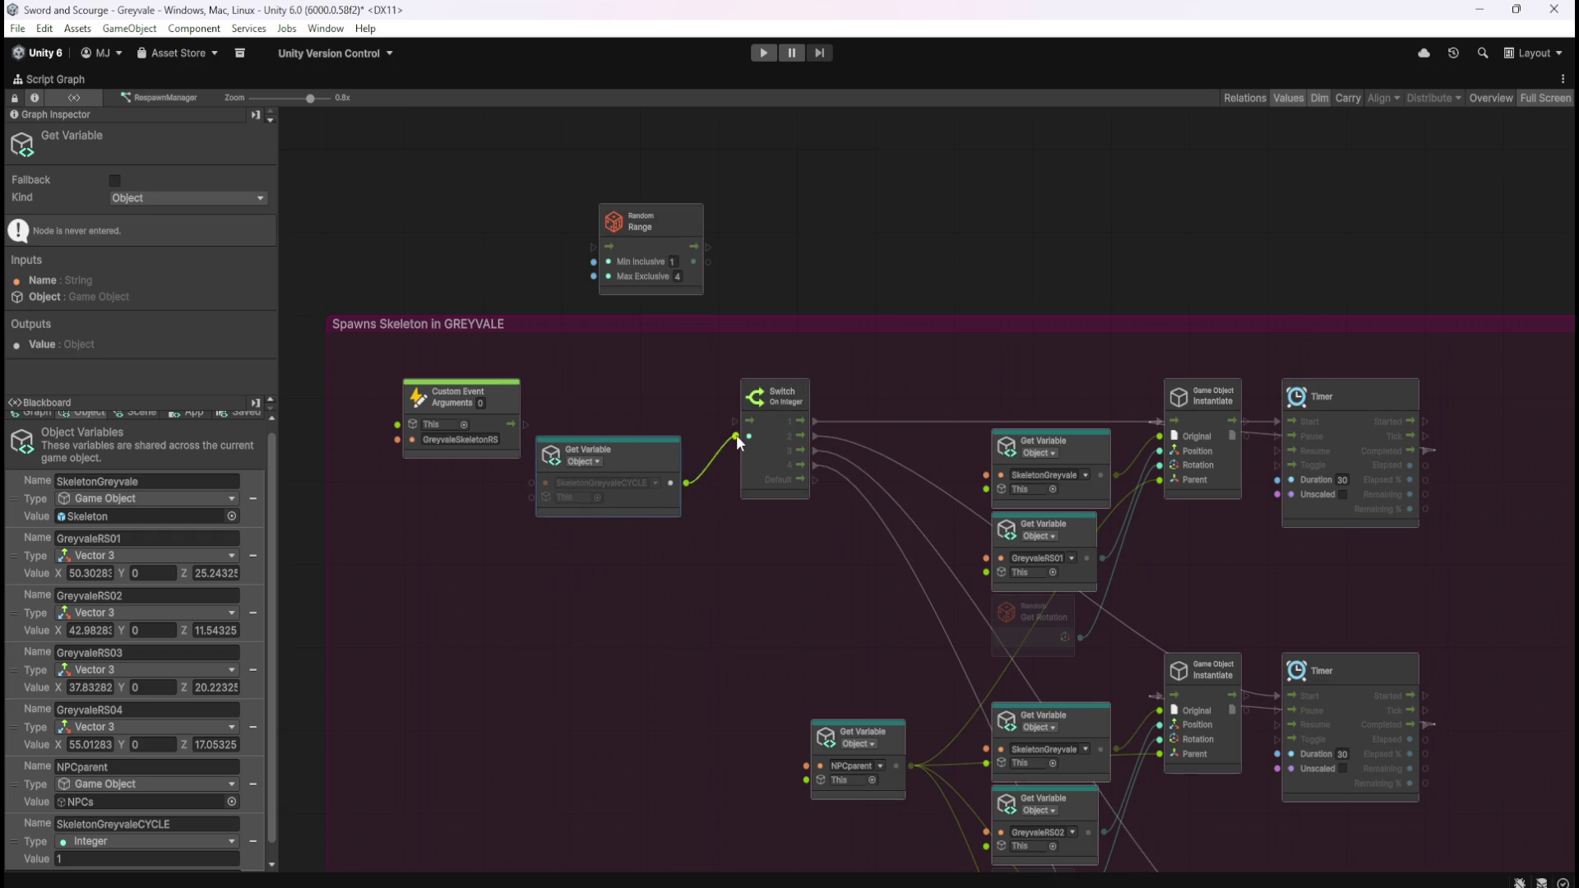
left_click_drag(526, 423, 737, 422)
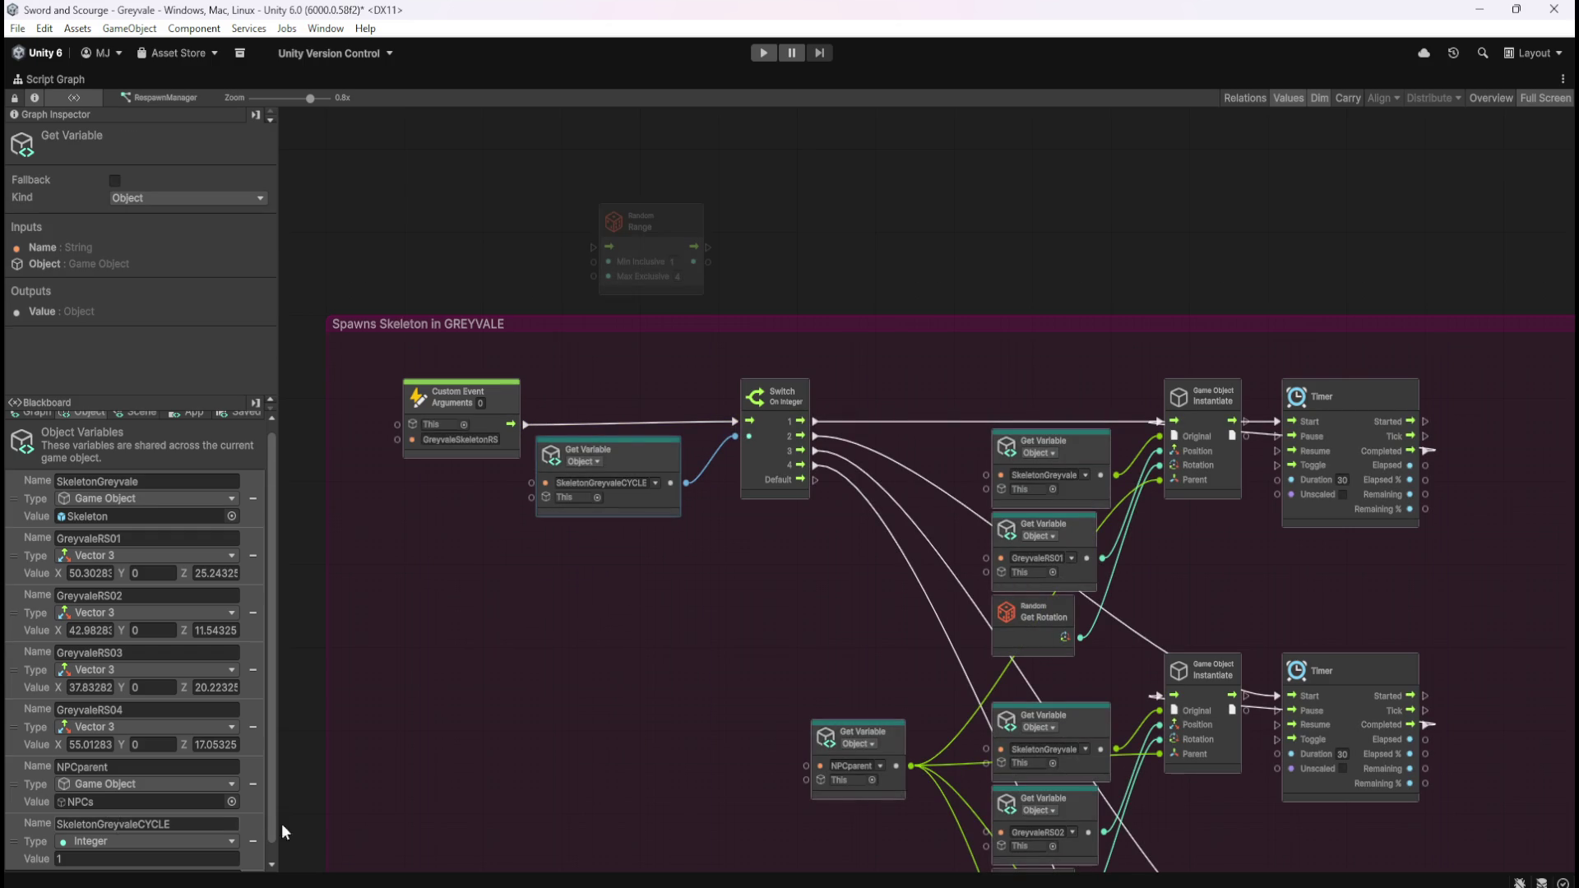
- Move the Instantiate nodes to the right of their Timers
left_click_drag(818, 626, 571, 561)
left_click_drag(782, 319, 946, 535)
left_click_drag(897, 413, 780, 395)
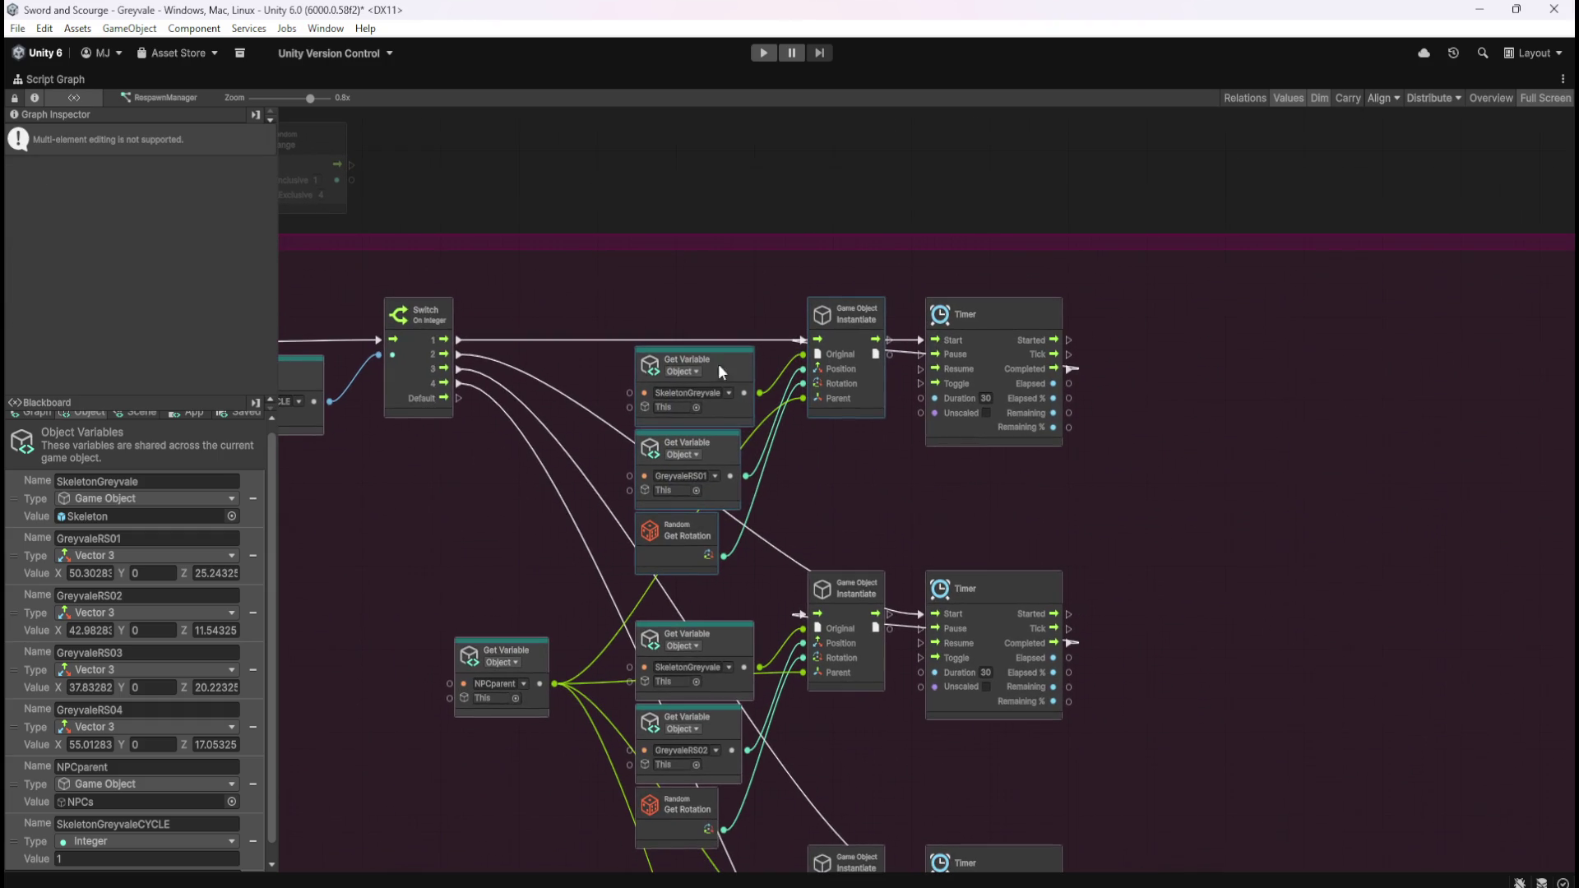
scroll(814, 467, "down", 5)
mouse_move(772, 259)
left_mouse_down()
mouse_move(819, 401)
mouse_move(876, 811)
left_mouse_up()
mouse_move(877, 309)
left_mouse_down()
mouse_move(1112, 329)
mouse_move(1138, 324)
mouse_move(1121, 328)
mouse_move(1127, 310)
mouse_move(1127, 324)
left_mouse_up()
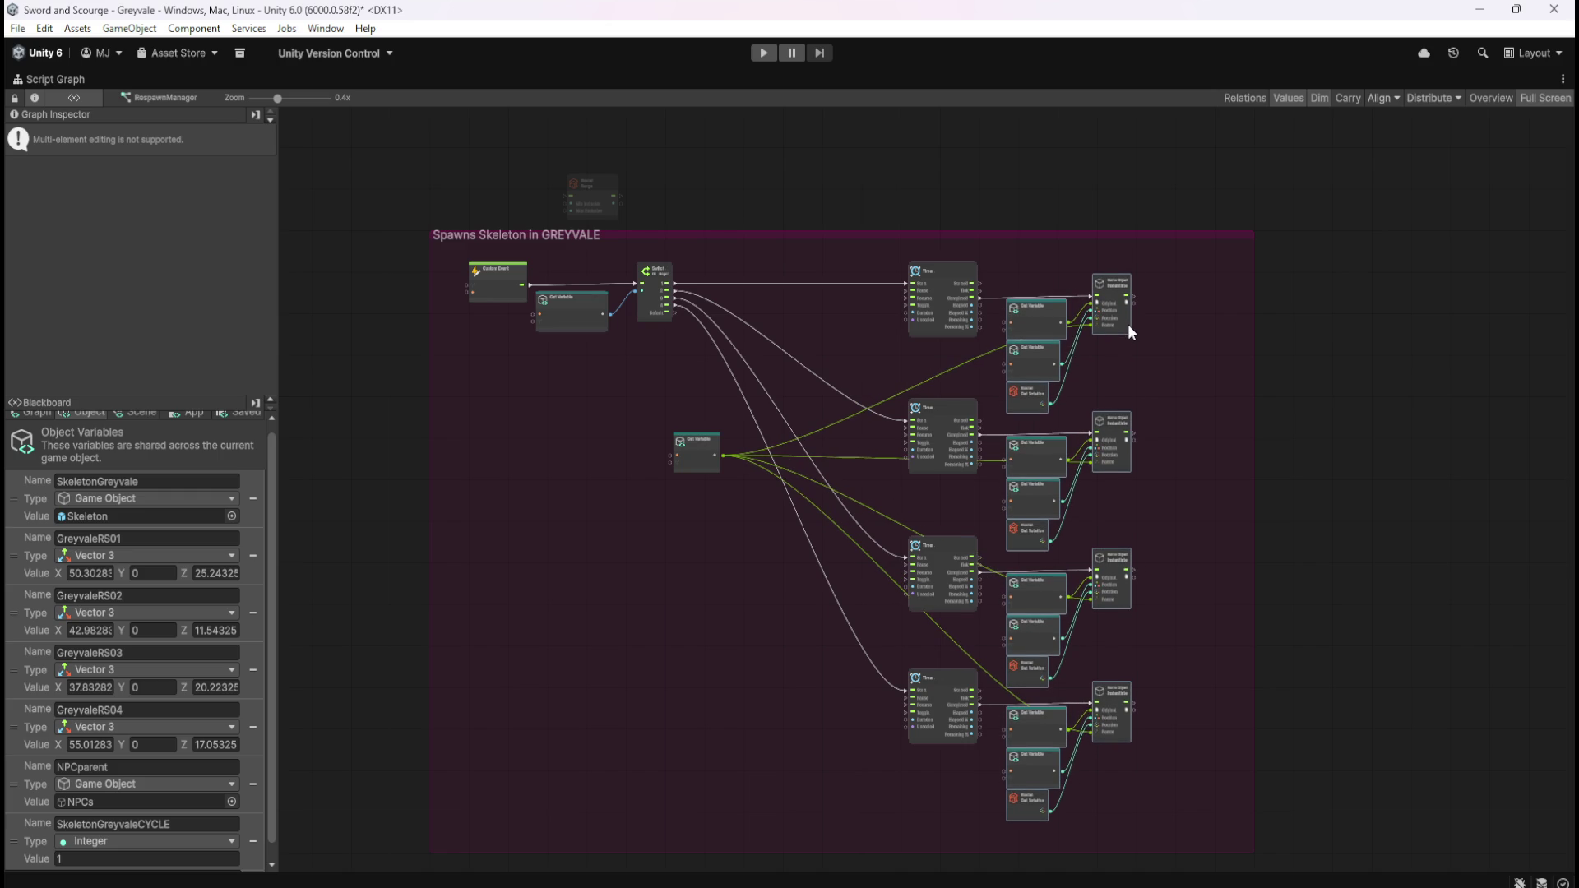
scroll(1094, 305, "up", 4)
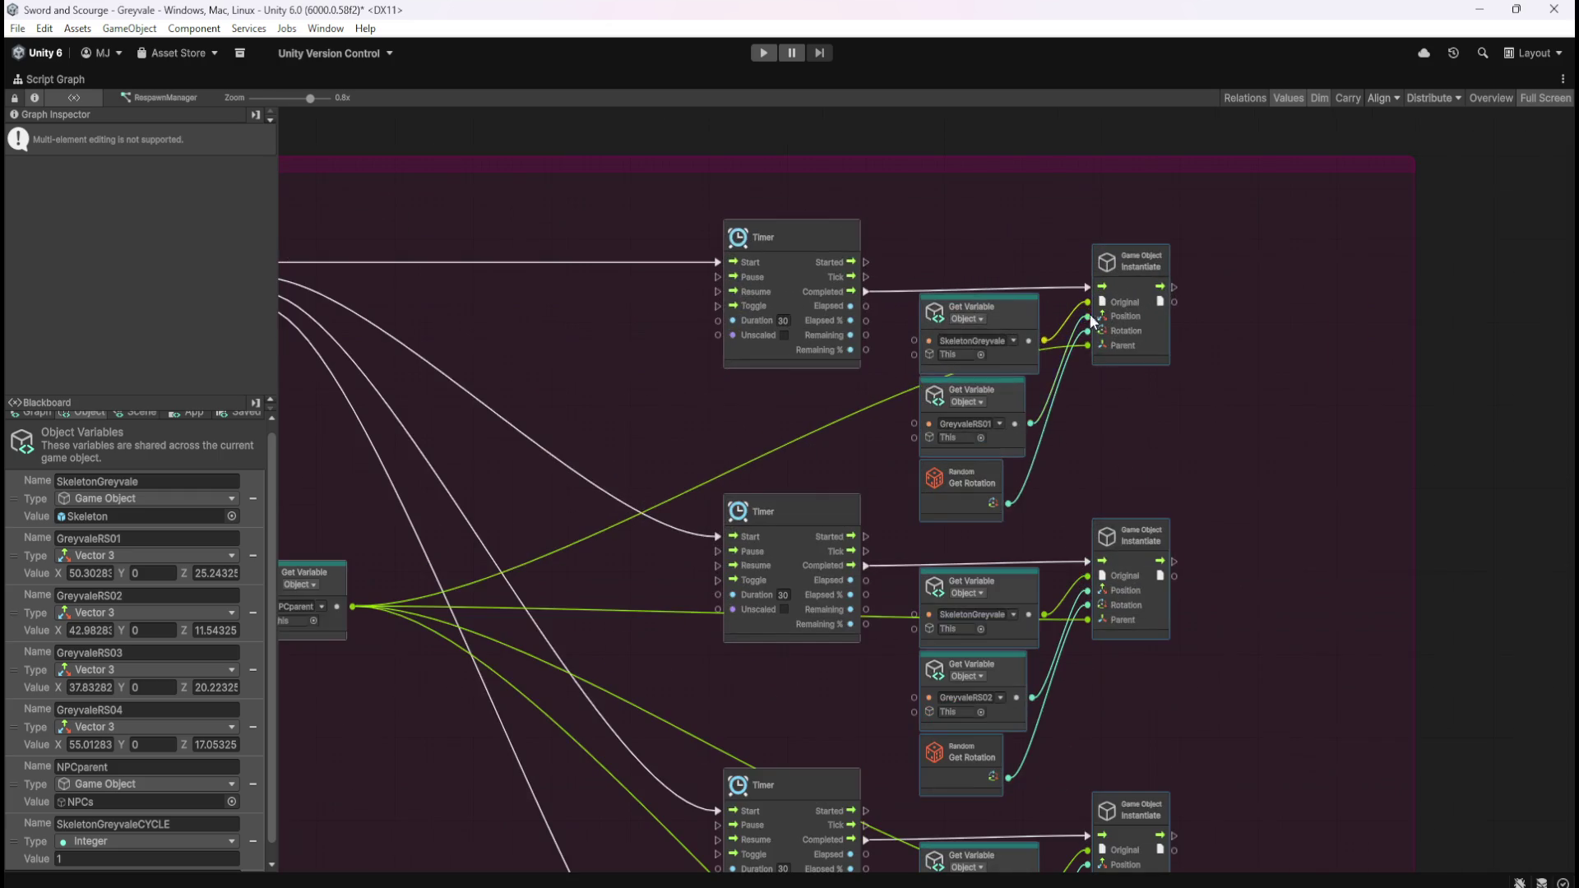
left_click_drag(1063, 456, 1330, 368)
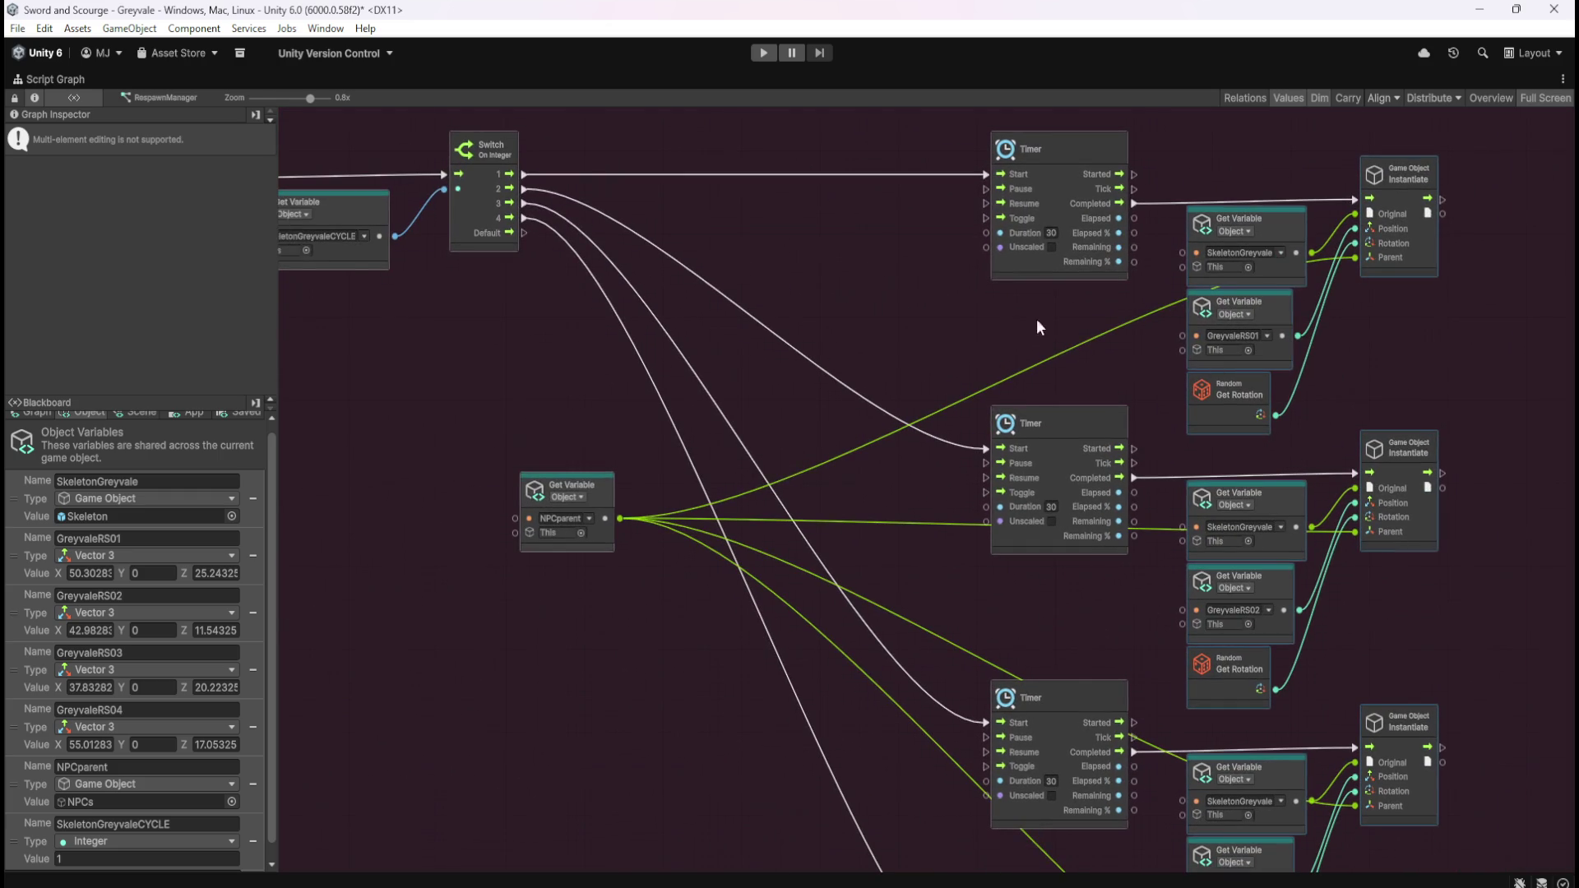
left_click(966, 337)
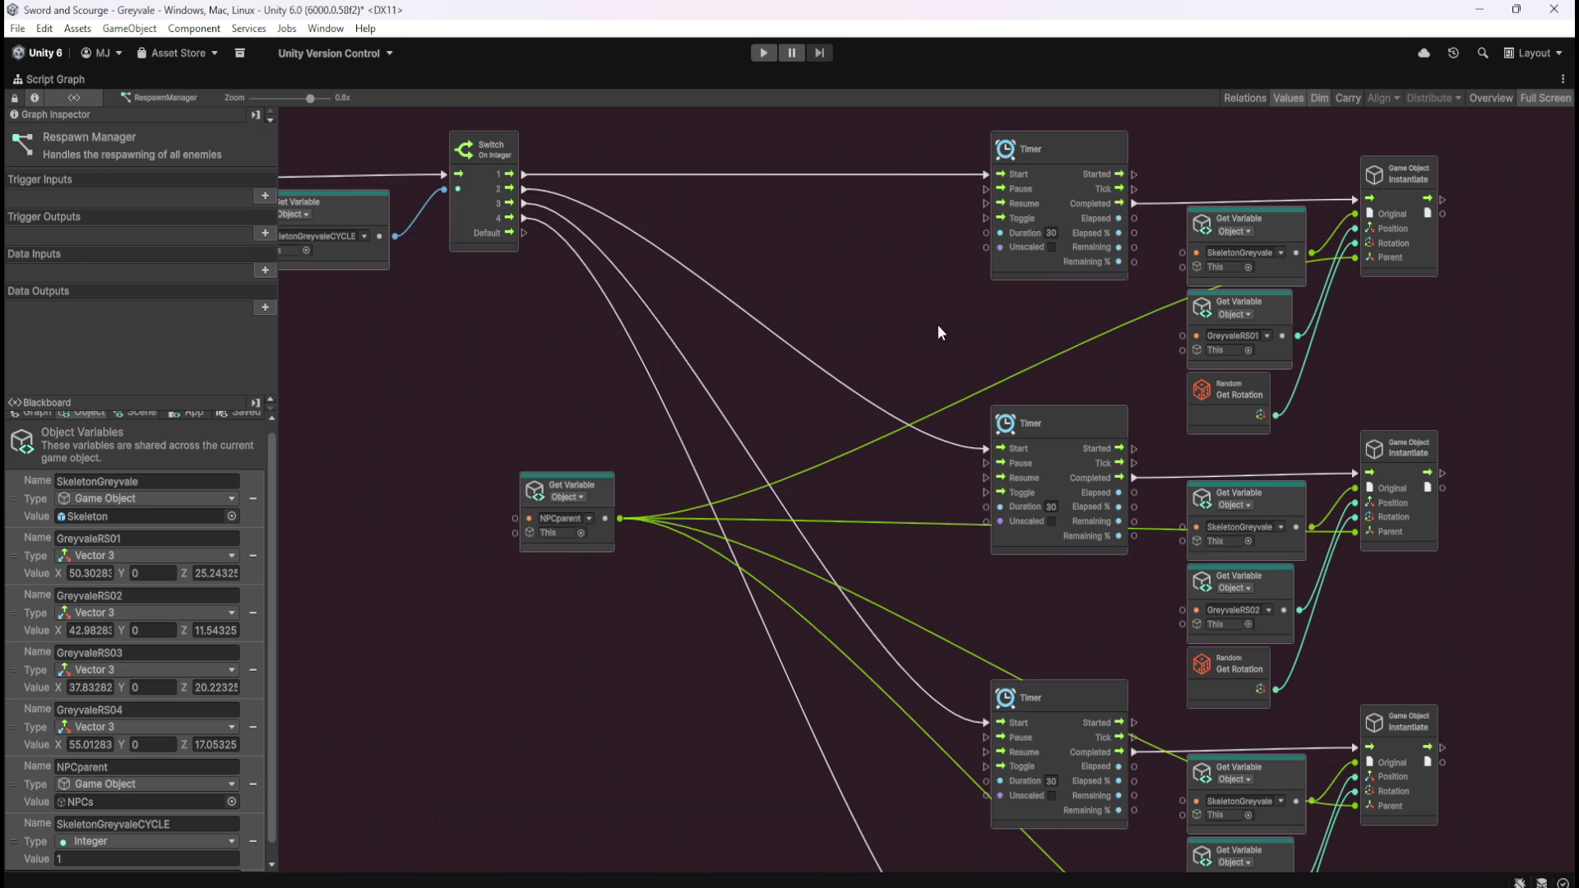
scroll(794, 298, "down", 4)
- Shift the Timer, Get Variable and Instantiate columns left, closer to the Switch
scroll(859, 248, "up", 1)
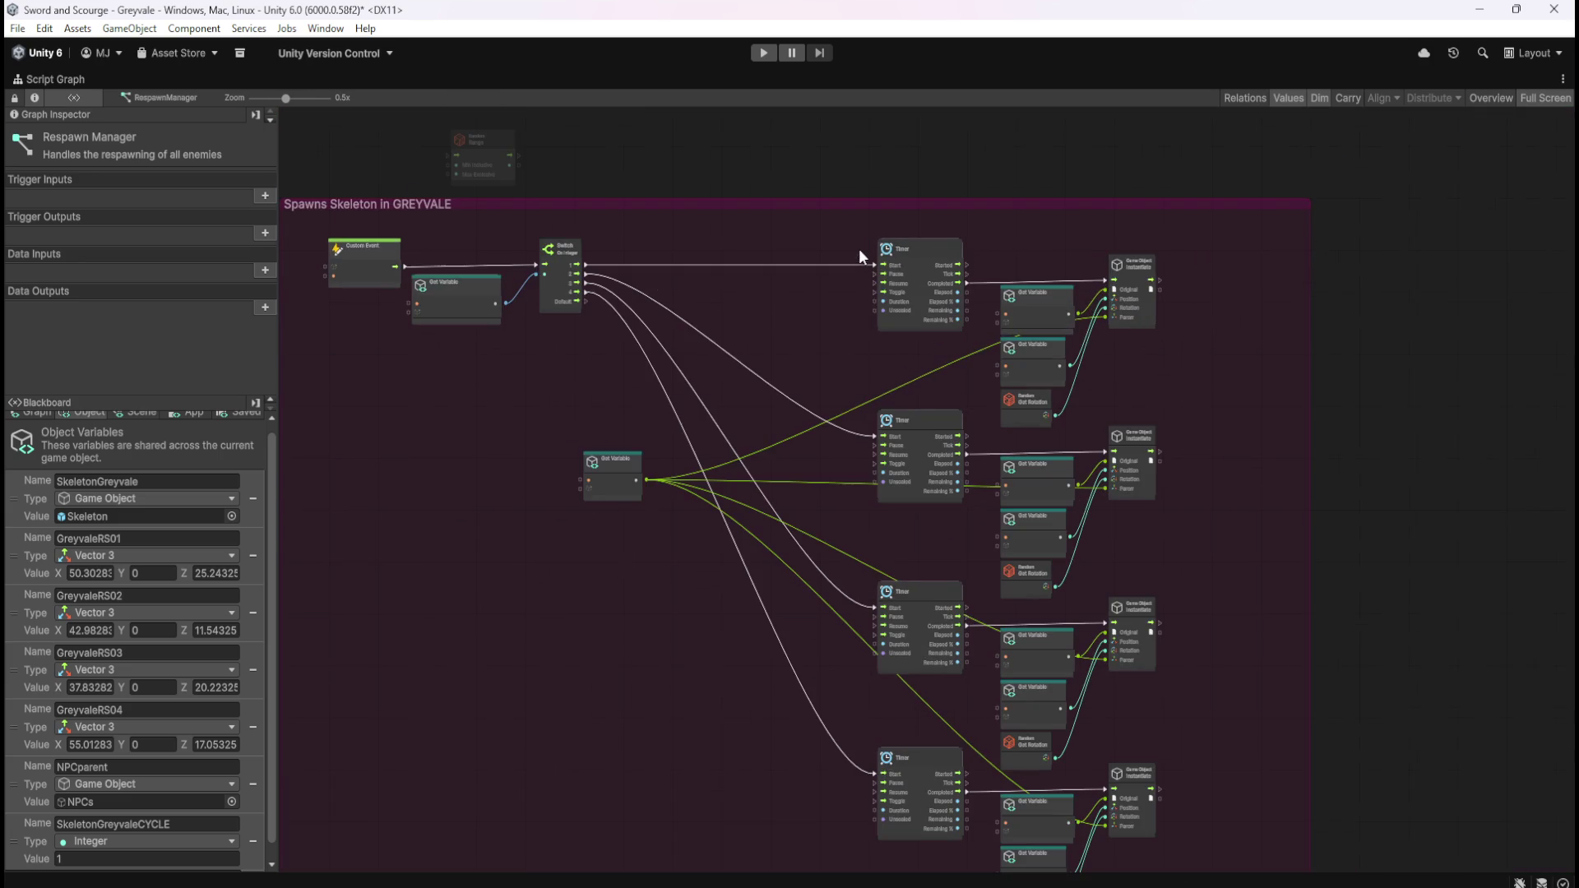
left_click_drag(1144, 452, 1153, 383)
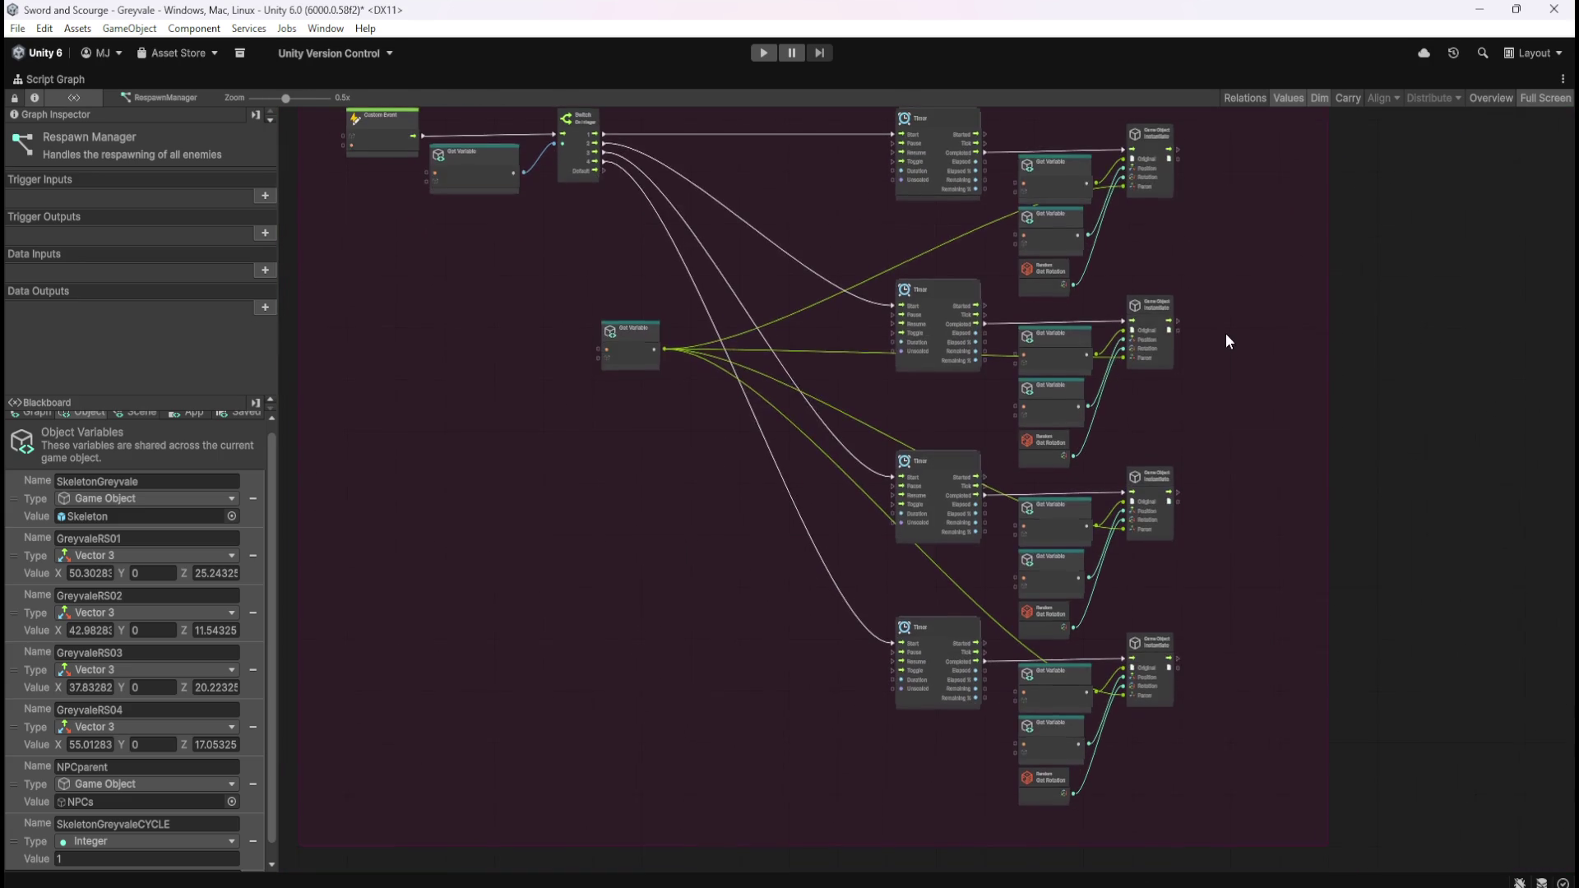
left_click_drag(1194, 227, 891, 837)
left_click_drag(958, 161, 832, 193)
mouse_move(1128, 146)
left_mouse_down()
mouse_move(1133, 223)
mouse_move(1026, 313)
mouse_move(739, 737)
mouse_move(633, 827)
left_mouse_up()
left_click_drag(946, 397, 920, 403)
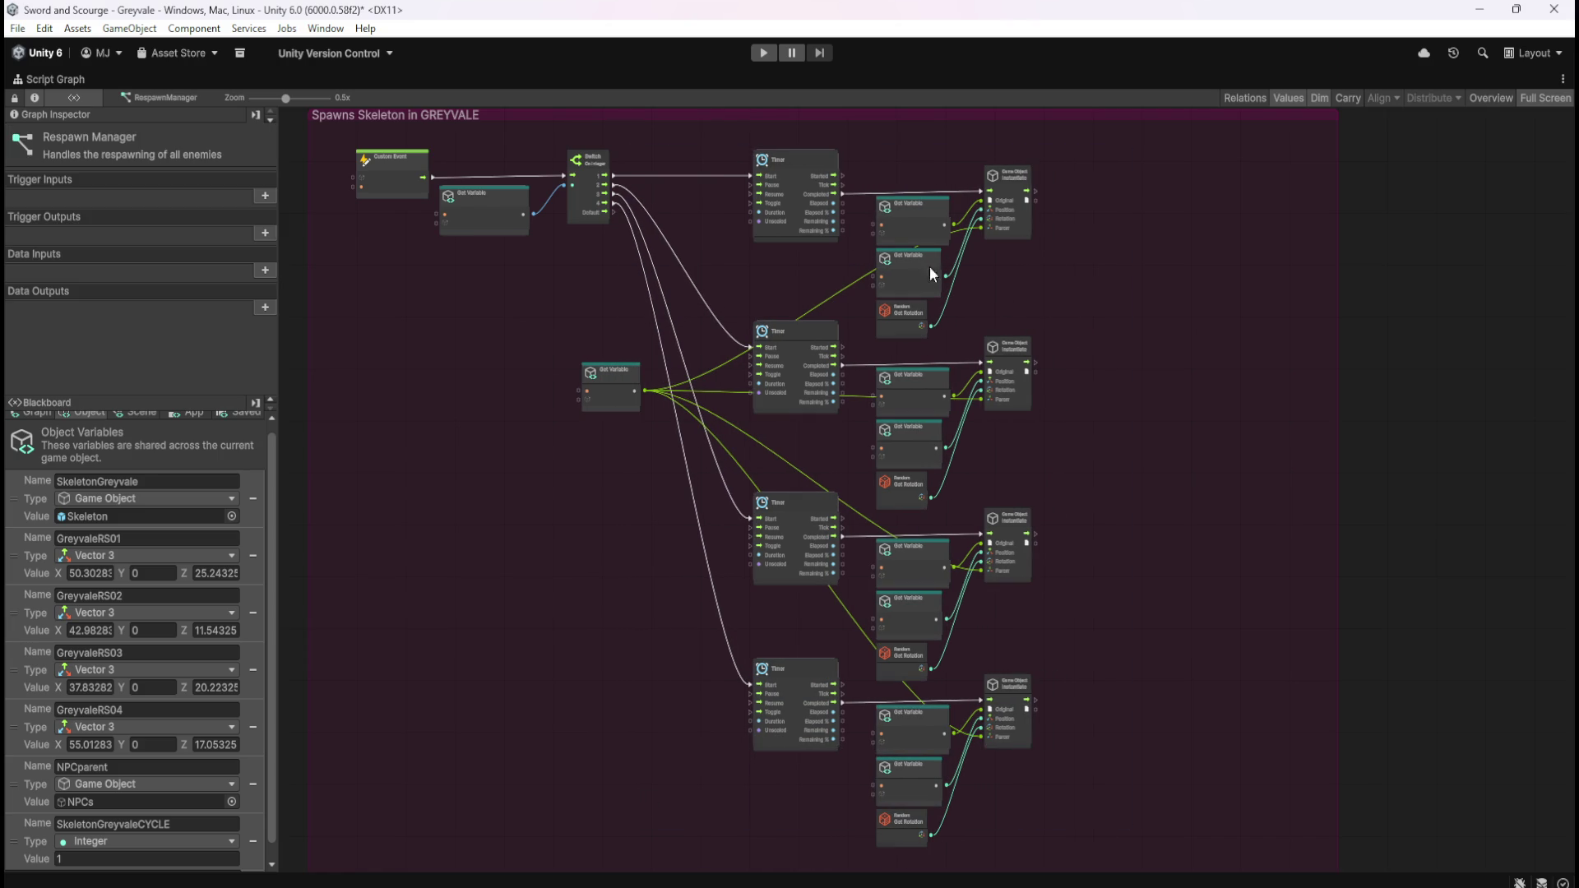
- Move the top Random Get Rotation node below NPCparent
scroll(977, 290, "up", 2)
mouse_move(1127, 306)
left_mouse_down()
mouse_move(1236, 446)
mouse_move(1331, 347)
left_mouse_up()
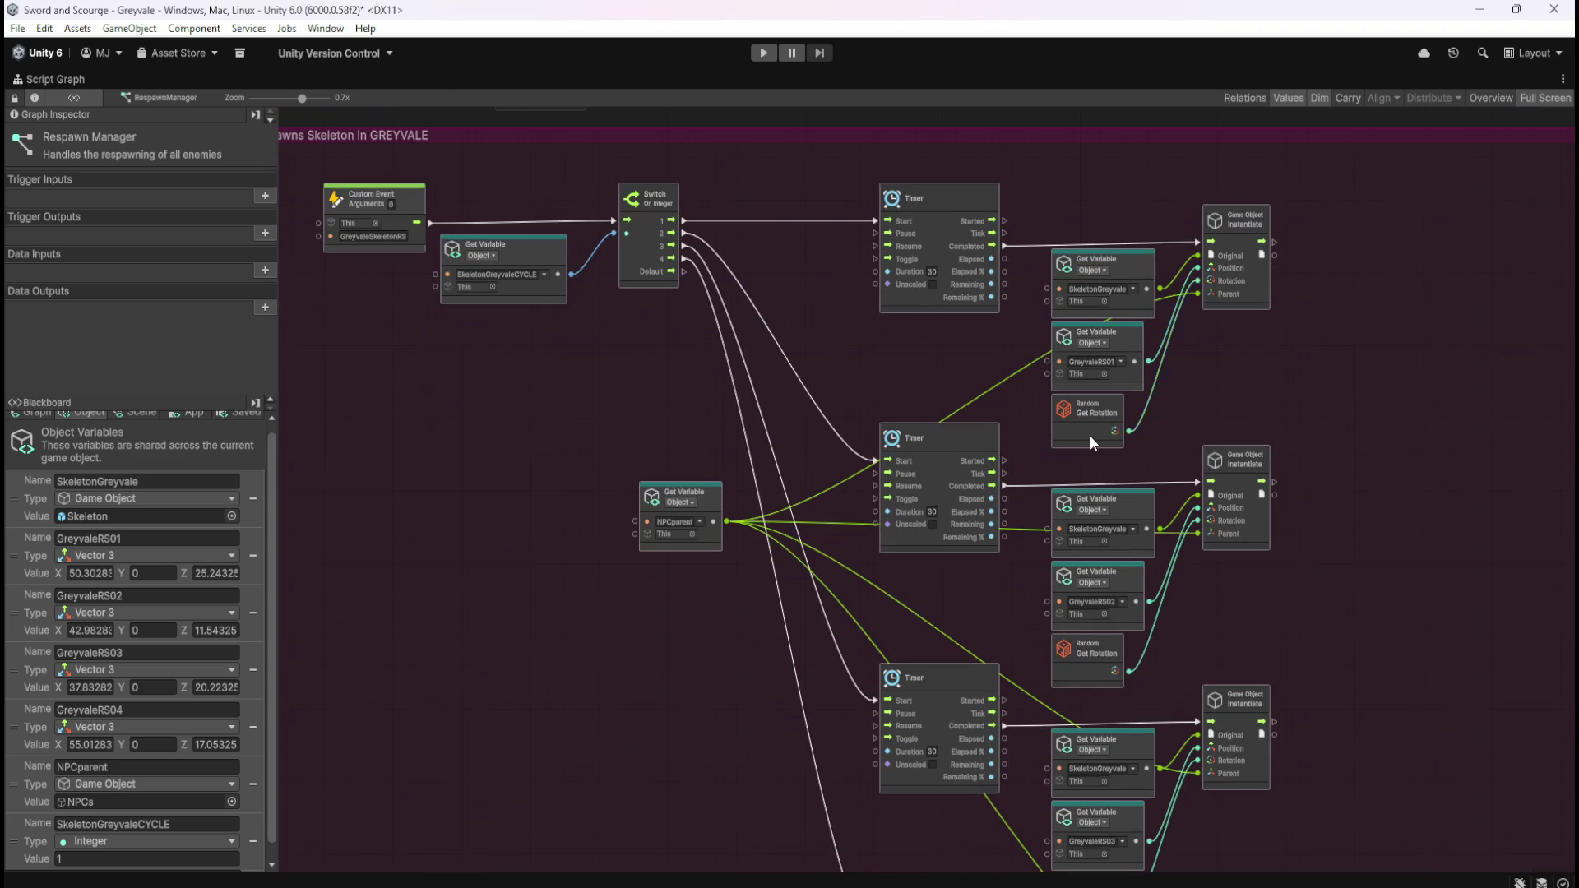
left_click(1089, 434)
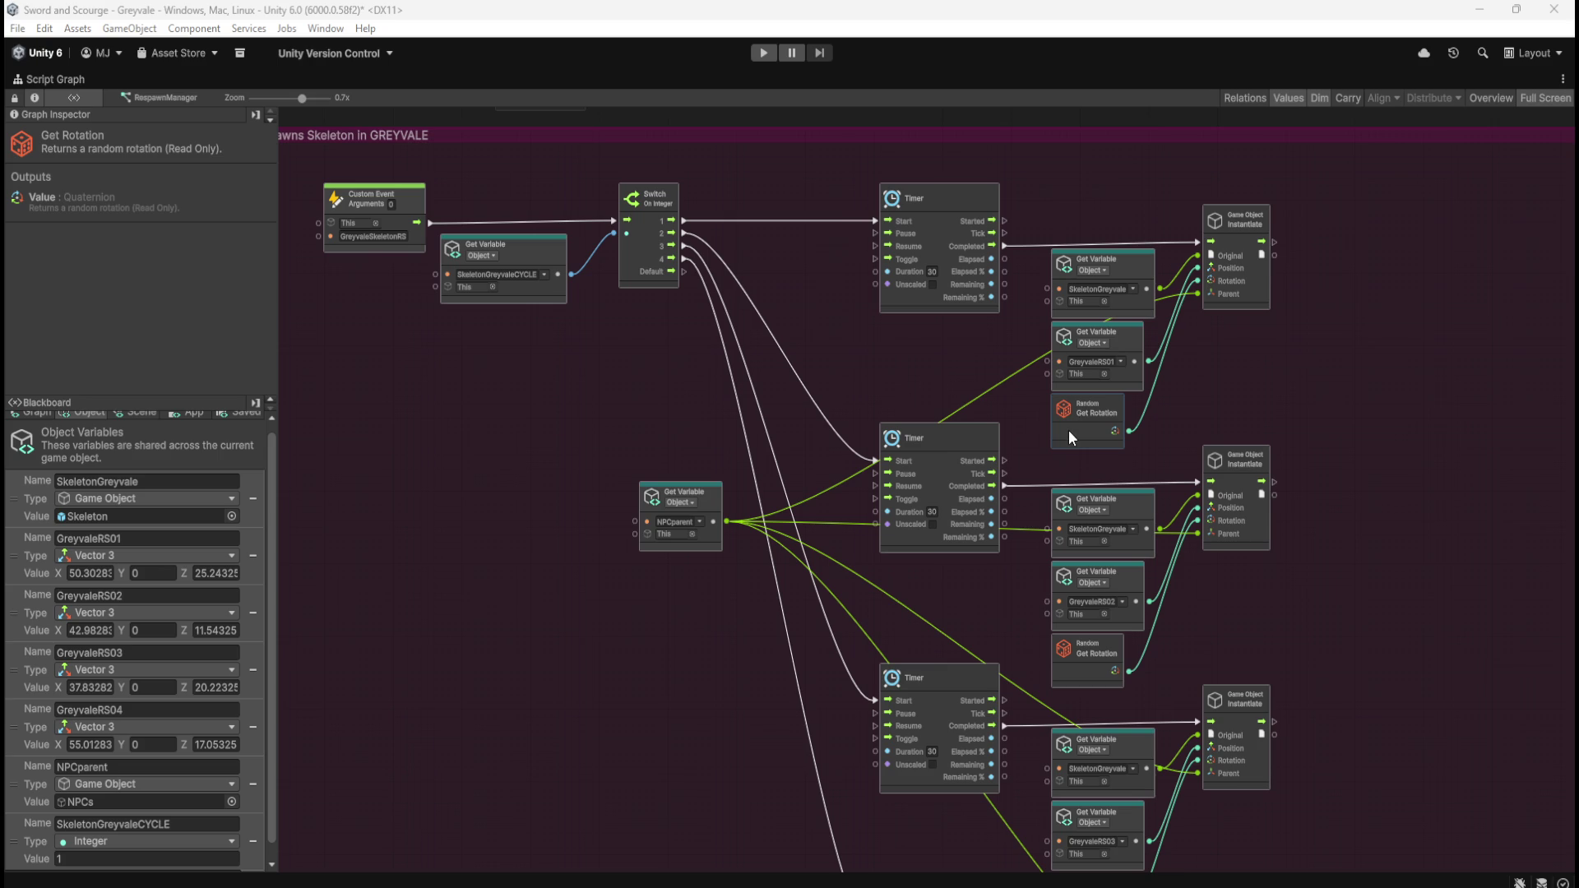
mouse_move(1073, 436)
left_mouse_down()
mouse_move(997, 434)
mouse_move(649, 624)
mouse_move(662, 473)
left_mouse_up()
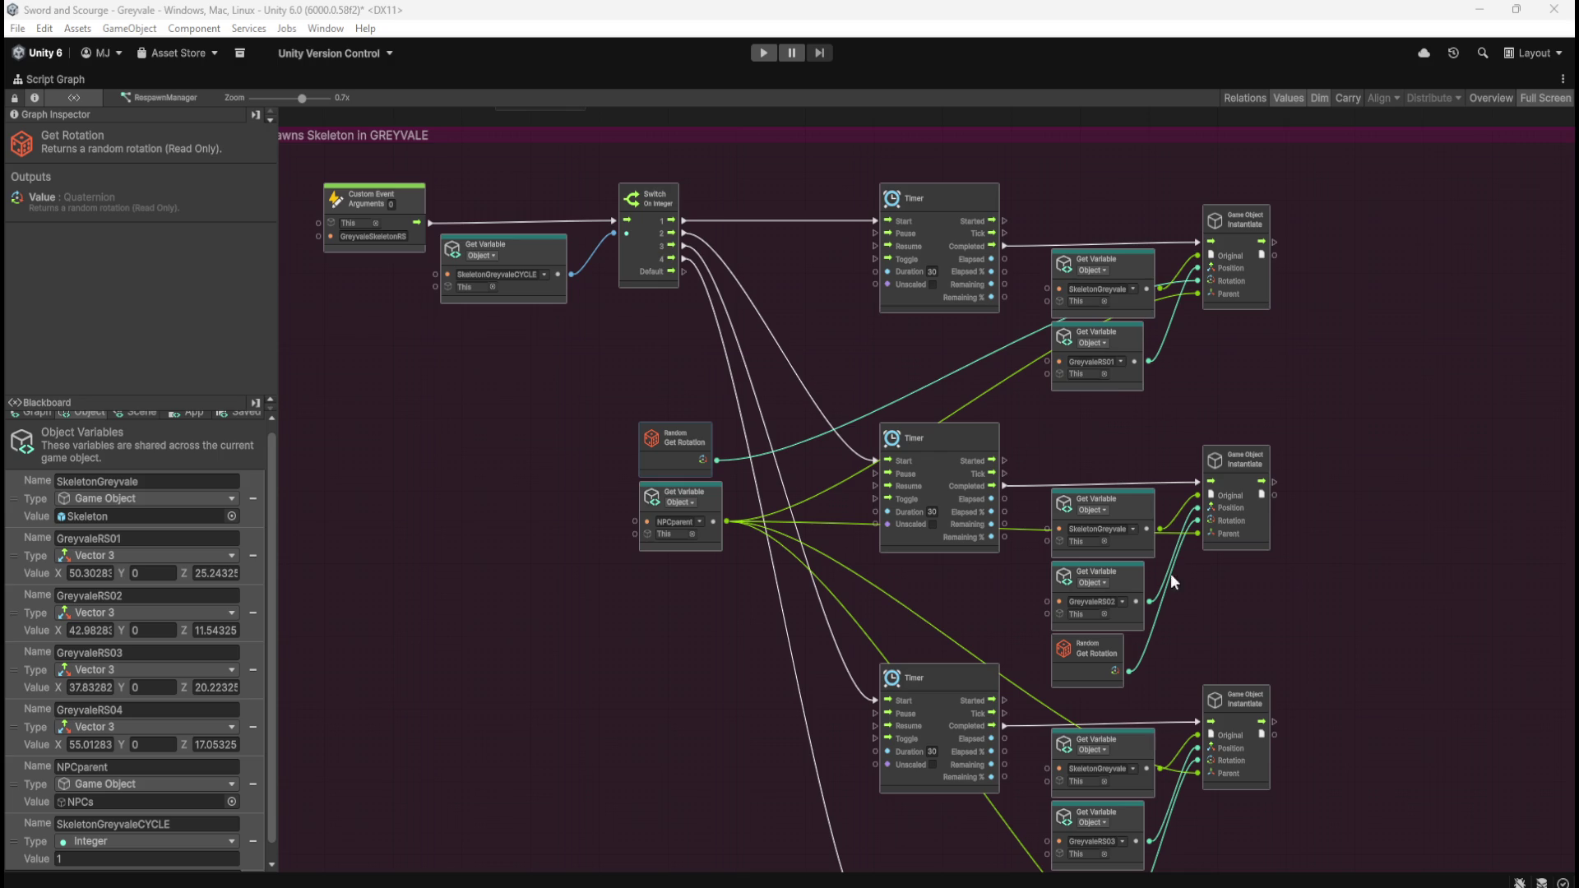
- Delete the redundant Random Get Rotation nodes, keeping the shared one
scroll(1244, 506, "down", 4)
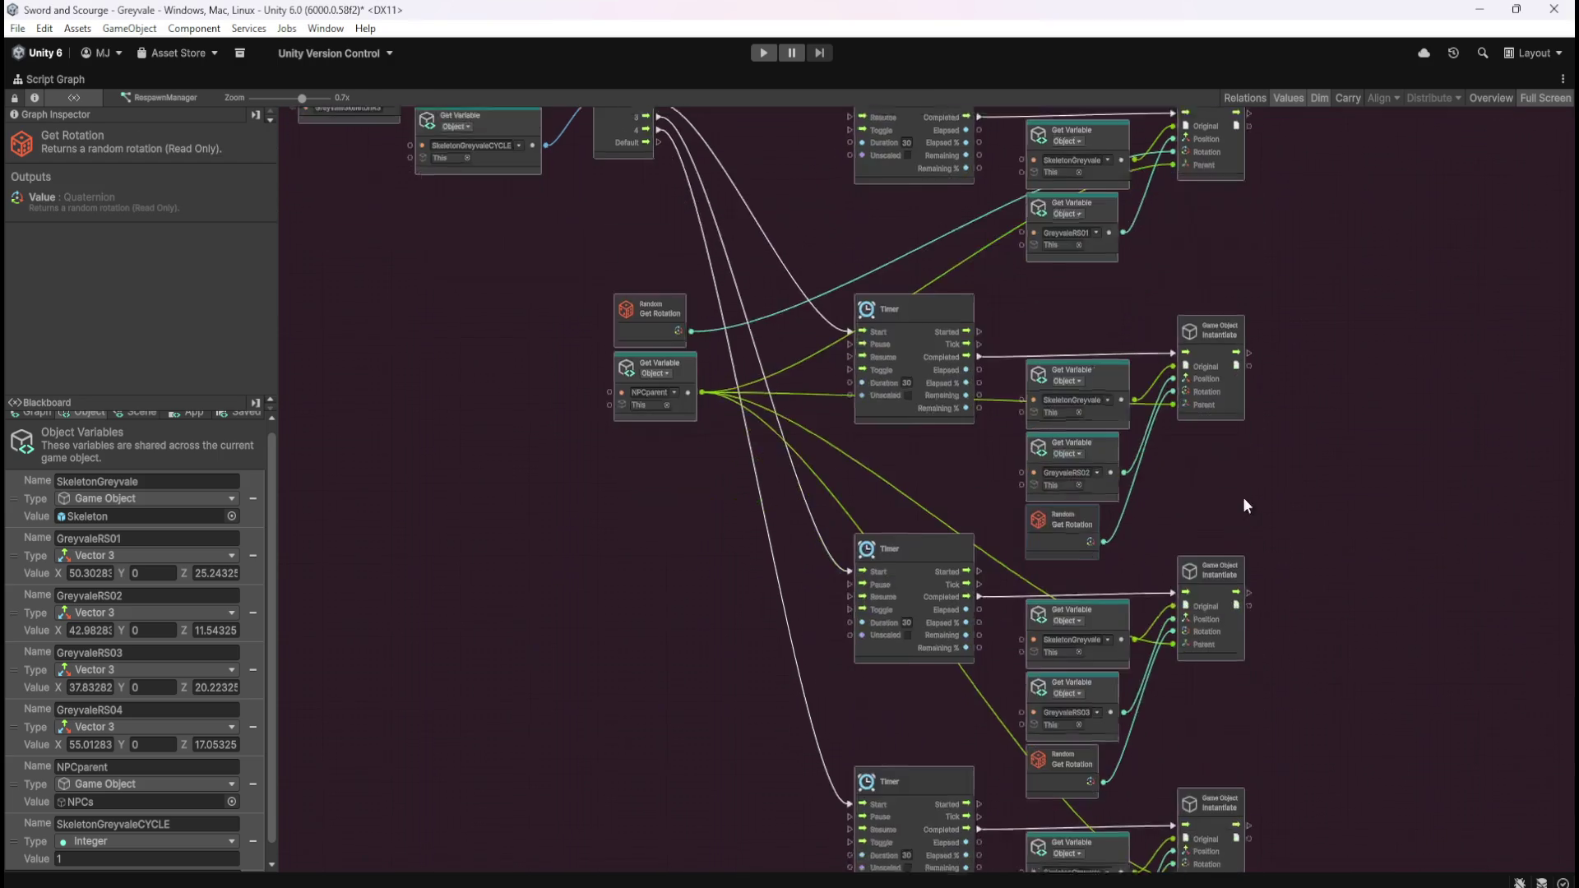
left_click(1046, 528)
key("Delete")
left_click(1040, 753)
key("Delete")
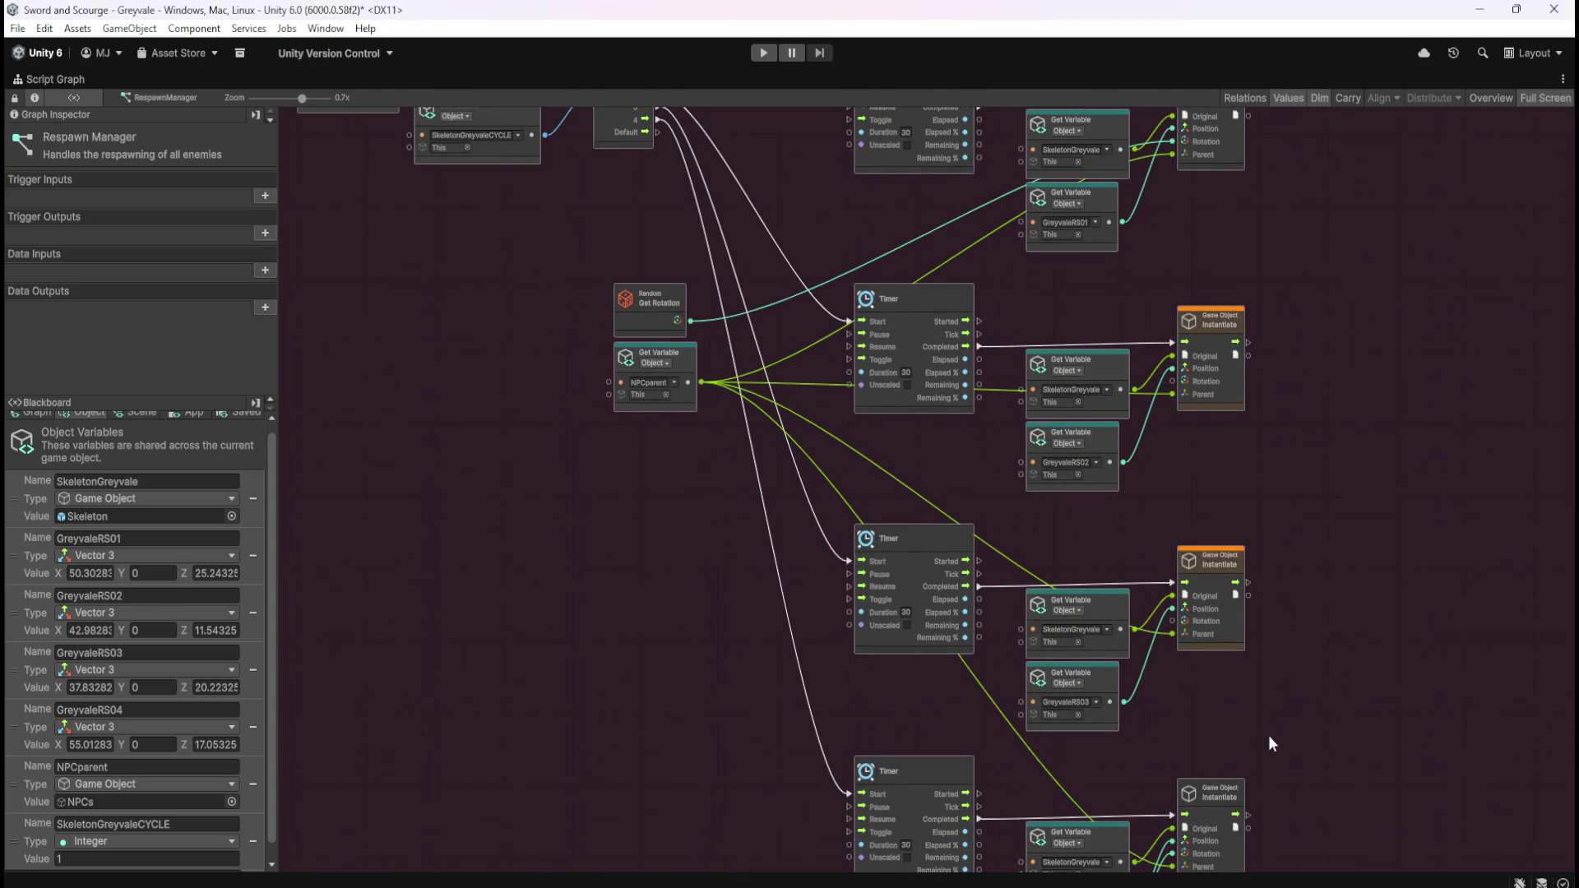
scroll(1184, 658, "down", 6)
key("ctrl+z")
key("ctrl+z")
key("ctrl+z")
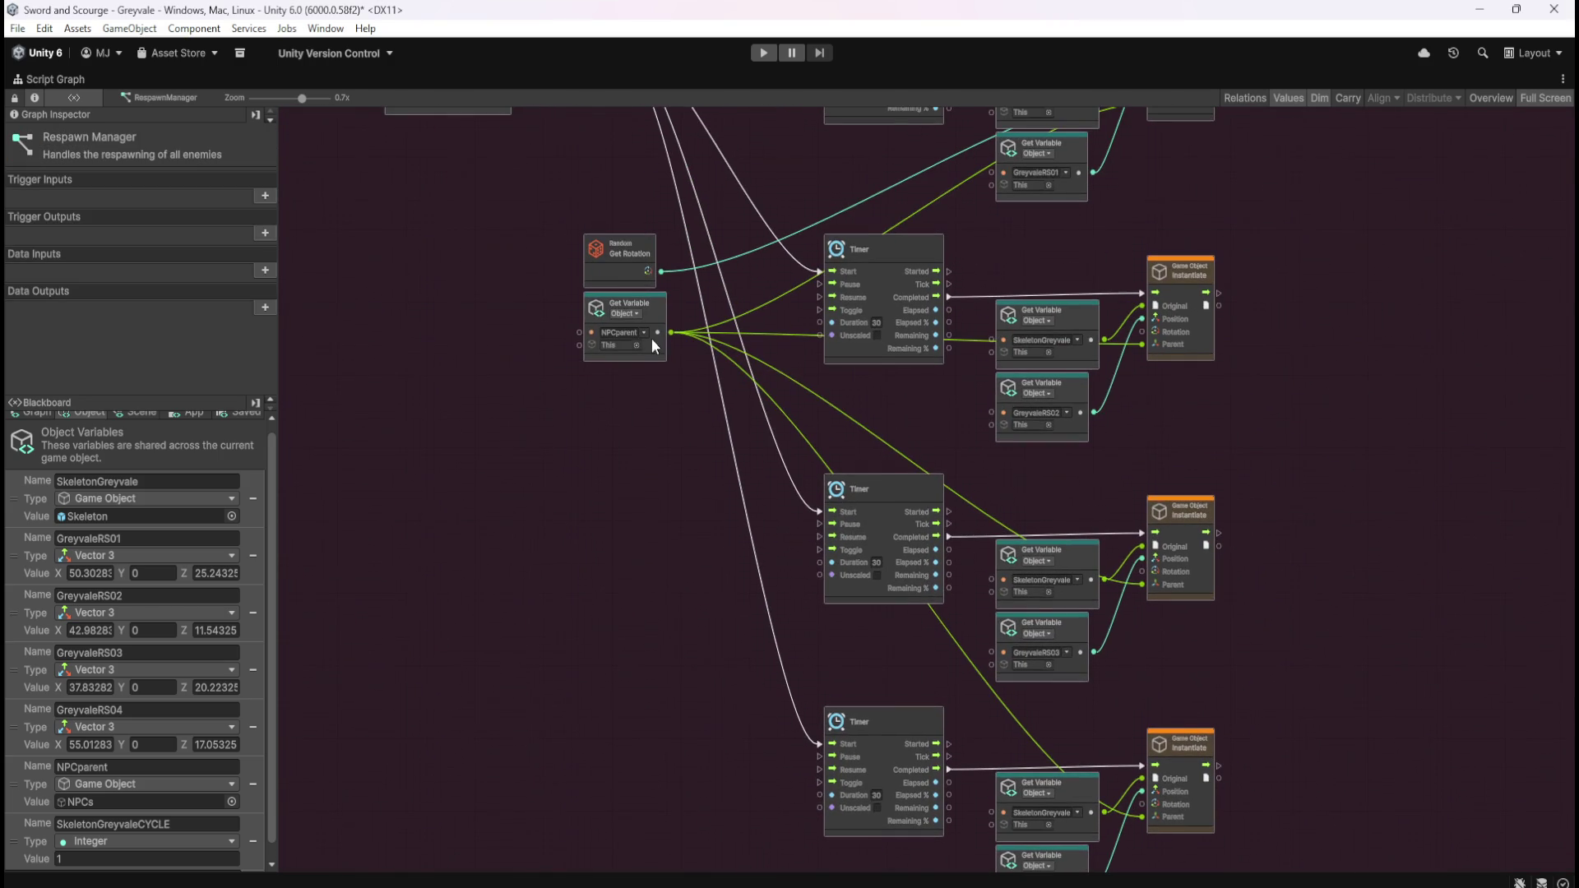
- Wire the shared random rotation into the top, middle and bottom Instantiate Rotation inputs
mouse_move(649, 271)
left_mouse_down()
mouse_move(1144, 308)
mouse_move(1142, 332)
left_mouse_up()
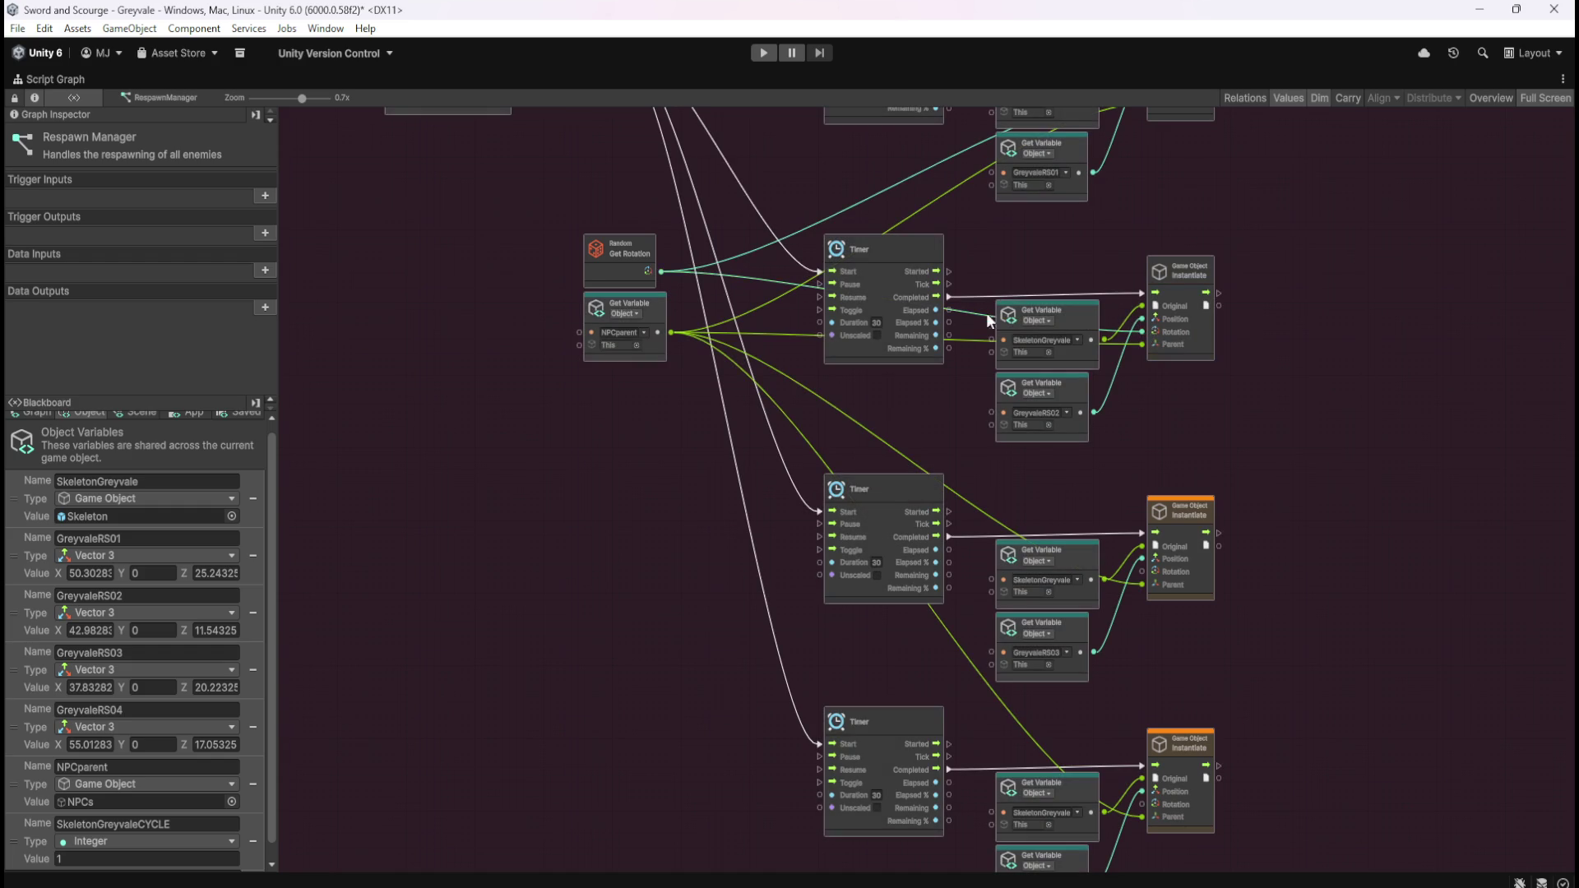
left_click_drag(648, 270, 1142, 572)
mouse_move(663, 273)
left_mouse_down()
mouse_move(1142, 754)
mouse_move(1143, 802)
left_mouse_up()
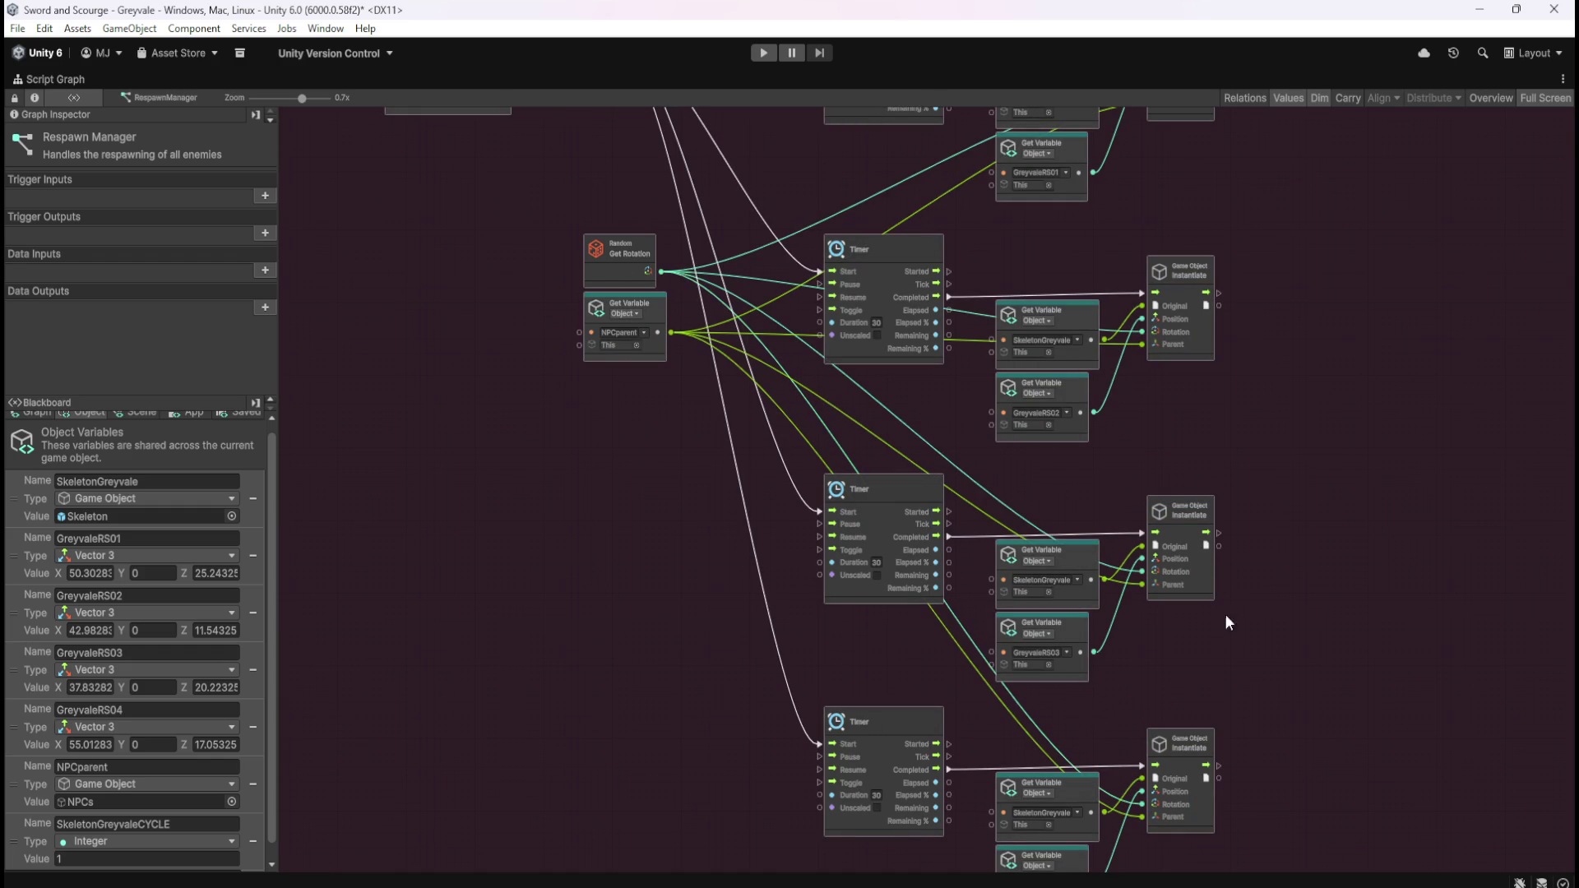
- Move one SkeletonGreyvale Get Variable beside the shared inputs and delete the two duplicates
left_click_drag(1169, 411, 1219, 578)
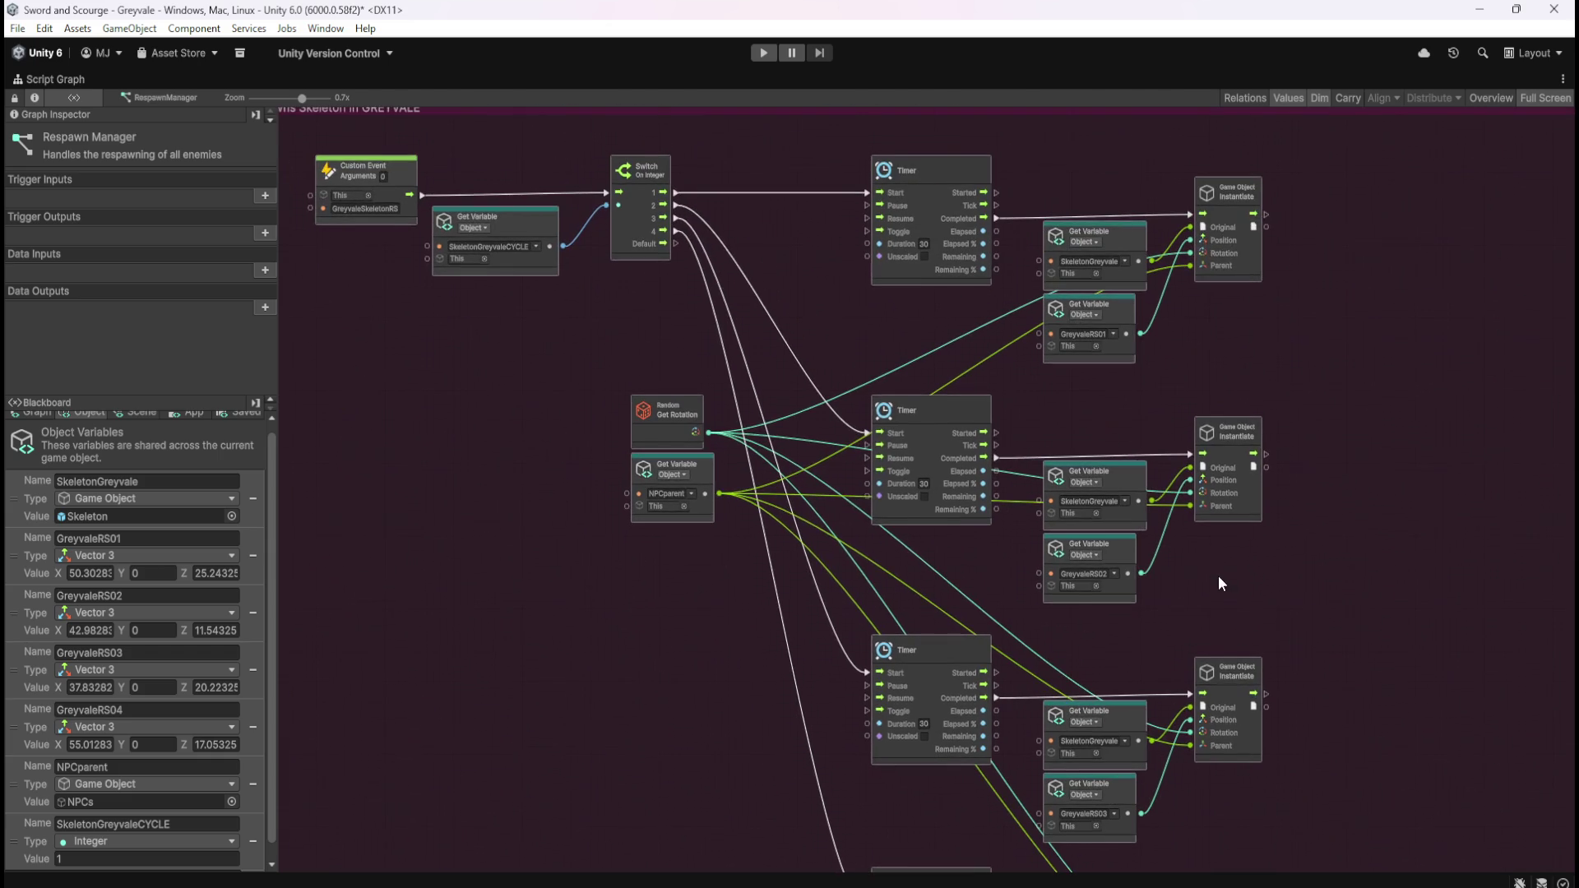
mouse_move(1123, 232)
left_mouse_down()
mouse_move(751, 299)
mouse_move(712, 327)
left_mouse_up()
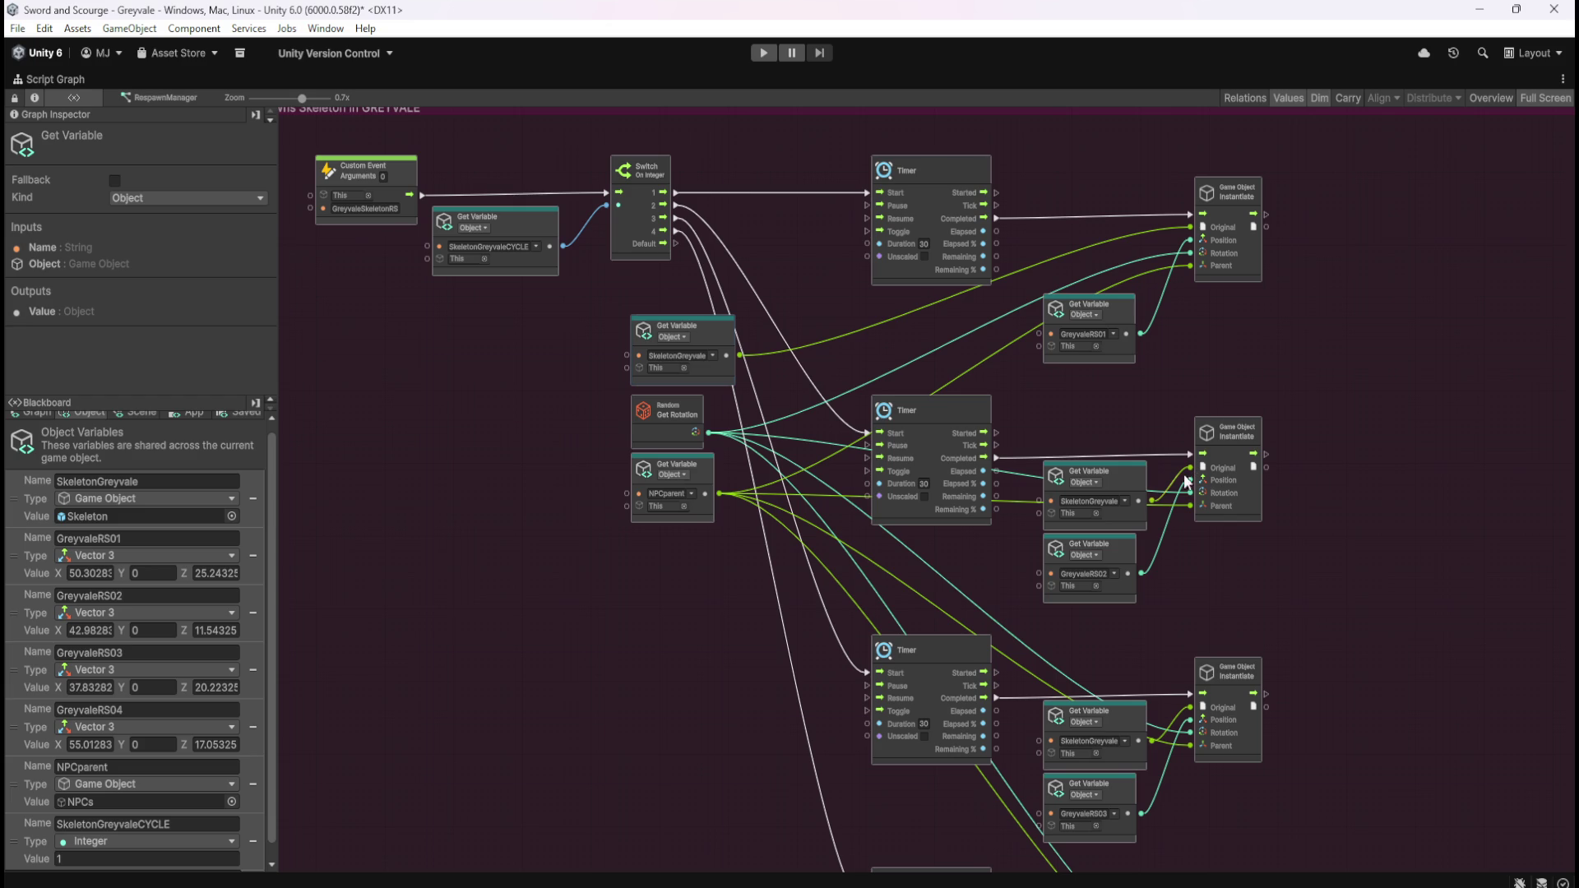
left_click(1141, 474)
key("Delete")
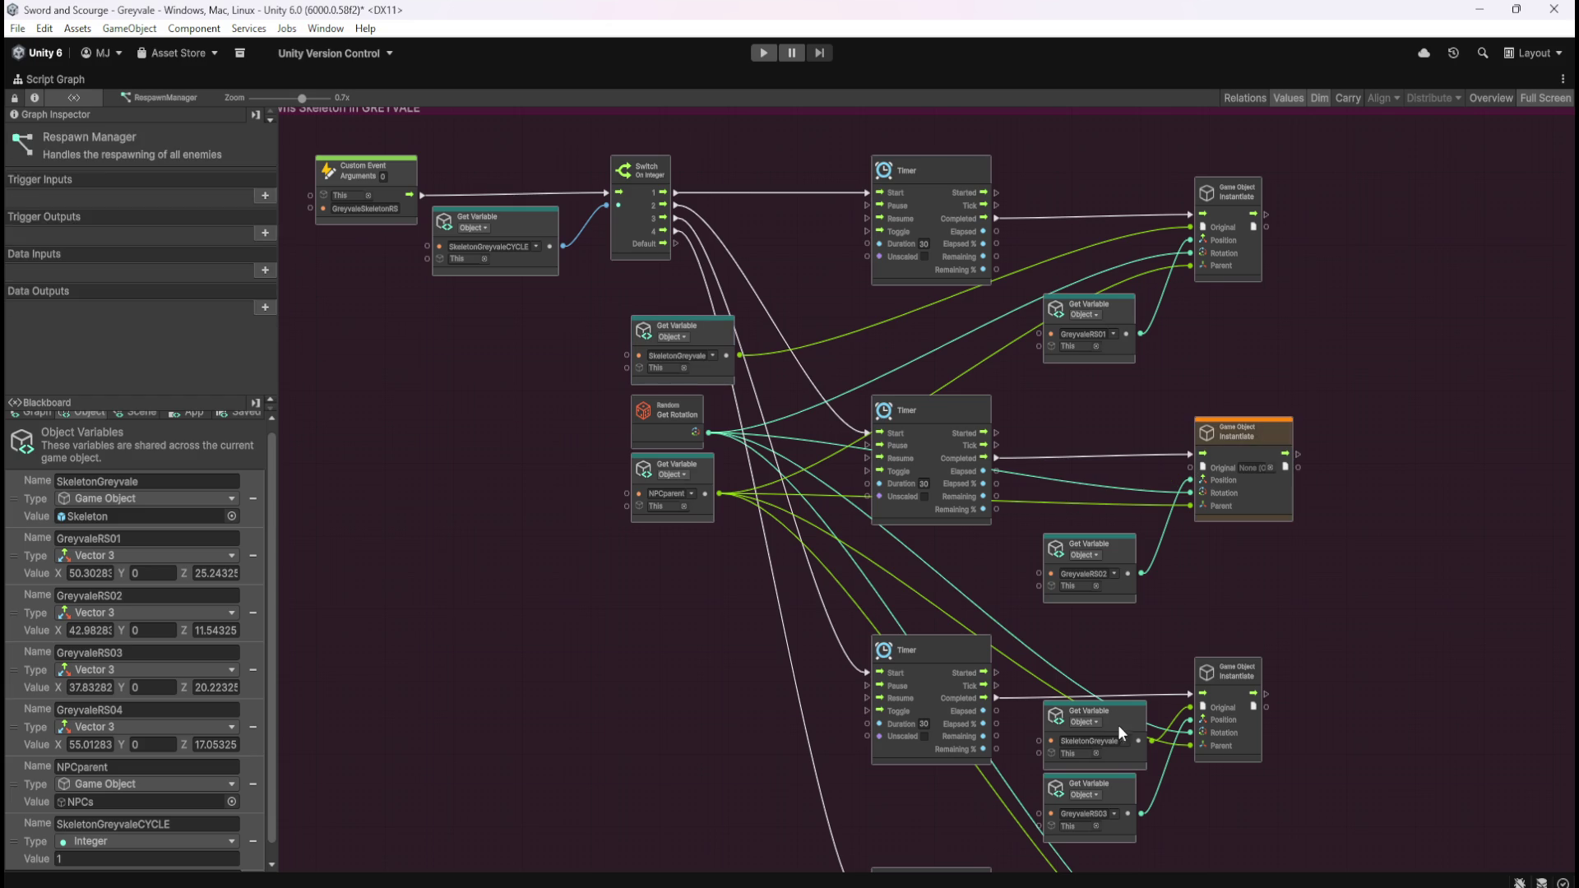
left_click(1112, 726)
key("Delete")
- Connect the shared SkeletonGreyvale to the Original input of all three Instantiate nodes
scroll(1122, 719, "down", 2)
scroll(1204, 721, "down", 3)
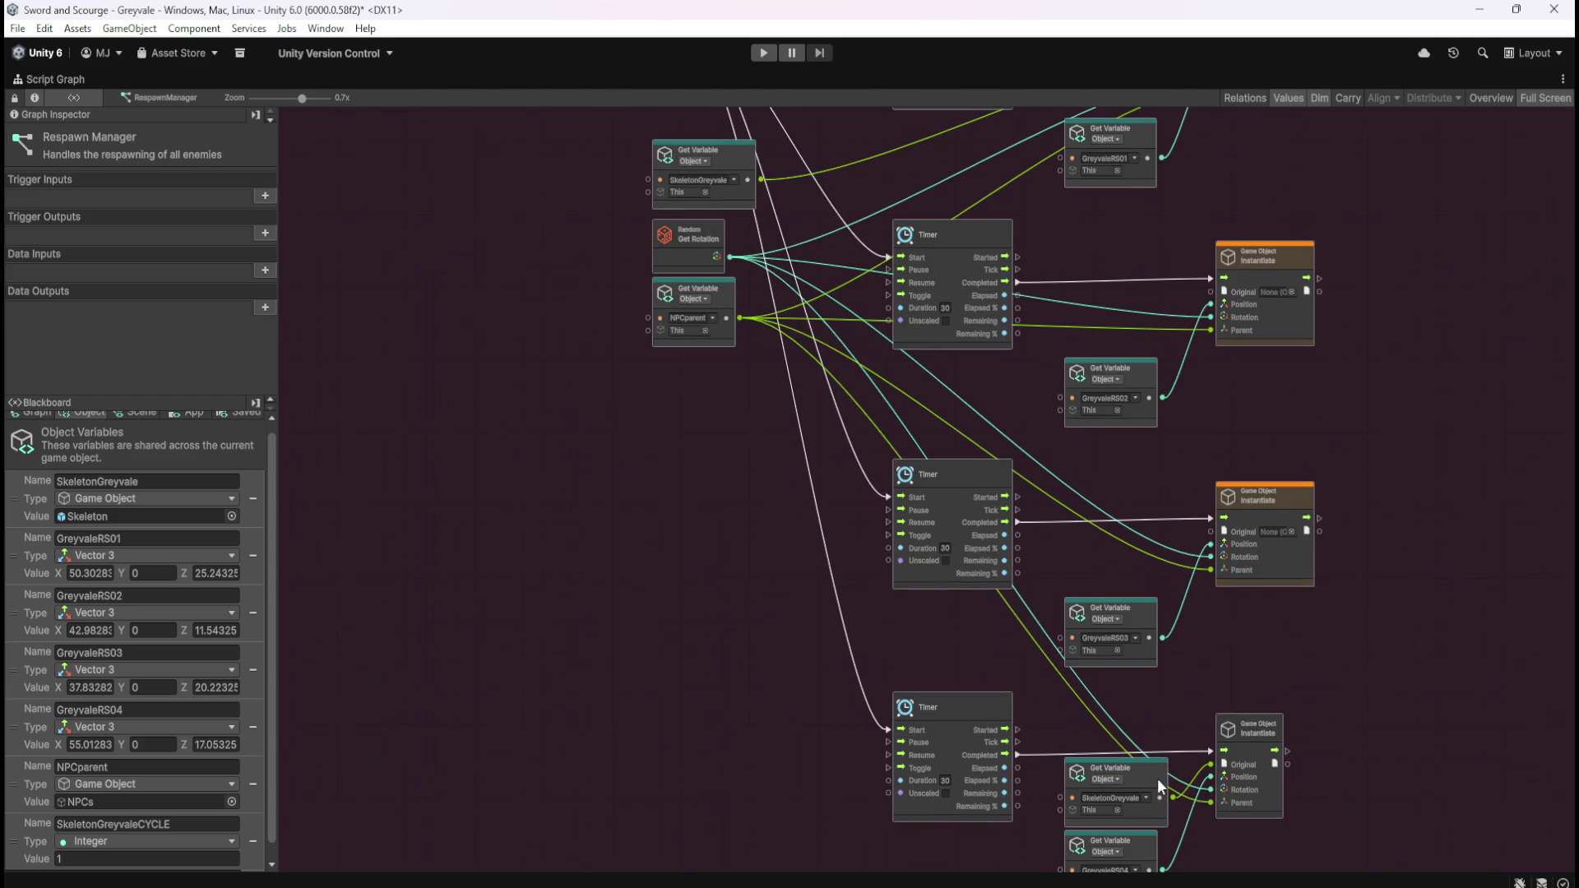
scroll(1375, 450, "up", 1)
mouse_move(740, 243)
left_mouse_down()
mouse_move(1165, 366)
mouse_move(1191, 355)
left_mouse_up()
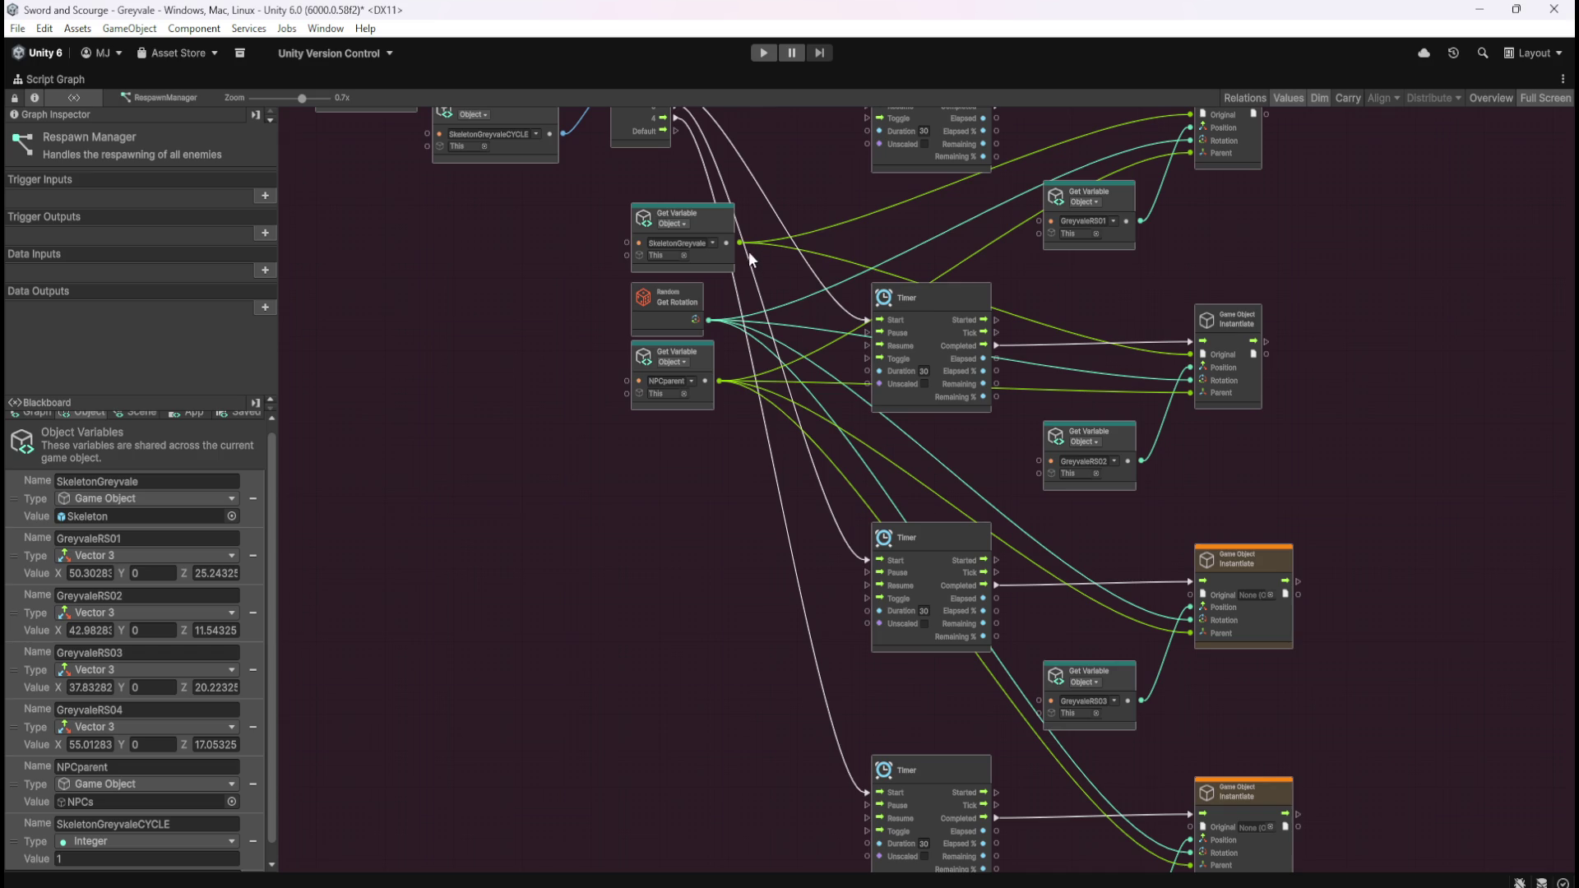
left_click_drag(741, 243, 1190, 594)
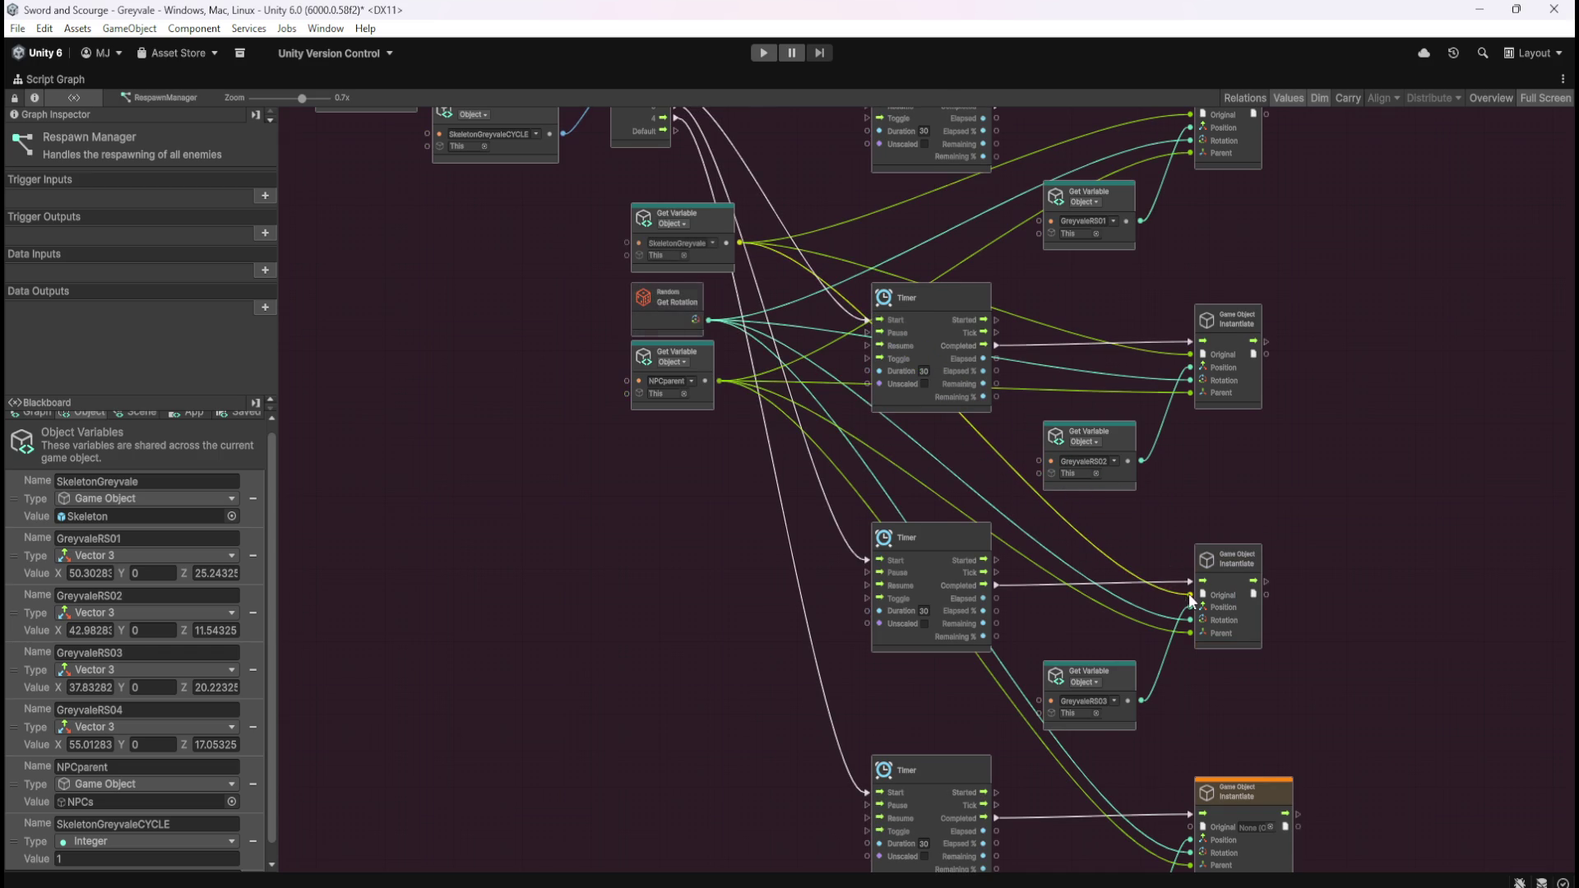
mouse_move(741, 243)
left_mouse_down()
mouse_move(1163, 836)
mouse_move(1193, 828)
left_mouse_up()
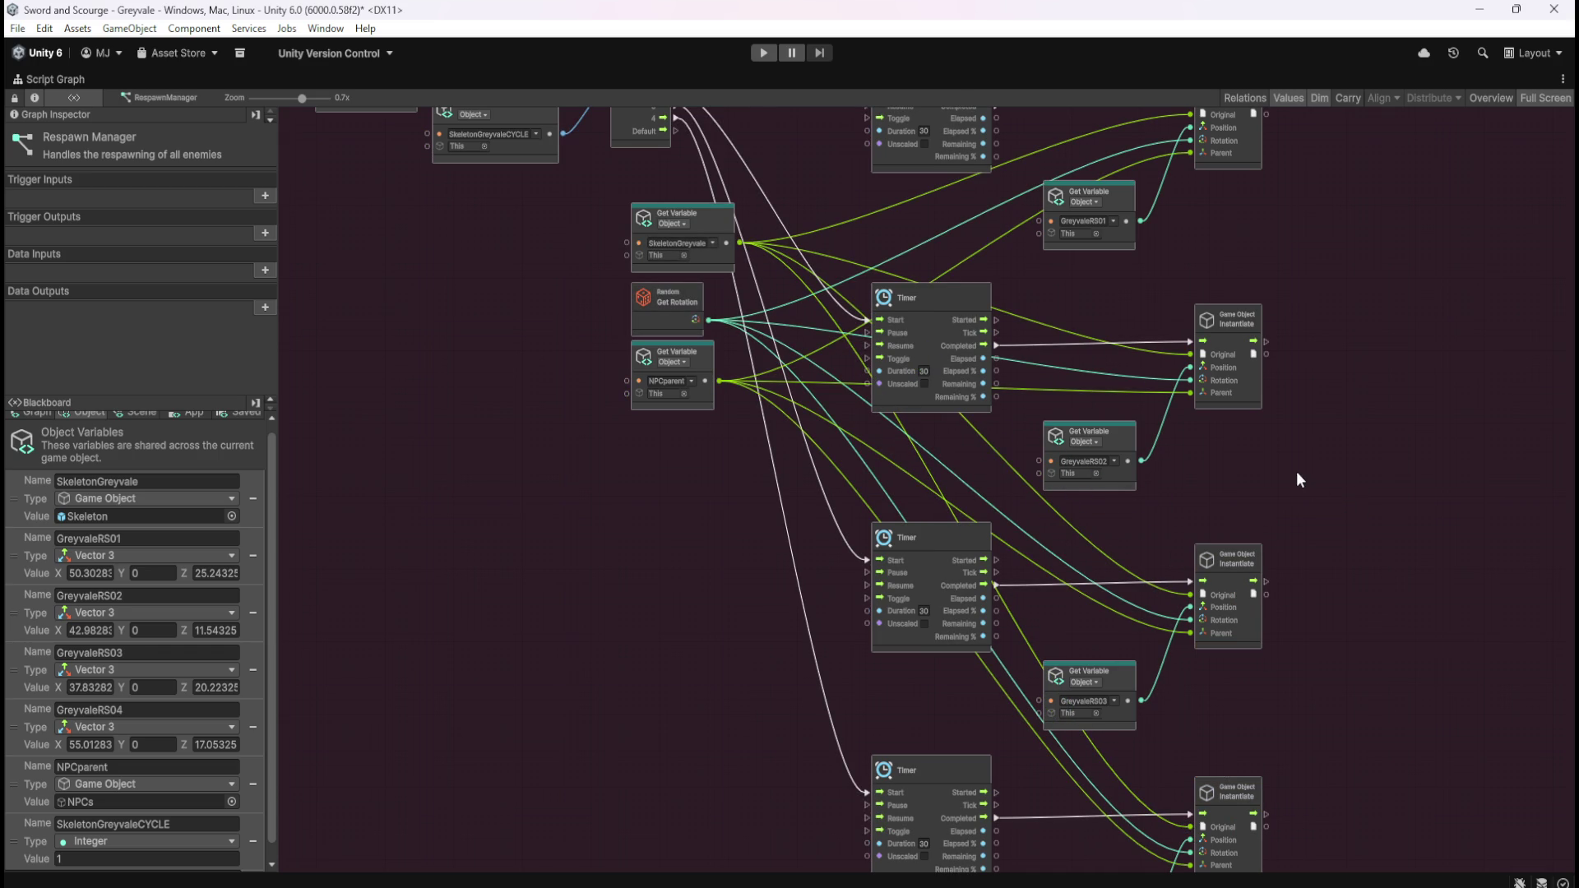
scroll(1283, 424, "down", 3)
scroll(1276, 349, "up", 6)
mouse_move(1262, 638)
left_mouse_down()
mouse_move(1303, 417)
mouse_move(1196, 639)
left_mouse_up()
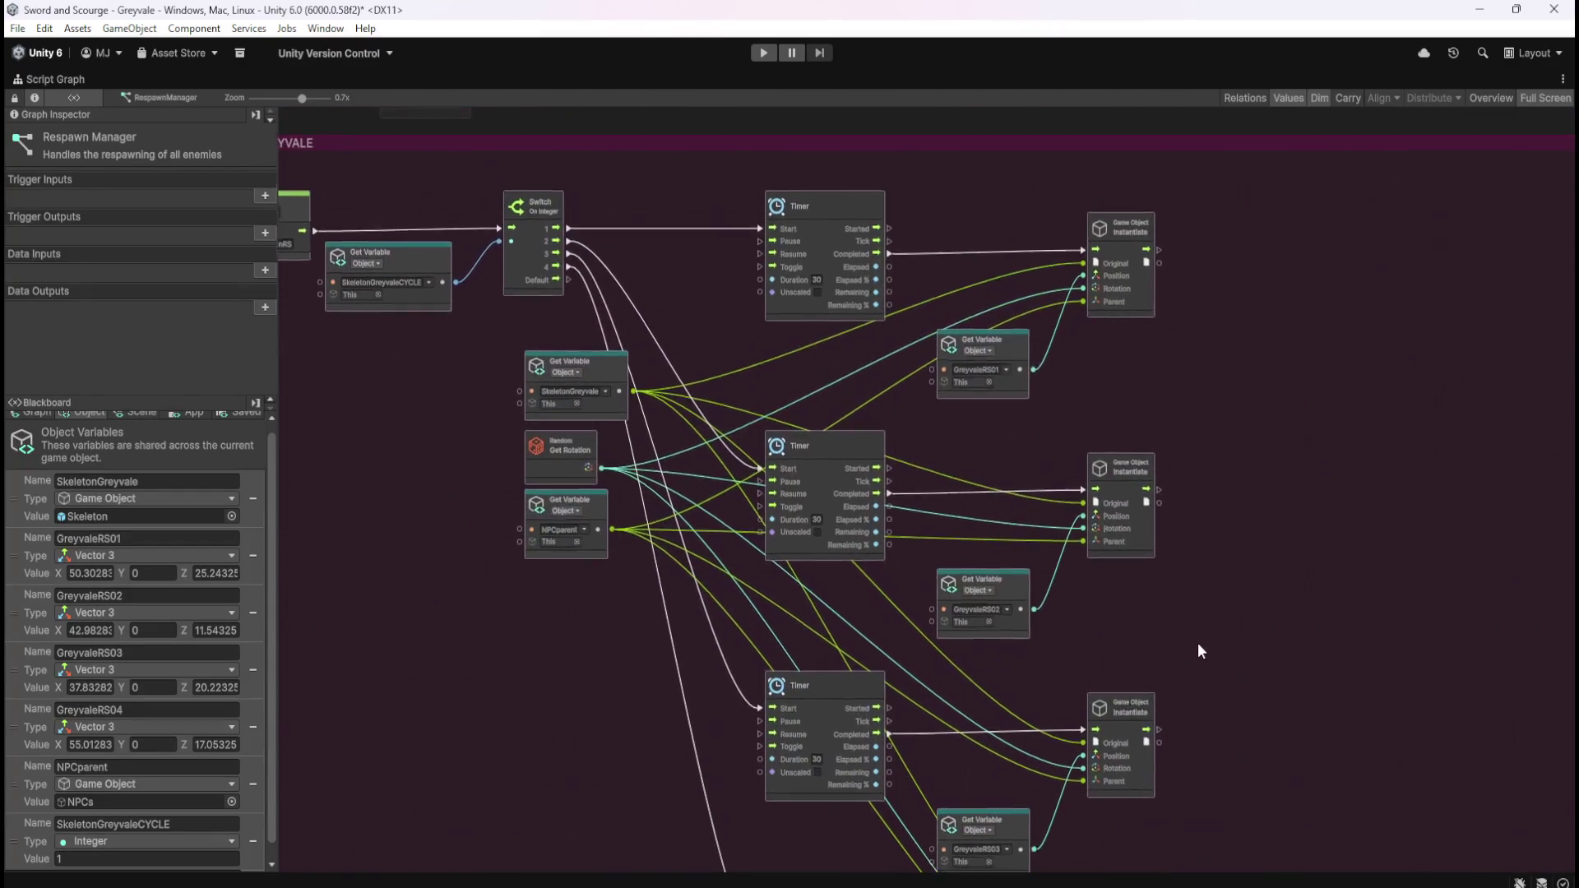
- Move the four GreyvaleRS position nodes up beside their Instantiate nodes
scroll(1280, 196, "down", 2)
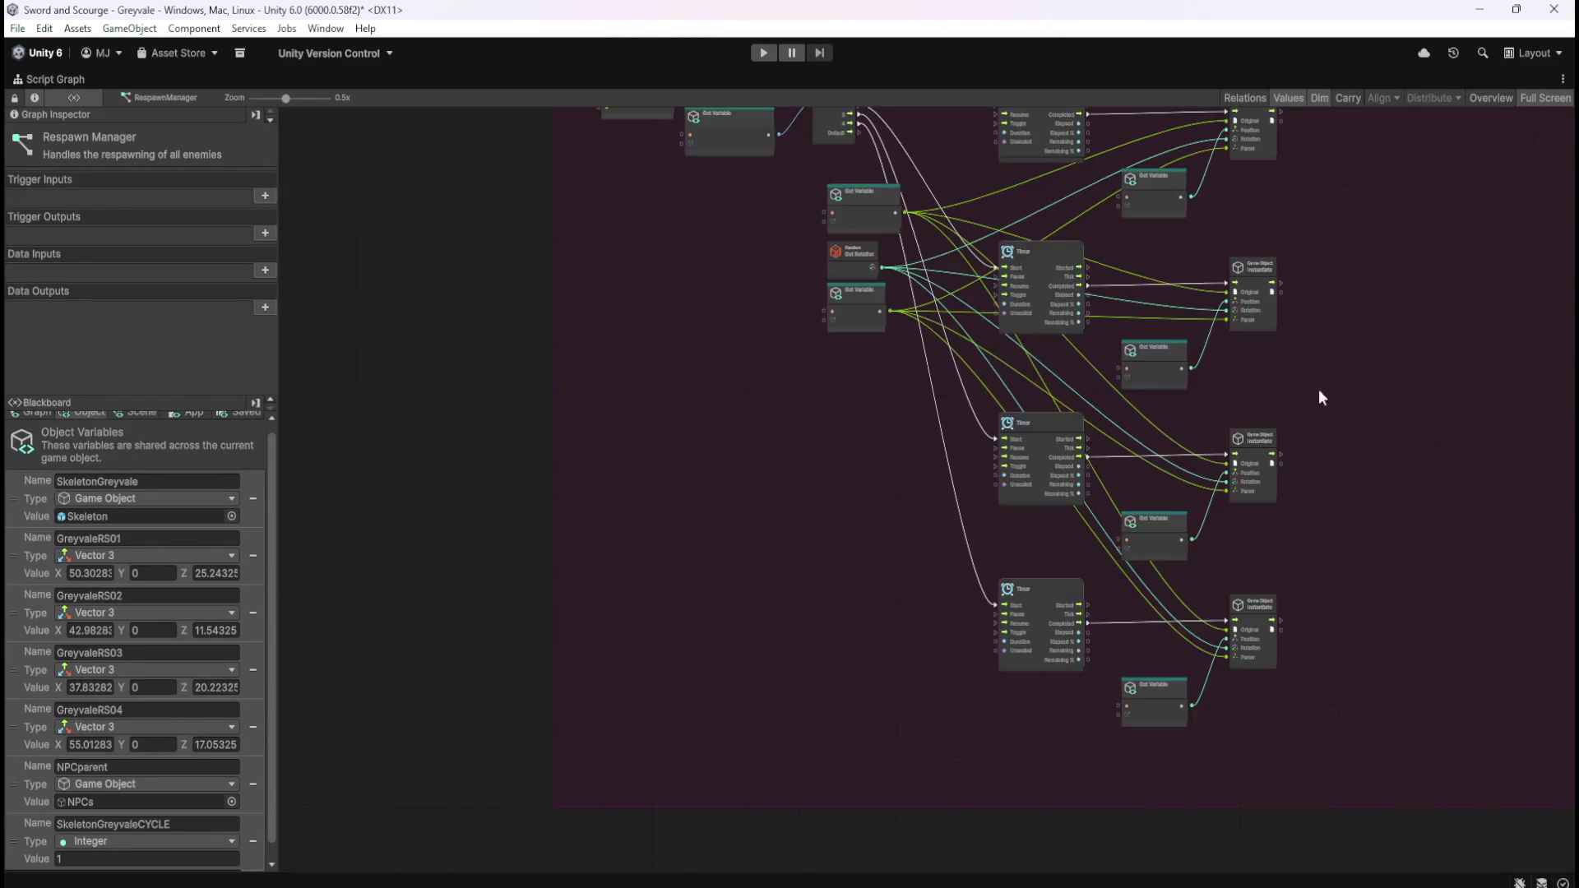
left_click_drag(1083, 262, 1125, 817)
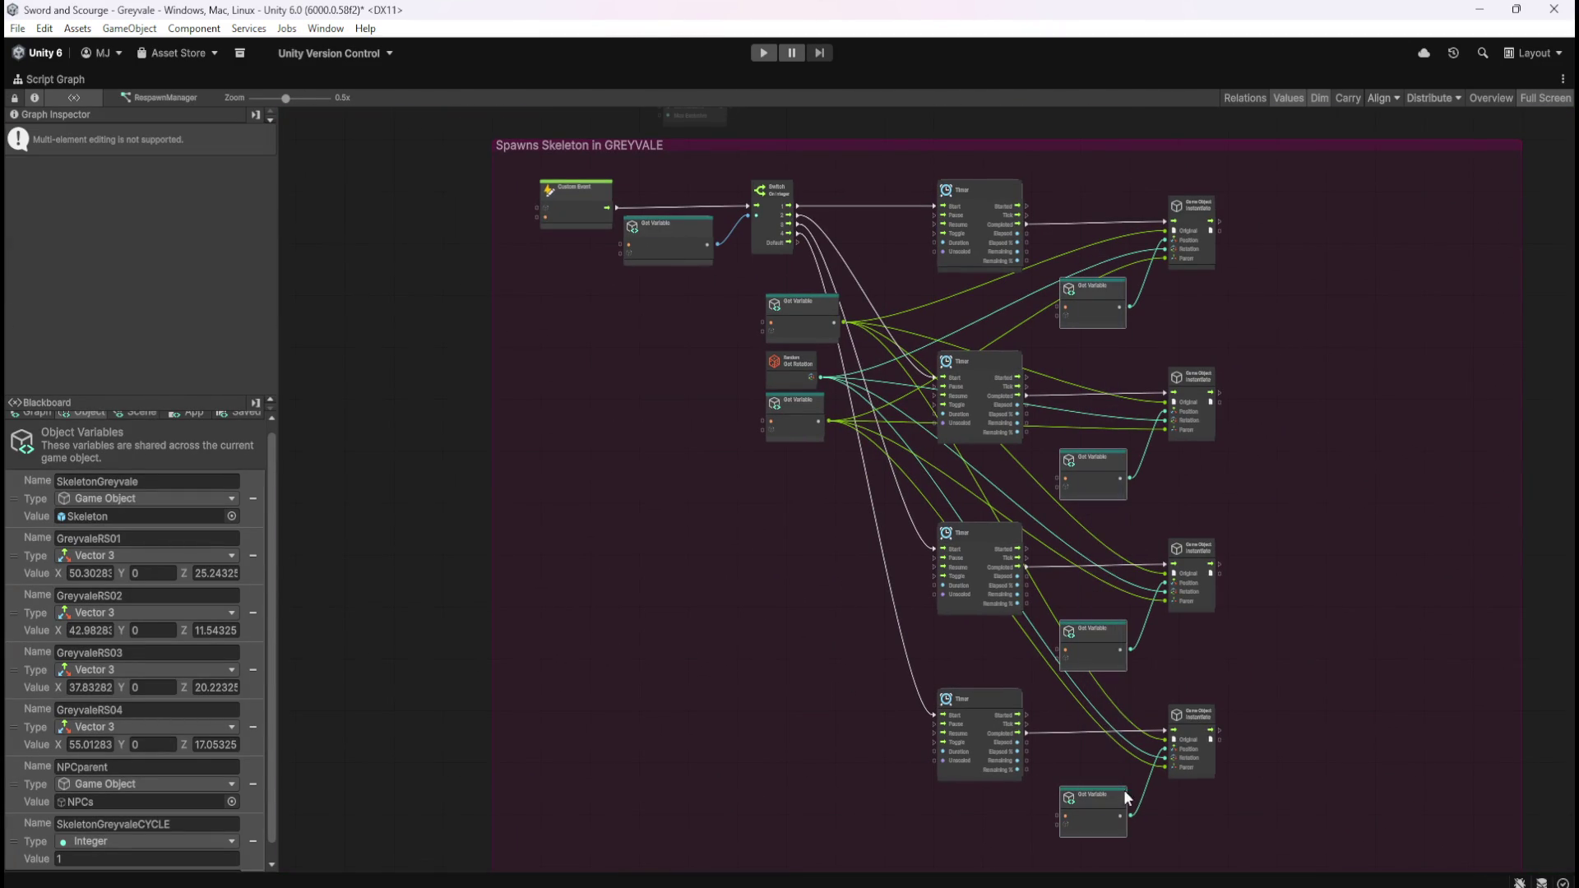
mouse_move(1096, 301)
left_mouse_down()
mouse_move(1099, 278)
mouse_move(1122, 292)
mouse_move(1119, 273)
left_mouse_up()
- Line up the Instantiate column and its variable nodes slightly further left
mouse_move(1289, 195)
left_mouse_down()
mouse_move(1162, 783)
mouse_move(1123, 802)
left_mouse_up()
left_click_drag(1107, 617, 1084, 614)
left_click_drag(1200, 194, 1088, 274)
mouse_move(1221, 209)
left_mouse_down()
mouse_move(1086, 709)
mouse_move(1084, 787)
left_mouse_up()
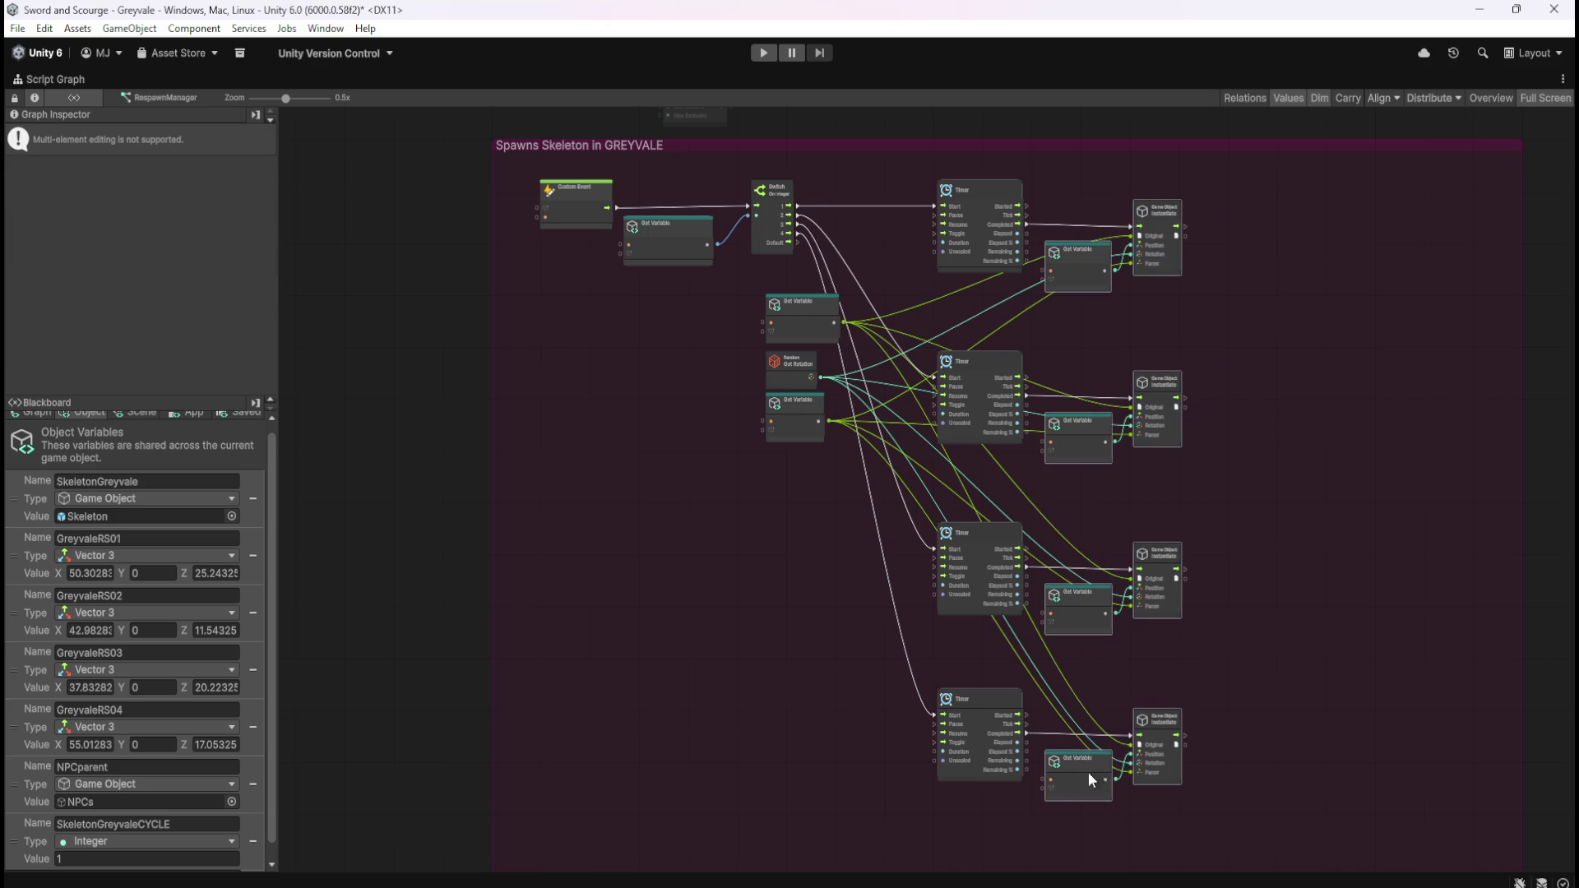
left_click_drag(1086, 617, 1084, 618)
left_click(1268, 487)
scroll(1147, 304, "up", 5)
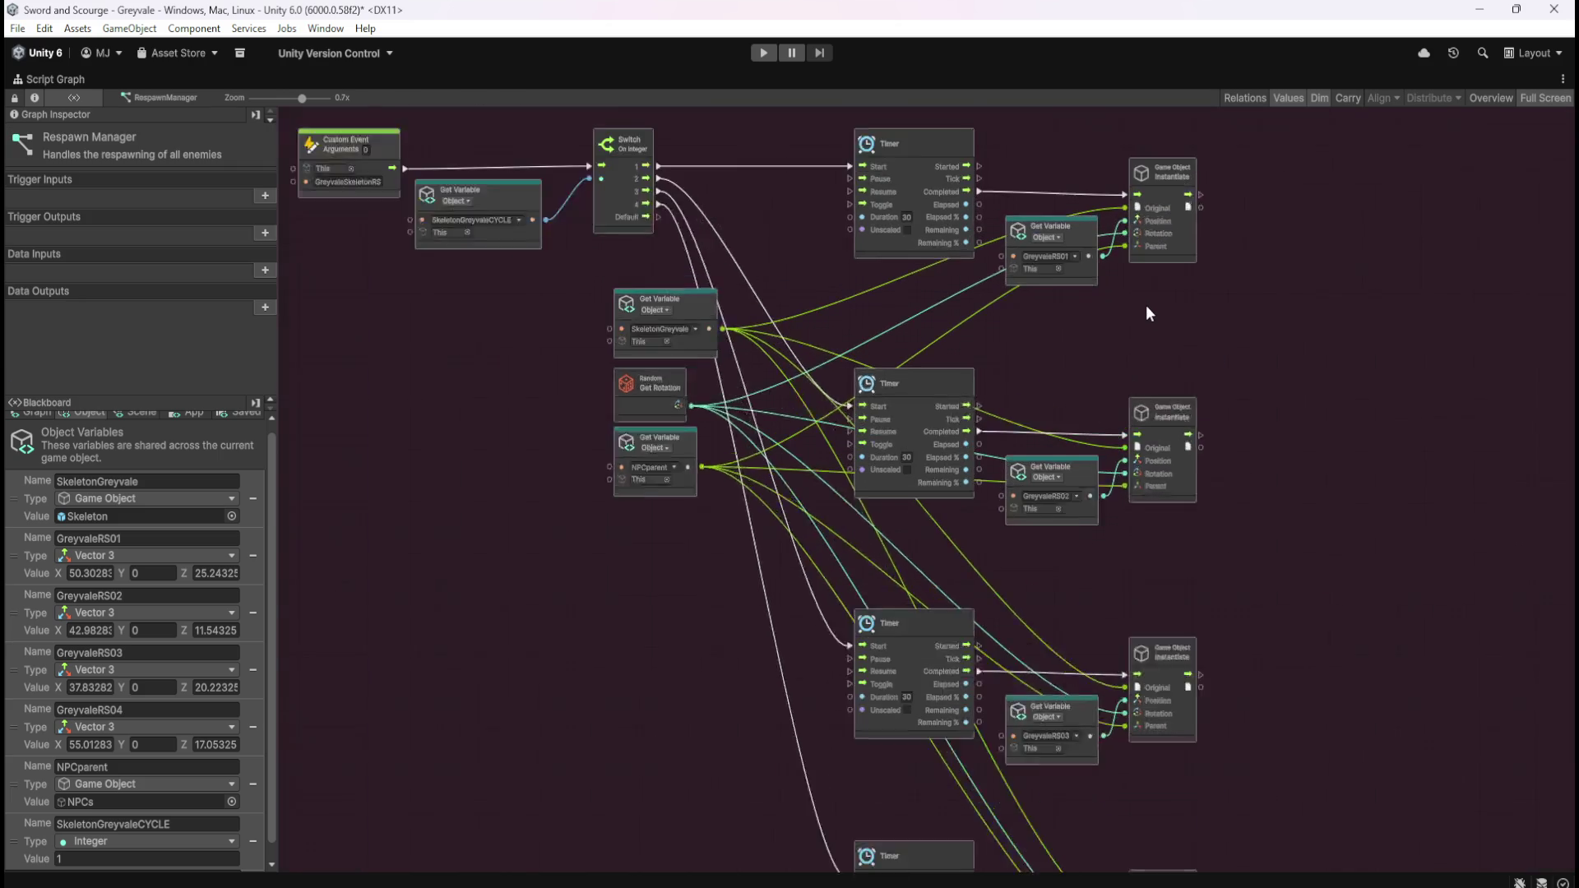
- Drag the SkeletonGreyvale, Random Get Rotation and NPCparent nodes about 180 px down among the Timers
left_click_drag(1050, 358, 1152, 221)
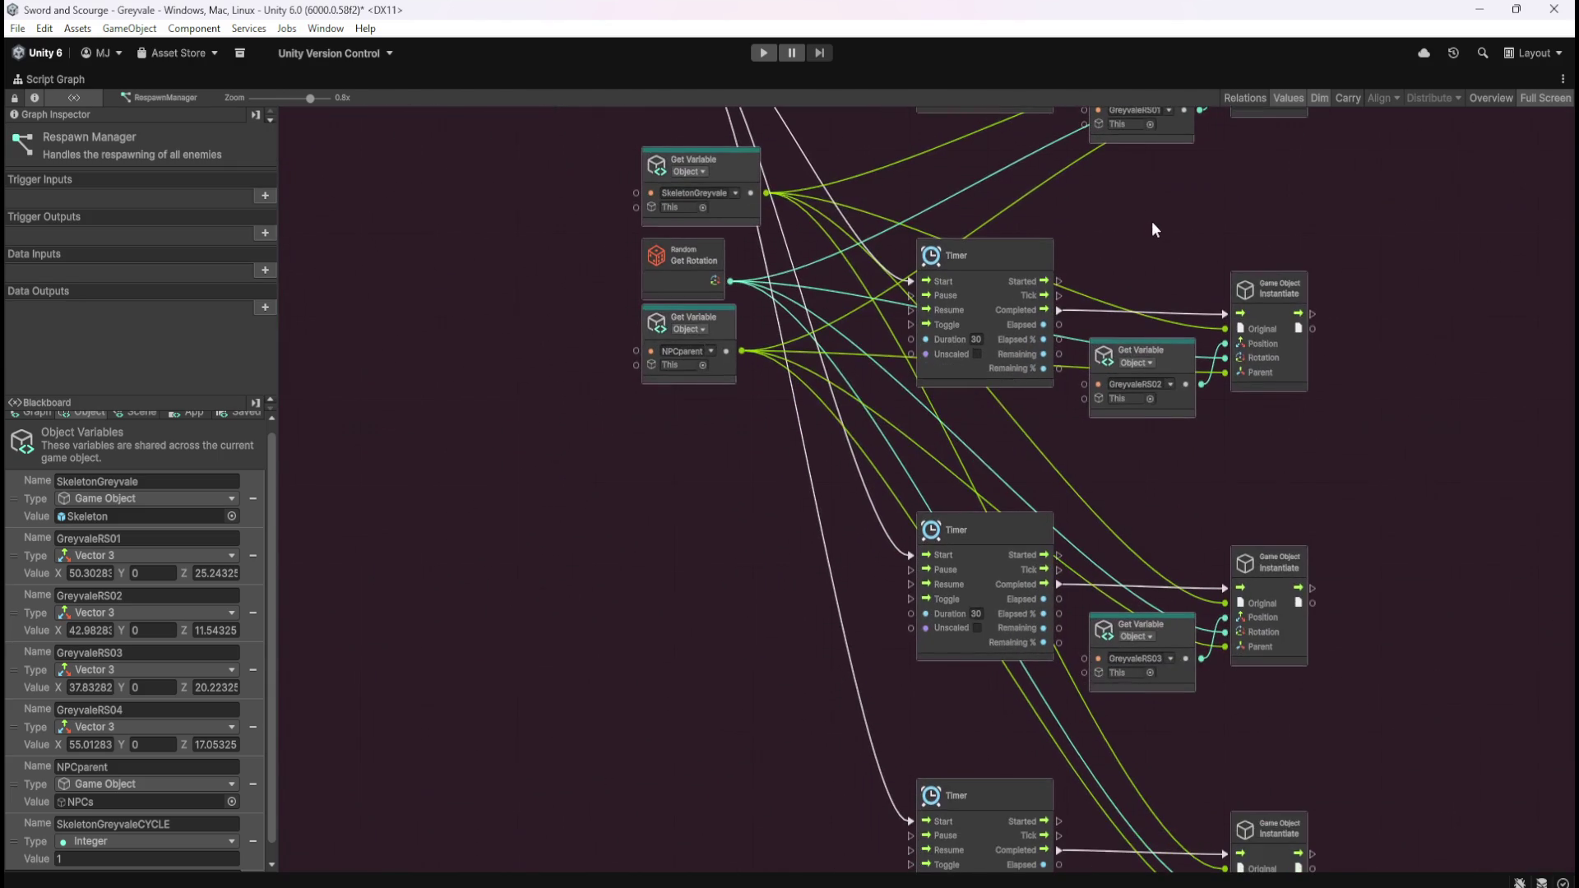
scroll(1157, 214, "down", 1)
scroll(1156, 215, "down", 2)
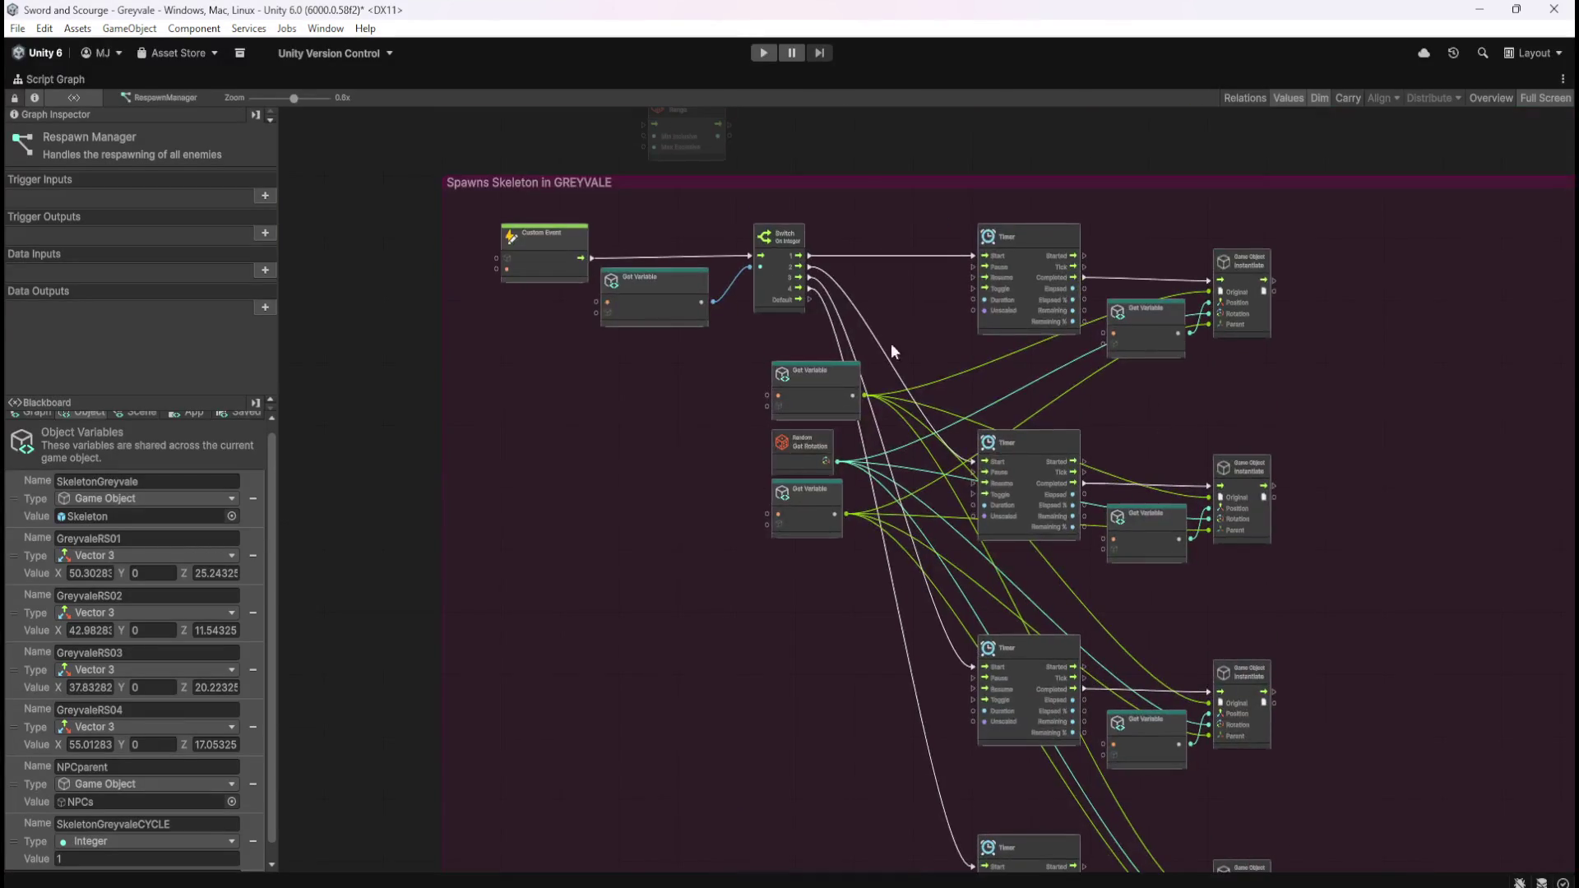
scroll(728, 290, "up", 4)
left_click(676, 338)
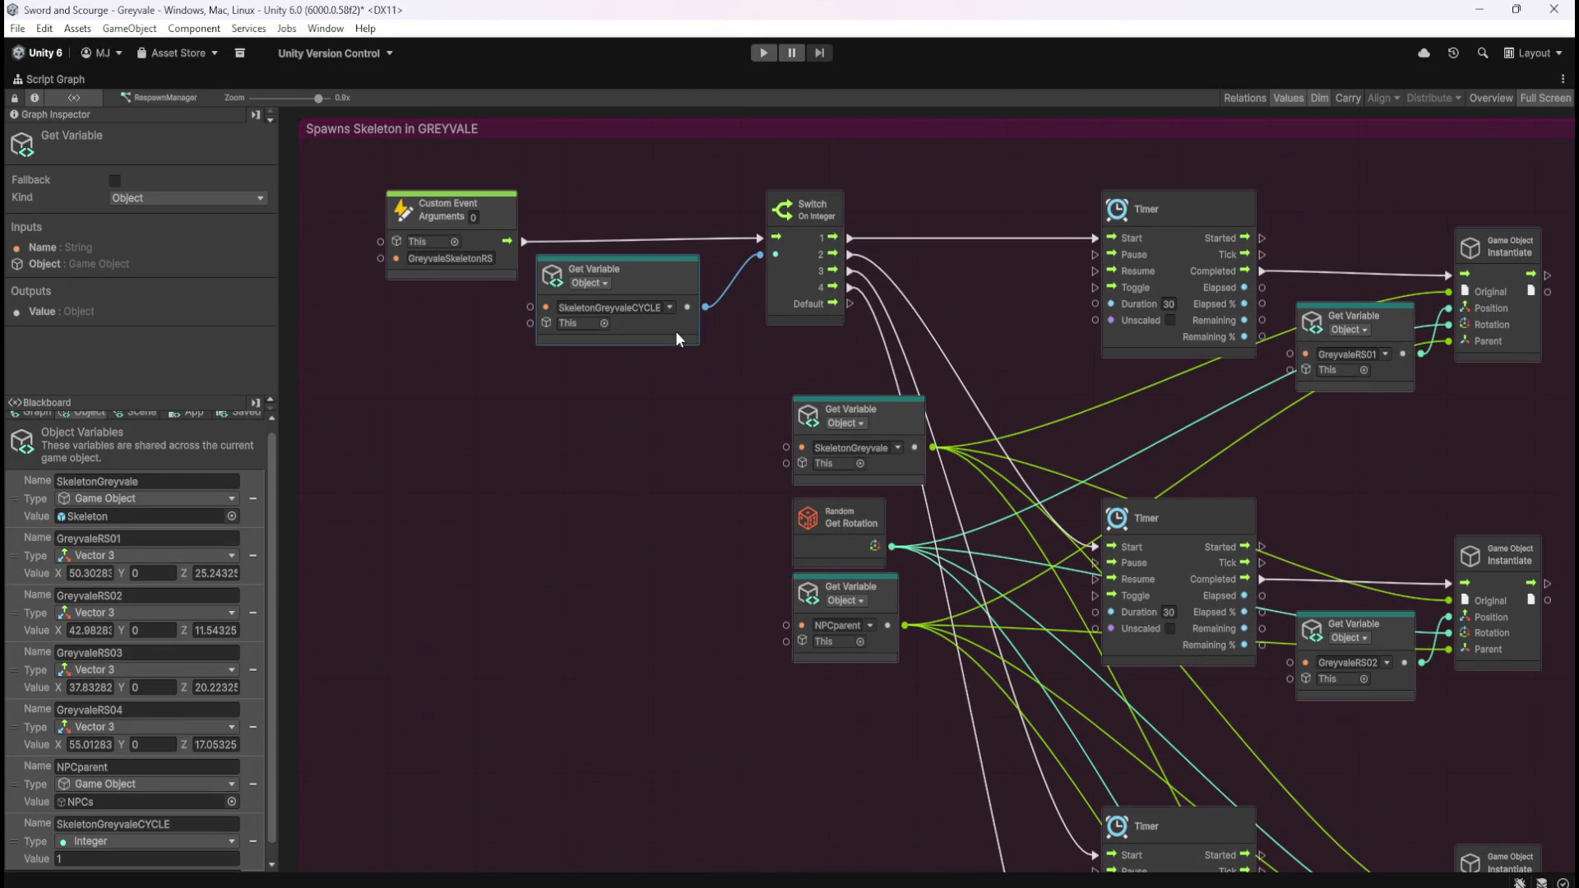
scroll(191, 742, "down", 1)
left_click(579, 480)
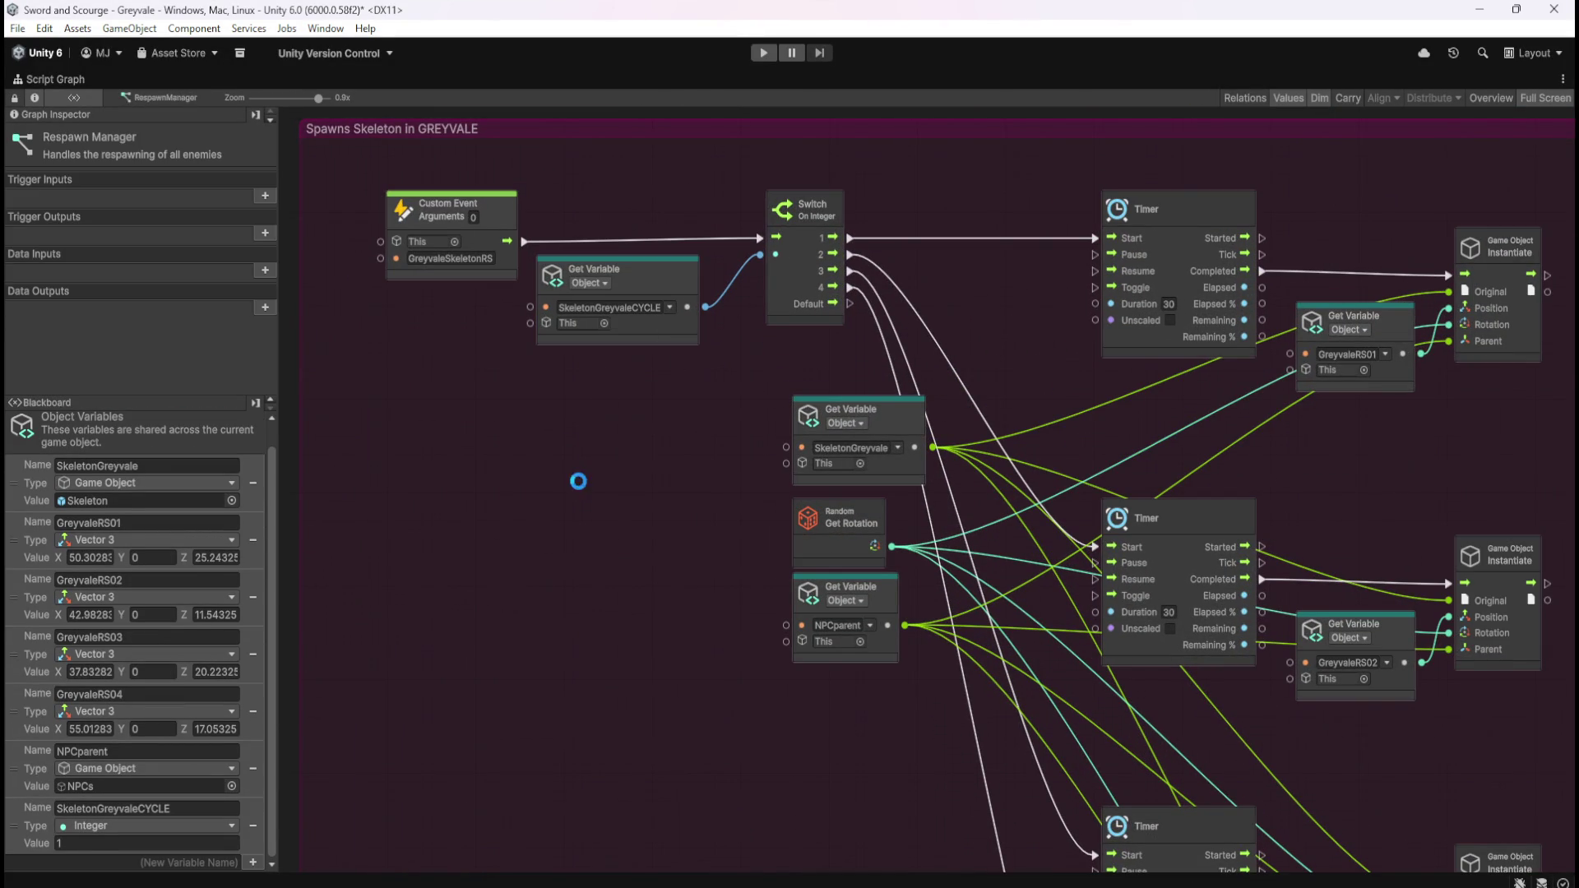
scroll(937, 430, "down", 1)
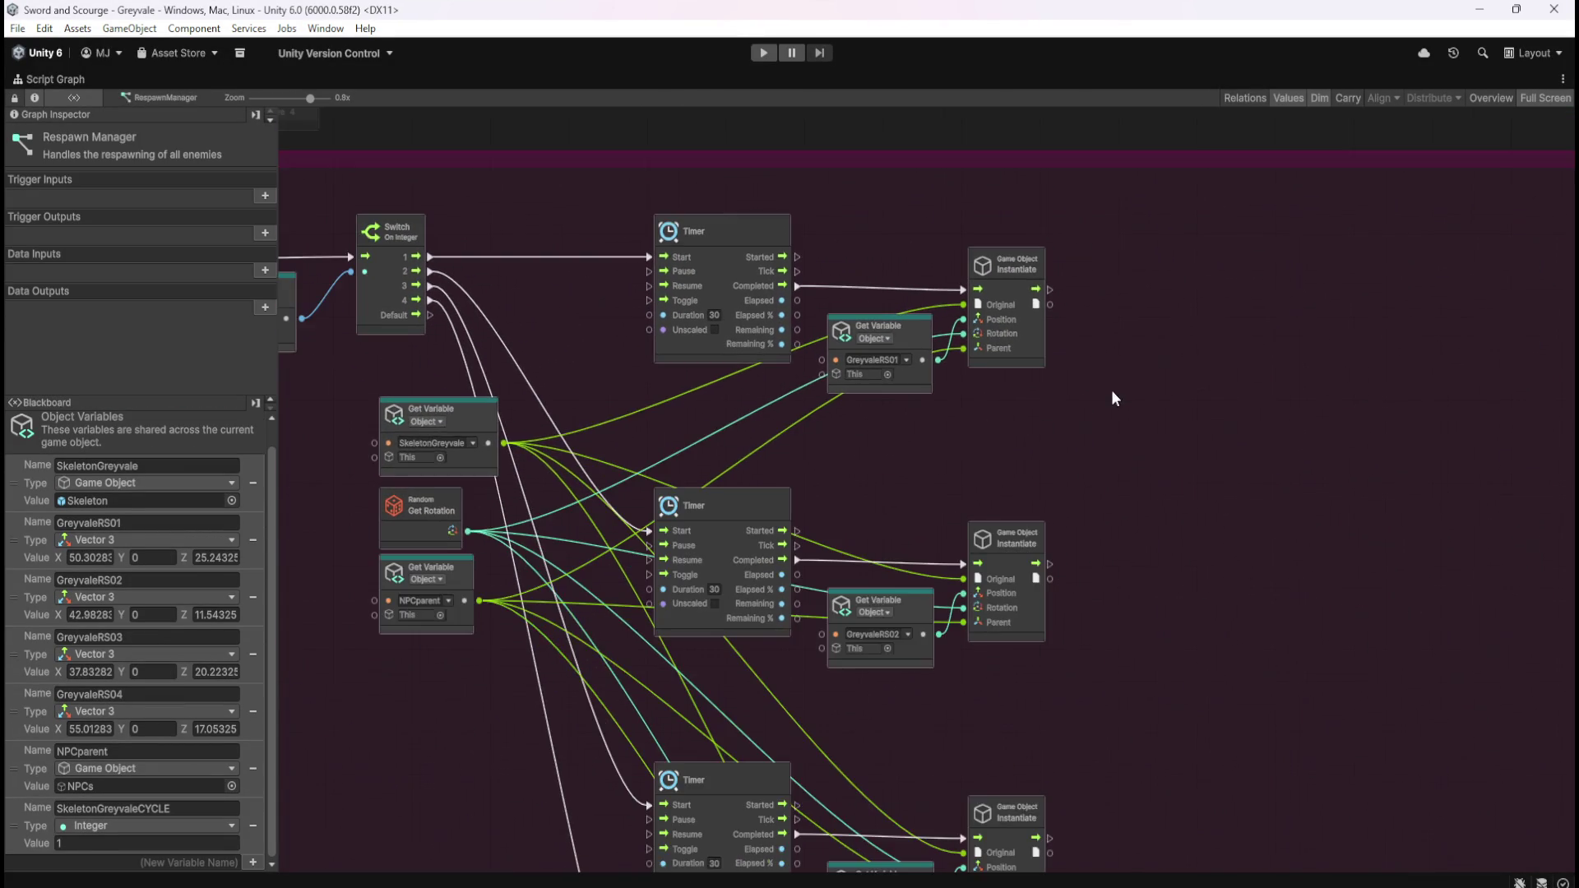
scroll(1172, 434, "up", 1)
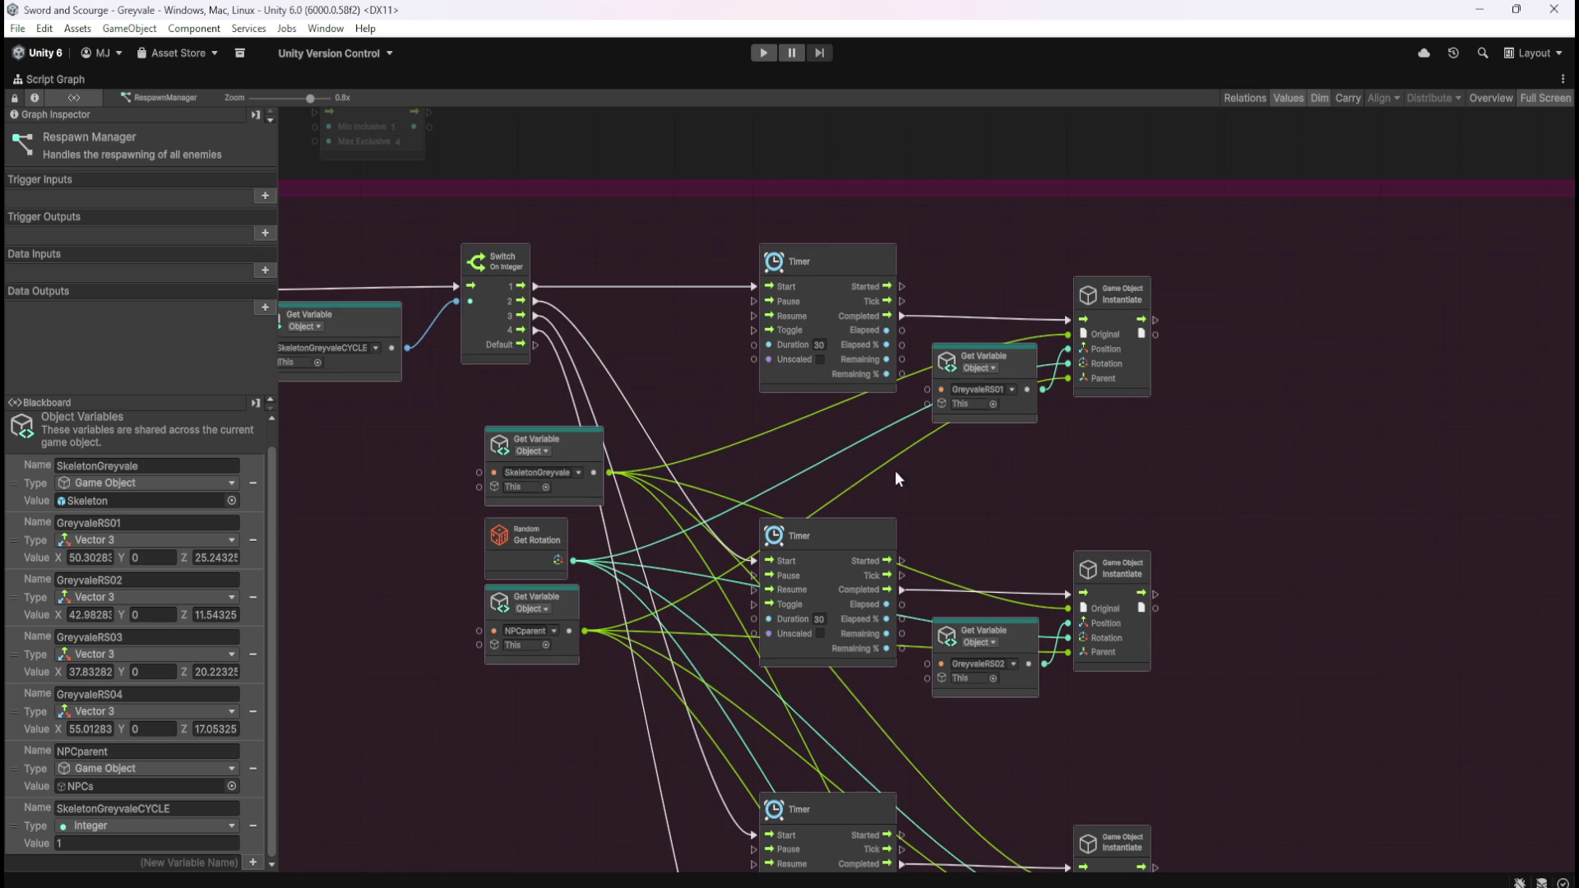
scroll(995, 492, "down", 3)
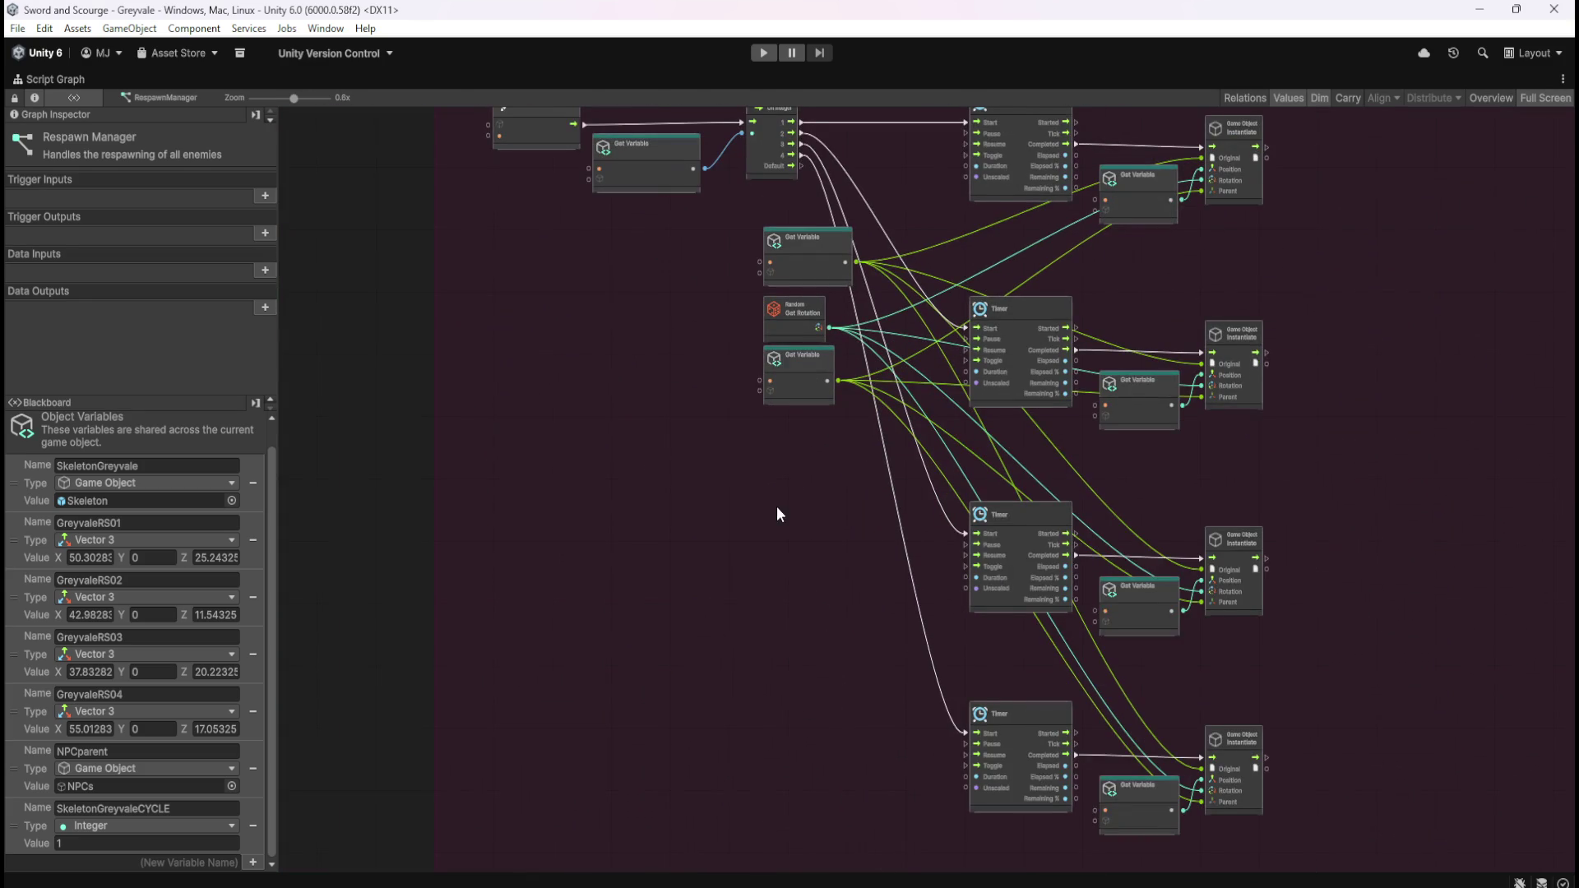
mouse_move(749, 273)
left_mouse_down()
mouse_move(807, 332)
mouse_move(806, 428)
left_mouse_up()
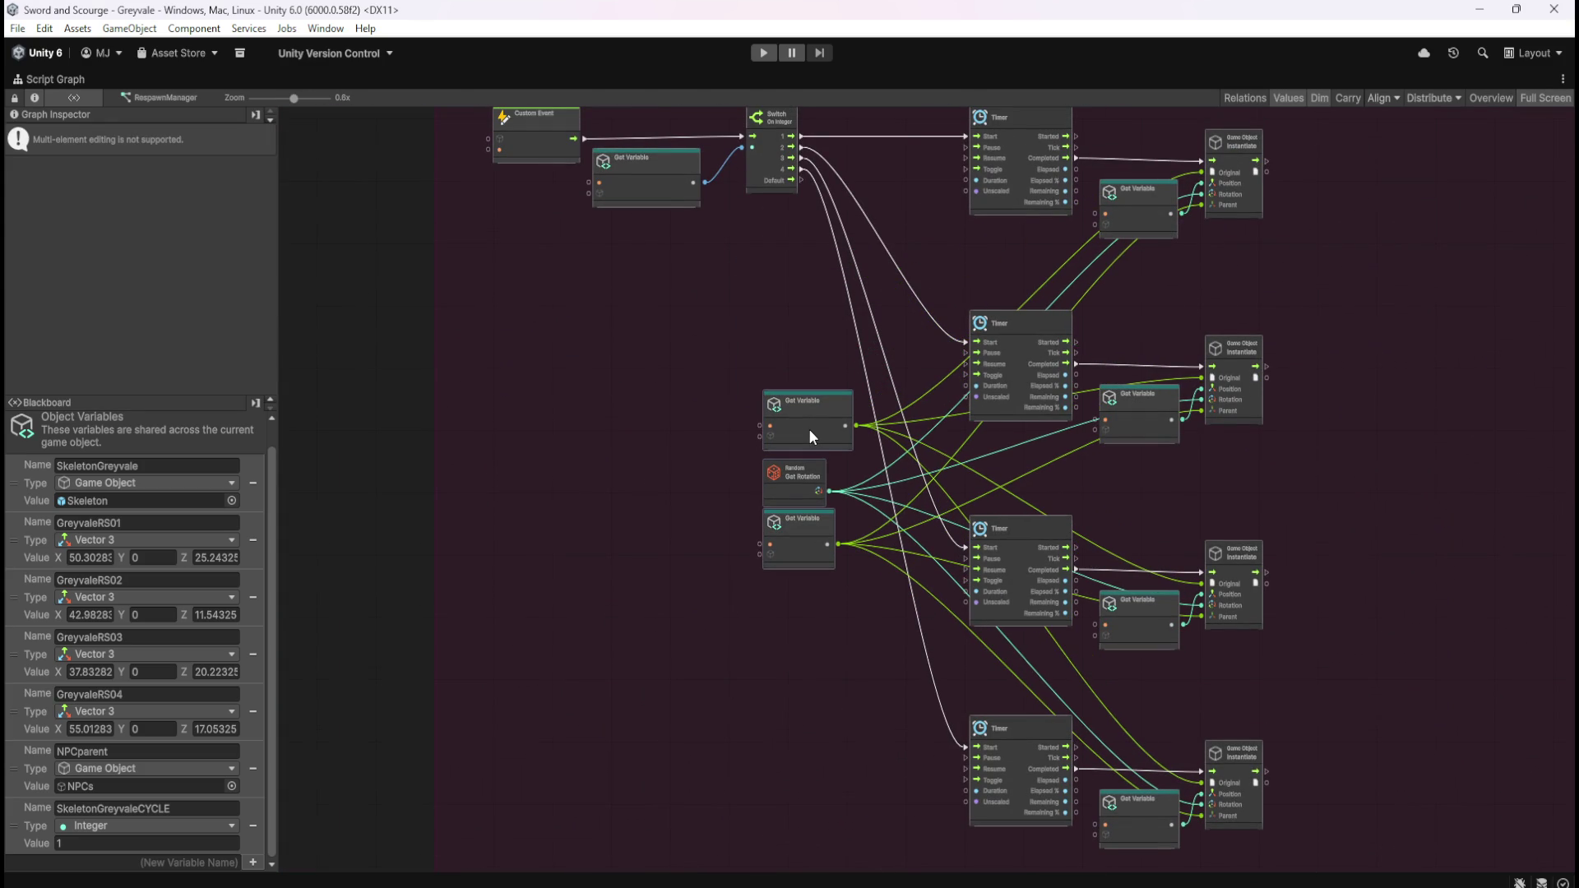
left_click(1314, 297)
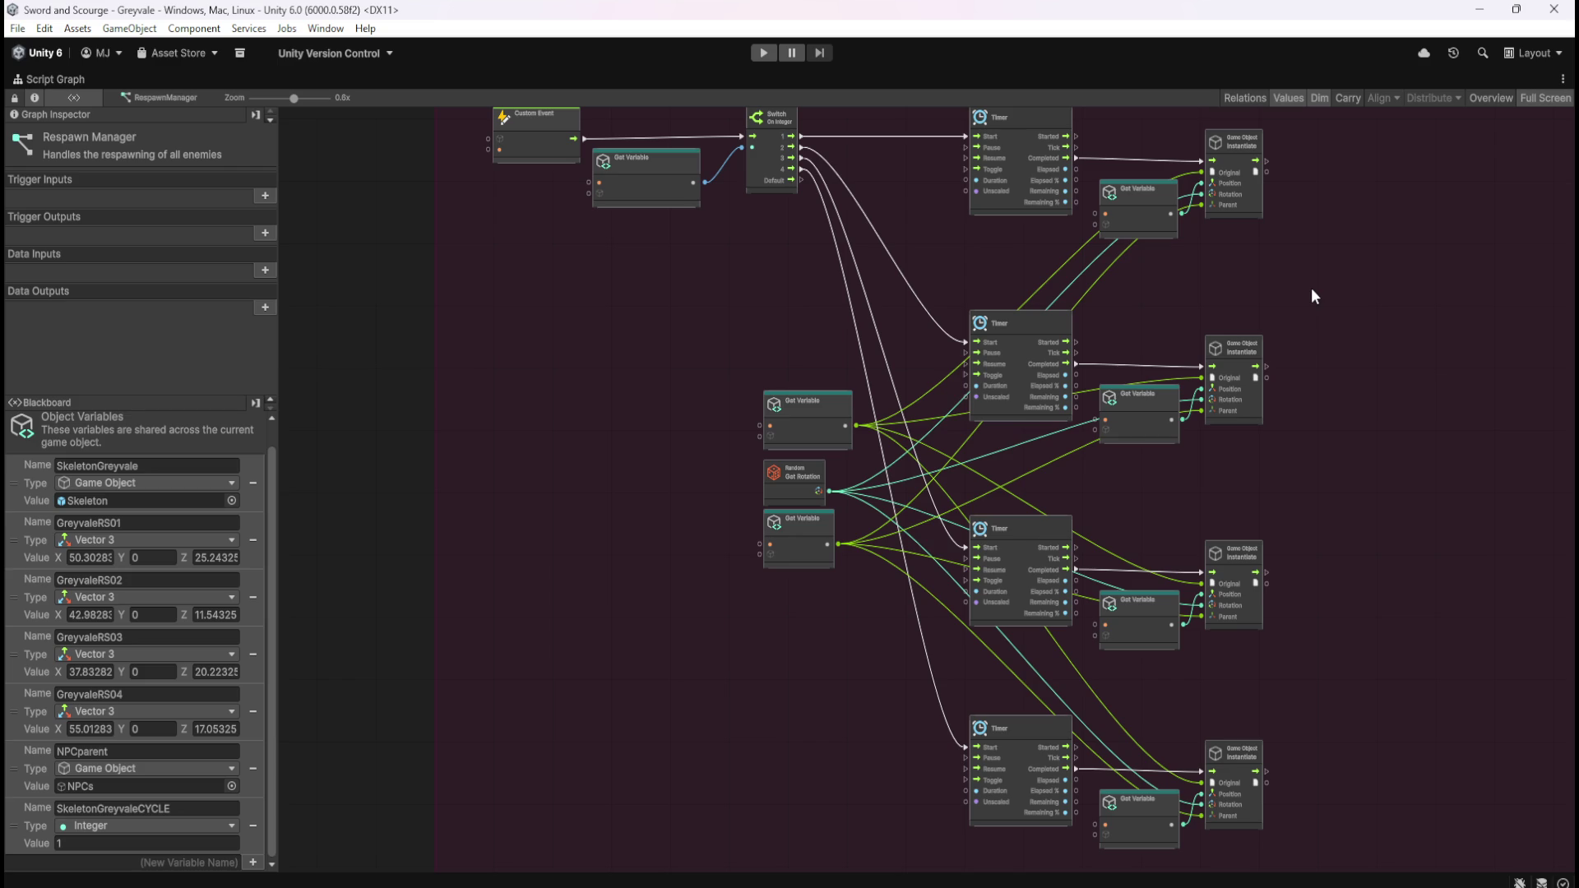
mouse_move(1312, 270)
left_mouse_down()
mouse_move(1268, 317)
mouse_move(1033, 242)
mouse_move(1124, 316)
mouse_move(1107, 229)
mouse_move(1149, 329)
mouse_move(1209, 134)
mouse_move(1245, 83)
left_mouse_up()
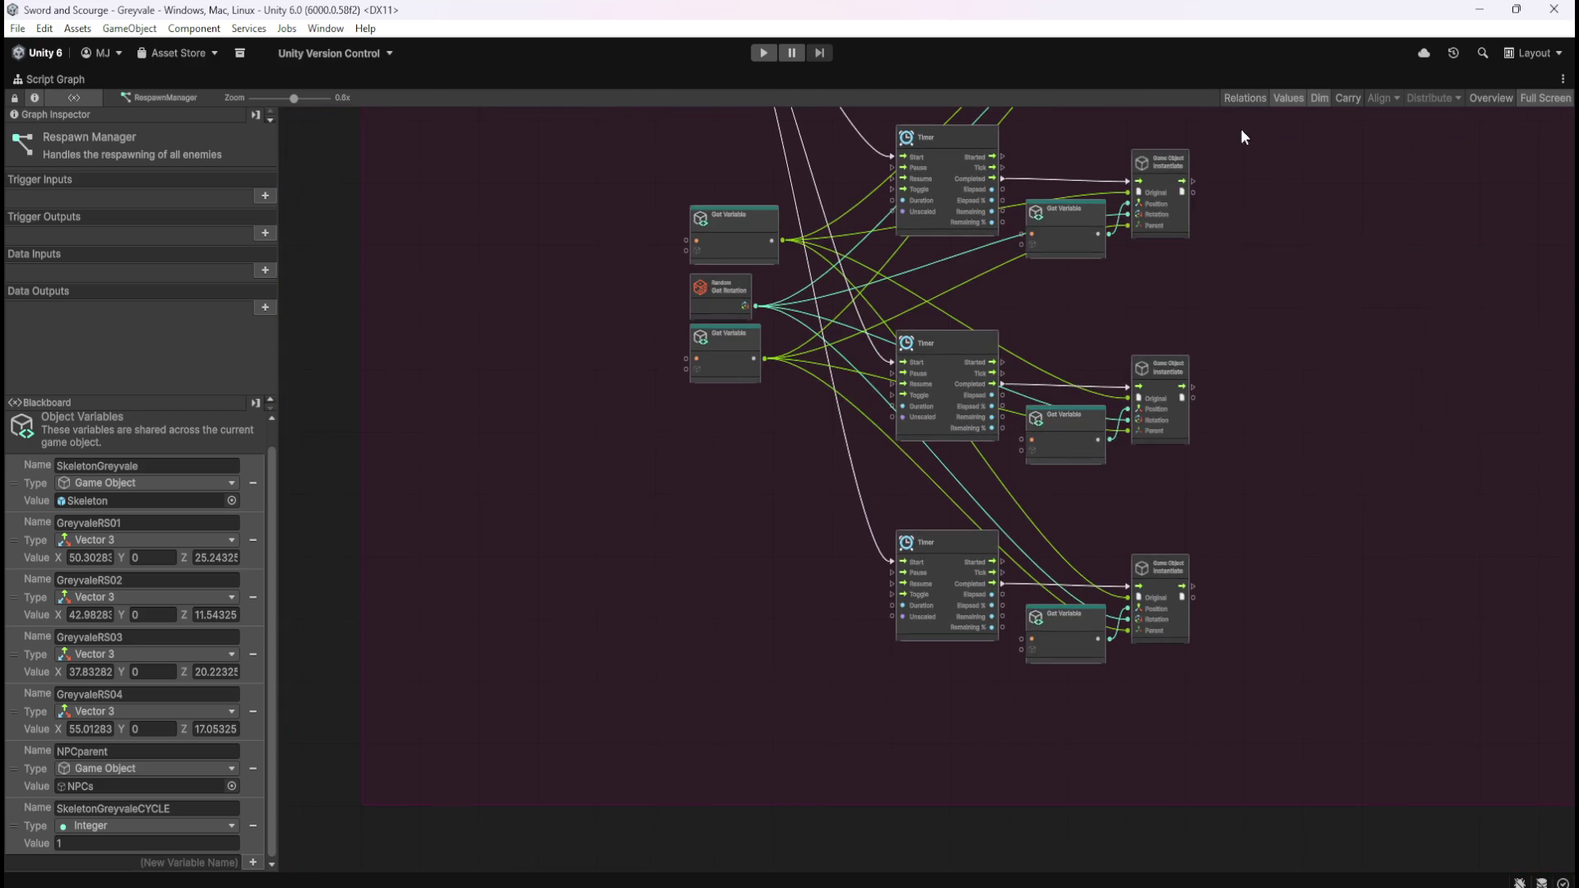
left_click_drag(1291, 437, 1216, 444)
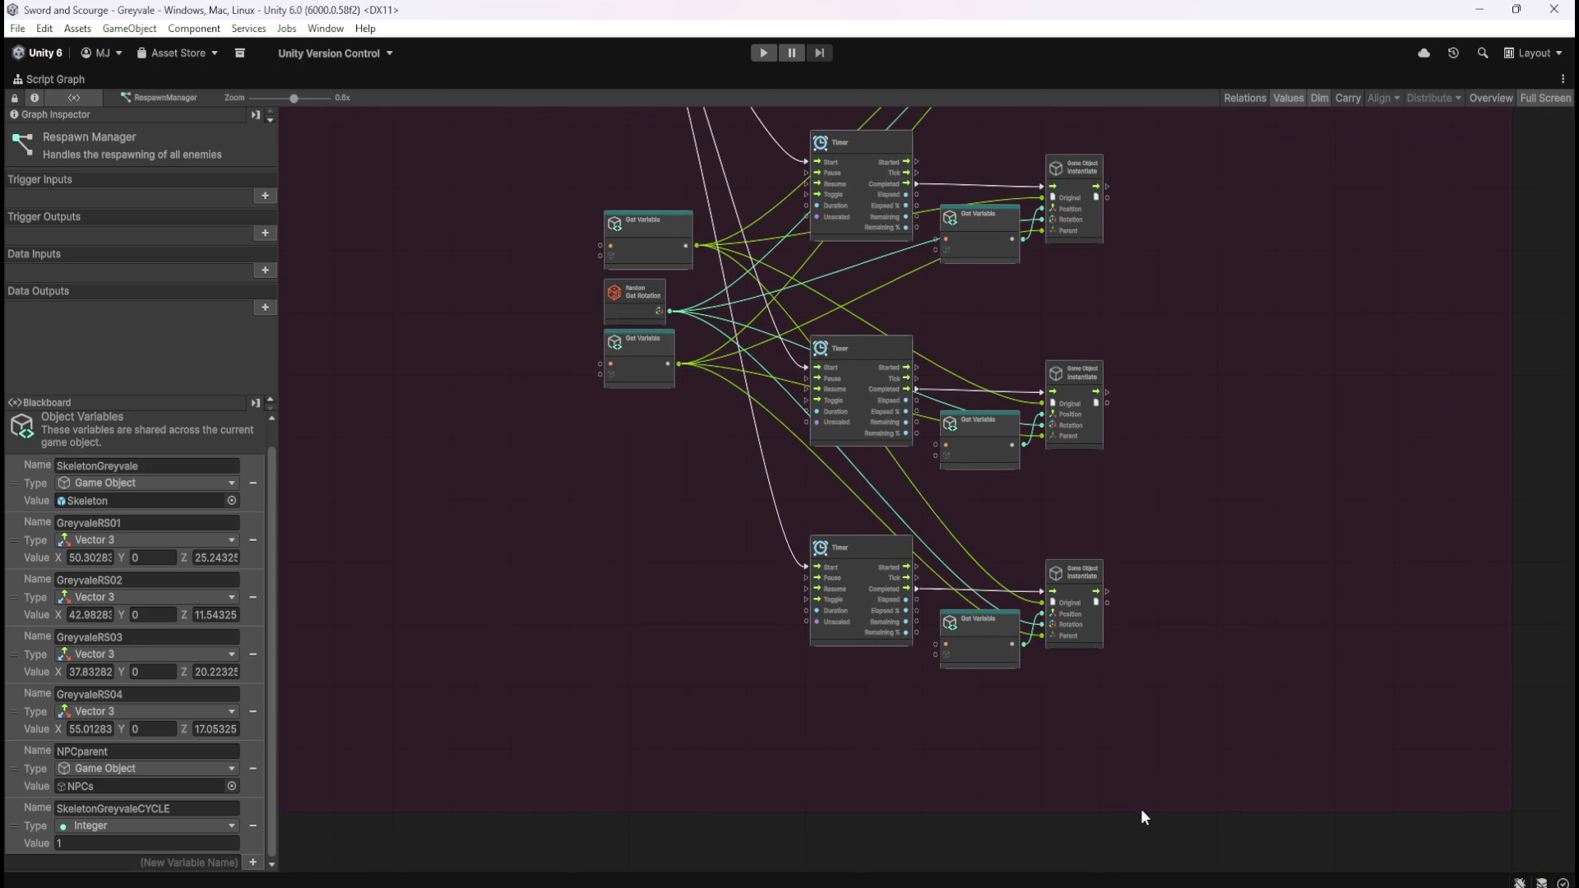
scroll(1139, 811, "up", 3)
left_click(1139, 810)
left_click(1182, 720)
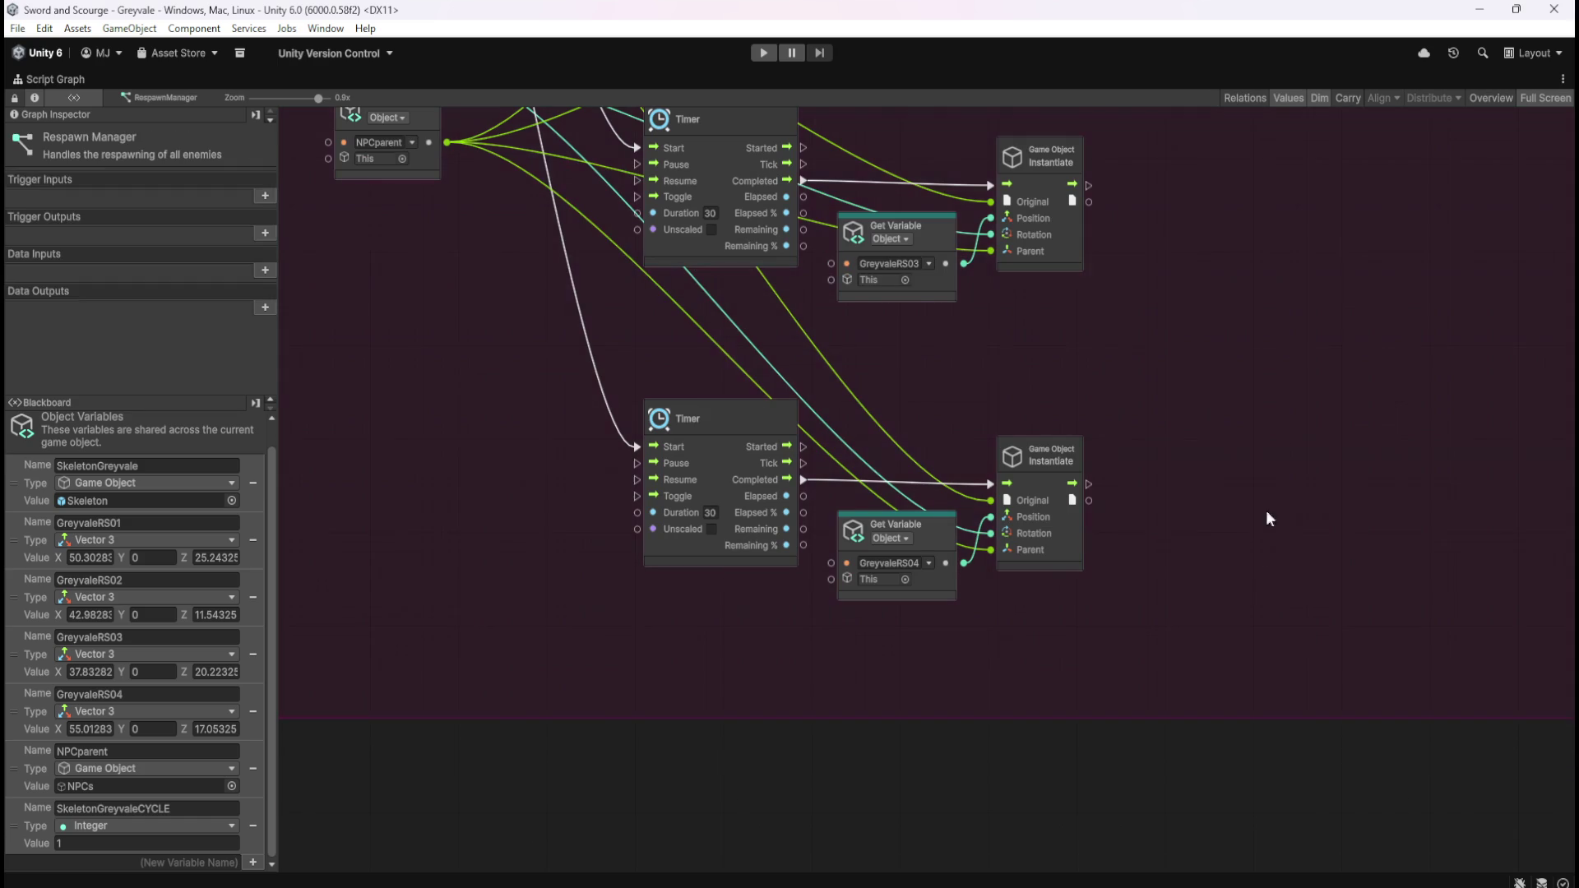
scroll(1255, 545, "down", 3)
scroll(1152, 406, "down", 1)
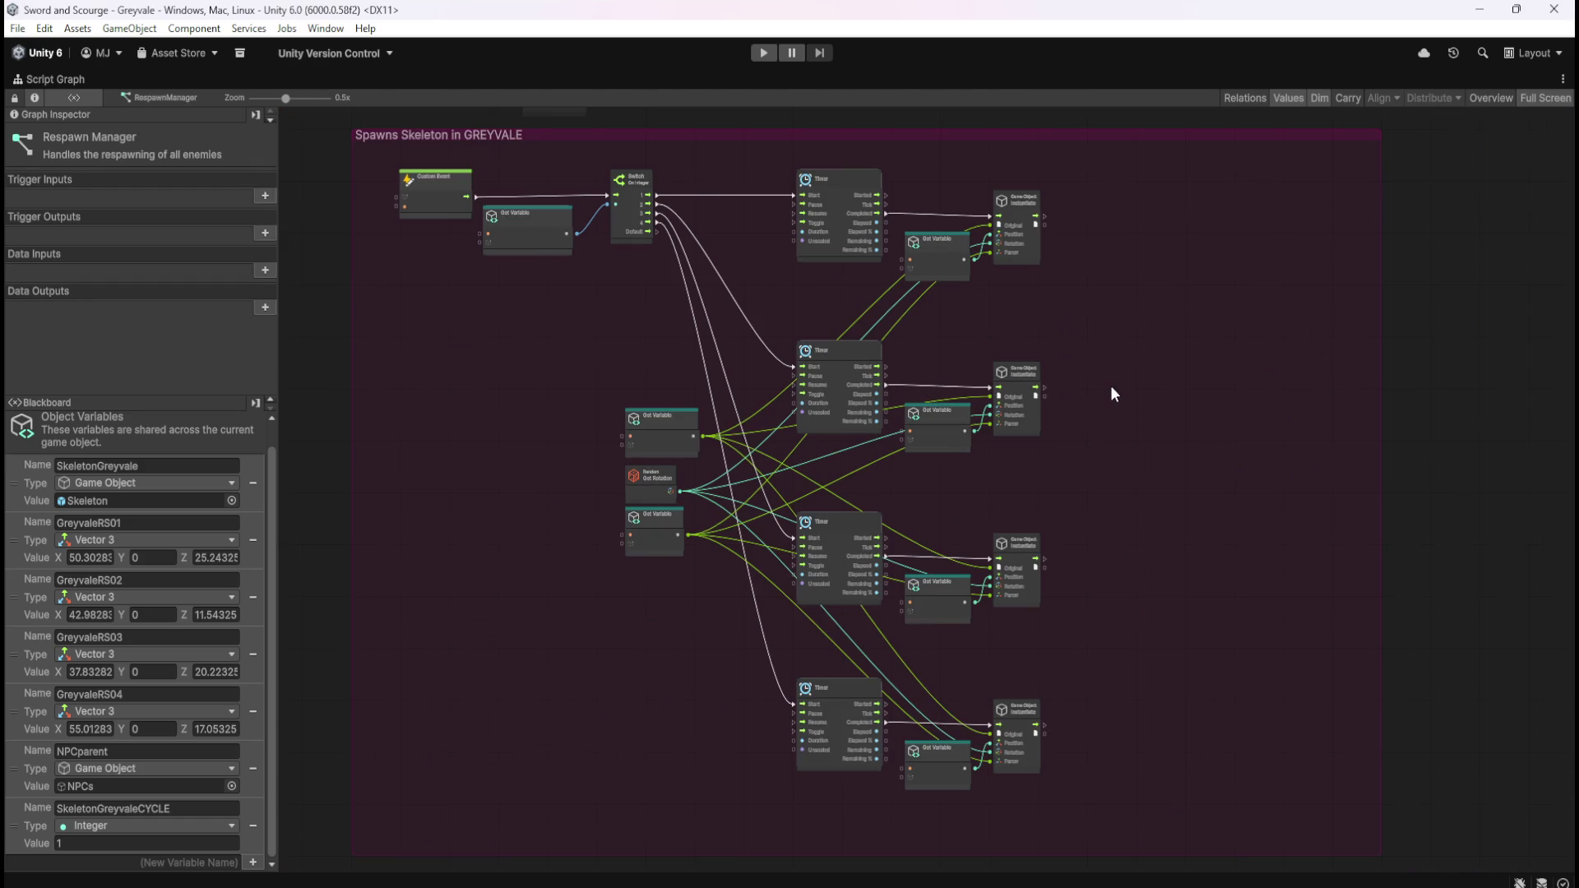
mouse_move(385, 157)
left_mouse_down()
mouse_move(958, 526)
mouse_move(1065, 787)
left_mouse_up()
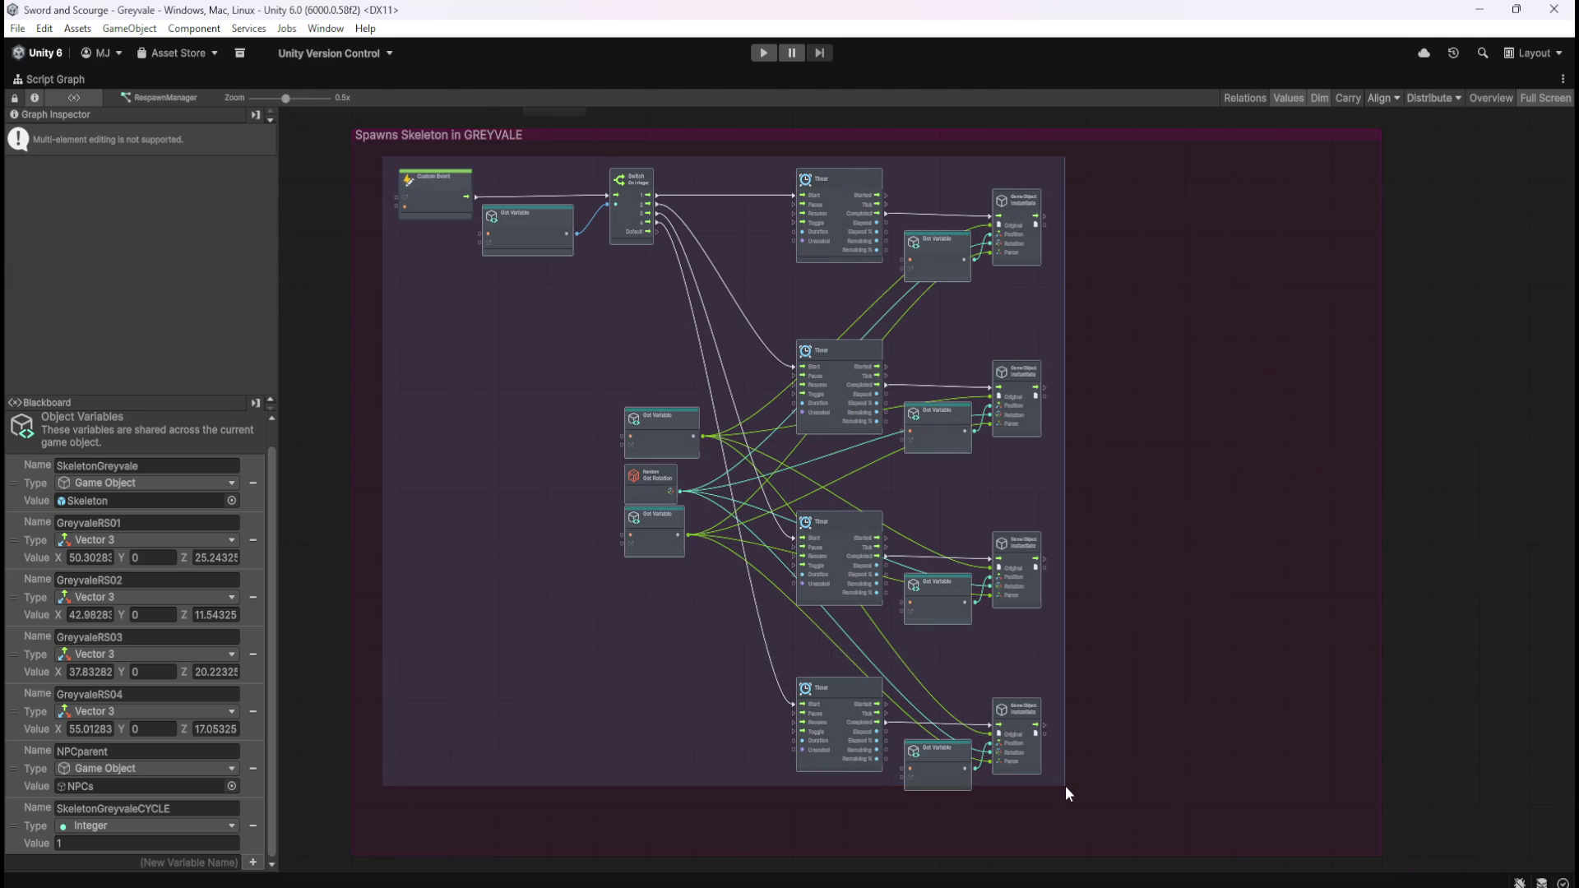